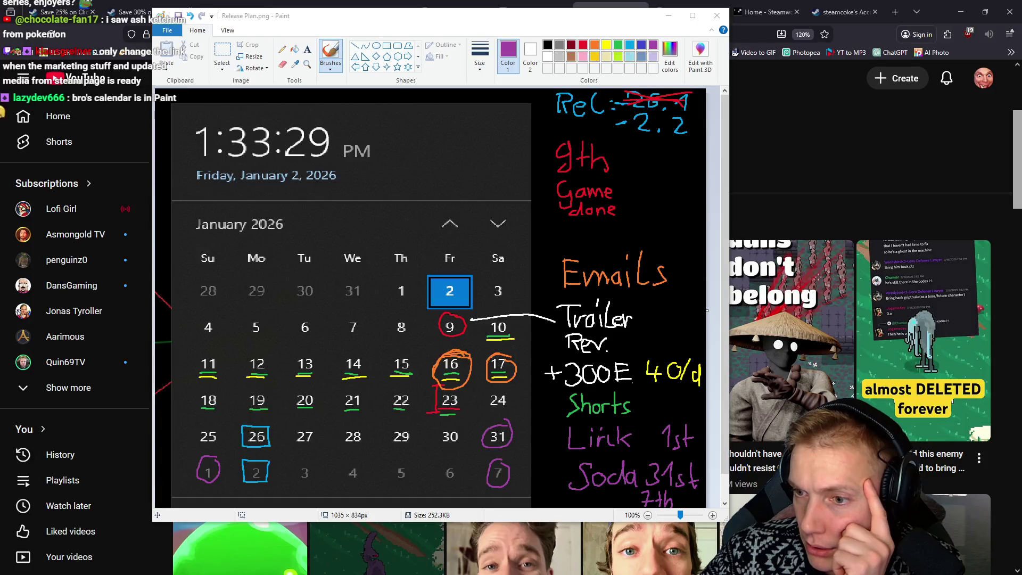
# Move the Steam link to the top of the channel links, above Twitch
pyautogui.hotkey('alt', 'Tab')
pyautogui.moveTo(637, 80); pyautogui.dragTo(637, 53)
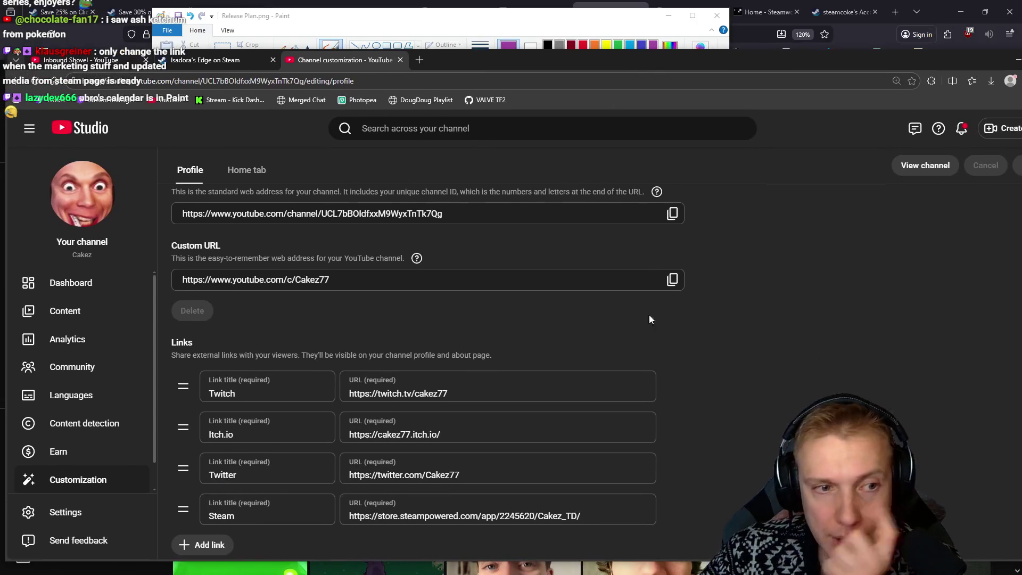
pyautogui.scroll(-2, 634, 365)
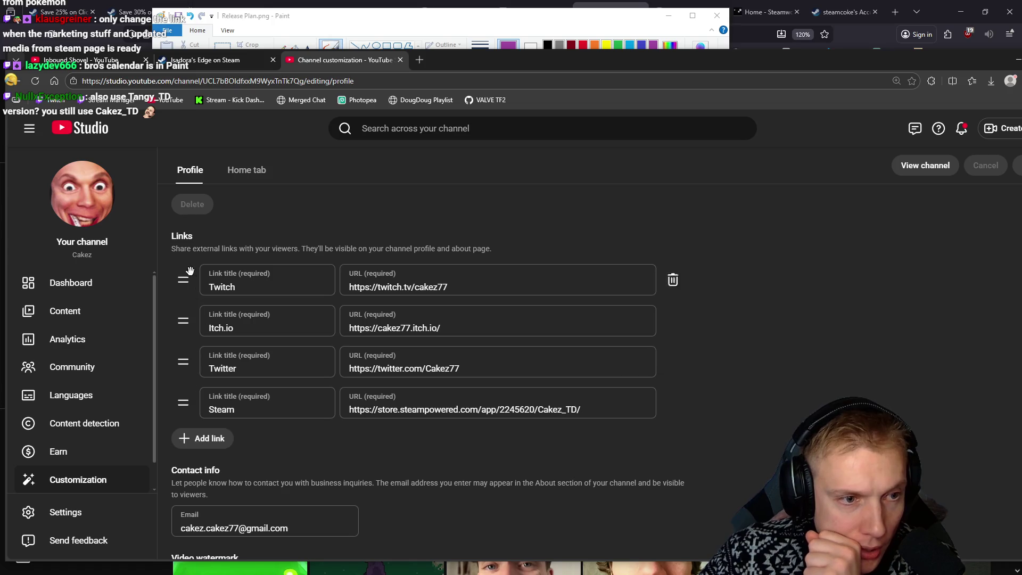
pyautogui.moveTo(185, 403); pyautogui.dragTo(186, 285)
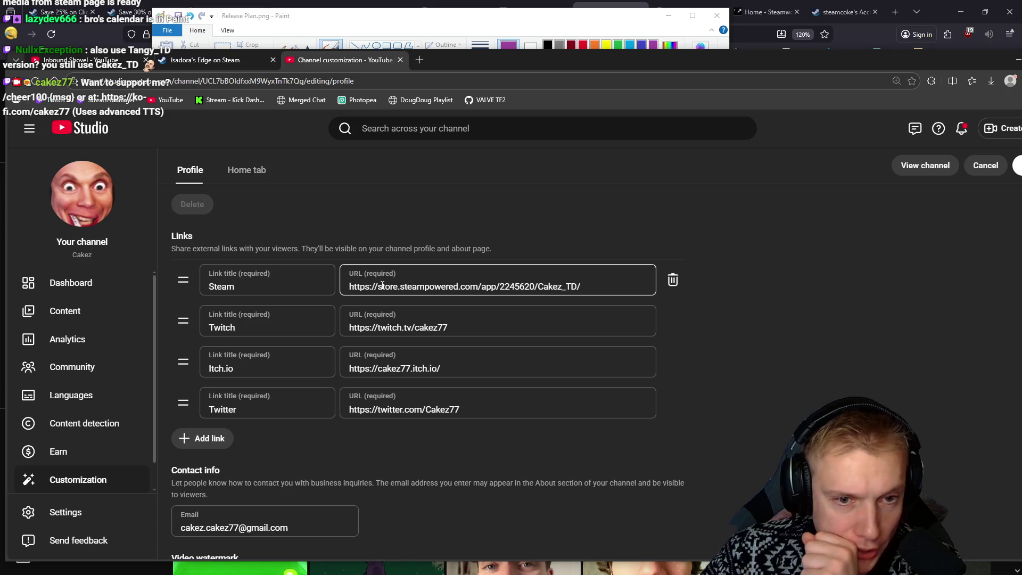
# Change the Steam store URL from Cakez_TD to Tangy_TD
pyautogui.click(562, 290)
pyautogui.press('BackSpace')
pyautogui.press('BackSpace')
pyautogui.press('BackSpace')
pyautogui.press('BackSpace')
pyautogui.write('Tangy')
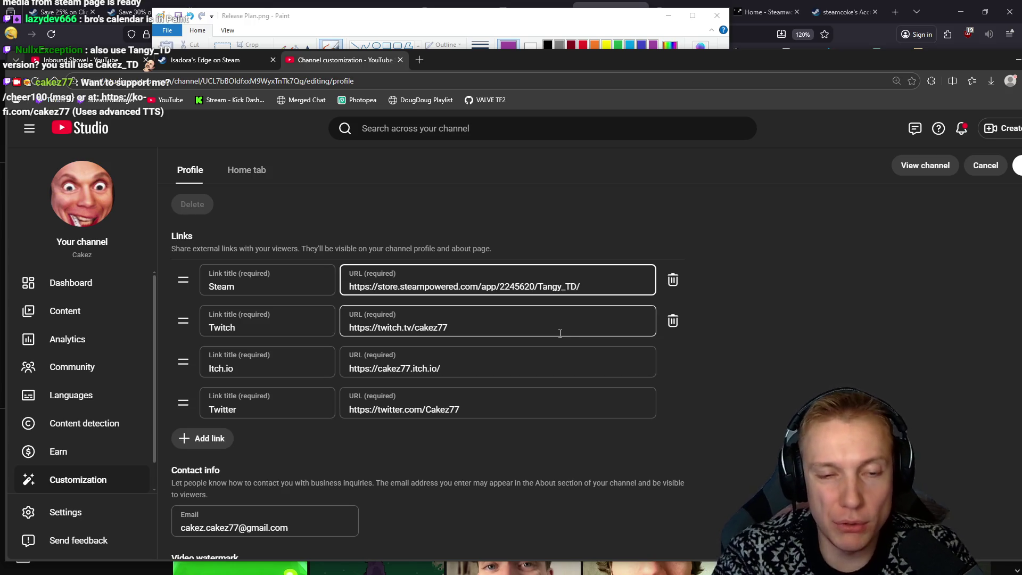
pyautogui.press('End')
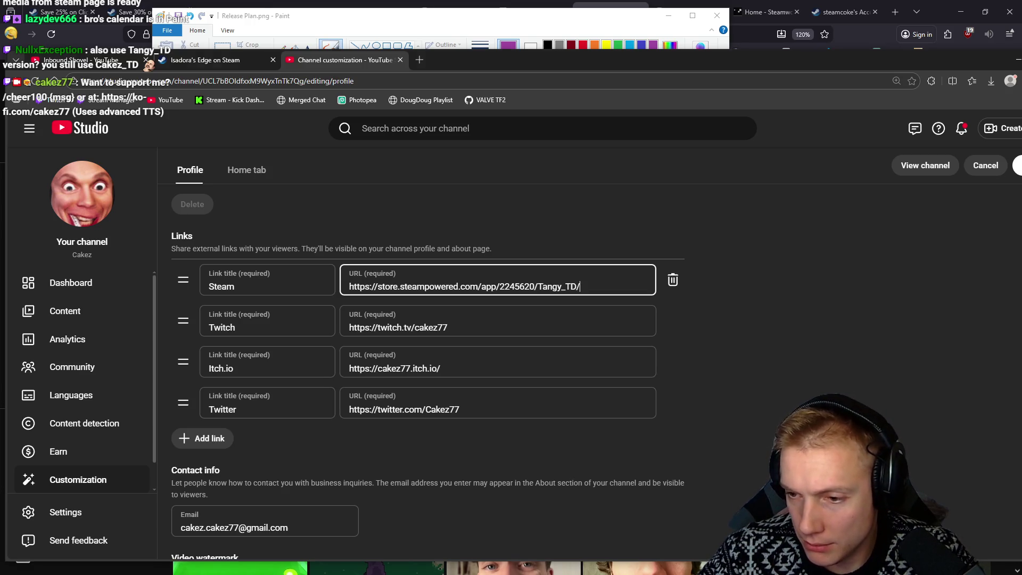
pyautogui.hotkey('alt', 'Tab')
pyautogui.scroll(15, 696, 261)
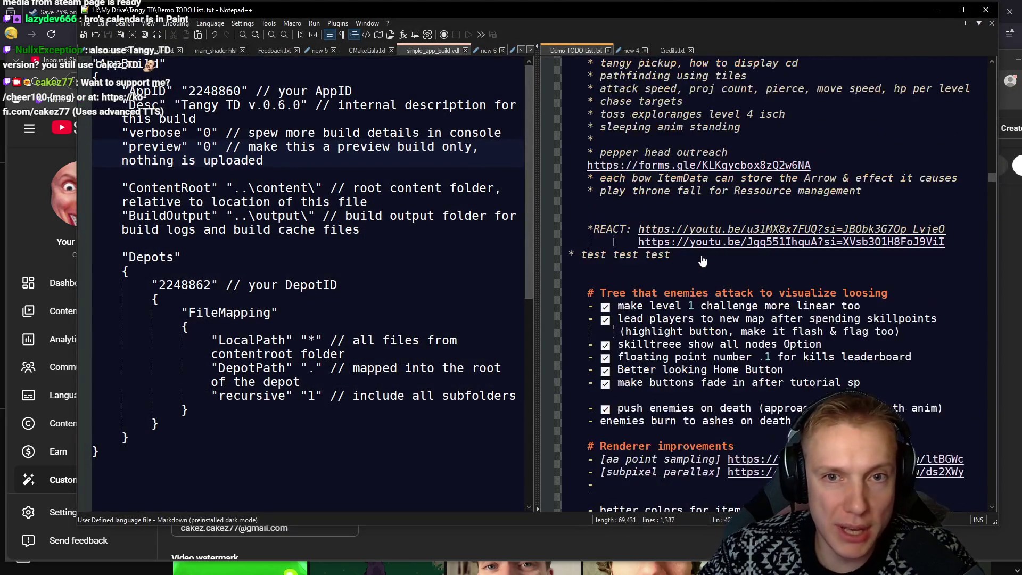
# Select the YouTube wishlist URL line in the Demo TODO List
pyautogui.scroll(20, 696, 261)
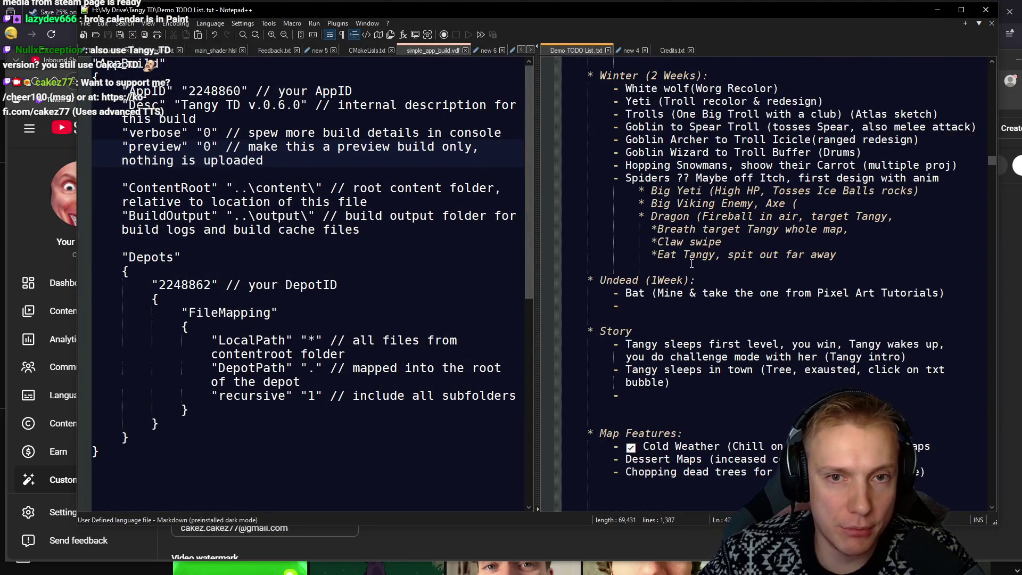
pyautogui.scroll(7, 692, 262)
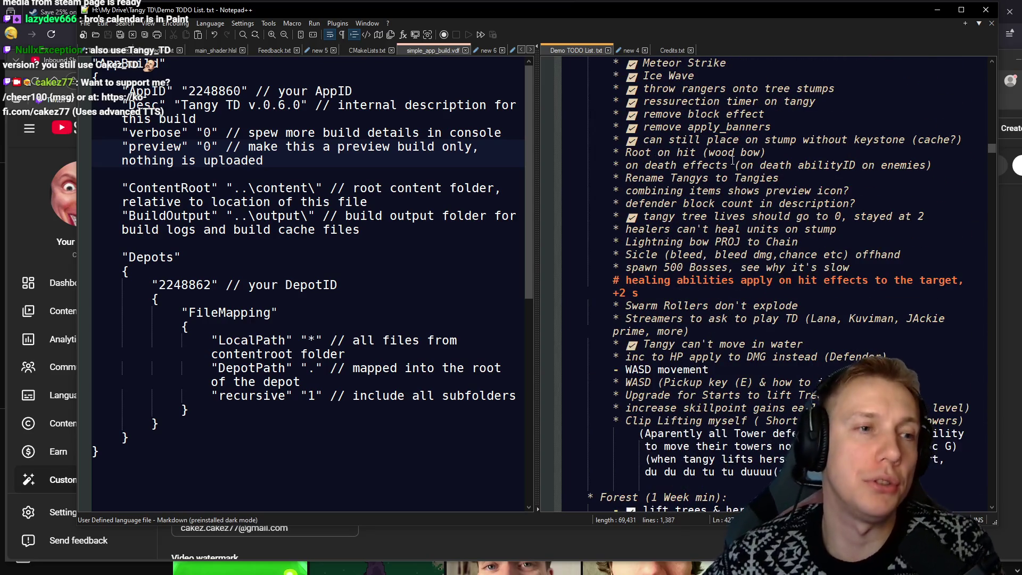
pyautogui.scroll(3, 791, 238)
pyautogui.scroll(12, 790, 238)
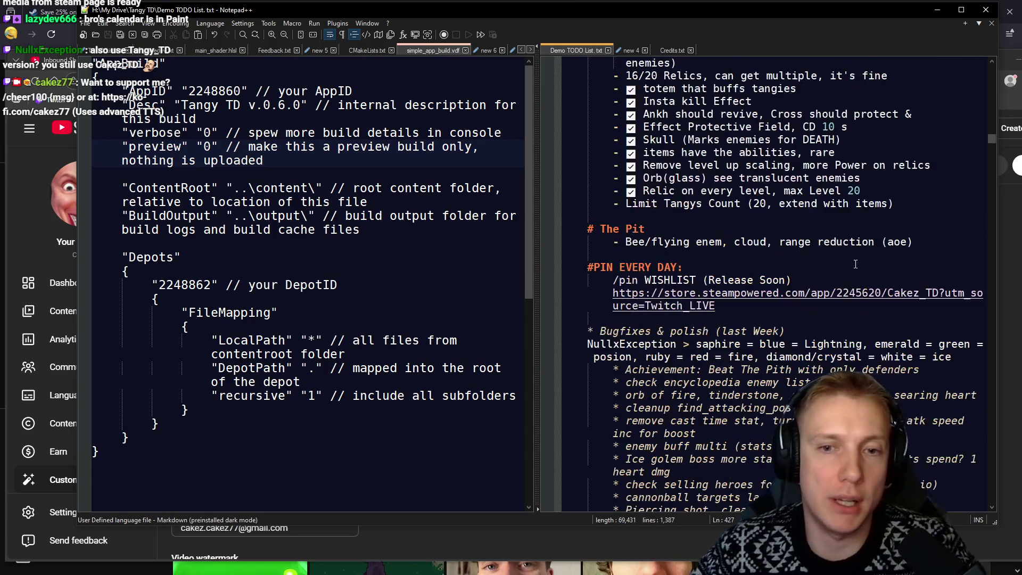
pyautogui.scroll(10, 860, 285)
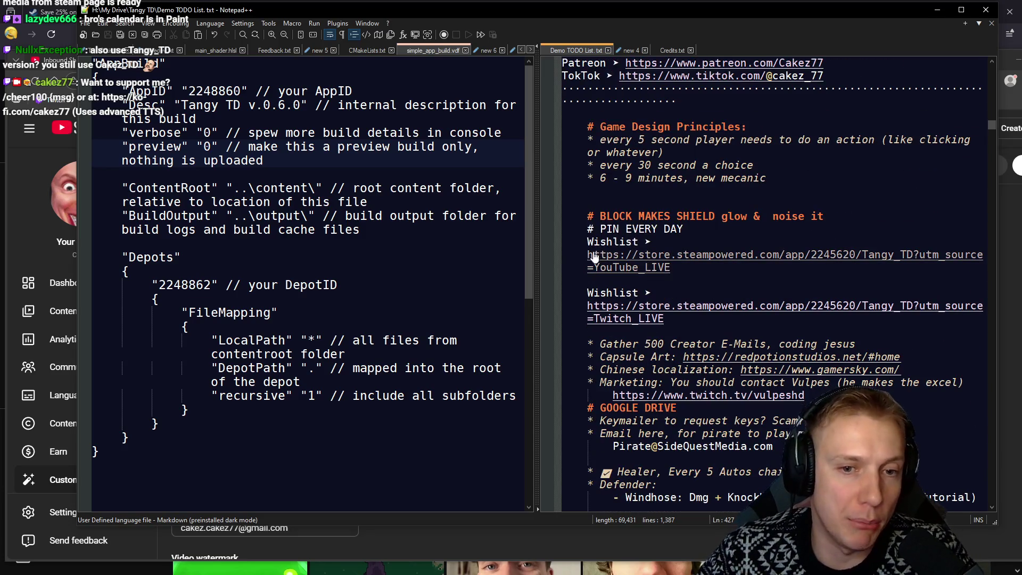
pyautogui.tripleClick(910, 254)
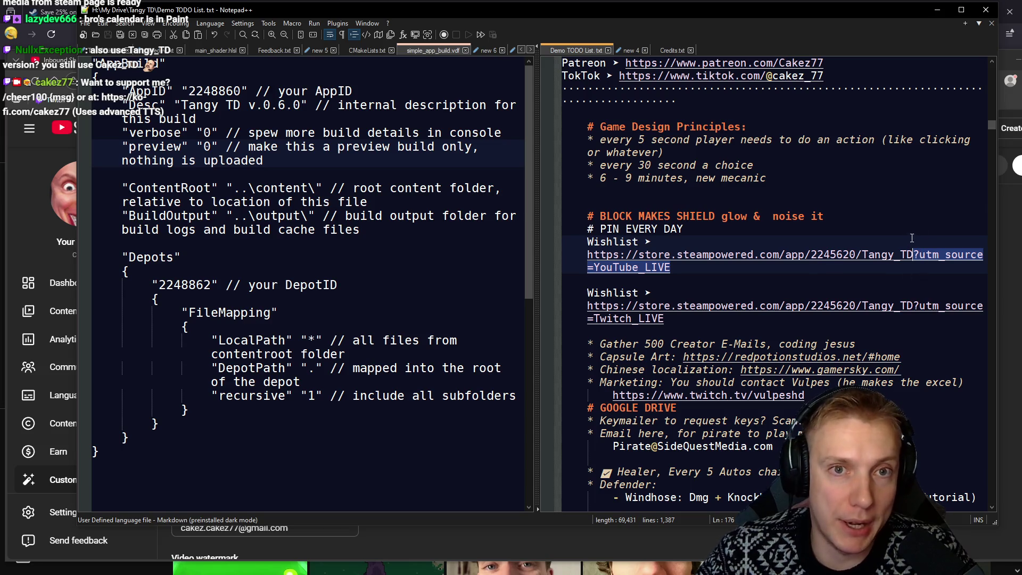
# Check the pinned Wishlist message's URL in the Kick chat, then open the live streaming page
pyautogui.hotkey('alt', 'Tab')
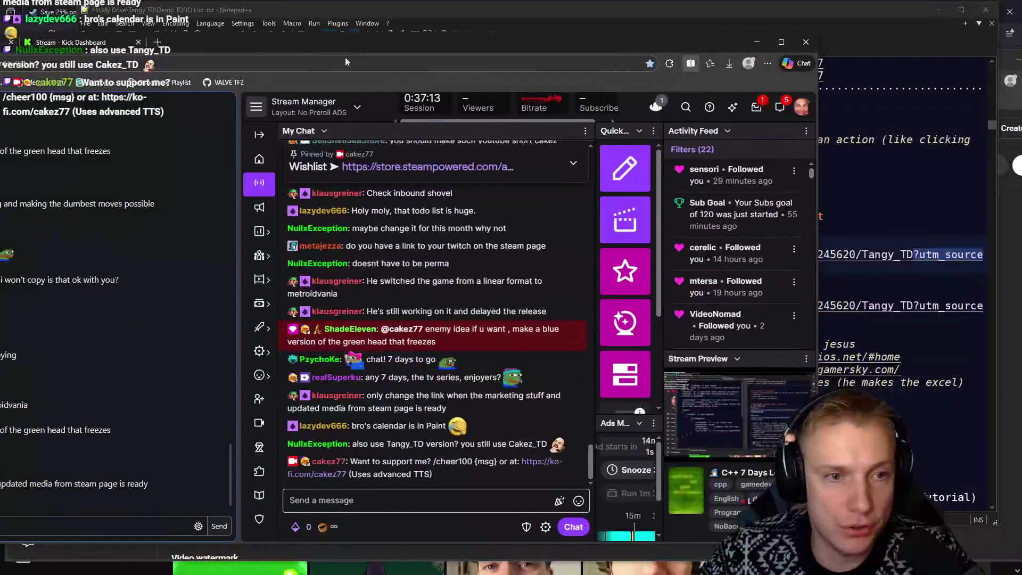
pyautogui.click(574, 165)
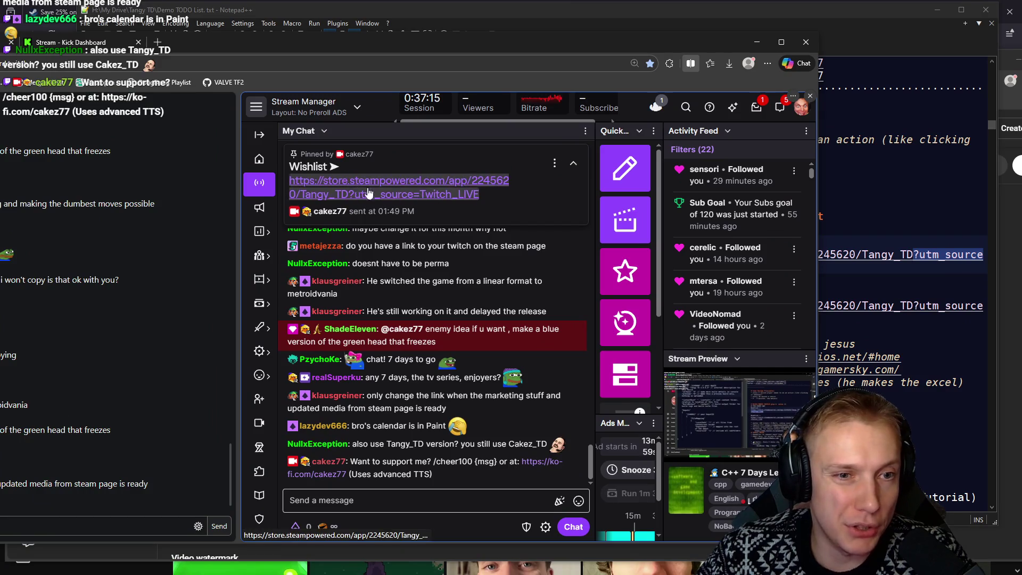
pyautogui.click(573, 163)
pyautogui.hotkey('alt', 'Tab')
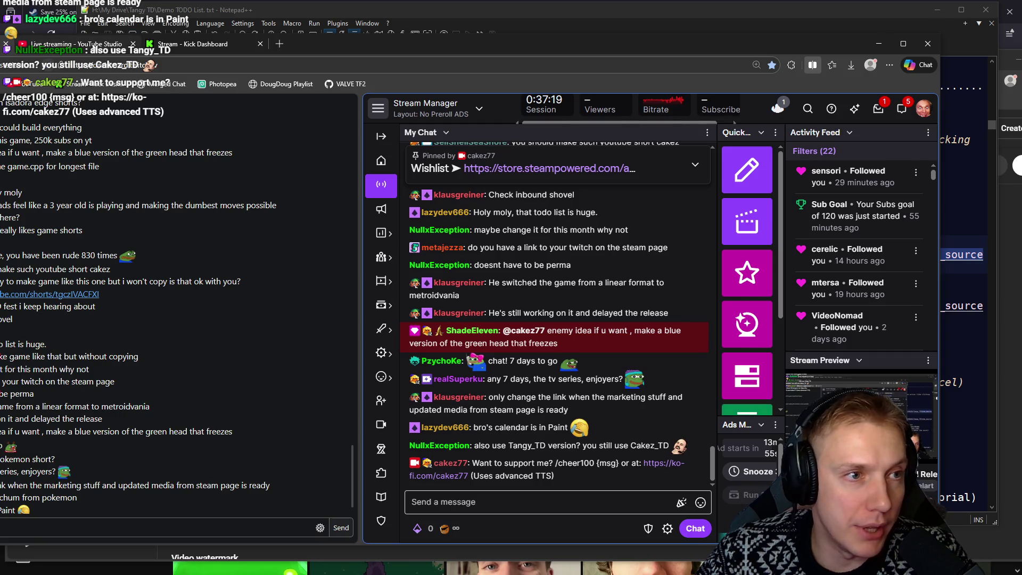
pyautogui.click(105, 45)
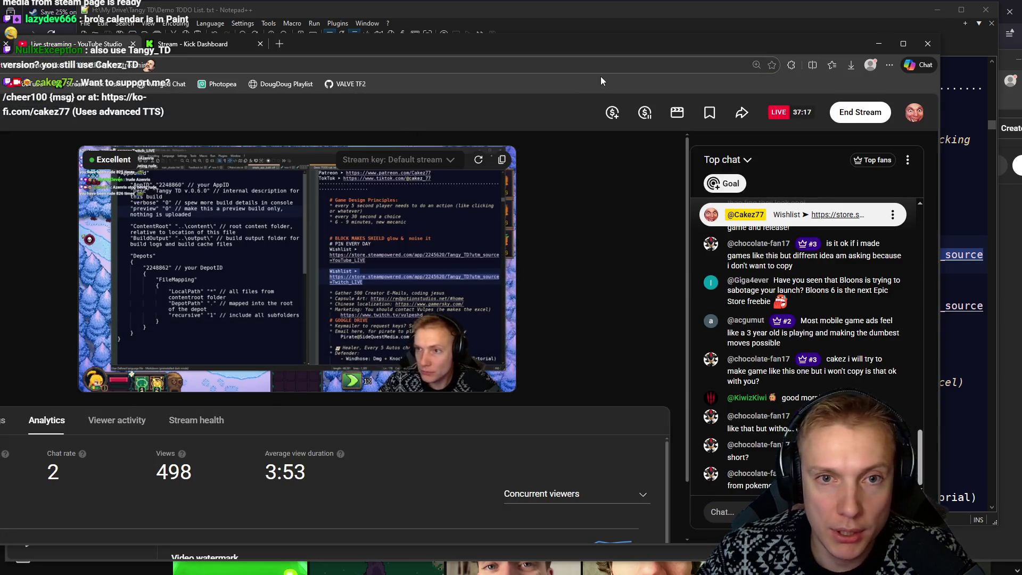
# Expand the pinned Steam Wishlist banner in the YouTube live chat, then return to the TODO list
pyautogui.moveTo(624, 45); pyautogui.dragTo(670, 37)
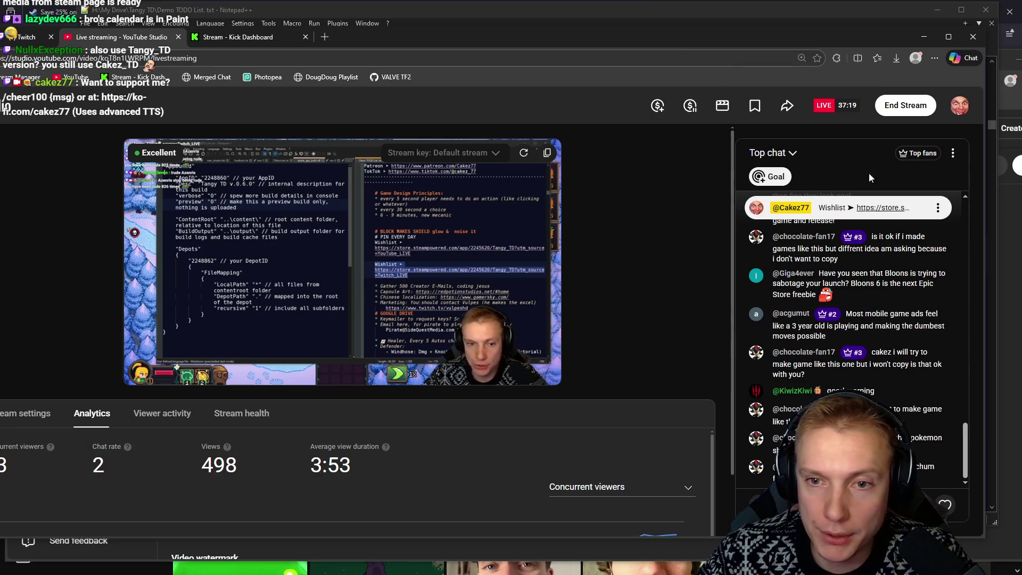
pyautogui.click(851, 208)
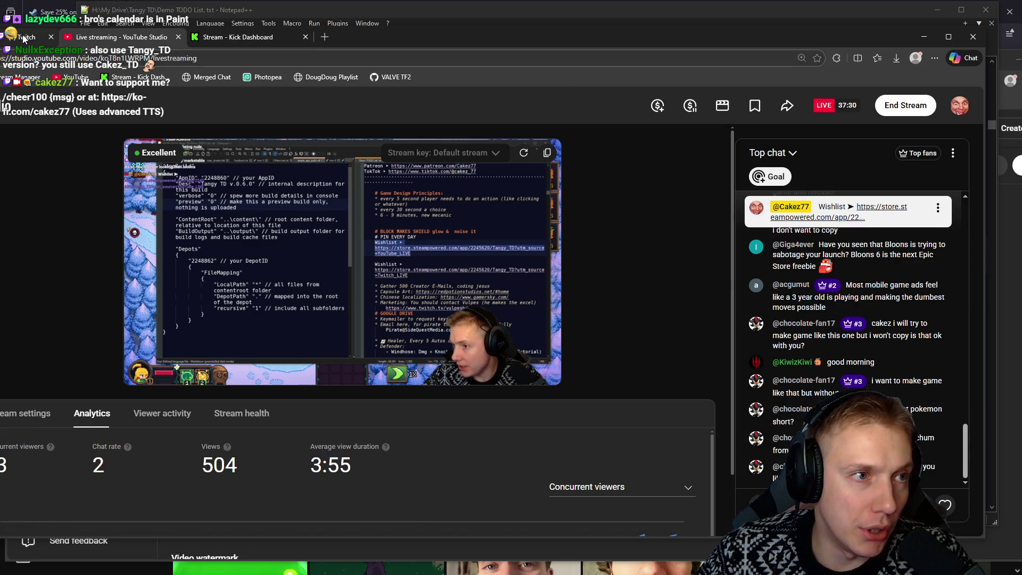
pyautogui.hotkey('alt', 'Tab')
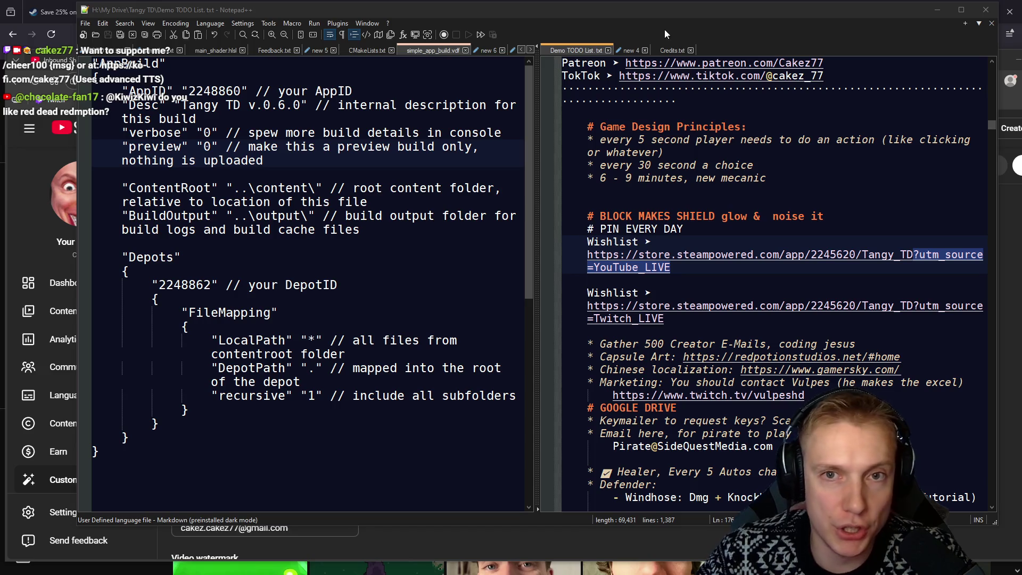
# Append ?utm_source=YouTube_HOME to the Steam link's URL
pyautogui.moveTo(461, 15)
pyautogui.mouseDown()
pyautogui.moveTo(436, 66)
pyautogui.moveTo(439, 48)
pyautogui.mouseUp()
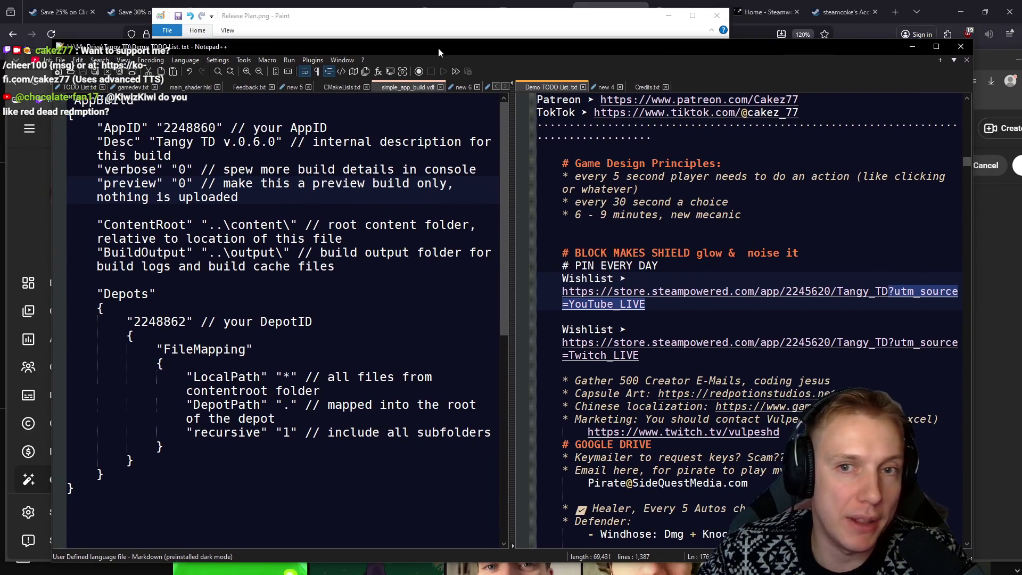
pyautogui.click(932, 10)
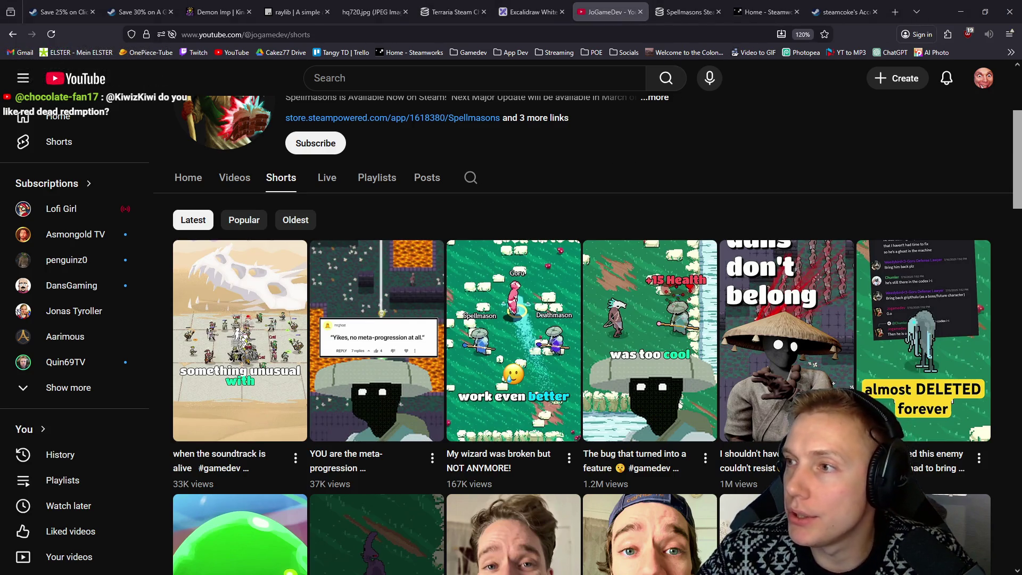
pyautogui.hotkey('alt', 'Tab')
pyautogui.write('?utm_source=YouTube_LIVE')
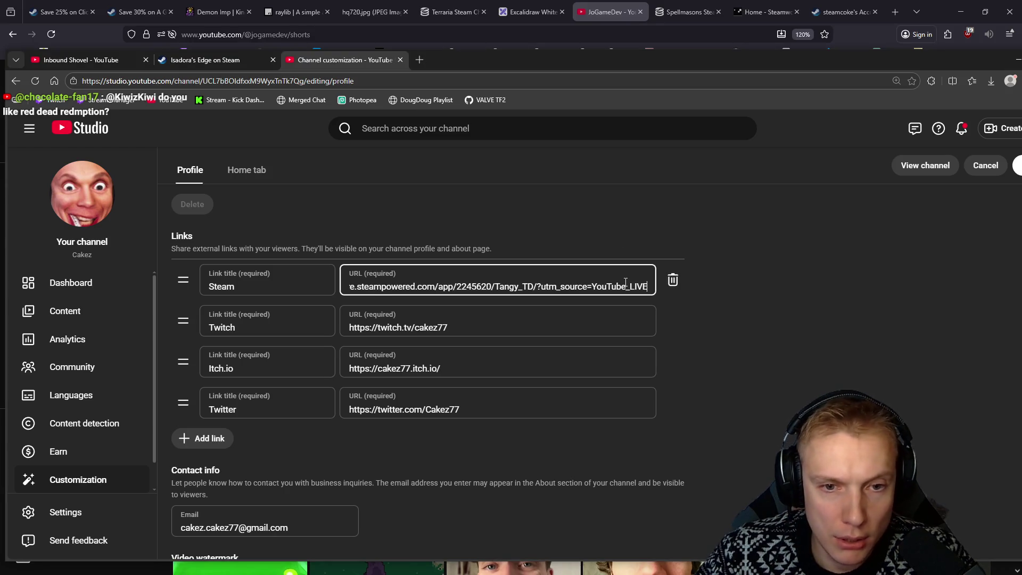
pyautogui.moveTo(630, 288); pyautogui.dragTo(678, 295)
pyautogui.write('HOME')
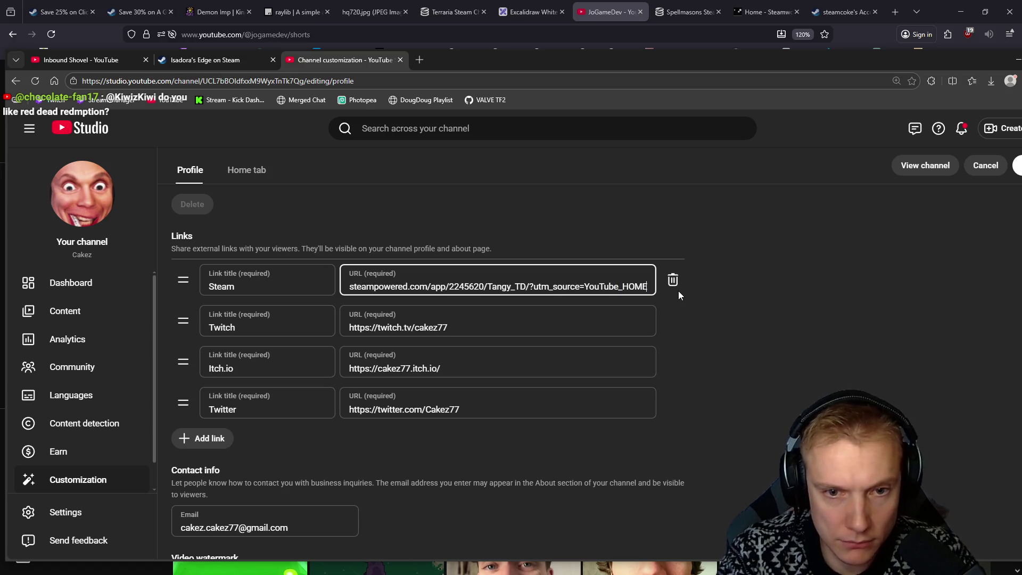
# Publish the channel link changes and open the public channel page
pyautogui.click(755, 284)
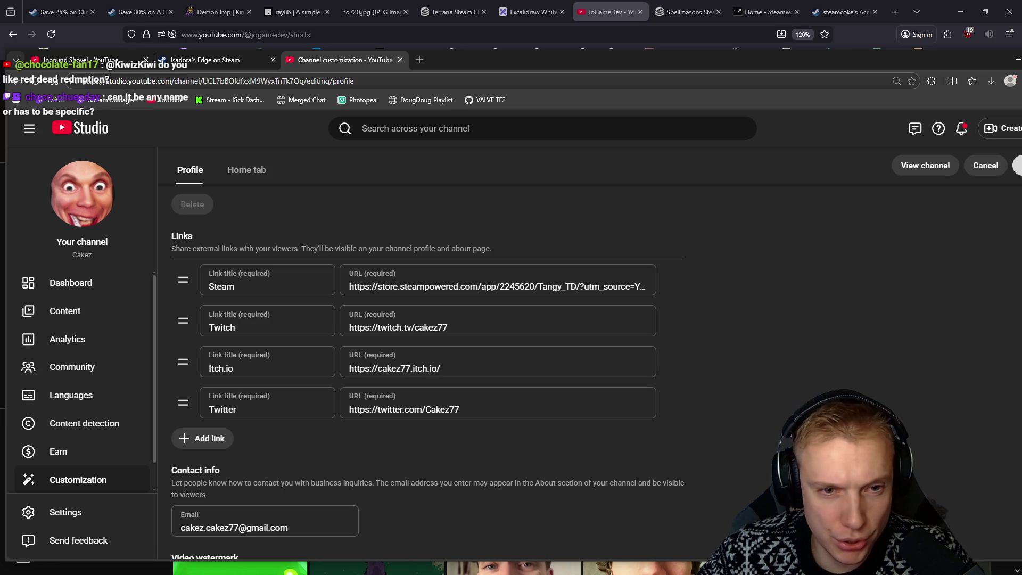
pyautogui.click(1018, 165)
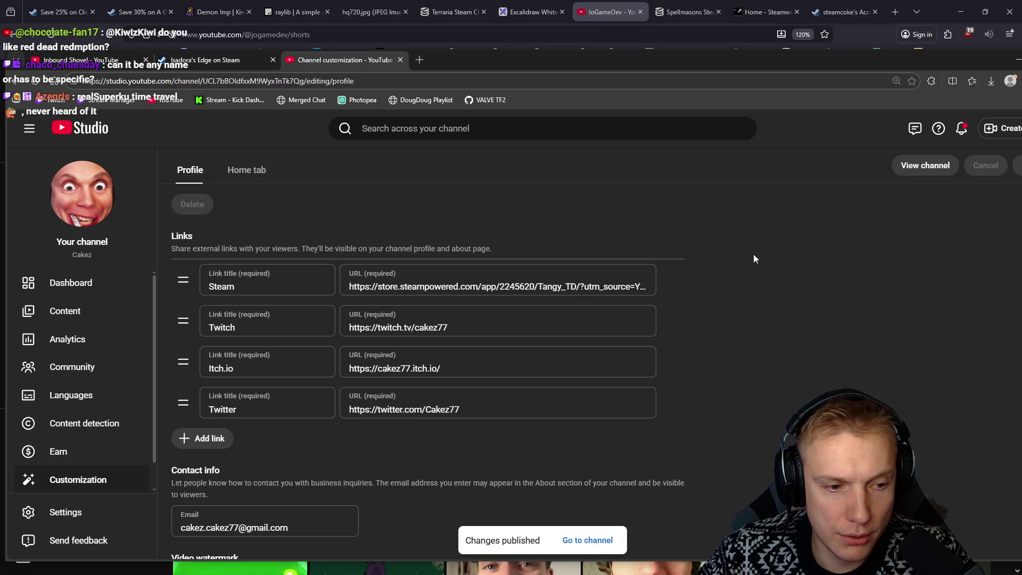
pyautogui.click(912, 165)
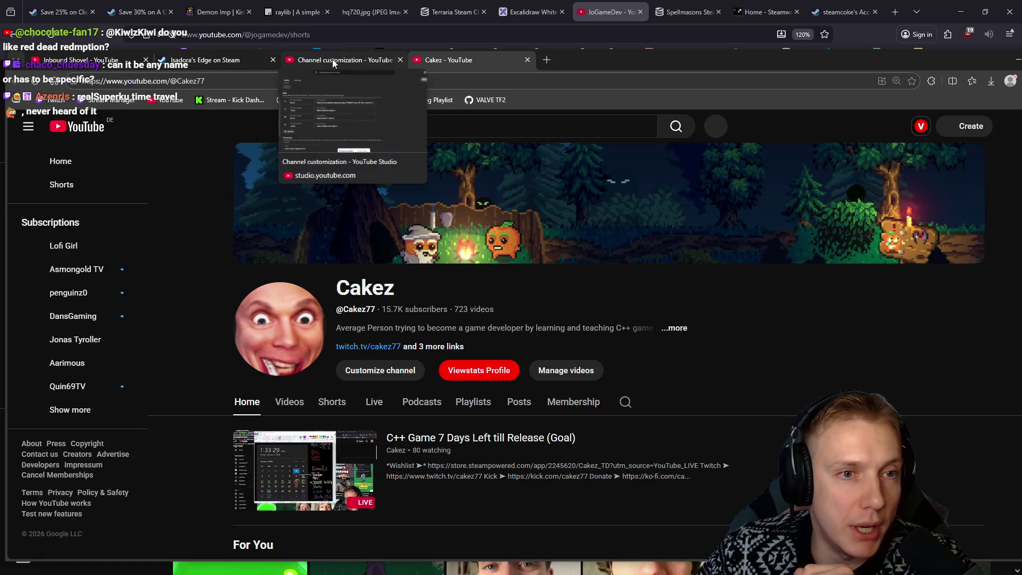
# Close the channel customization tab and look over the Isadora's Edge and developer channel tabs
pyautogui.middleClick(332, 59)
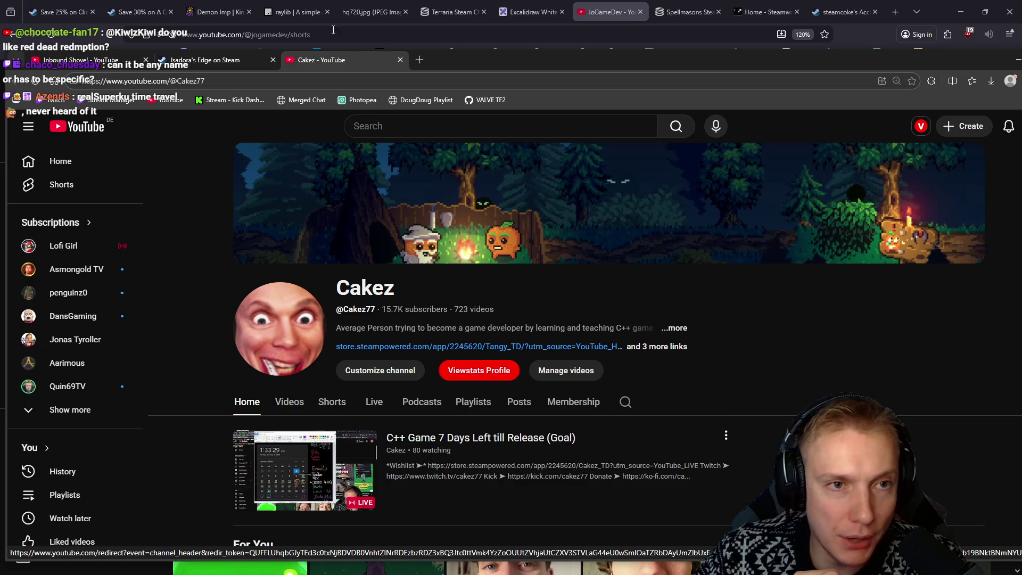
pyautogui.click(206, 63)
pyautogui.click(104, 60)
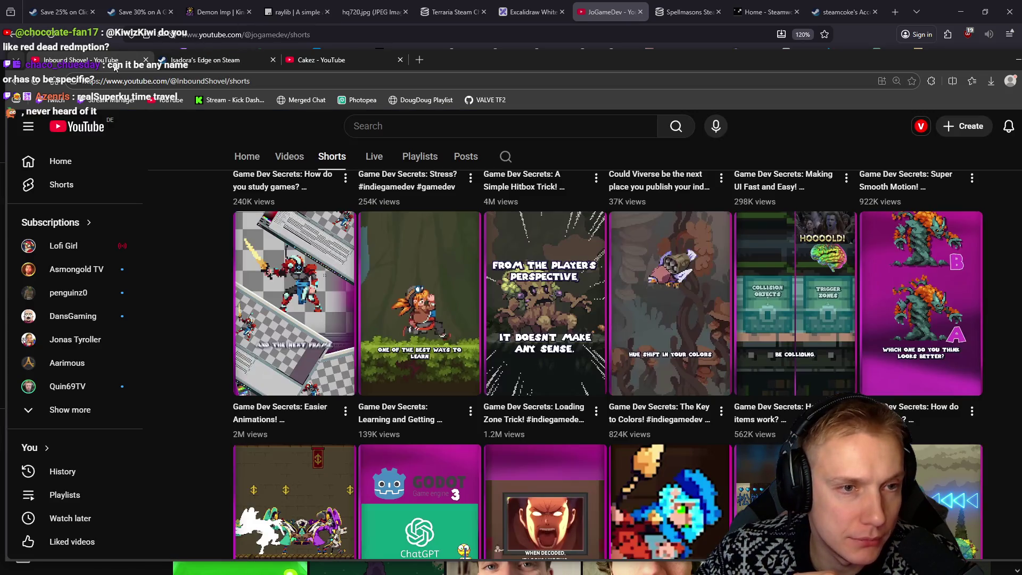
pyautogui.scroll(10, 217, 276)
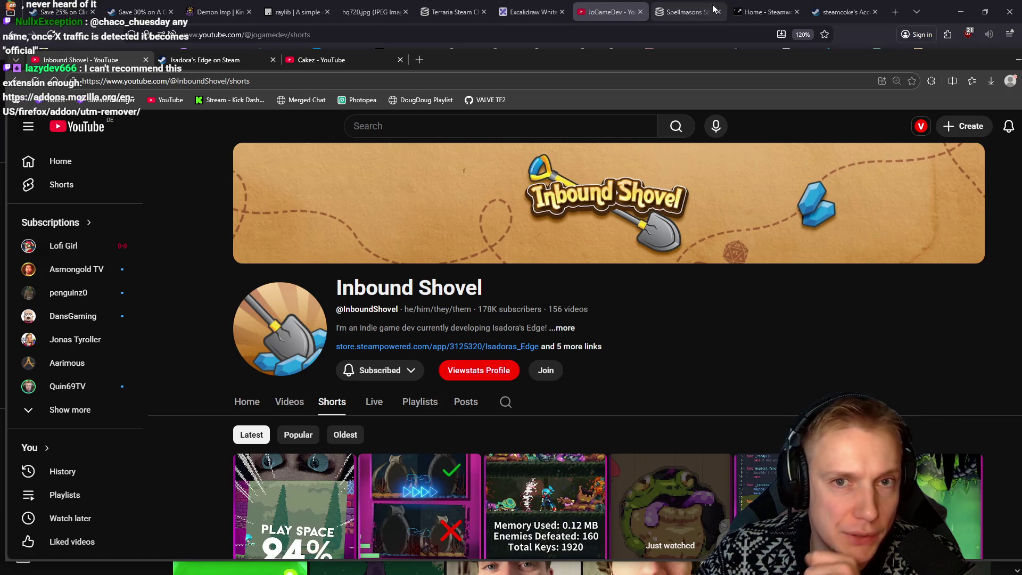
# Open the Tangy TD Steam store link from the streamer's own channel header
pyautogui.click(960, 11)
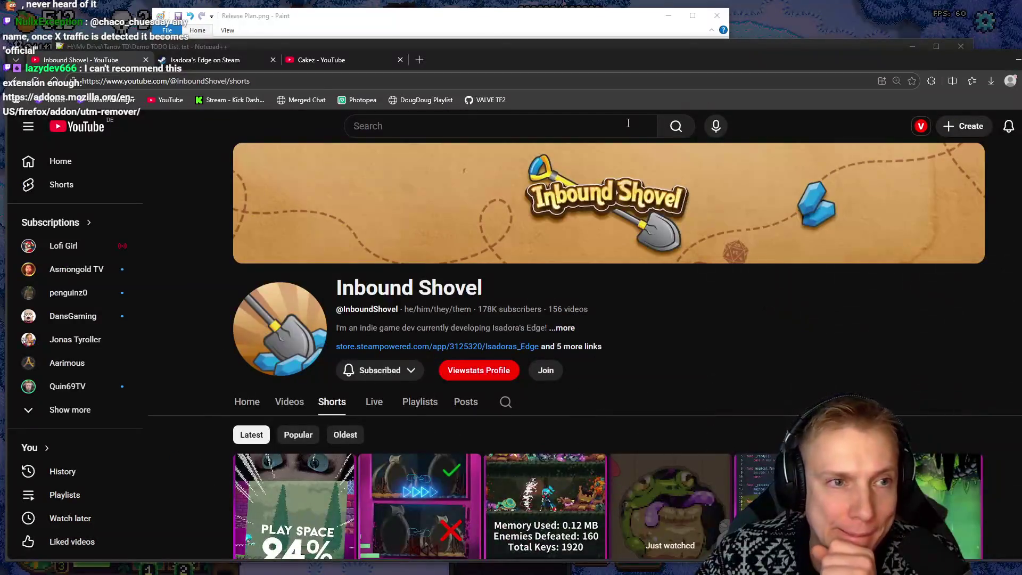
pyautogui.doubleClick(507, 62)
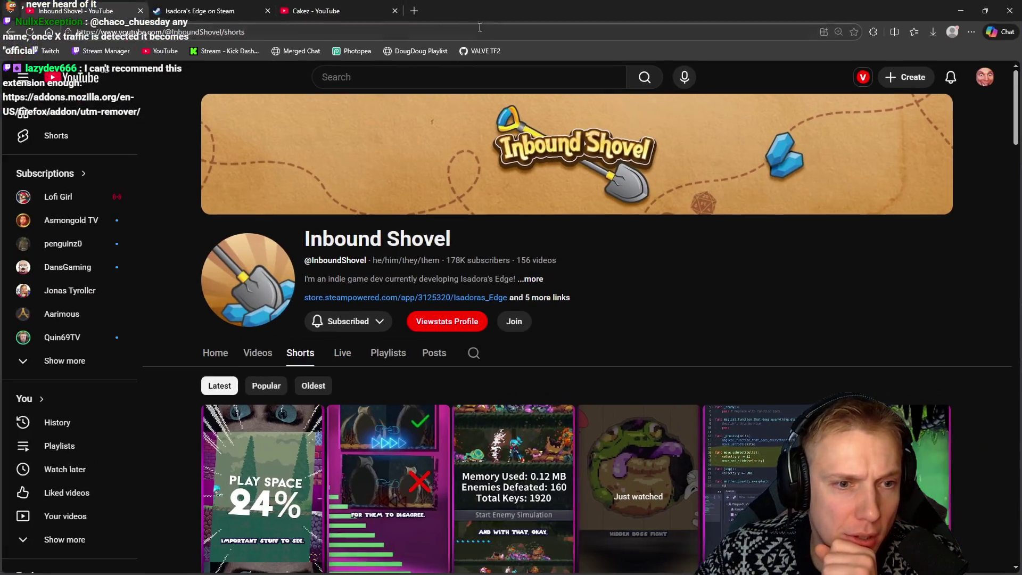
pyautogui.click(353, 8)
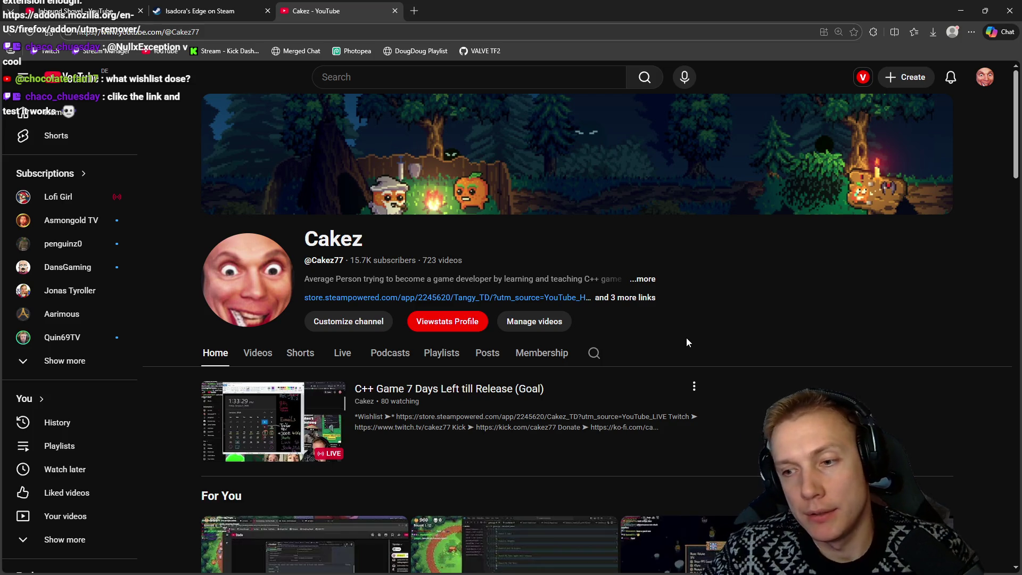
pyautogui.click(489, 298)
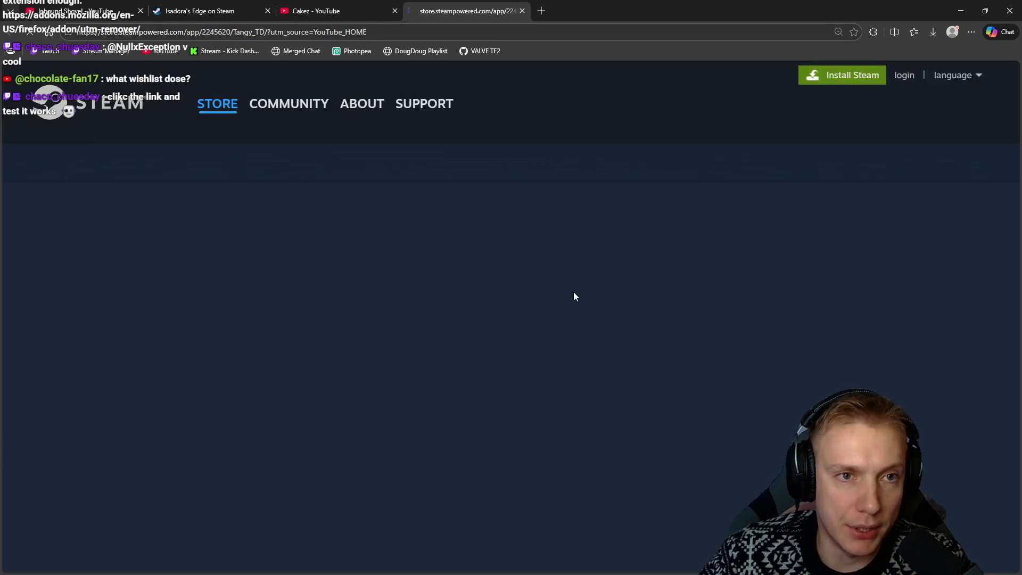
# Scroll through the Tangy TD store page, then close it
pyautogui.scroll(-5, 614, 186)
pyautogui.scroll(-4, 614, 183)
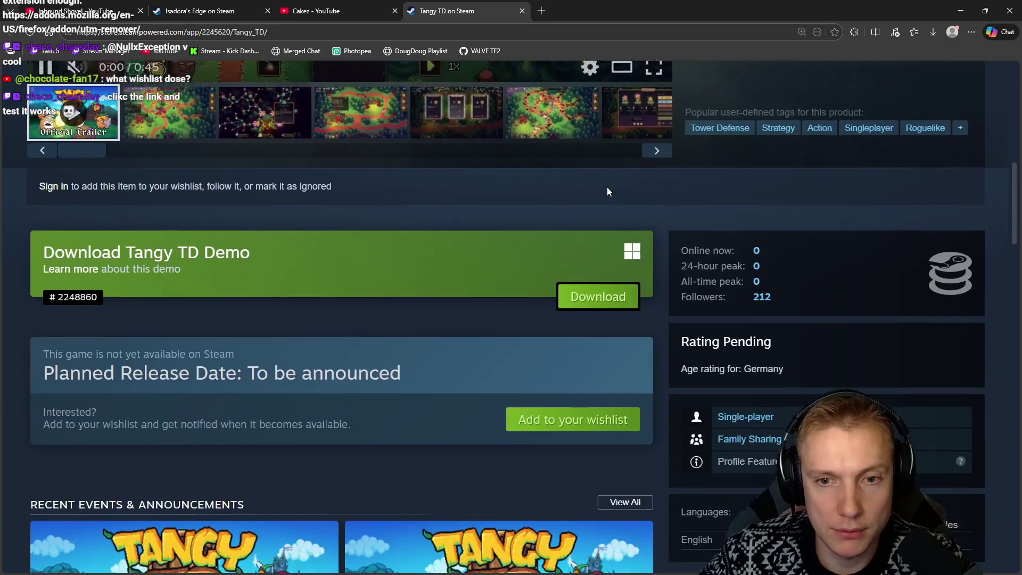
pyautogui.scroll(8, 606, 187)
pyautogui.hotkey('ctrl', 'w')
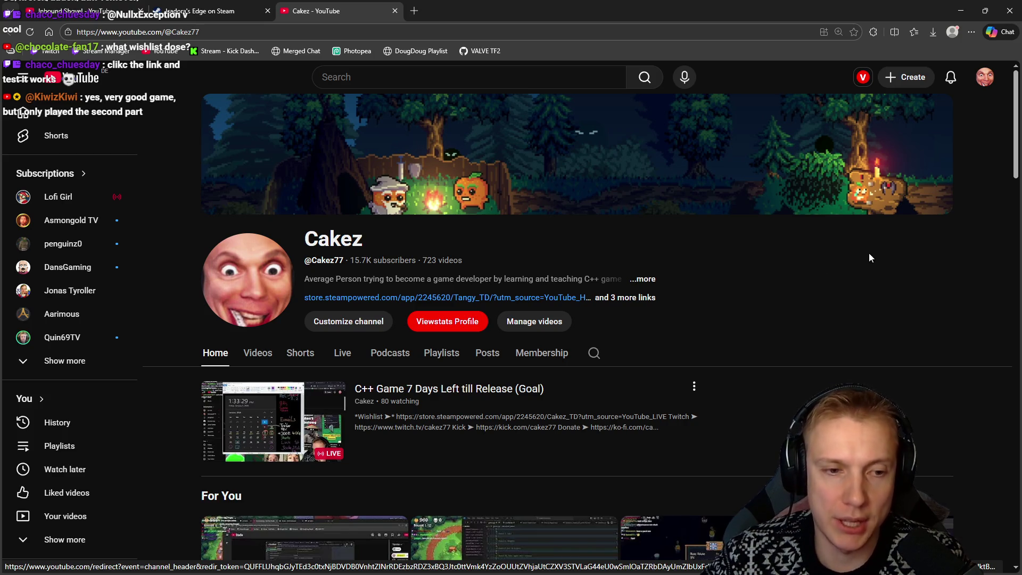
# Close the Cakez channel, Isadora's Edge store page and the remaining browser page
pyautogui.middleClick(307, 4)
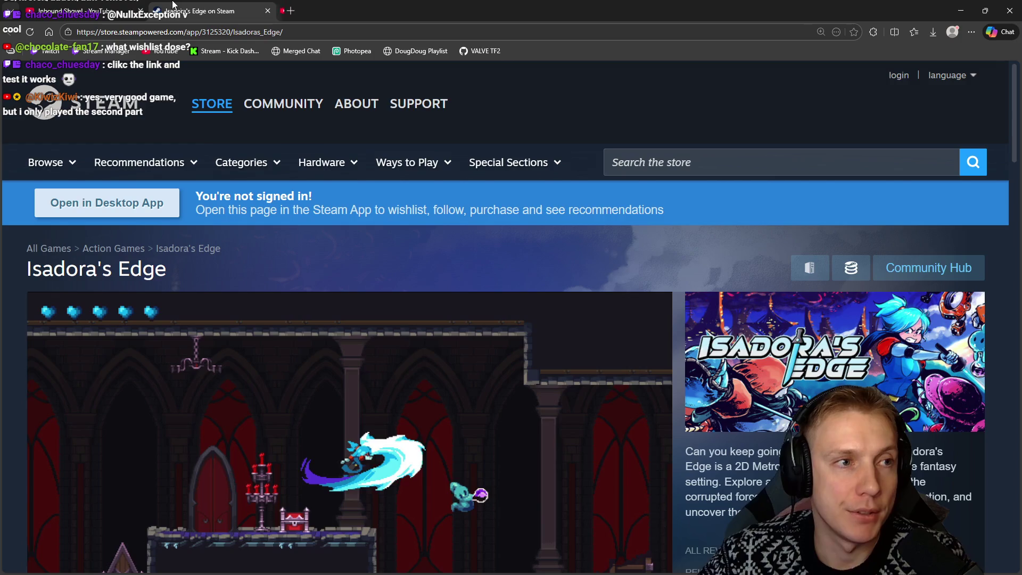
pyautogui.middleClick(179, 6)
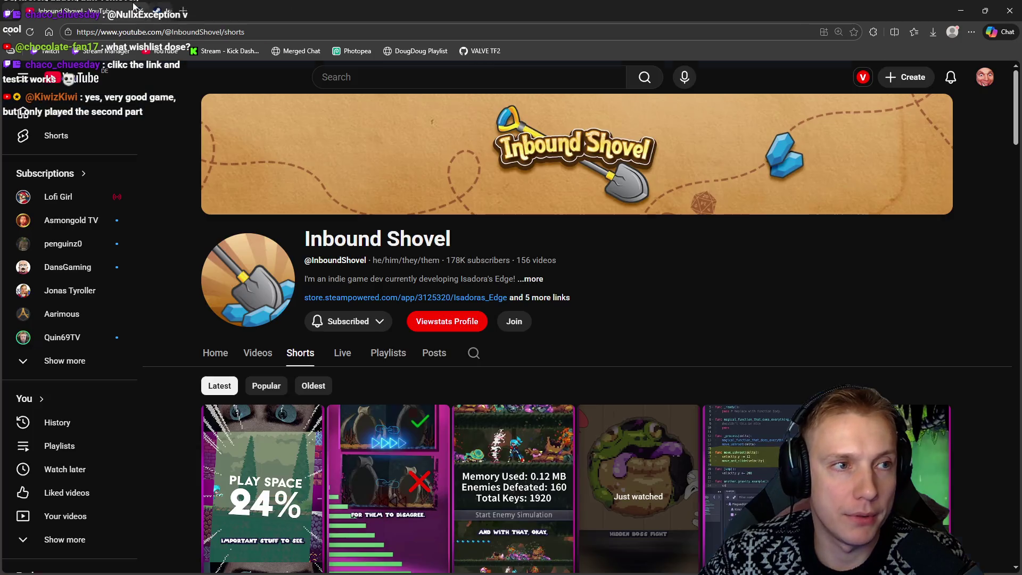
pyautogui.middleClick(80, 9)
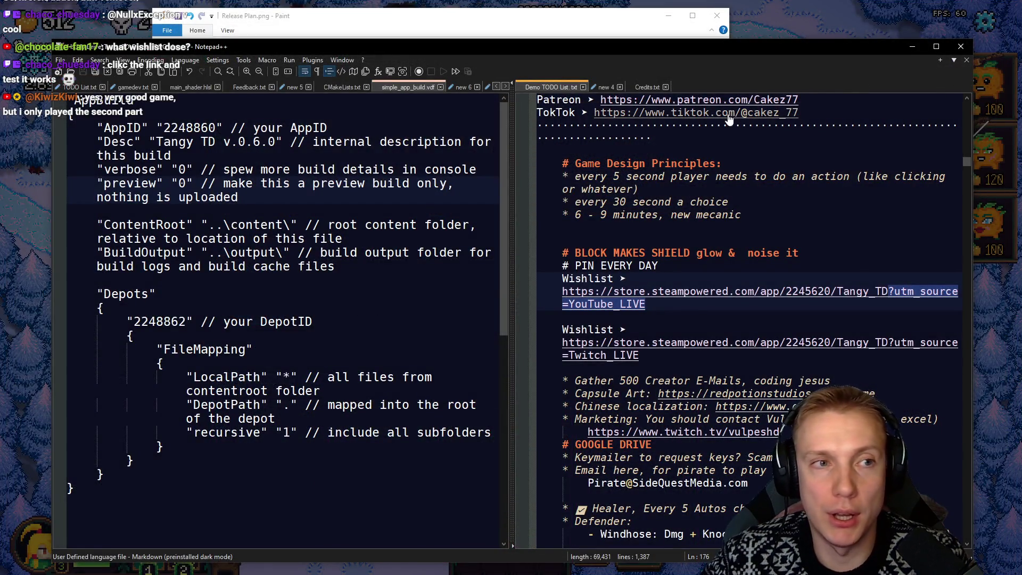
# Reveal the Release Plan.png calendar in Paint, then minimize Paint to return to the game
pyautogui.click(909, 47)
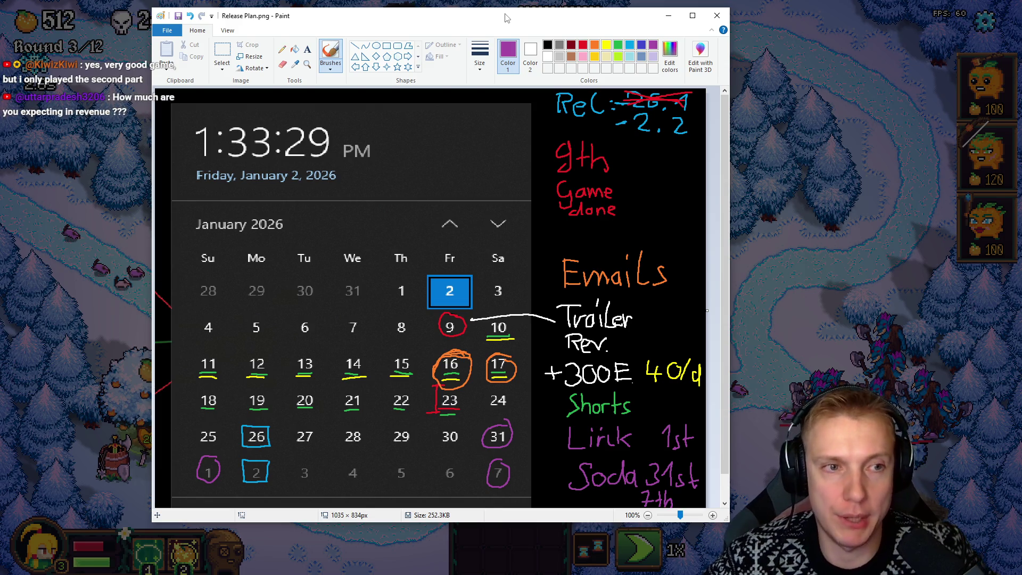
pyautogui.click(738, 123)
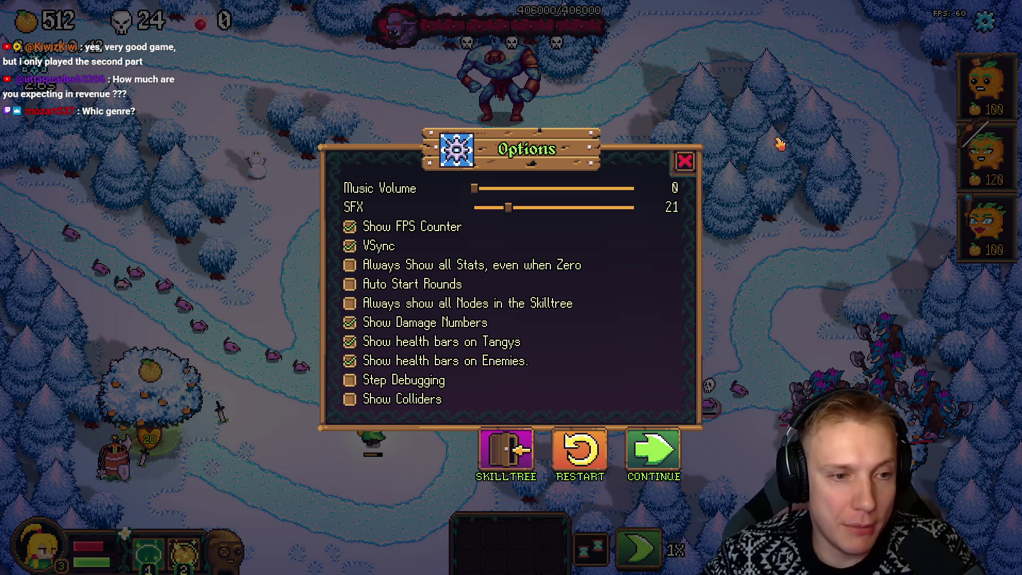
# Restart the snowy level at round 1 with 640 gold, move the hero, and resume play
pyautogui.press('Escape')
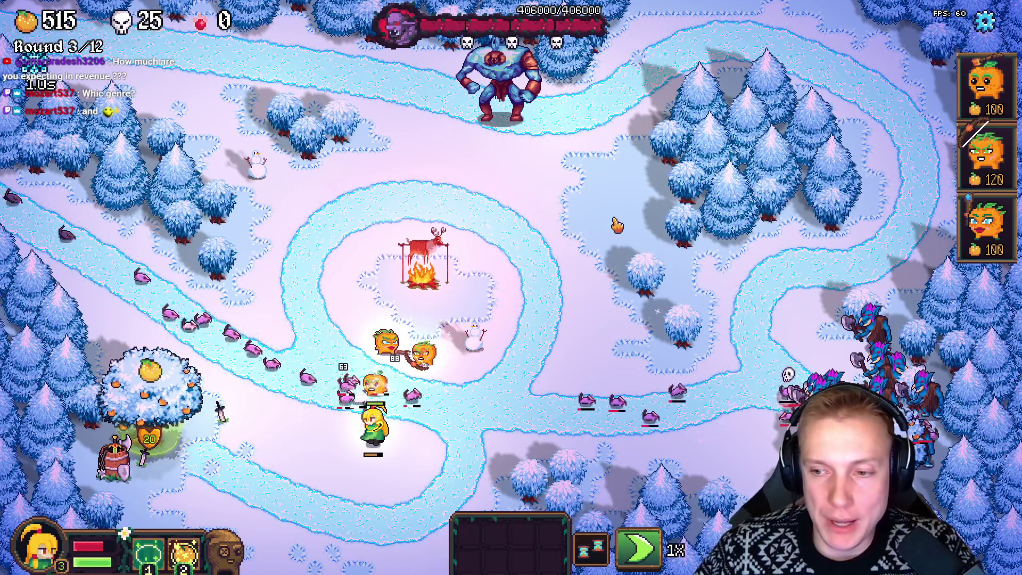
pyautogui.press('Escape')
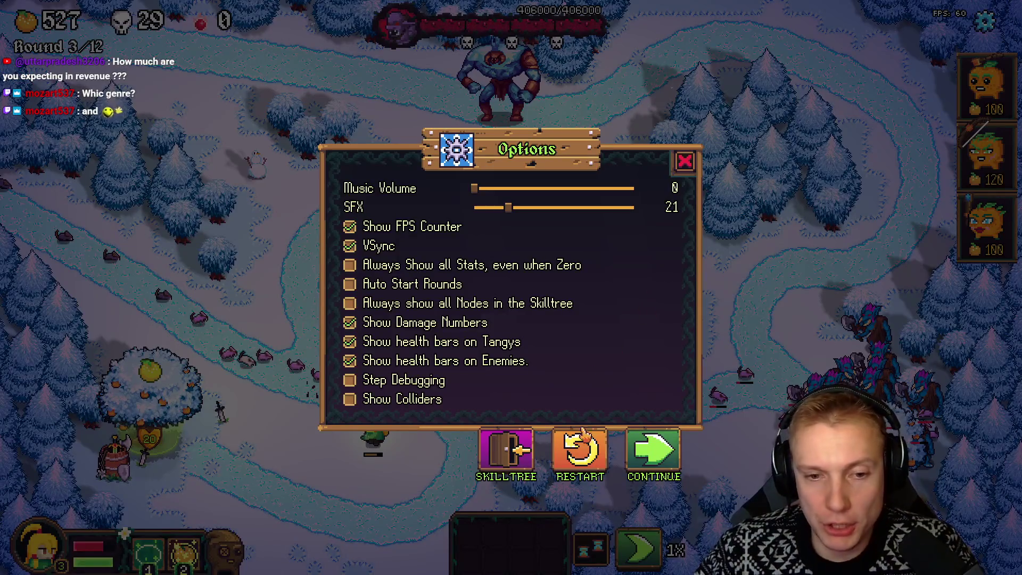
pyautogui.click(580, 446)
pyautogui.click(579, 367)
pyautogui.rightClick(404, 450)
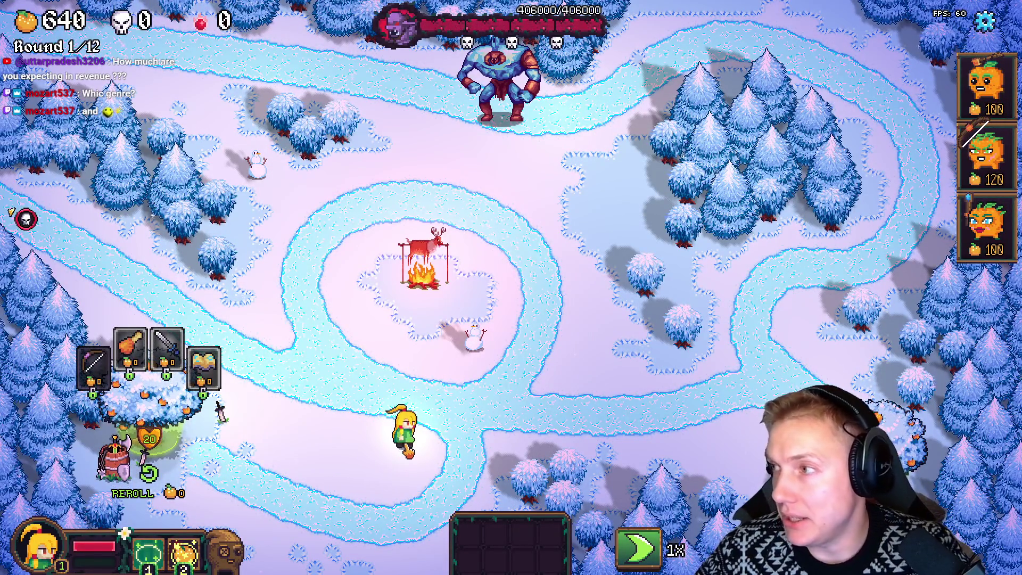
pyautogui.press('Escape')
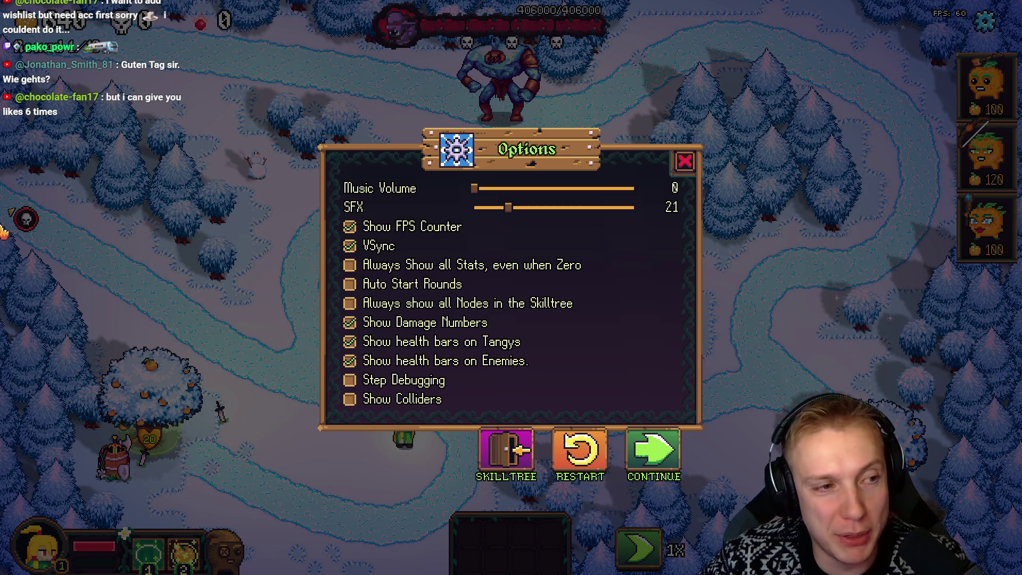
pyautogui.click(654, 455)
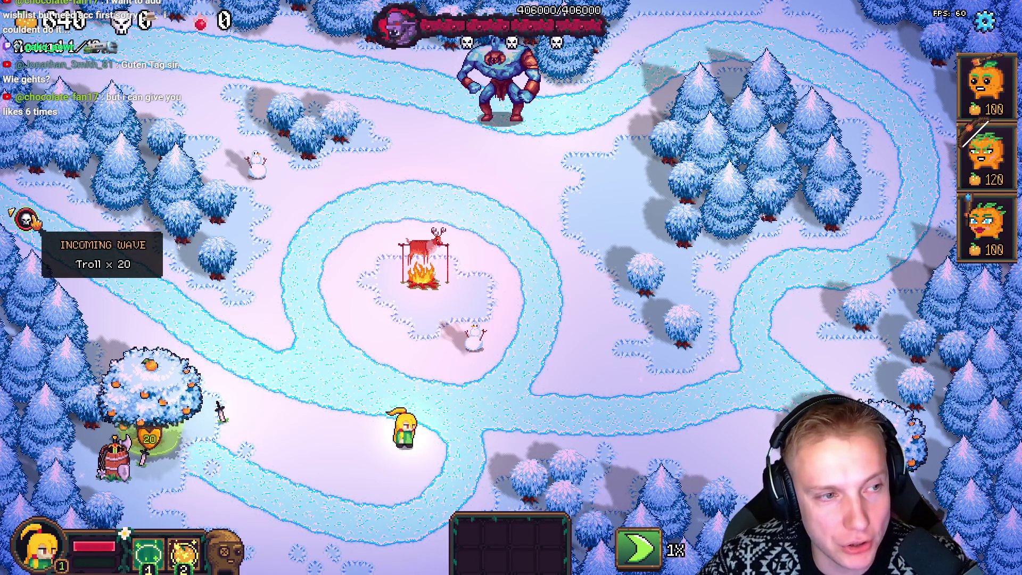
# Drop the 120-gold tangy tower beside the snowman under the campfire, leaving 520 gold
pyautogui.moveTo(981, 155)
pyautogui.mouseDown()
pyautogui.moveTo(464, 239)
pyautogui.moveTo(449, 363)
pyautogui.mouseUp()
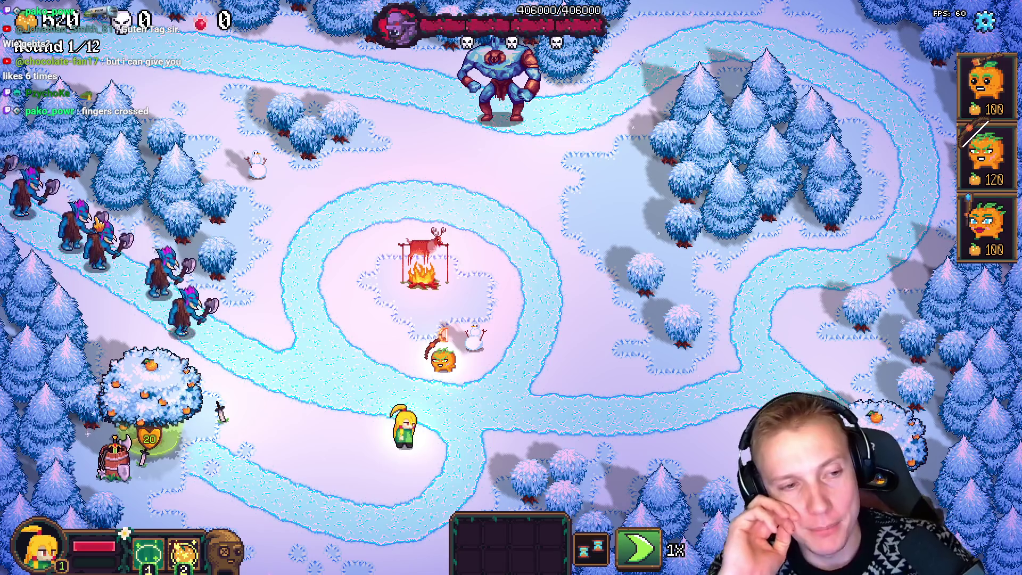
# Pause Tangy TD with the Options panel showing as the trolls approach
pyautogui.press('Escape')
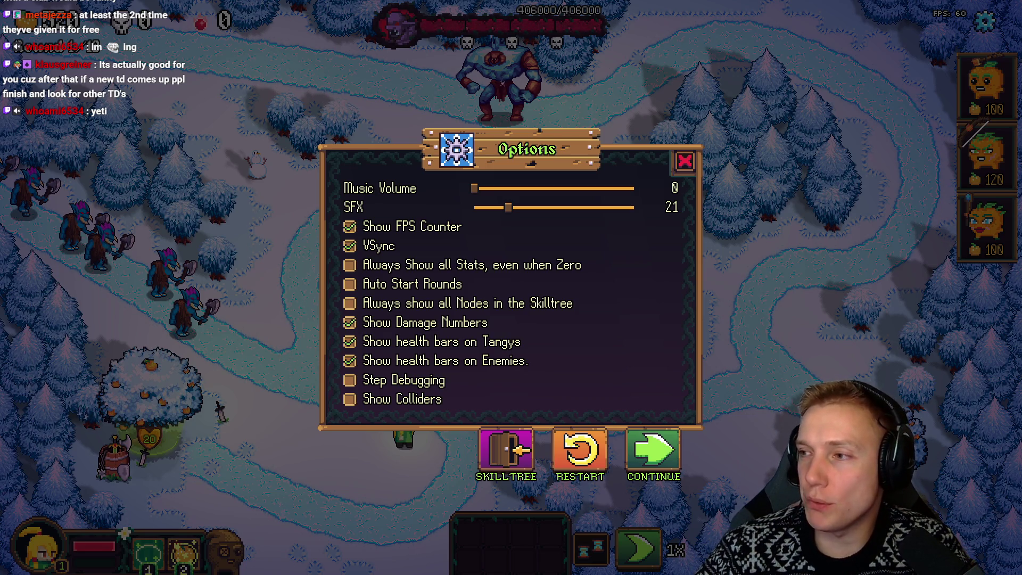
pyautogui.hotkey('alt', 'Tab')
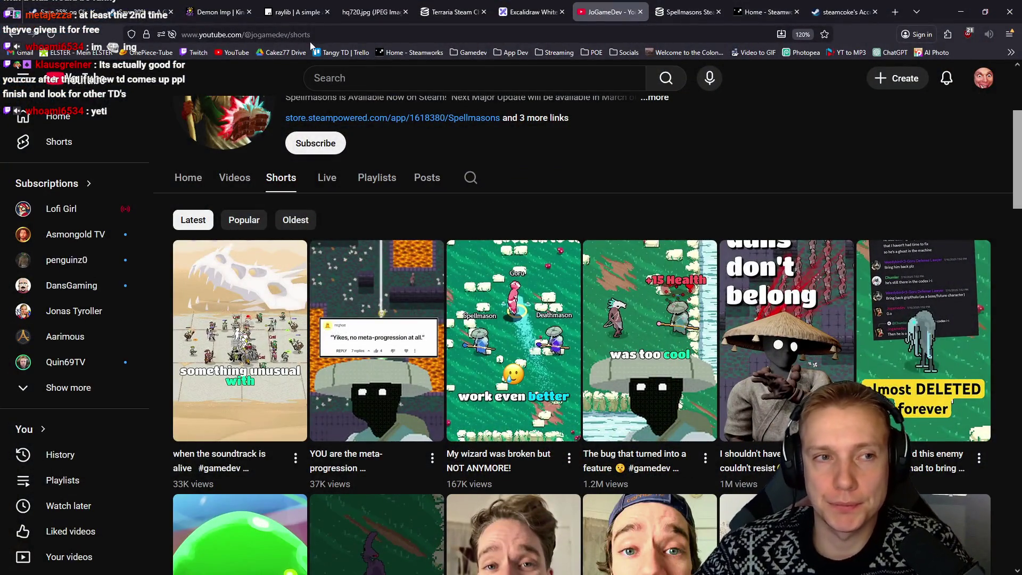
pyautogui.click(322, 36)
pyautogui.write('itch.io')
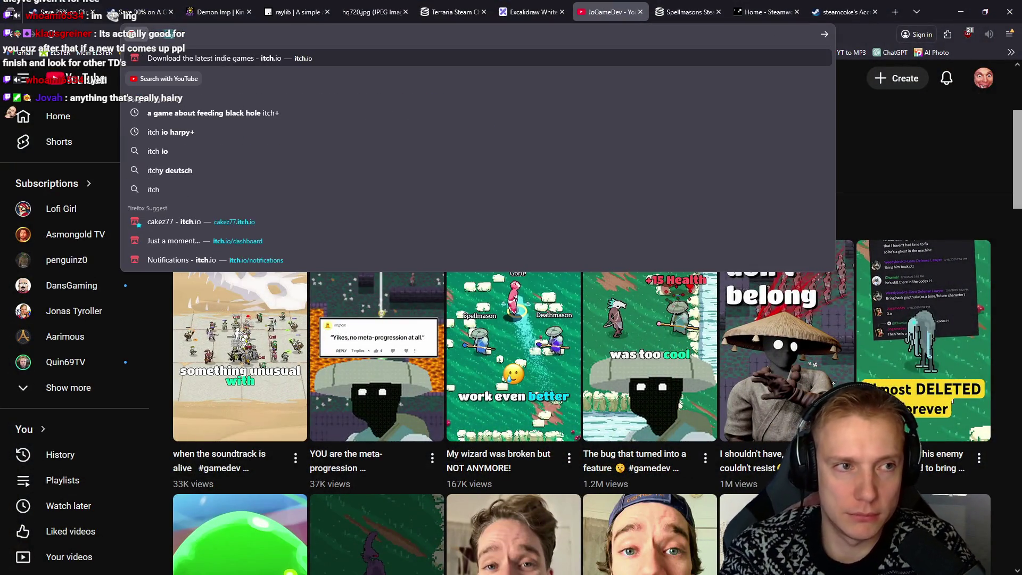
pyautogui.press('Return')
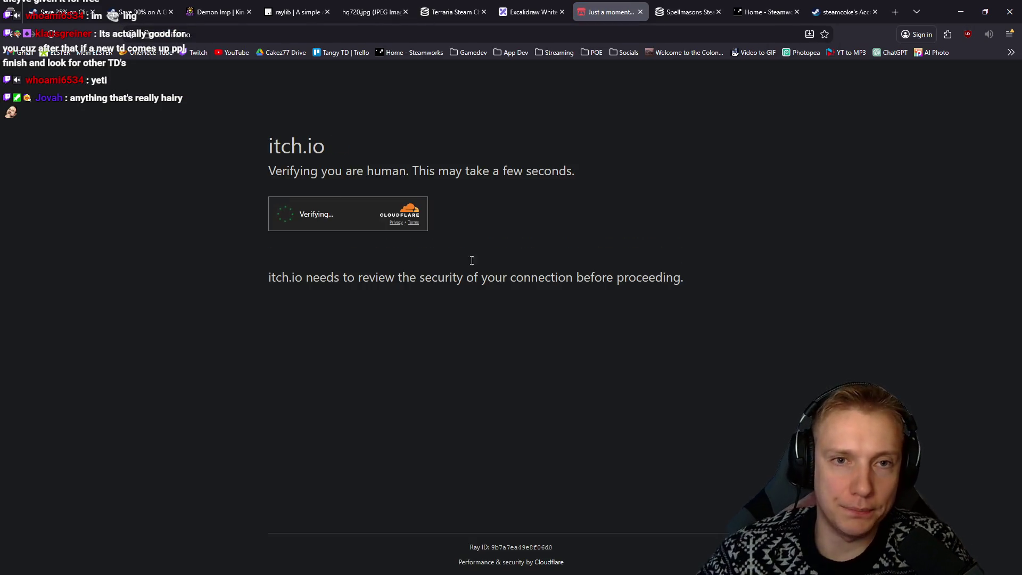
pyautogui.hotkey('alt', 'Tab')
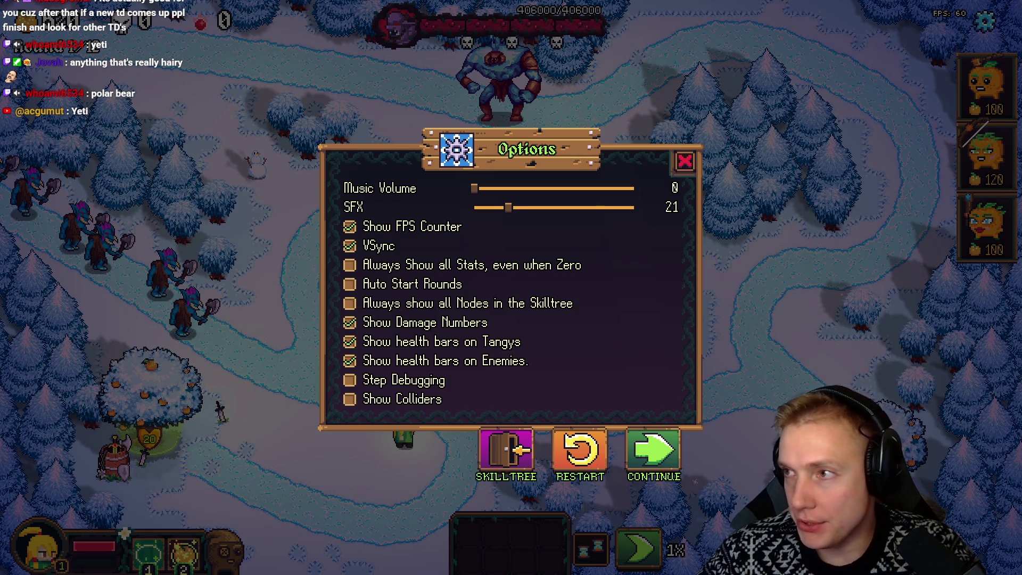
# Back in Aseprite, open Texture_Atlas.aseprite from the recent files and scroll around the sheet
pyautogui.hotkey('alt', 'Tab')
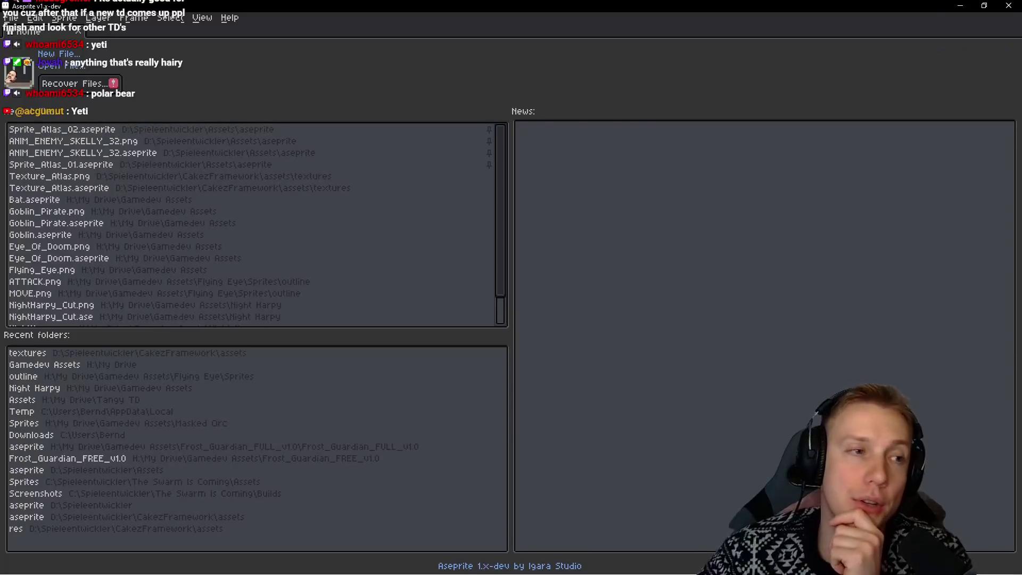
pyautogui.click(72, 198)
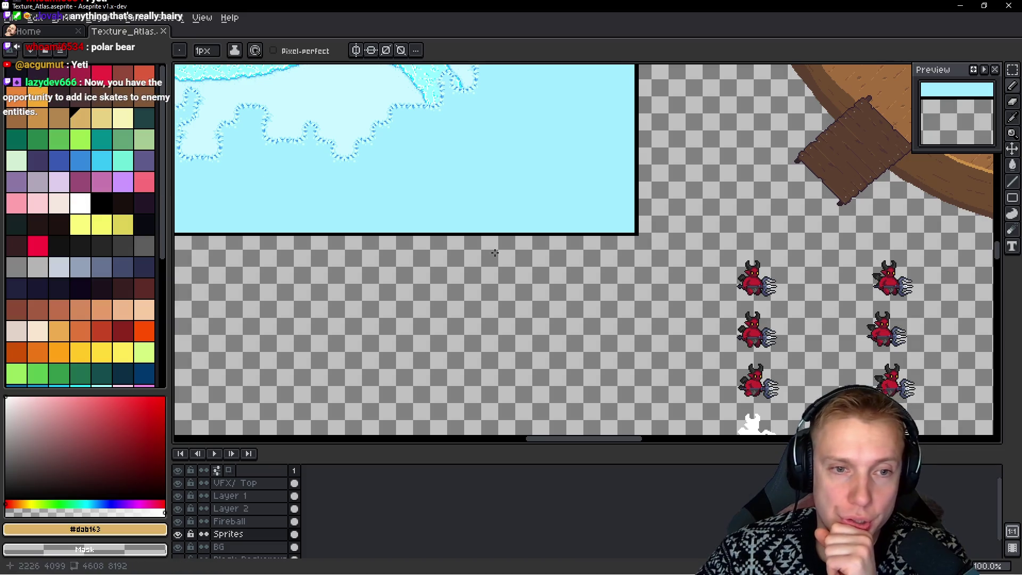
pyautogui.scroll(-3, 686, 272)
pyautogui.scroll(3, 696, 247)
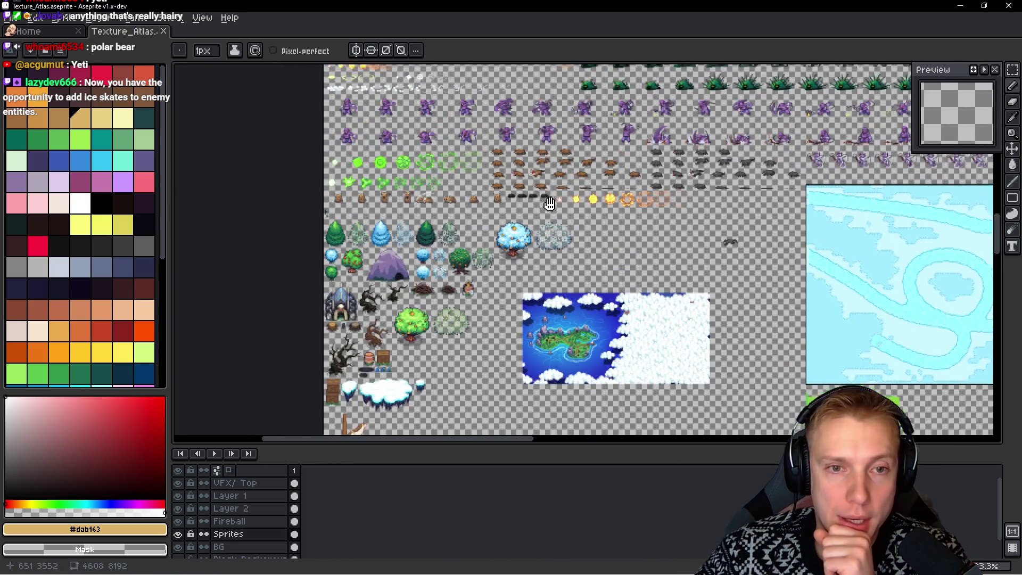
pyautogui.scroll(-3, 524, 286)
pyautogui.hscroll(6, 535, 261)
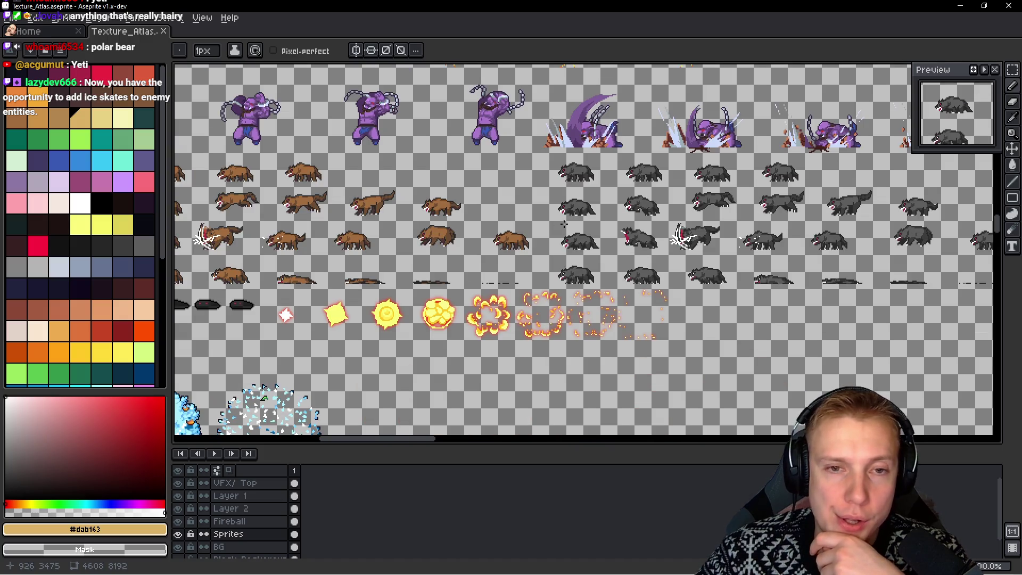
pyautogui.scroll(1, 564, 224)
# Pan the sprite sheet until the grey wolf animation rows are centred in view
pyautogui.moveTo(541, 182)
pyautogui.mouseDown()
pyautogui.moveTo(443, 188)
pyautogui.moveTo(464, 185)
pyautogui.mouseUp()
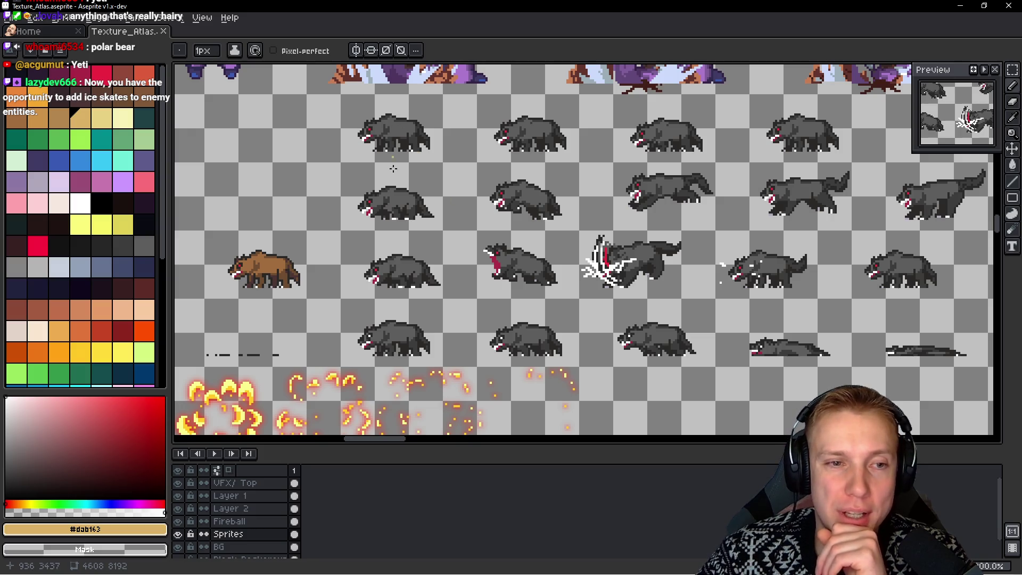
pyautogui.moveTo(545, 230); pyautogui.dragTo(395, 216)
pyautogui.moveTo(216, 202); pyautogui.dragTo(548, 189)
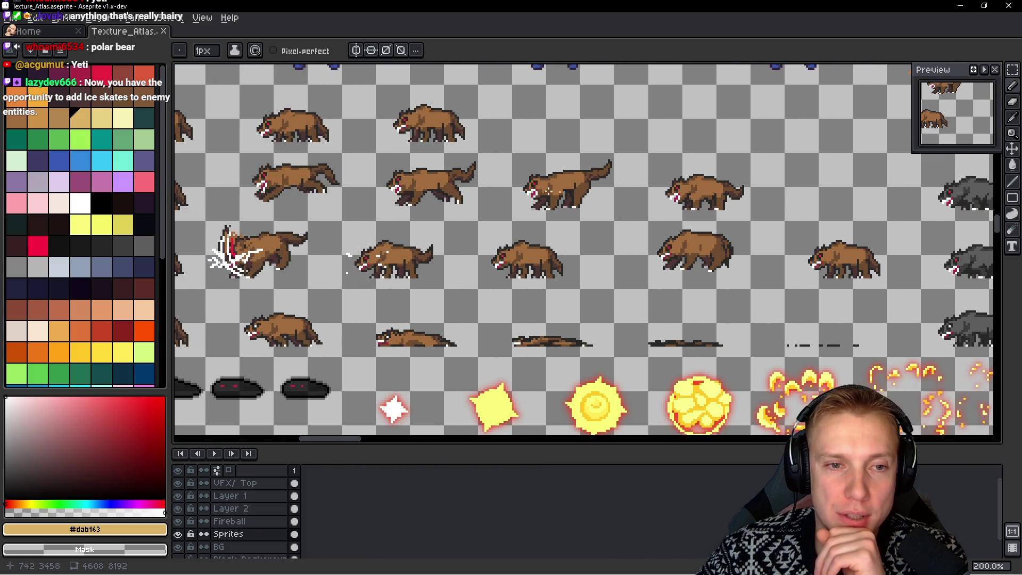
pyautogui.moveTo(689, 205); pyautogui.dragTo(343, 179)
pyautogui.moveTo(532, 202); pyautogui.dragTo(386, 202)
pyautogui.moveTo(479, 186)
pyautogui.mouseDown()
pyautogui.moveTo(486, 221)
pyautogui.moveTo(504, 205)
pyautogui.mouseUp()
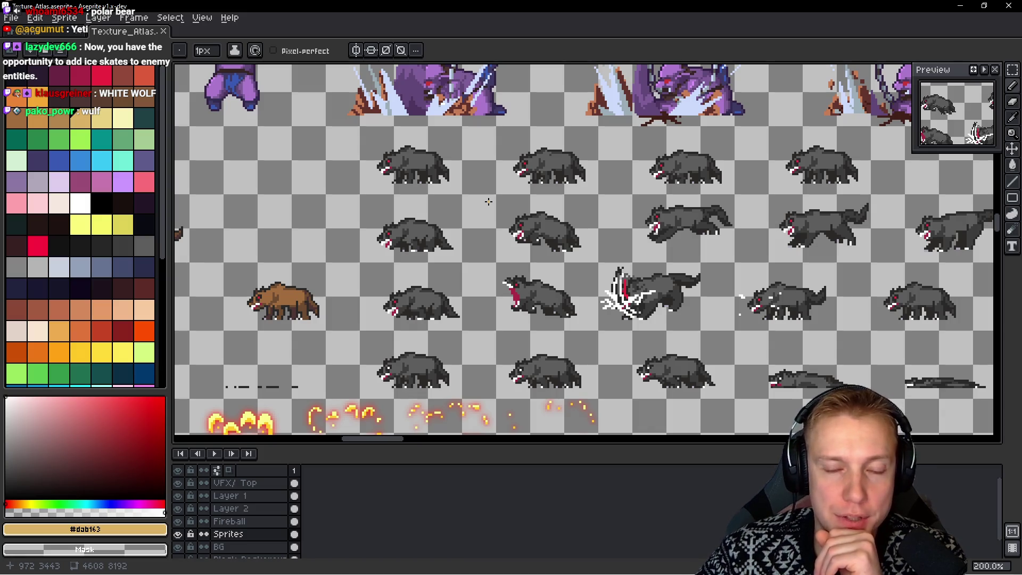
pyautogui.scroll(-1, 524, 203)
# Bring up the File > Open dialog
pyautogui.scroll(1, 527, 203)
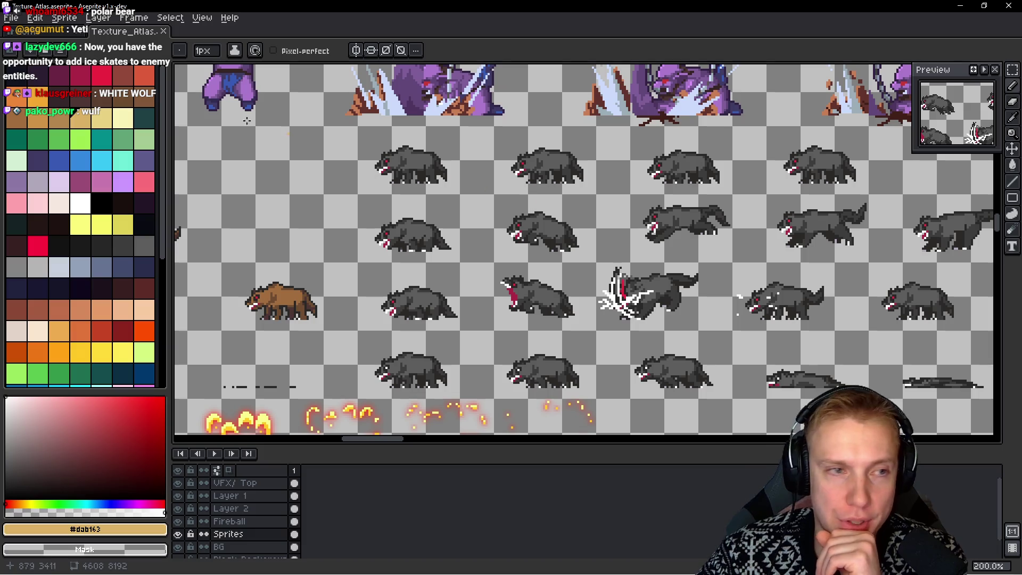
pyautogui.click(11, 18)
pyautogui.click(27, 42)
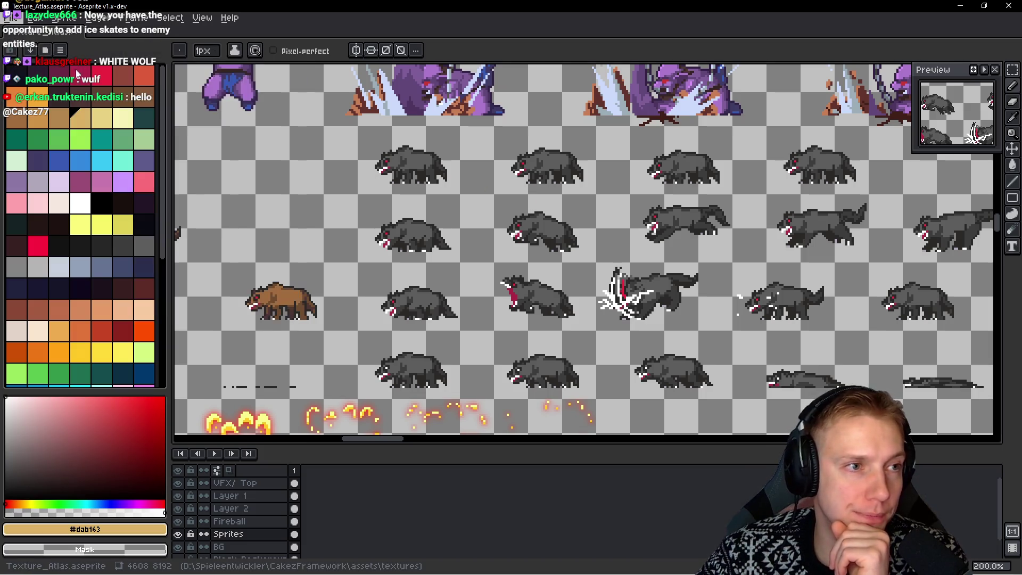
# Scroll to Wolf_2.aseprite in the Gamedev Assets folder and open it
pyautogui.scroll(-10, 547, 245)
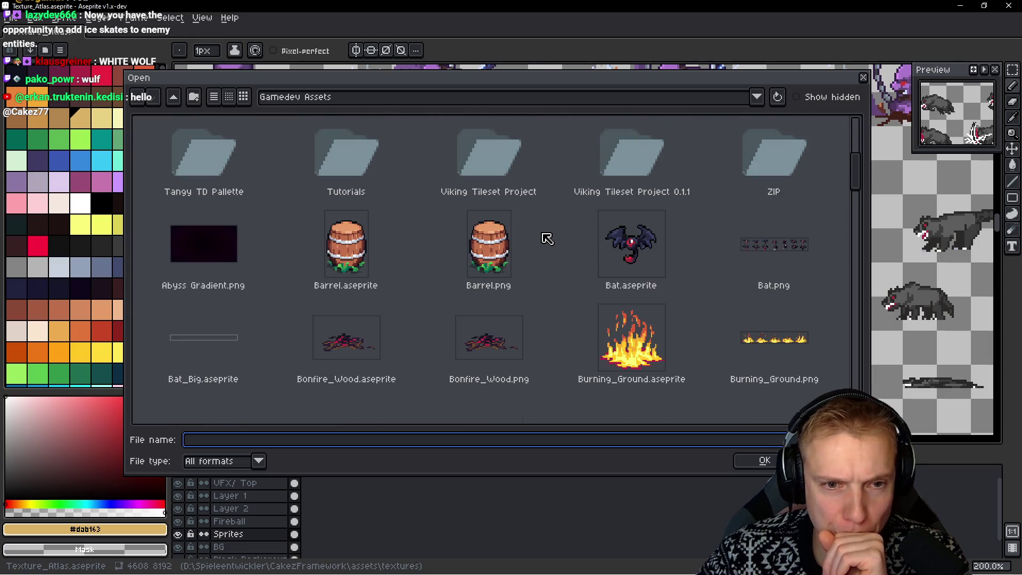
pyautogui.scroll(-2, 586, 227)
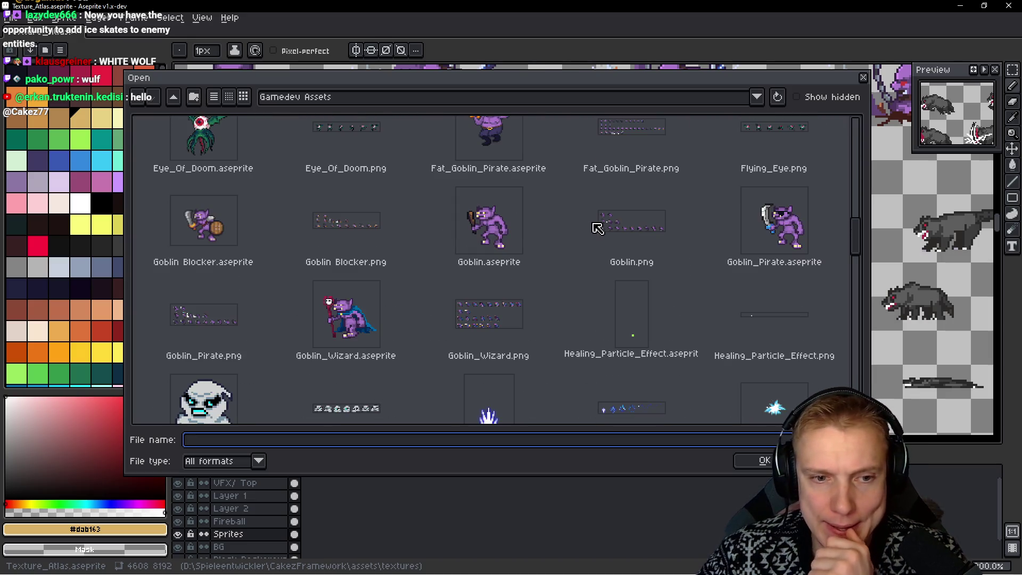
pyautogui.scroll(-1, 596, 227)
pyautogui.scroll(-2, 596, 228)
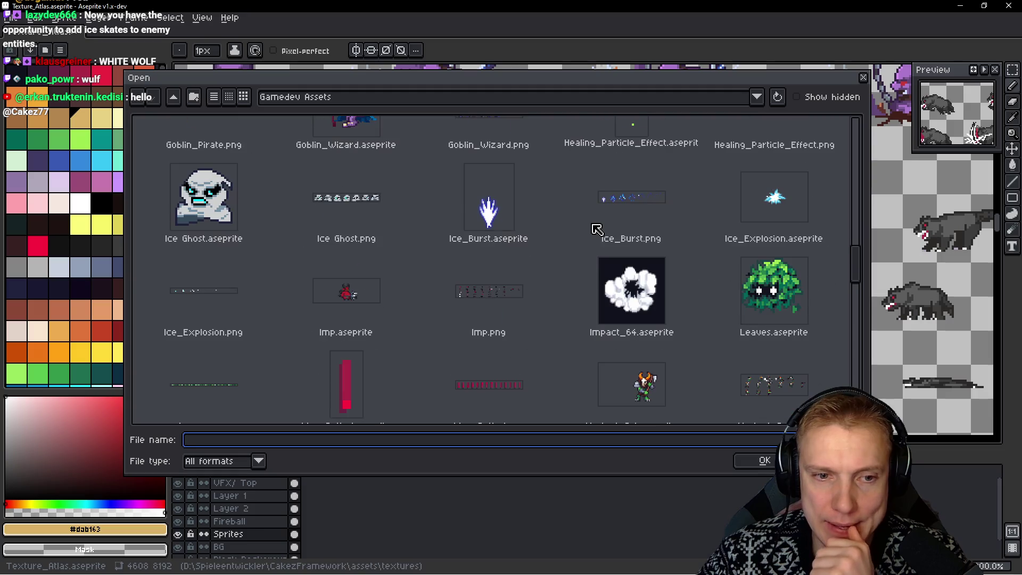
pyautogui.scroll(-2, 590, 234)
pyautogui.scroll(-7, 588, 244)
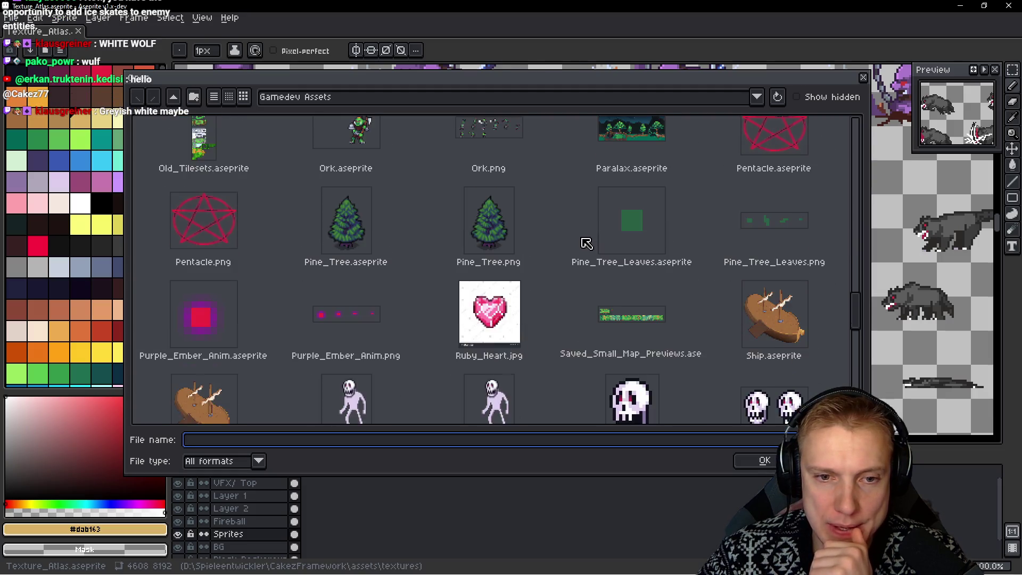
pyautogui.scroll(-1, 584, 256)
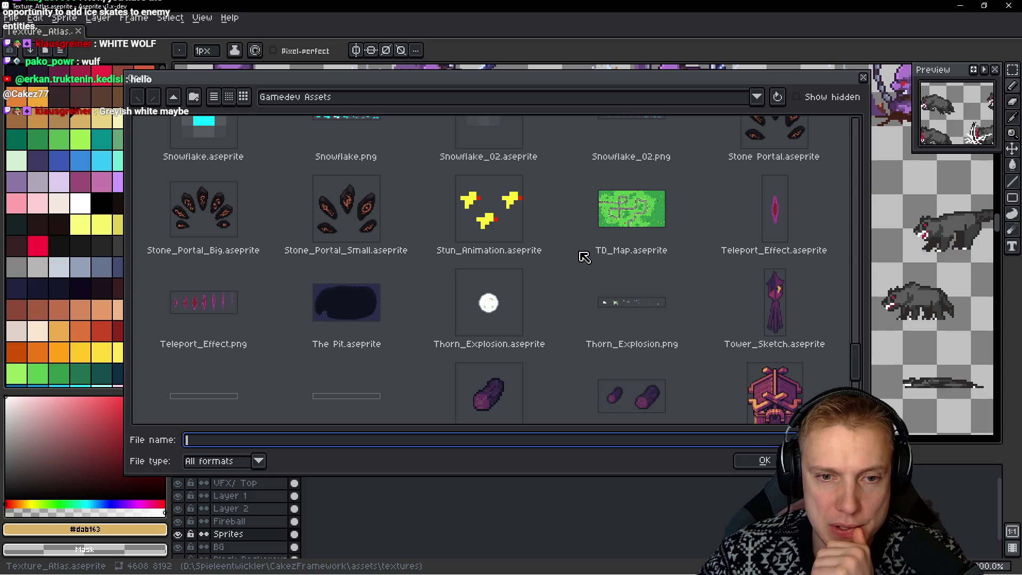
pyautogui.scroll(-3, 584, 256)
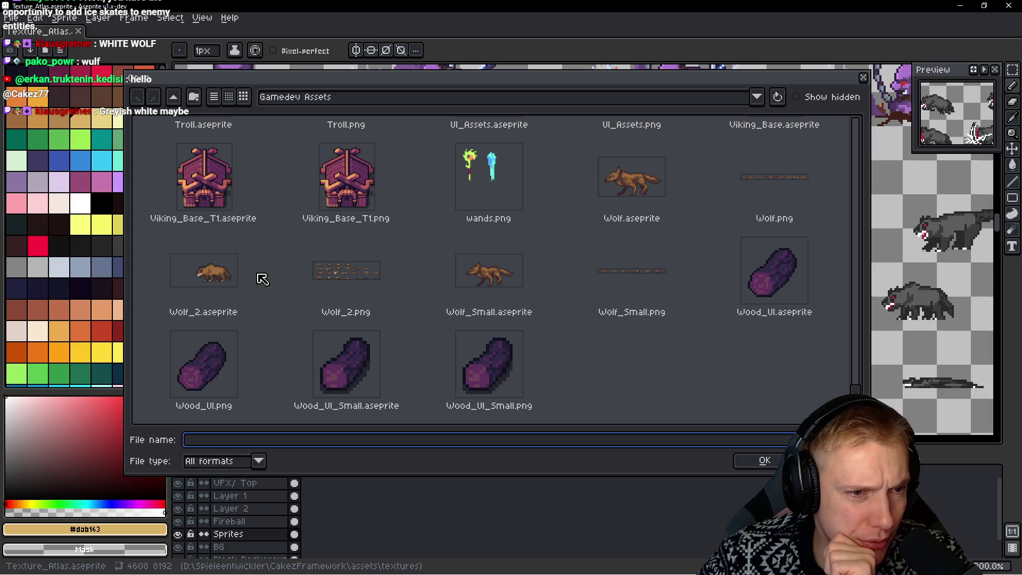
pyautogui.click(205, 284)
pyautogui.scroll(1, 289, 274)
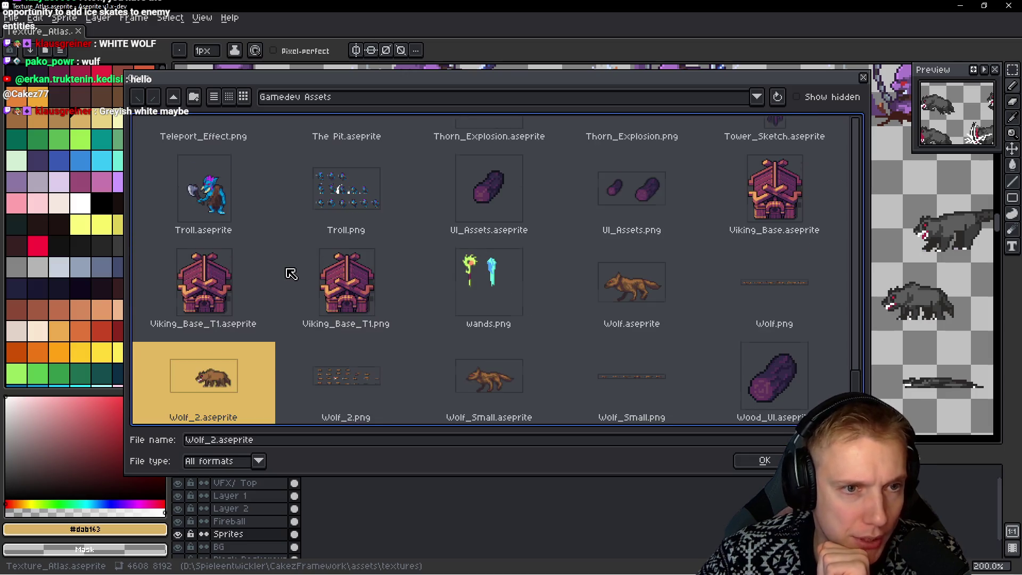
pyautogui.scroll(-1, 290, 274)
pyautogui.doubleClick(218, 348)
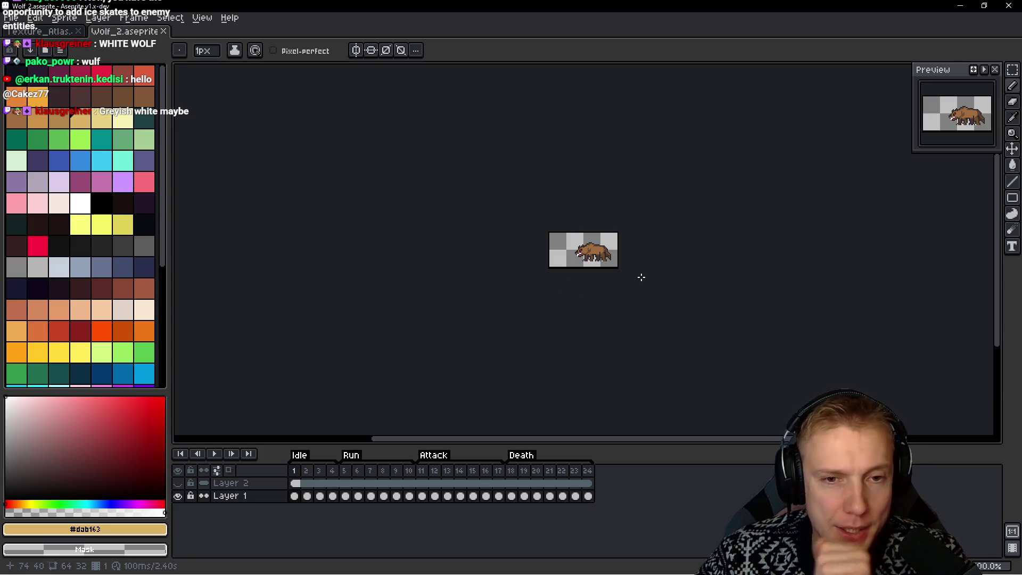
# Preview the wolf's Idle, Run, Attack and Death frames, ending back on frame 18
pyautogui.press('h')
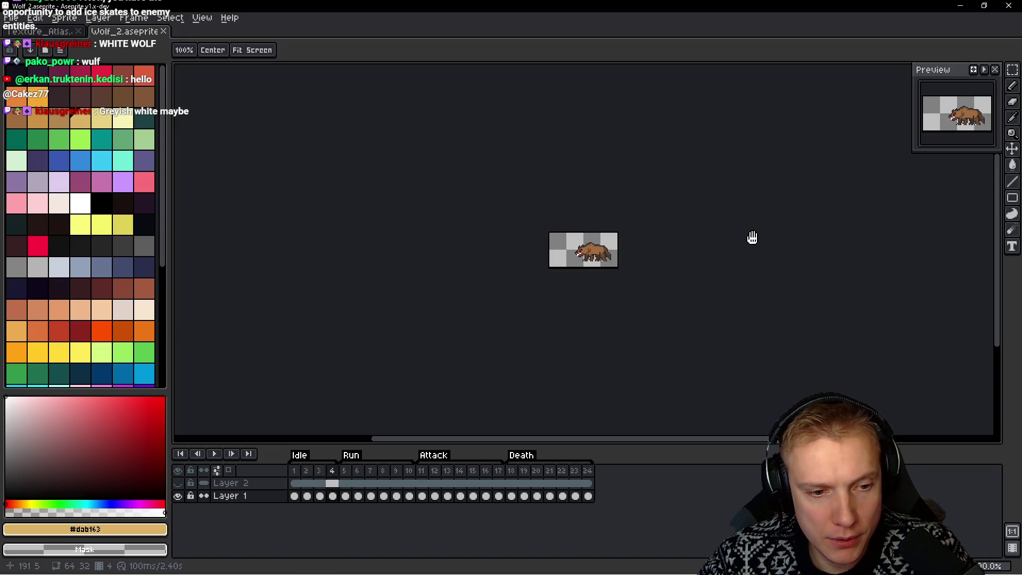
pyautogui.press('b')
pyautogui.press('h')
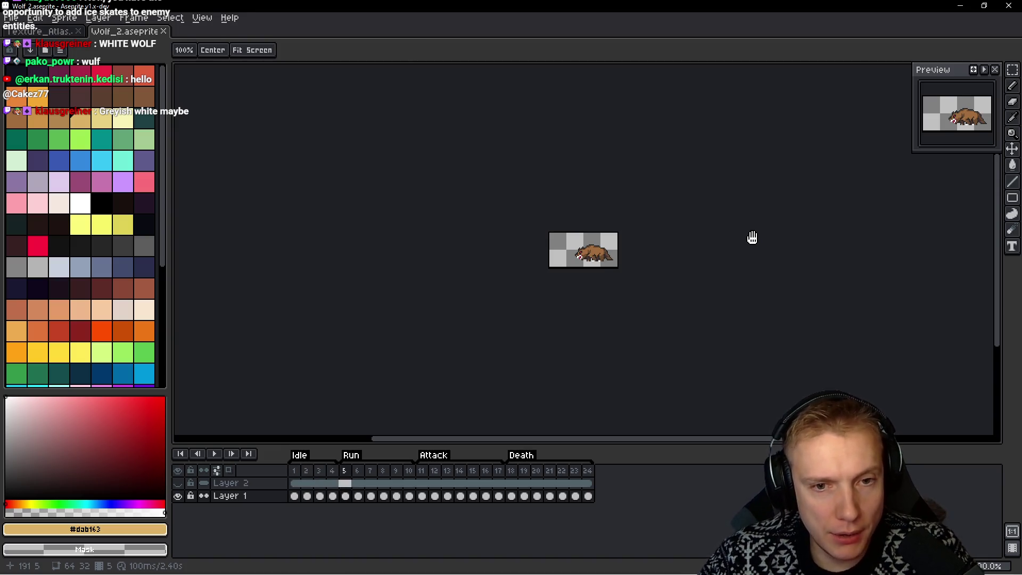
pyautogui.press('b')
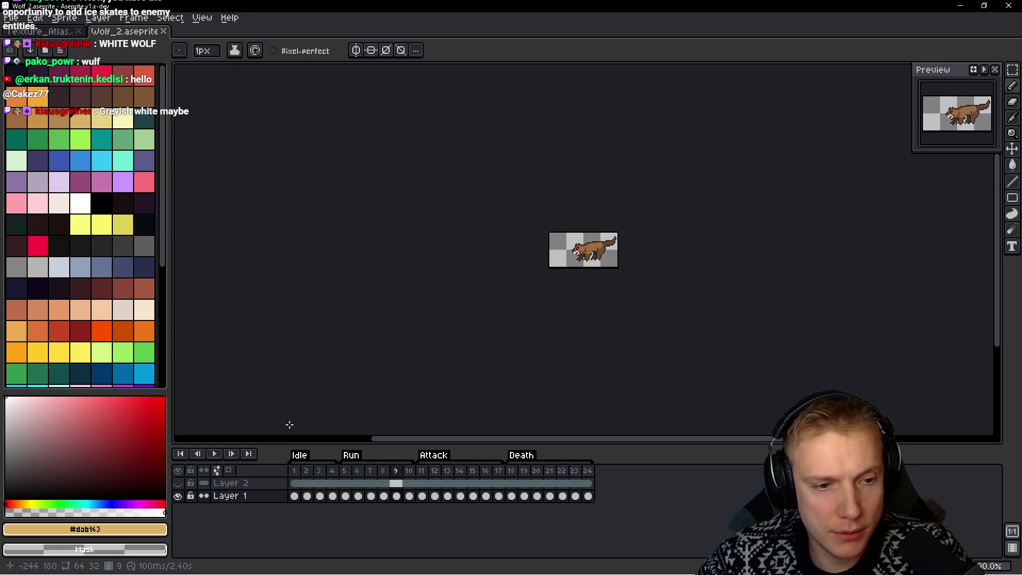
pyautogui.click(178, 483)
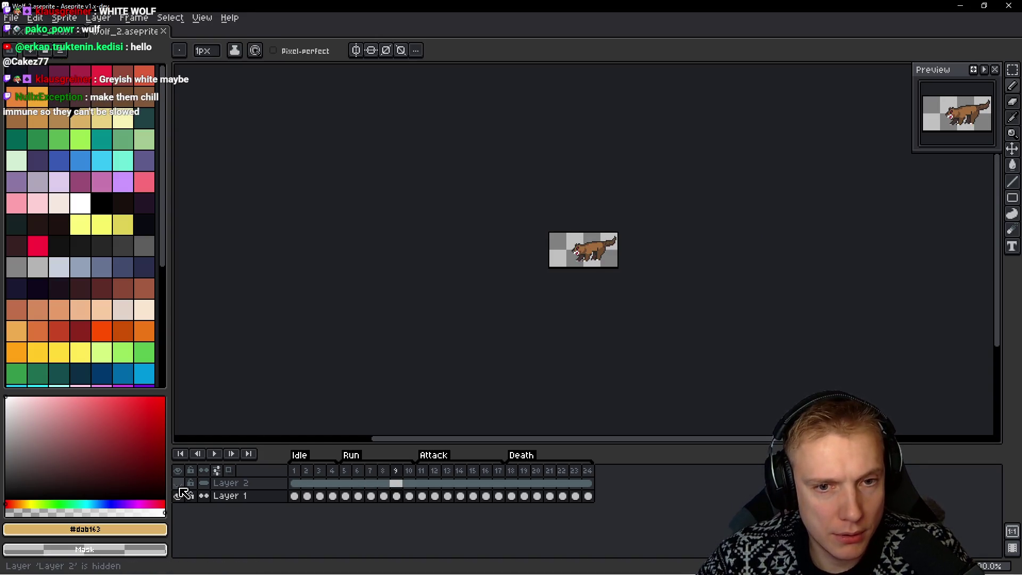
pyautogui.press('h')
pyautogui.press('b')
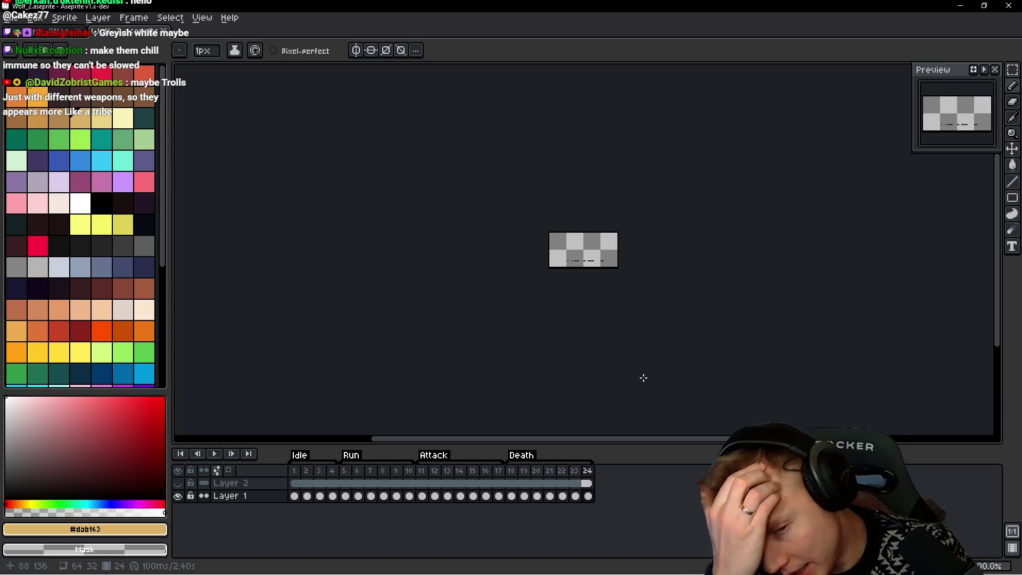
pyautogui.press('h')
pyautogui.press('Left')
pyautogui.press('Left')
pyautogui.press('Left')
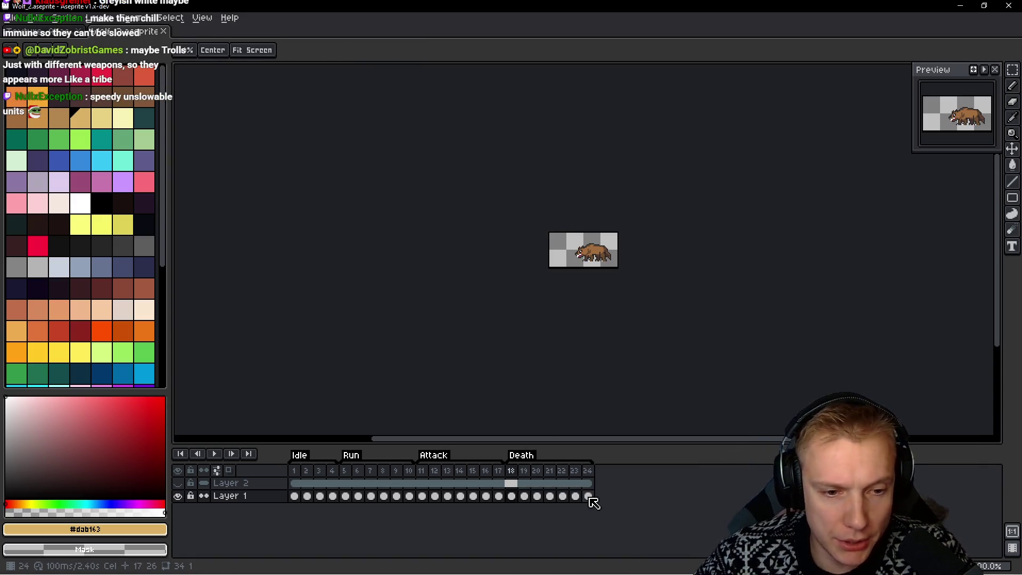
# Select Layer 1's cels across all 24 frames, switch to the Paint Bucket and zoom in
pyautogui.moveTo(589, 496); pyautogui.dragTo(301, 495)
pyautogui.press('g')
pyautogui.scroll(5, 567, 245)
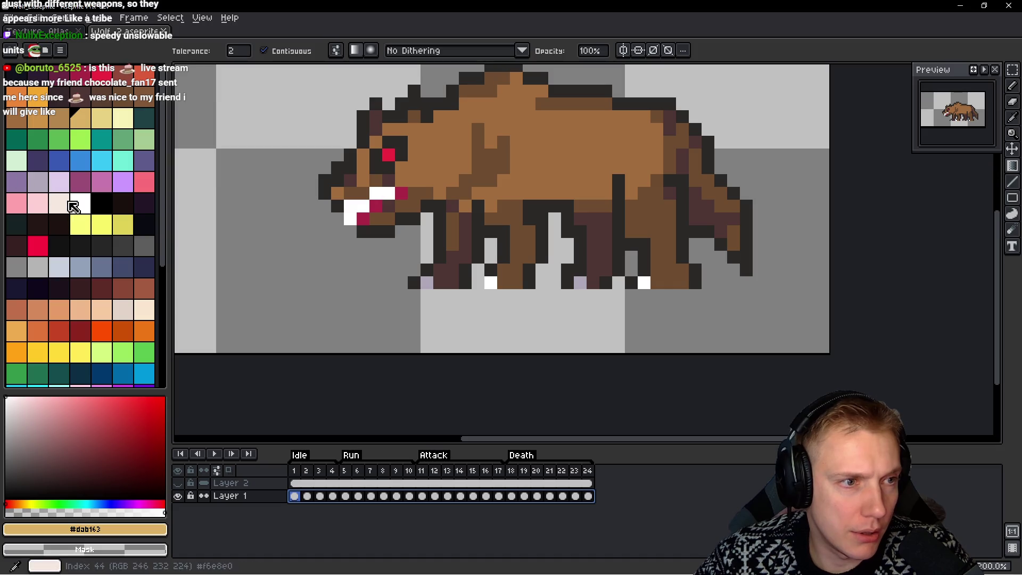
# Choose the light blue-grey swatch with the Paint Bucket and return to the wolf's first frame
pyautogui.click(59, 267)
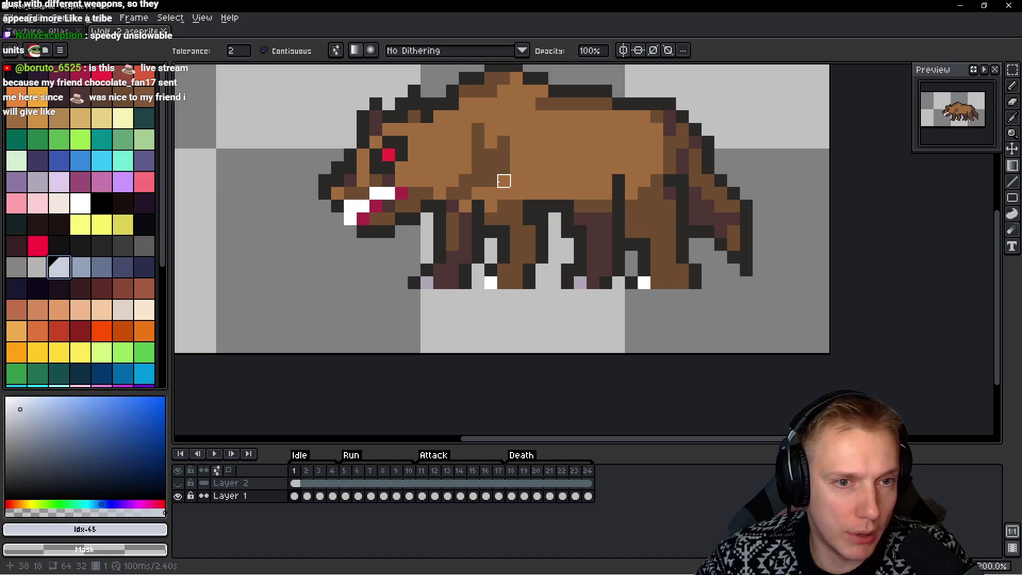
pyautogui.press('g')
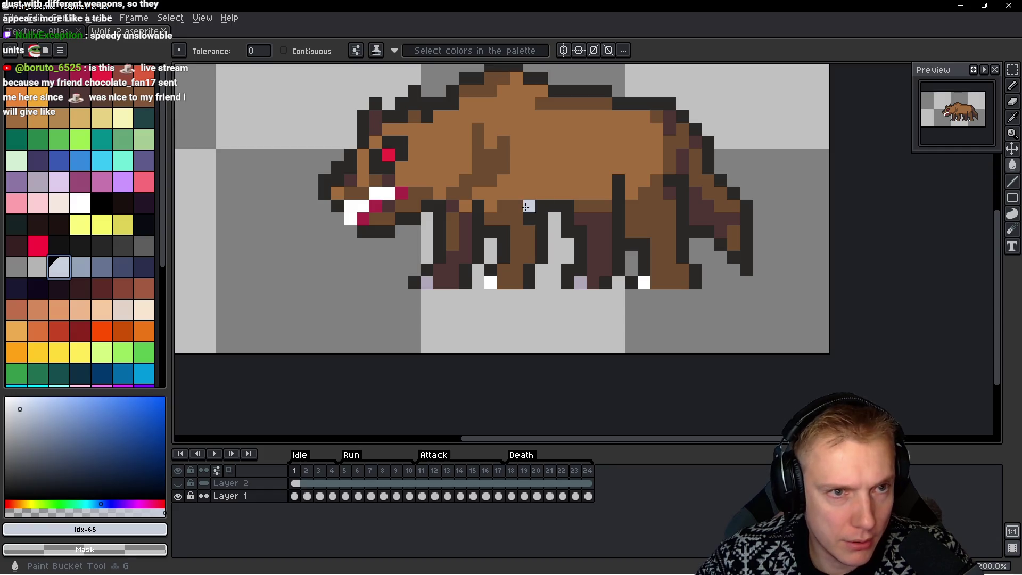
pyautogui.moveTo(296, 496)
pyautogui.mouseDown()
pyautogui.moveTo(602, 504)
pyautogui.moveTo(298, 496)
pyautogui.mouseUp()
pyautogui.click(590, 496)
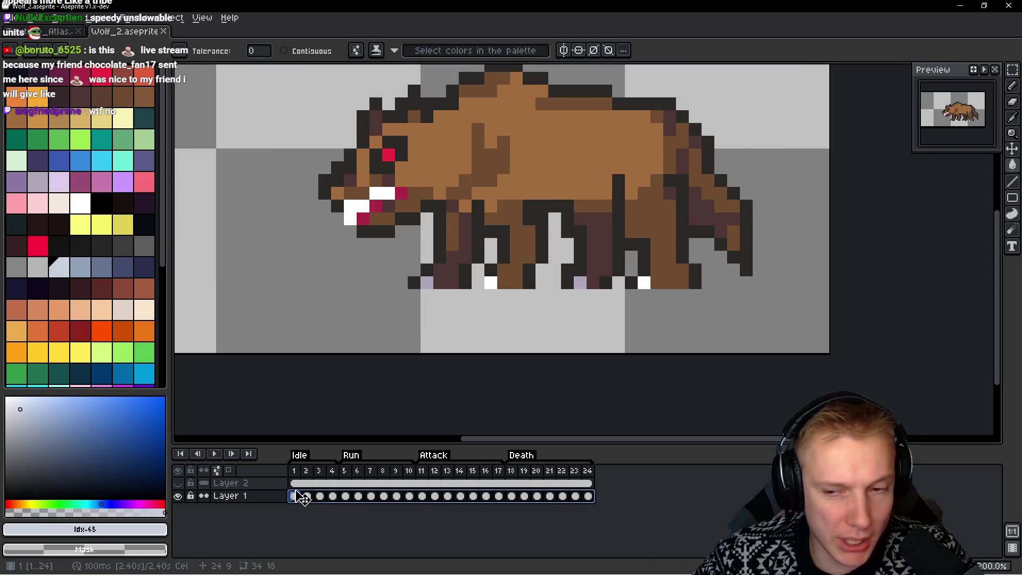
pyautogui.click(490, 193)
# Fill frame 1's brown body light blue-grey, comparing before and after, and keep it
pyautogui.click(554, 155)
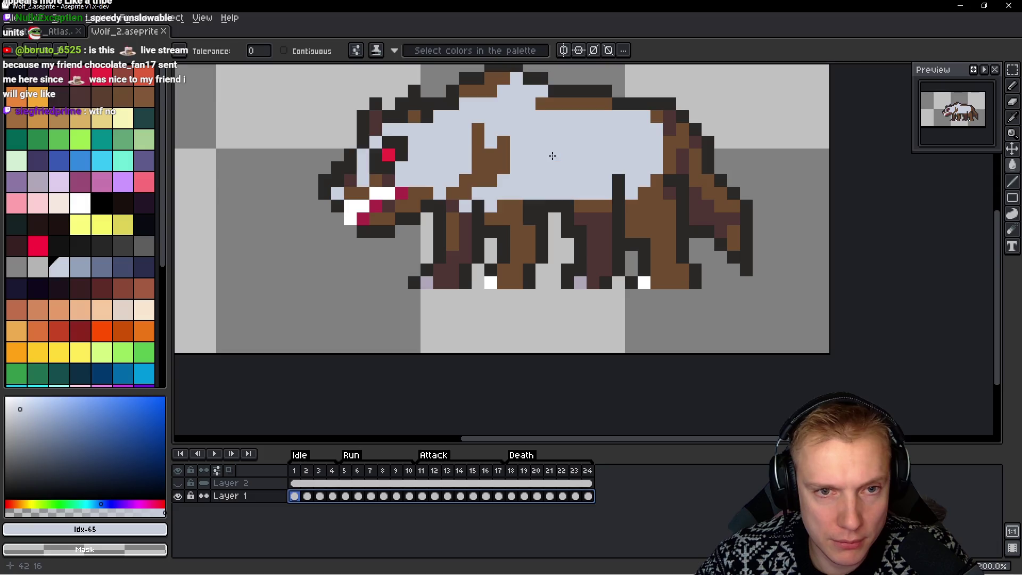
pyautogui.hotkey('ctrl', 'z')
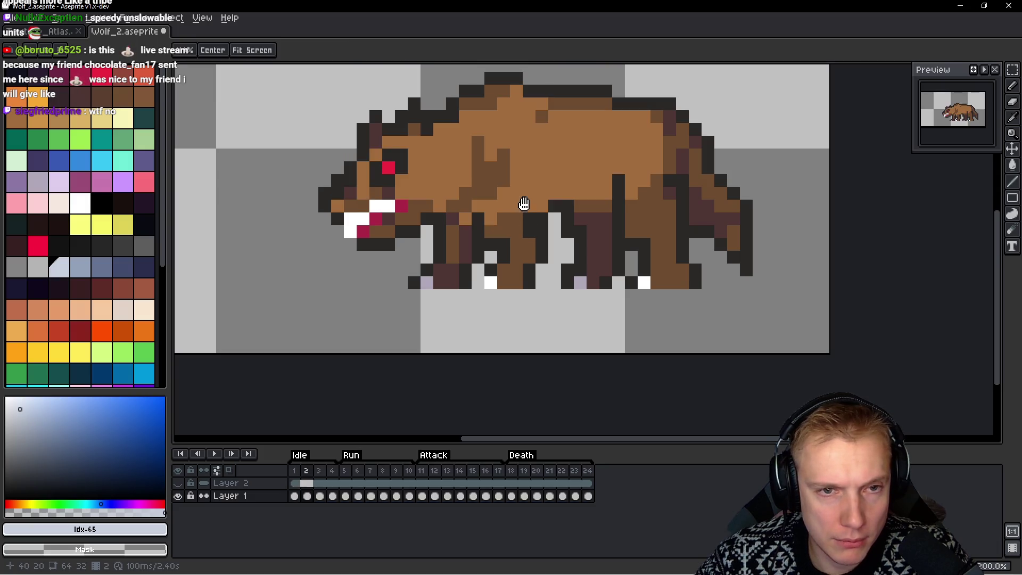
pyautogui.hotkey('ctrl', 'y')
pyautogui.press('space')
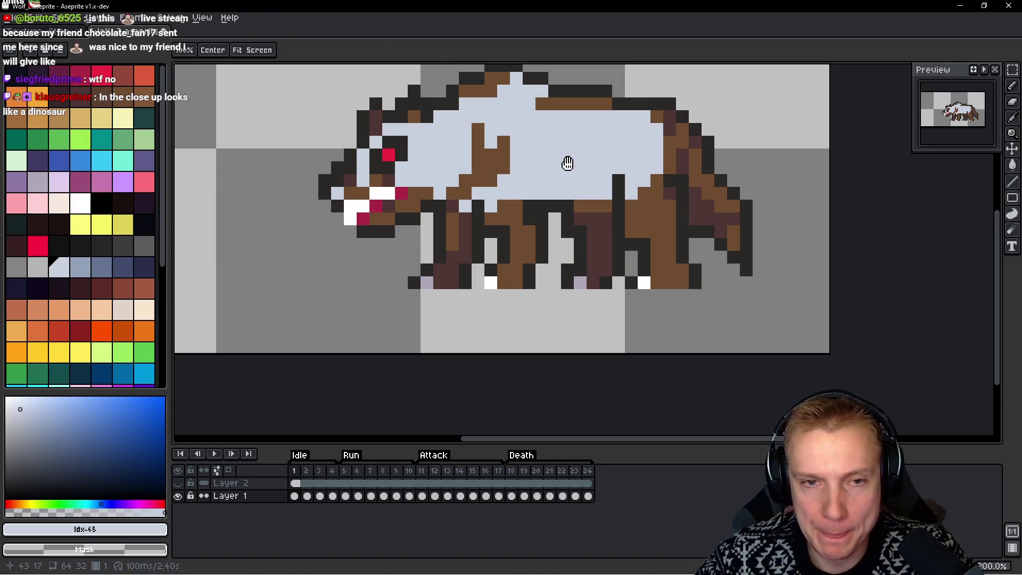
pyautogui.hotkey('ctrl', 'z')
pyautogui.hotkey('ctrl', 'y')
pyautogui.hotkey('ctrl', 'z')
pyautogui.hotkey('ctrl', 'y')
pyautogui.hotkey('ctrl', 'z')
pyautogui.hotkey('ctrl', 'y')
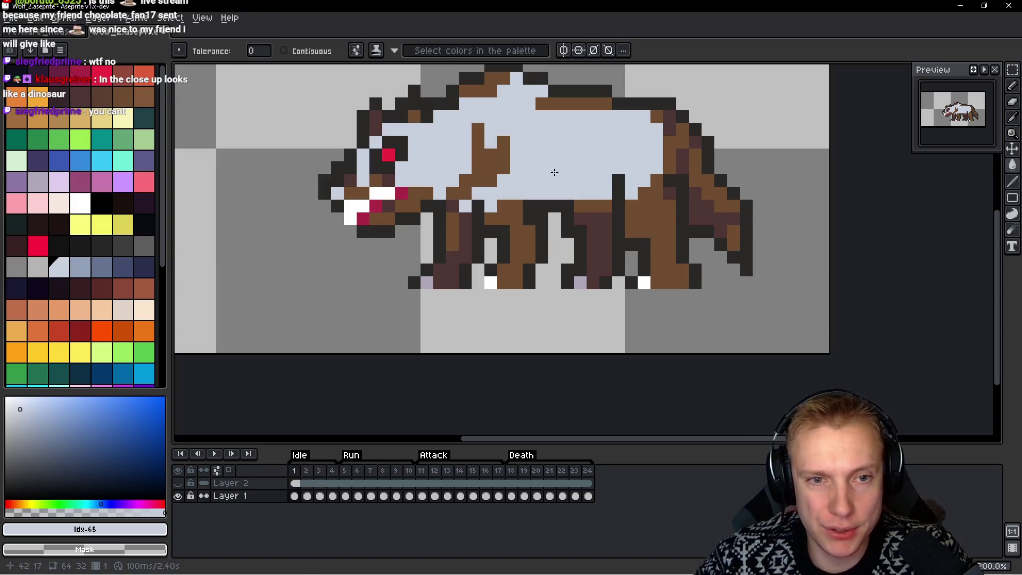
# Fill the brown body light blue-grey on each running frame from 7 through 15
pyautogui.press('Right')
pyautogui.press('Right')
pyautogui.press('Right')
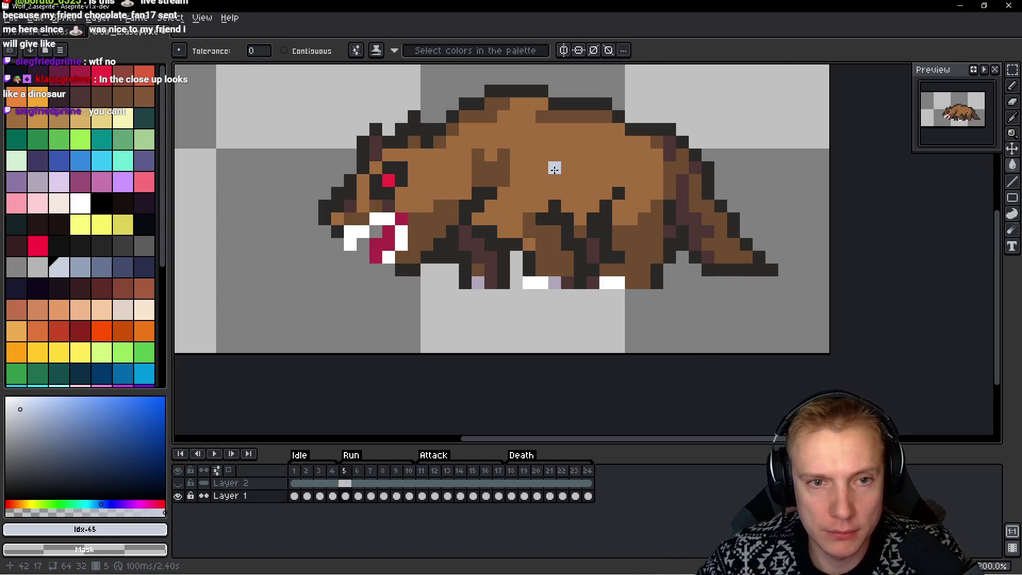
pyautogui.press('Right')
pyautogui.click(528, 113)
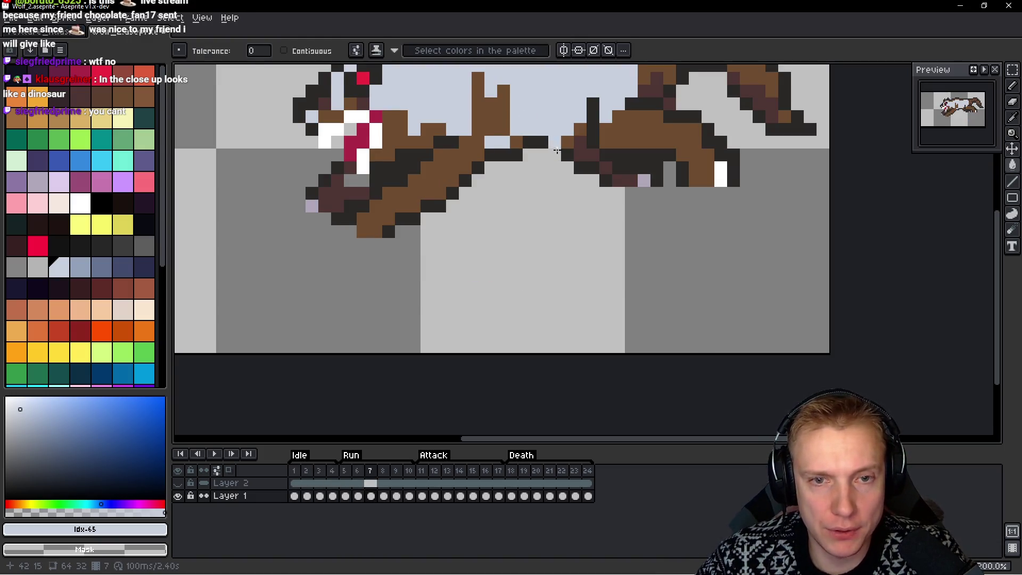
pyautogui.scroll(-3, 558, 212)
pyautogui.press('Right')
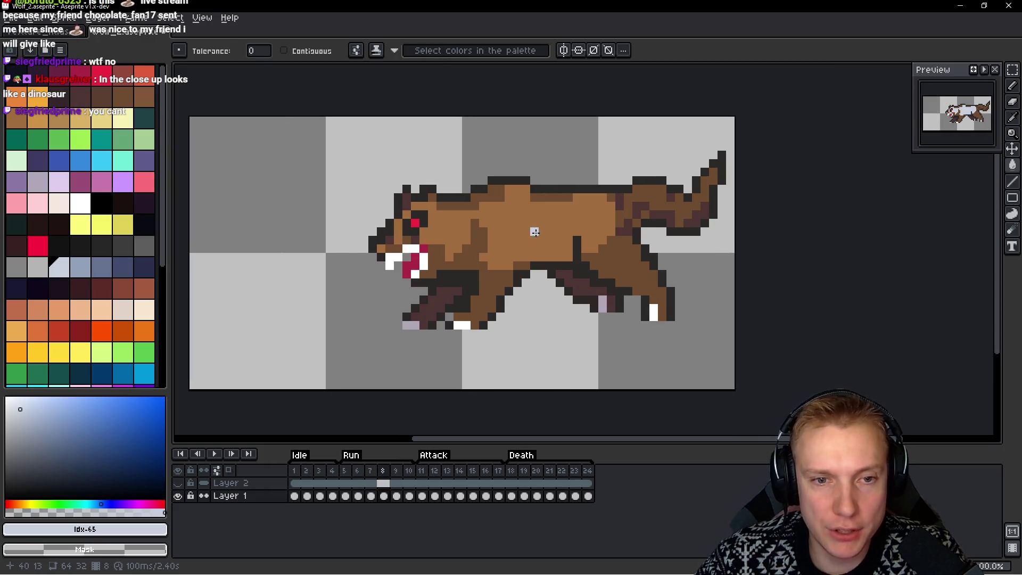
pyautogui.click(531, 231)
pyautogui.press('Right')
pyautogui.click(520, 235)
pyautogui.press('Right')
pyautogui.click(549, 261)
pyautogui.press('Right')
pyautogui.click(574, 254)
pyautogui.press('Right')
pyautogui.click(526, 248)
pyautogui.press('Right')
pyautogui.click(440, 213)
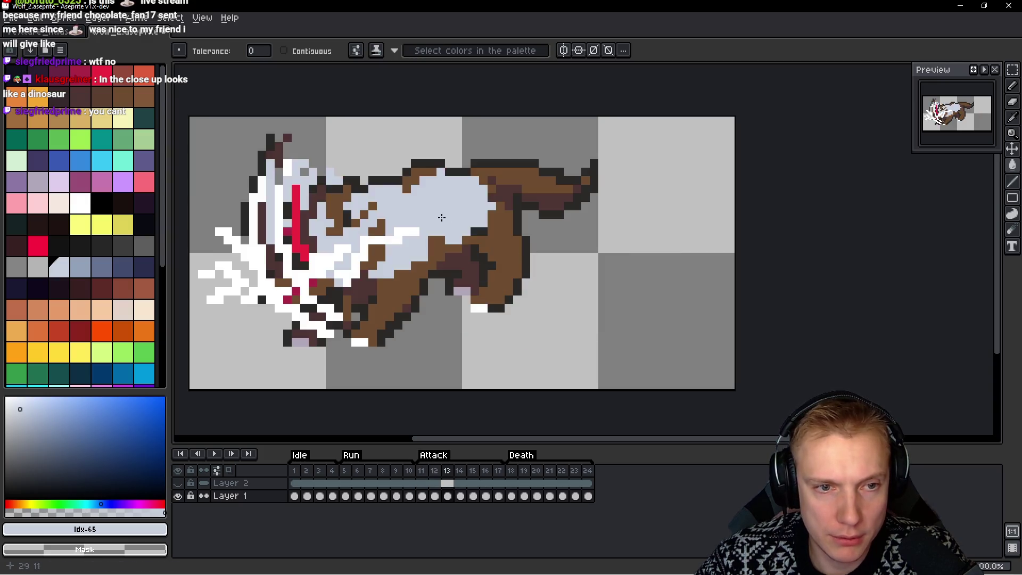
pyautogui.press('Right')
pyautogui.click(432, 275)
pyautogui.press('Right')
pyautogui.click(481, 258)
pyautogui.press('Right')
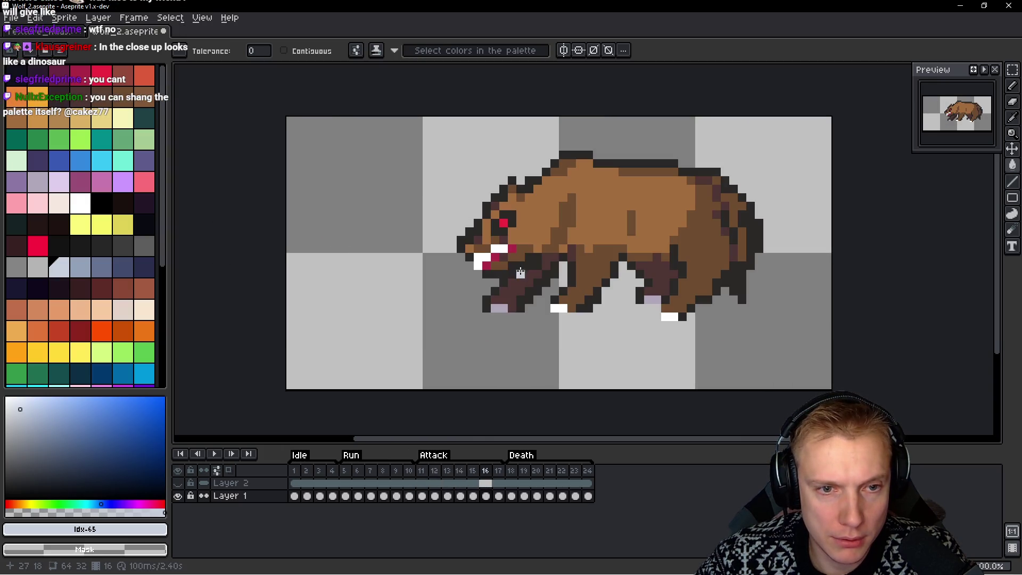
# Fill the wolf's brown body light blue-grey on frames 16, 17, 18, 19, 20, 21 and 22
pyautogui.click(653, 204)
pyautogui.press('Right')
pyautogui.click(680, 249)
pyautogui.press('Right')
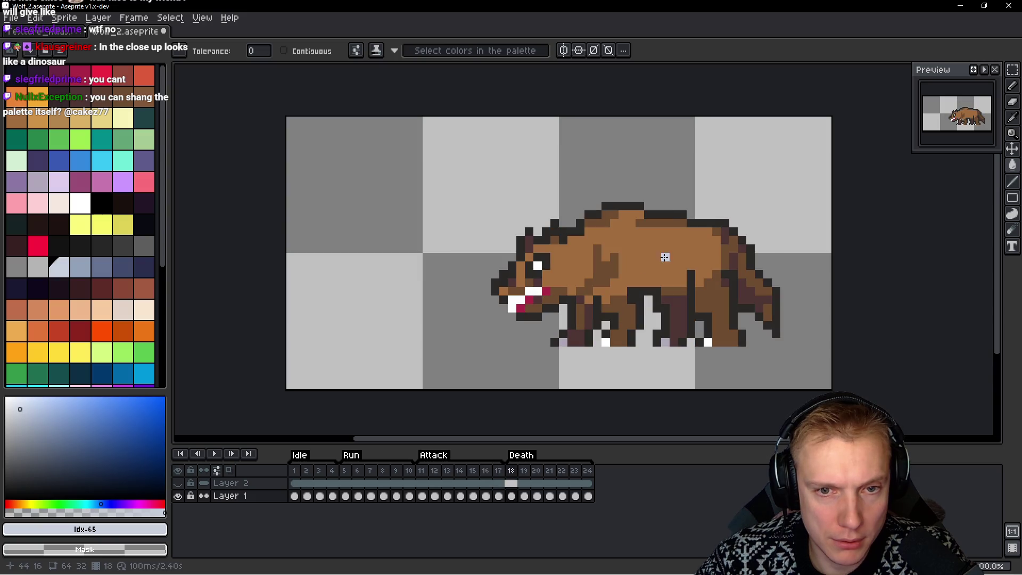
pyautogui.click(639, 266)
pyautogui.press('Right')
pyautogui.click(638, 265)
pyautogui.press('Right')
pyautogui.click(647, 281)
pyautogui.press('Right')
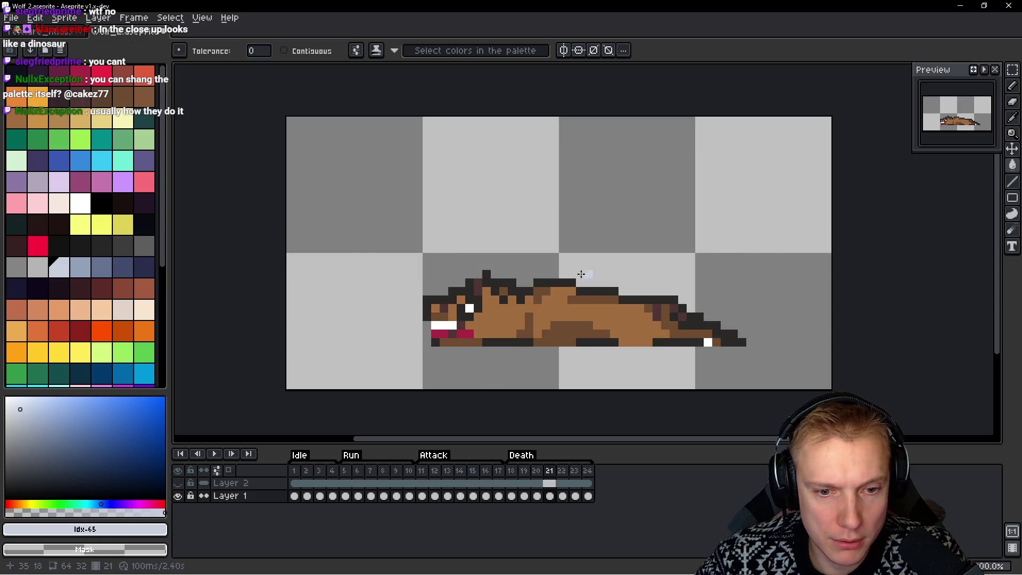
pyautogui.click(561, 308)
pyautogui.press('Right')
pyautogui.click(554, 321)
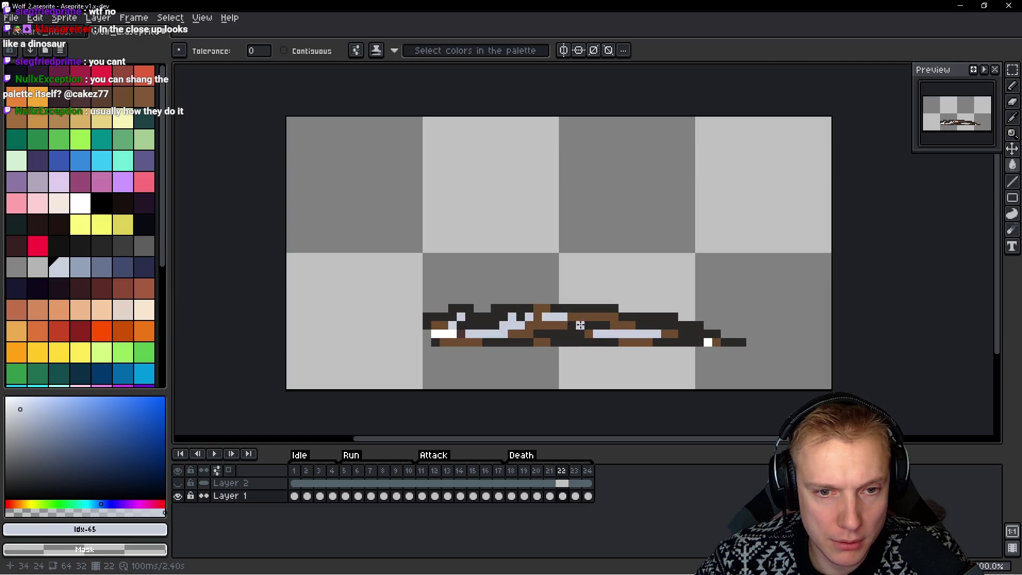
pyautogui.press('Right')
# Undo the fill on frame 23, play the animation to check it, and pick a medium grey
pyautogui.click(665, 315)
pyautogui.hotkey('ctrl', 'z')
pyautogui.press('Return')
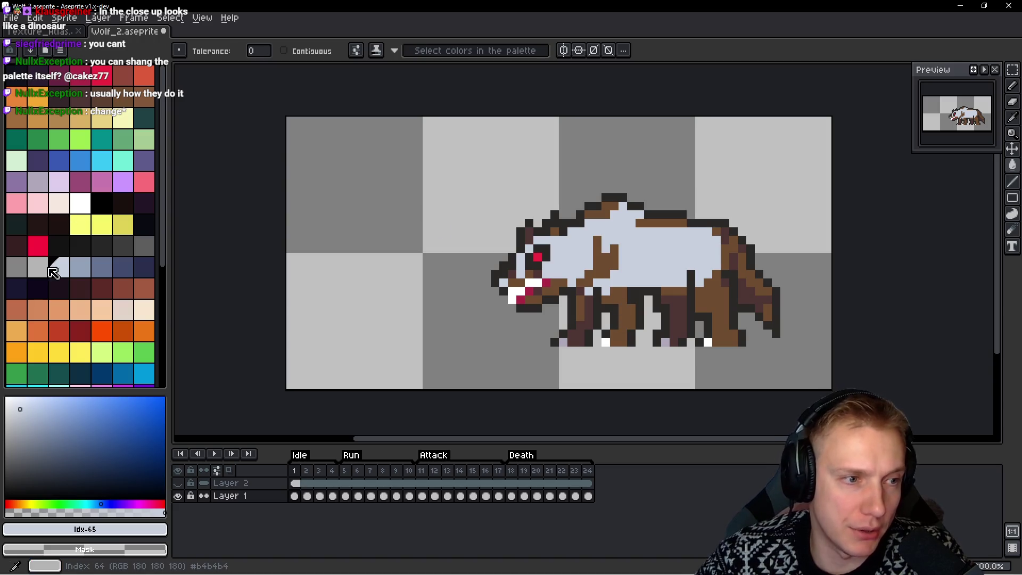
pyautogui.click(34, 273)
# Turn the wolf's brown pixels grey and repaint the light blue body in light grey
pyautogui.scroll(1, 592, 244)
pyautogui.click(592, 244)
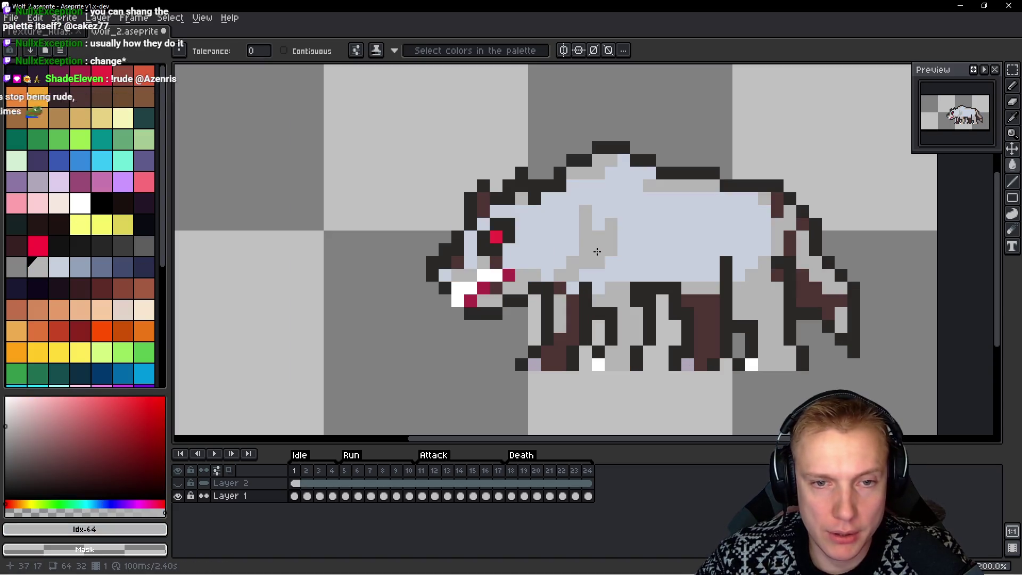
pyautogui.scroll(-2, 649, 265)
pyautogui.scroll(-1, 649, 265)
pyautogui.scroll(2, 649, 263)
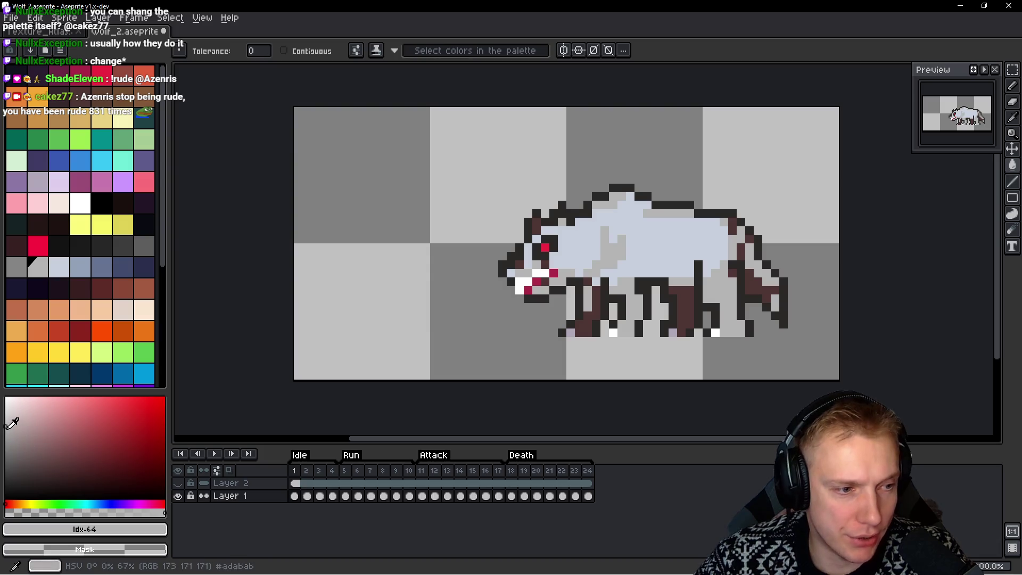
pyautogui.click(5, 411)
pyautogui.click(629, 289)
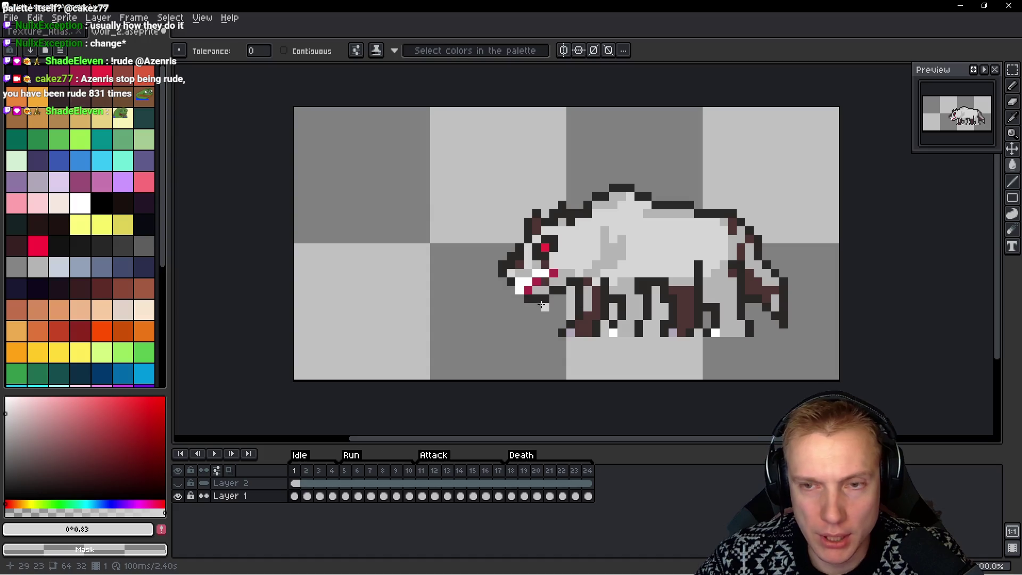
# Recolour the dark brown legs and tail grey, then shade the mid-grey leg pixels darker
pyautogui.click(18, 267)
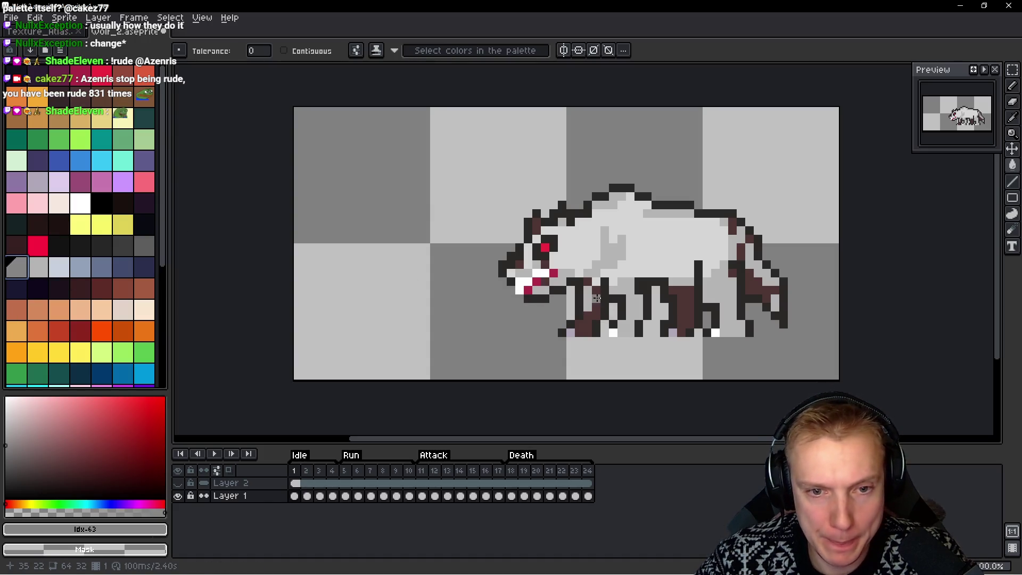
pyautogui.click(596, 298)
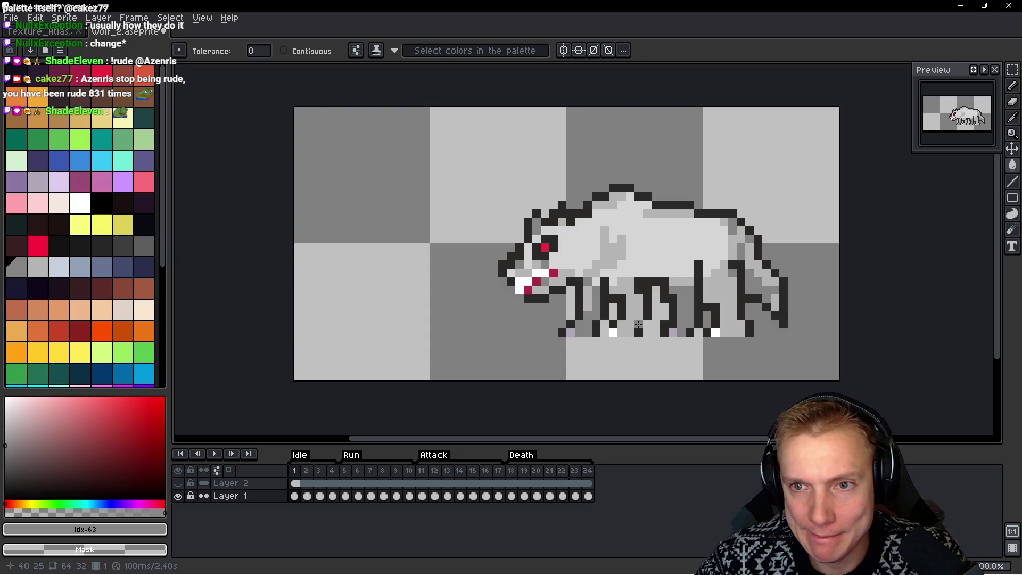
pyautogui.scroll(-3, 638, 325)
pyautogui.scroll(-1, 699, 285)
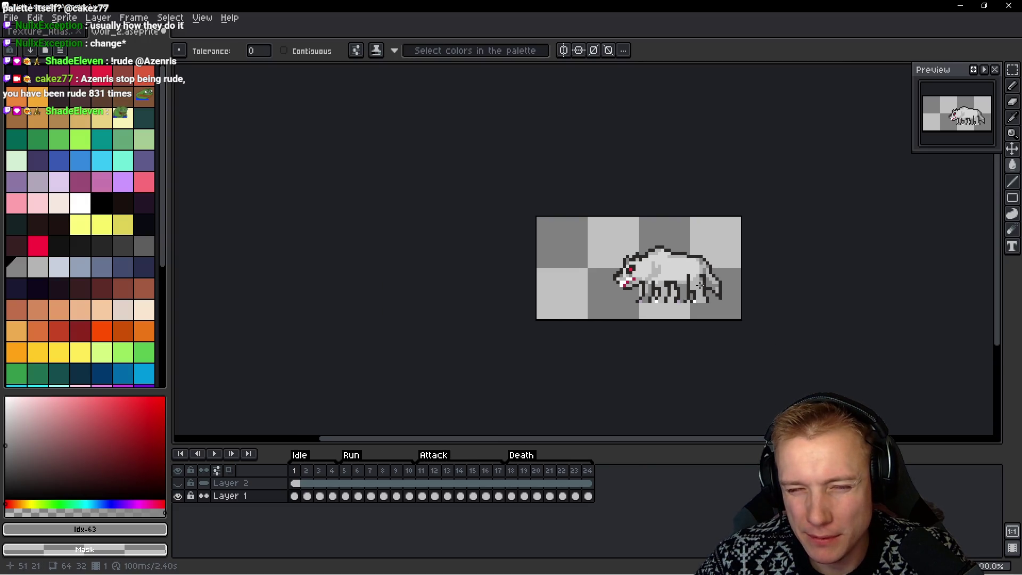
pyautogui.scroll(2, 699, 285)
pyautogui.scroll(2, 668, 264)
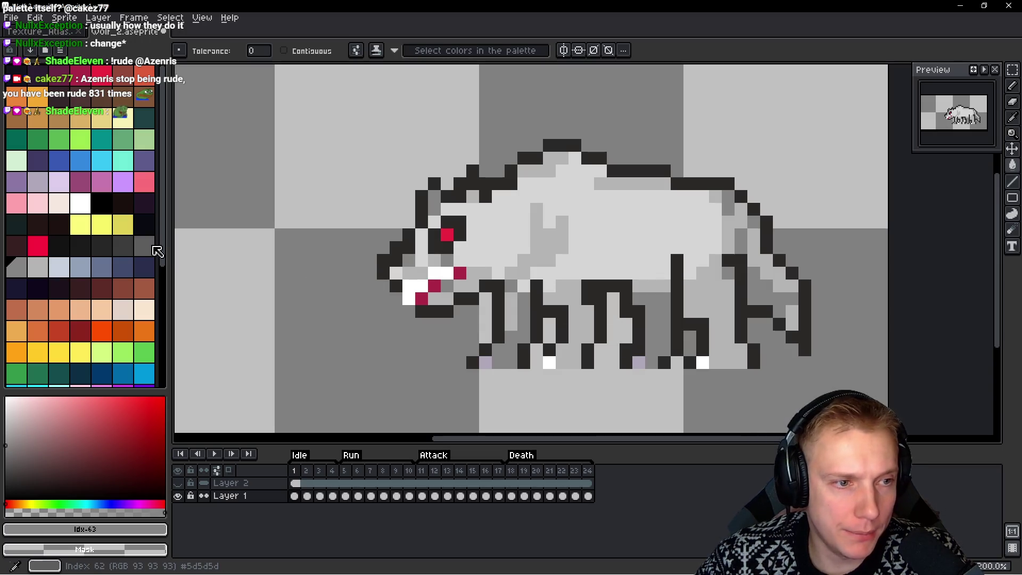
pyautogui.click(149, 246)
pyautogui.click(517, 333)
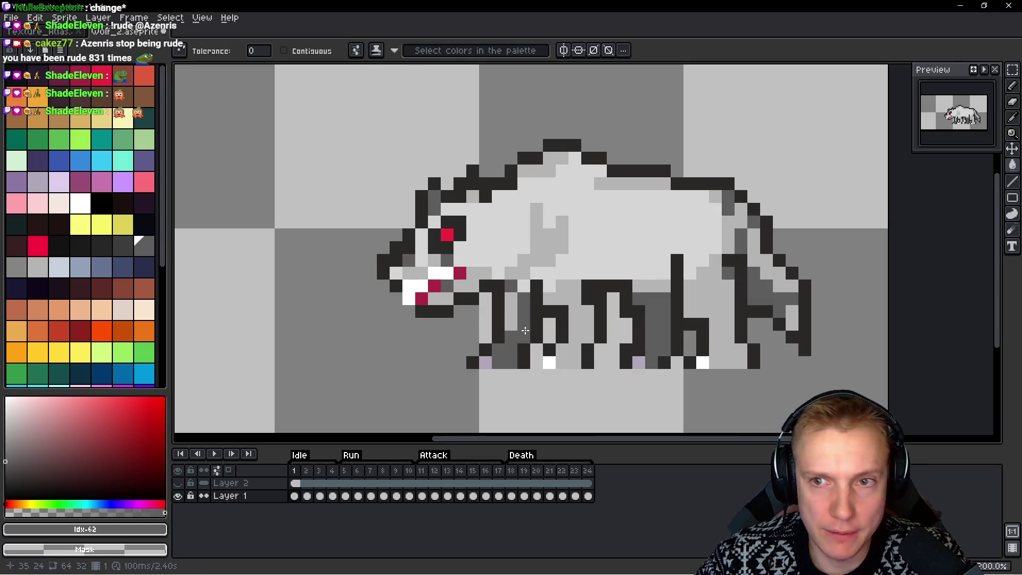
# Make the light-grey leg and tail pixels mid grey, then try and undo a darker body grey
pyautogui.click(21, 267)
pyautogui.click(564, 308)
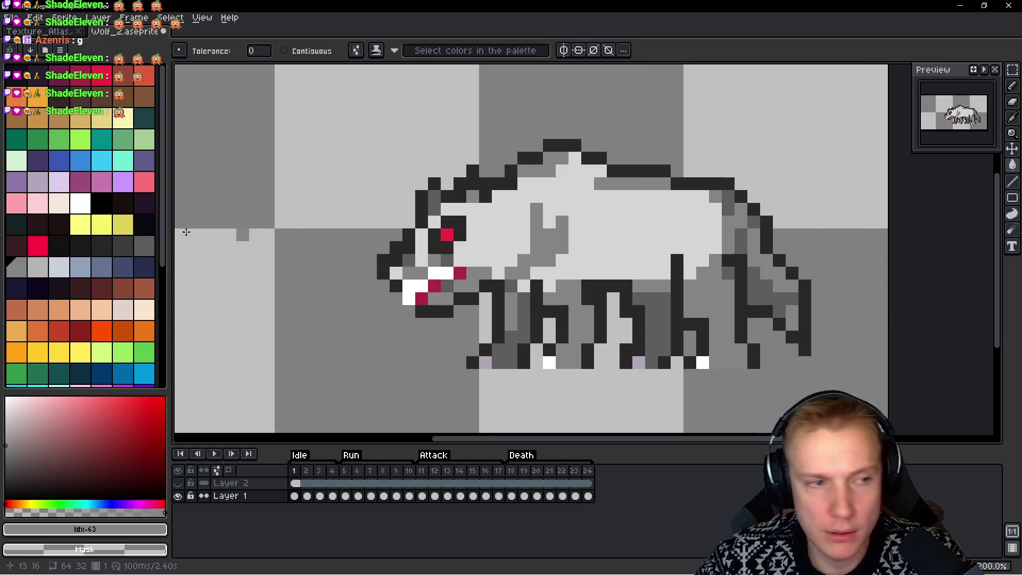
pyautogui.click(38, 266)
pyautogui.click(597, 272)
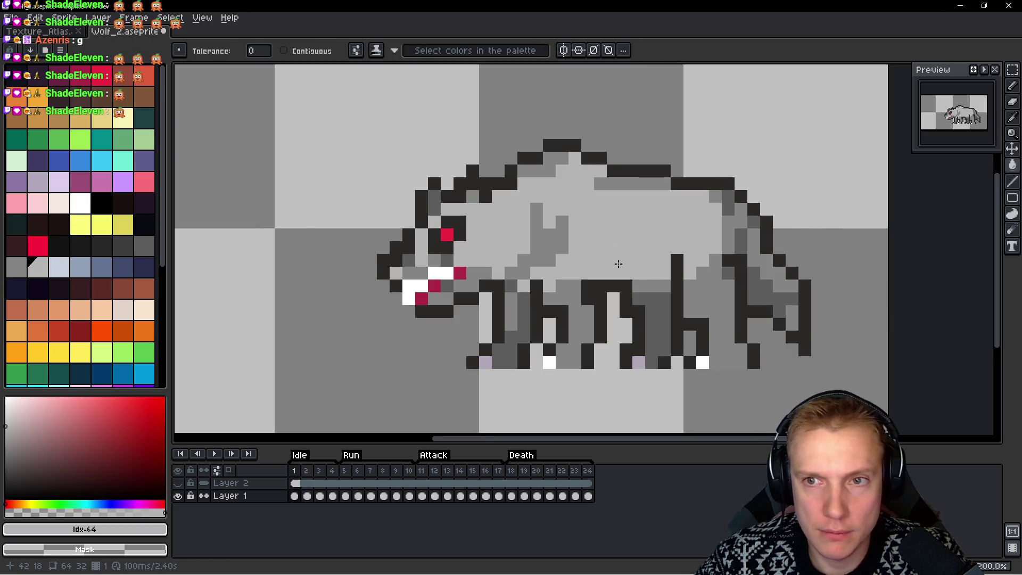
pyautogui.scroll(-3, 623, 259)
pyautogui.scroll(3, 649, 252)
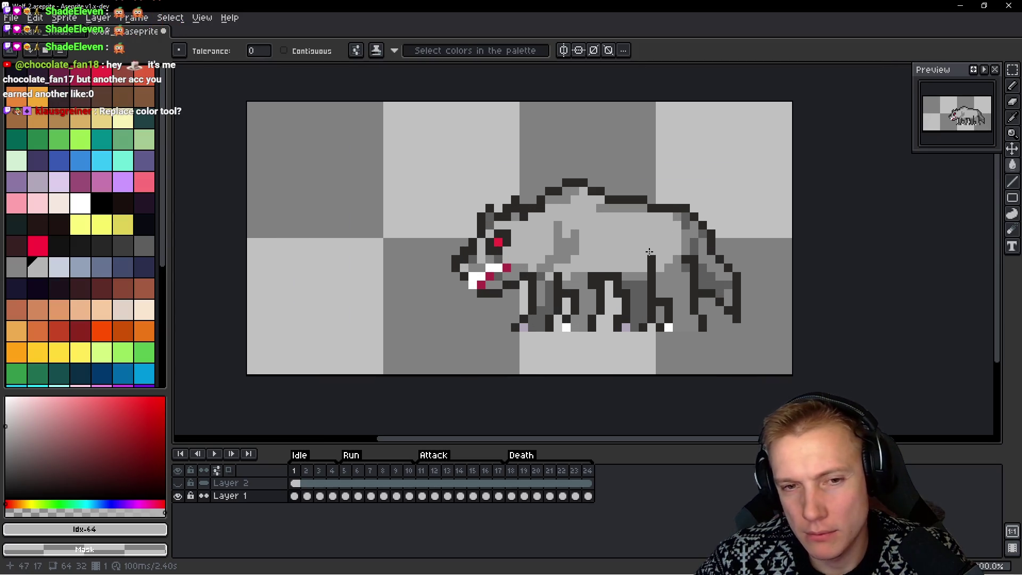
pyautogui.hotkey('ctrl', 'z')
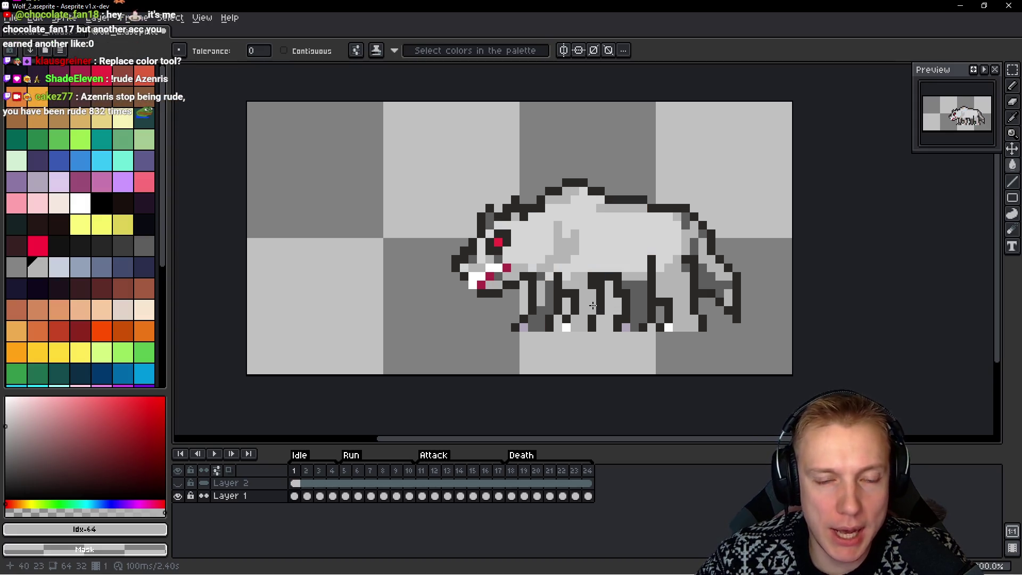
# Undo the grey recolours back to the brown wolf, select all 24 cels, and open Replace Color
pyautogui.hotkey('ctrl', 'z')
pyautogui.hotkey('ctrl', 'z')
pyautogui.hotkey('ctrl', 'z')
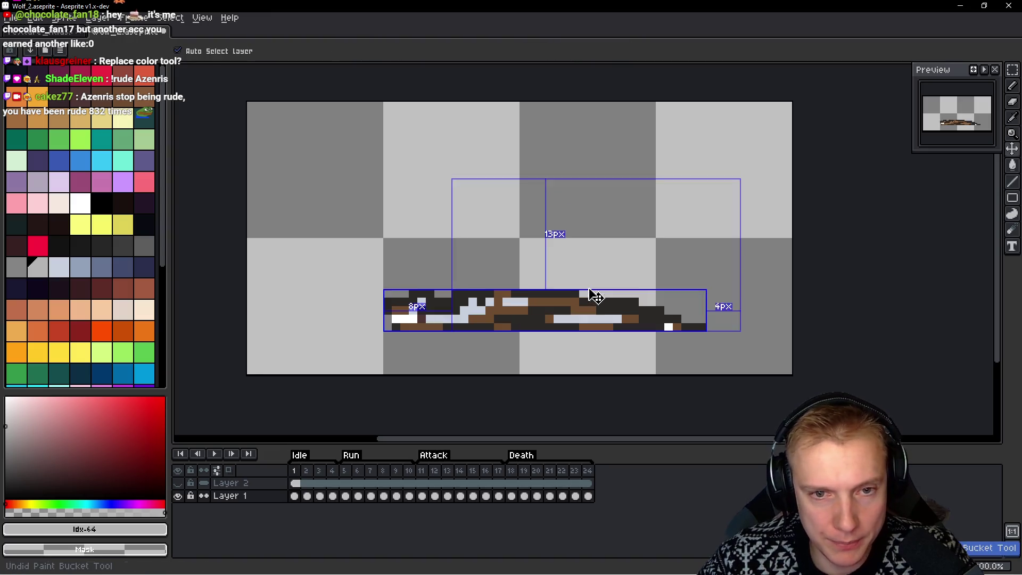
pyautogui.hotkey('ctrl', 'z')
pyautogui.hotkey('ctrl', 'z')
pyautogui.hotkey('ctrl', 'z')
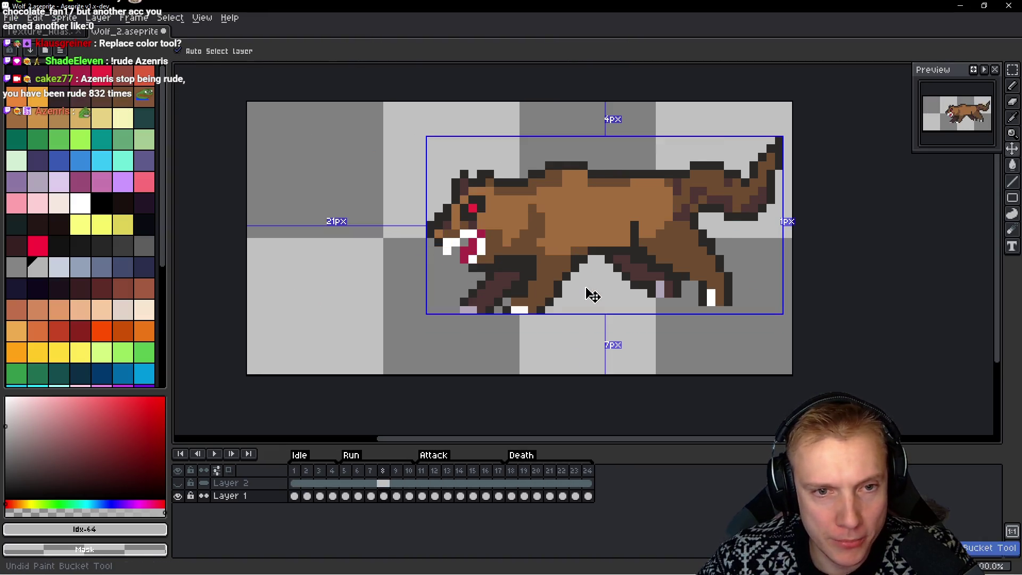
pyautogui.hotkey('ctrl', 'z')
pyautogui.hotkey('ctrl', 'z')
pyautogui.hotkey('ctrl', 'z')
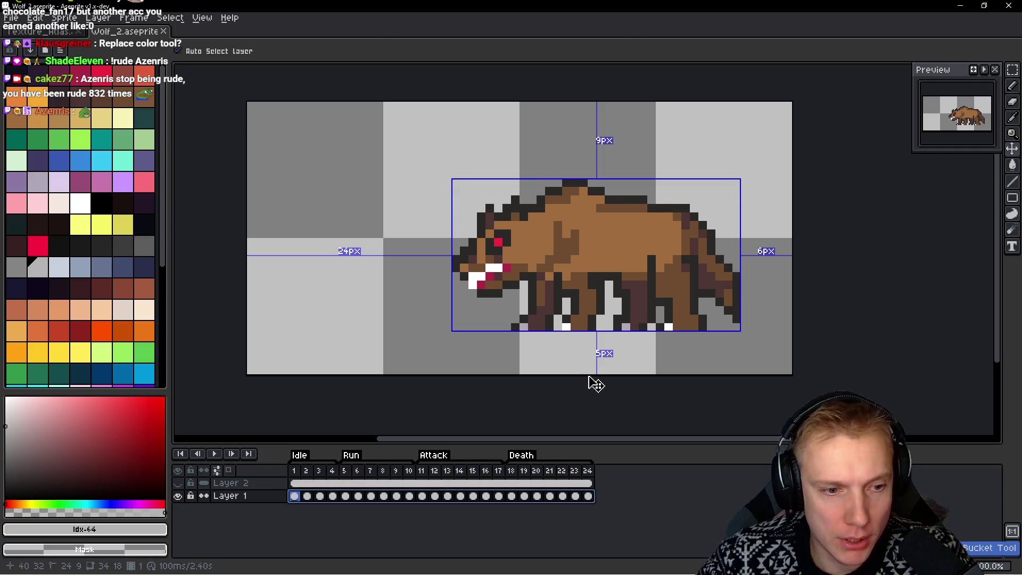
pyautogui.moveTo(583, 480)
pyautogui.mouseDown()
pyautogui.moveTo(294, 481)
pyautogui.moveTo(351, 482)
pyautogui.mouseUp()
pyautogui.hotkey('shift', 'r')
# Replace brown #a26d3f with light grey #d9d9d9 (HSV value 85) across all frames
pyautogui.click(634, 244)
pyautogui.moveTo(900, 305)
pyautogui.mouseDown()
pyautogui.moveTo(32, 224)
pyautogui.moveTo(59, 266)
pyautogui.moveTo(47, 269)
pyautogui.mouseUp()
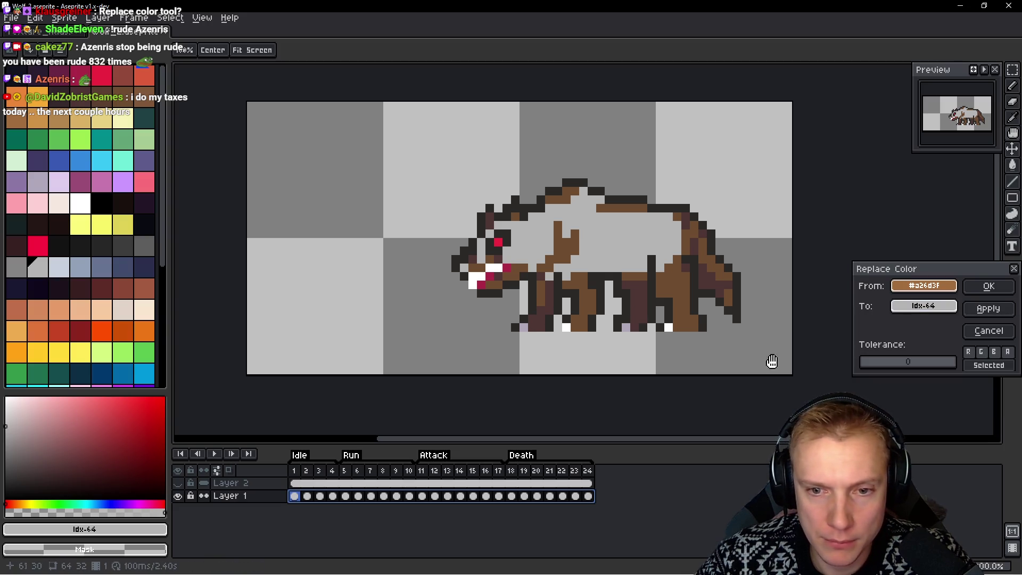
pyautogui.click(948, 307)
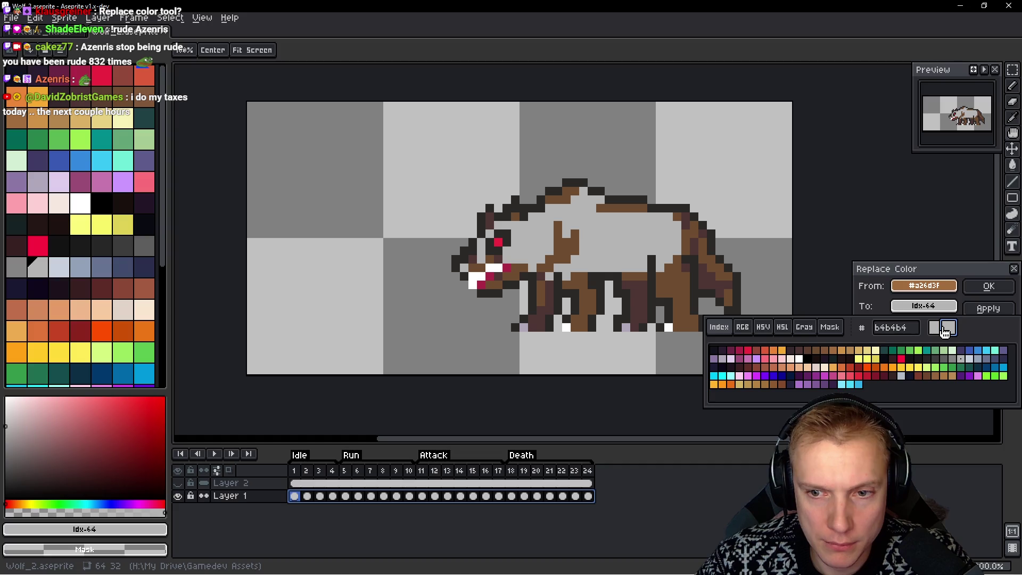
pyautogui.click(935, 328)
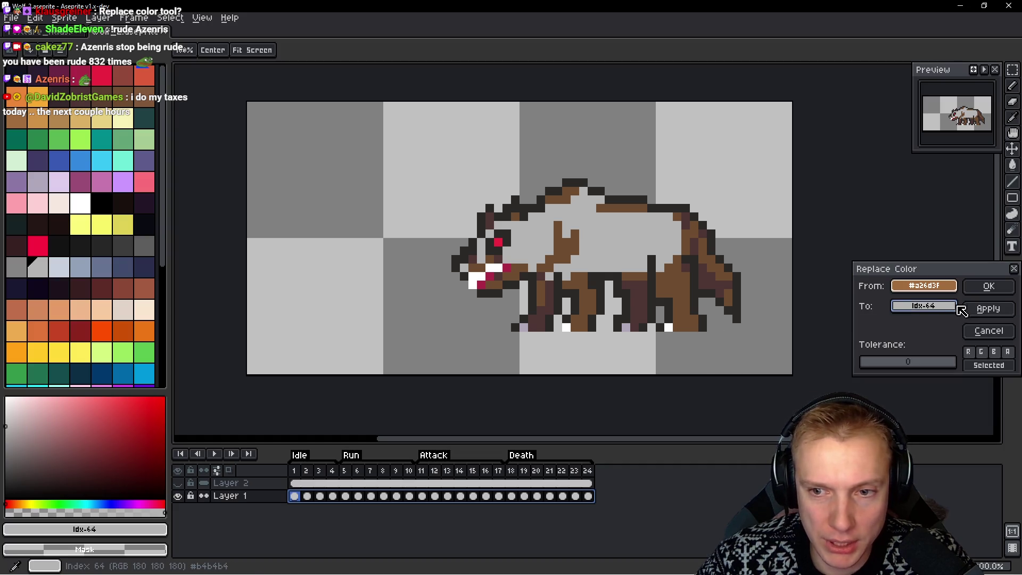
pyautogui.click(949, 310)
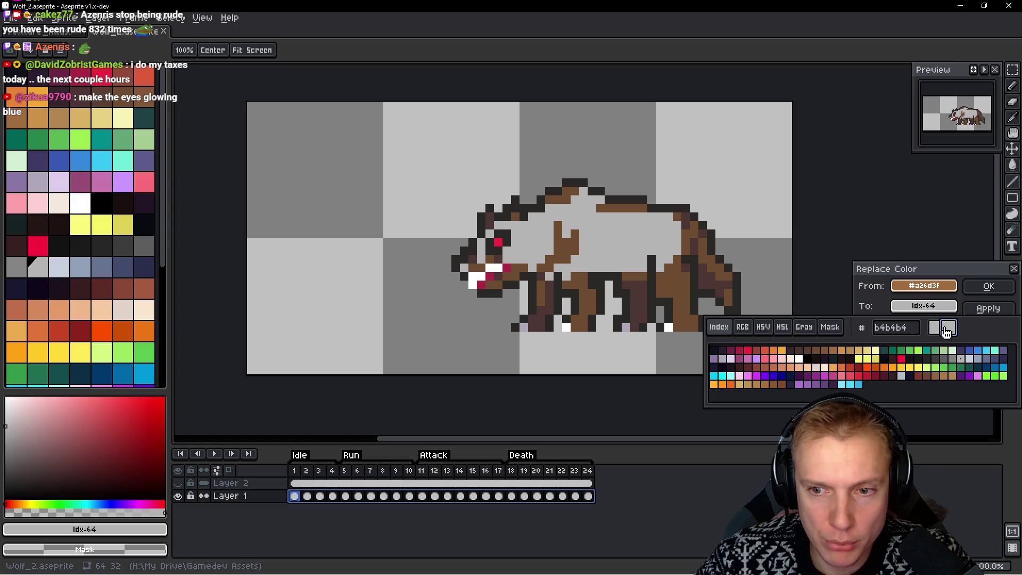
pyautogui.click(948, 333)
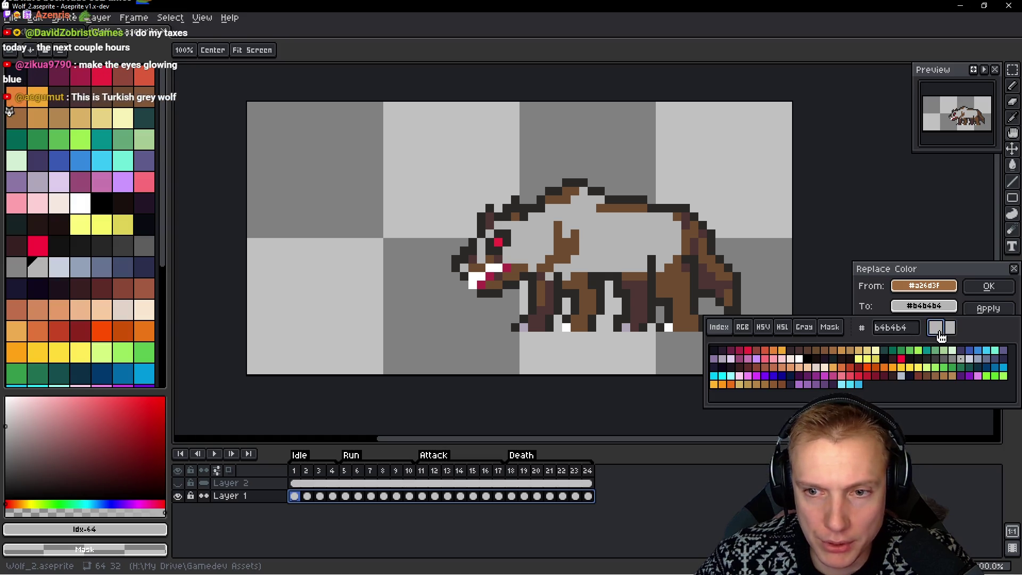
pyautogui.click(746, 328)
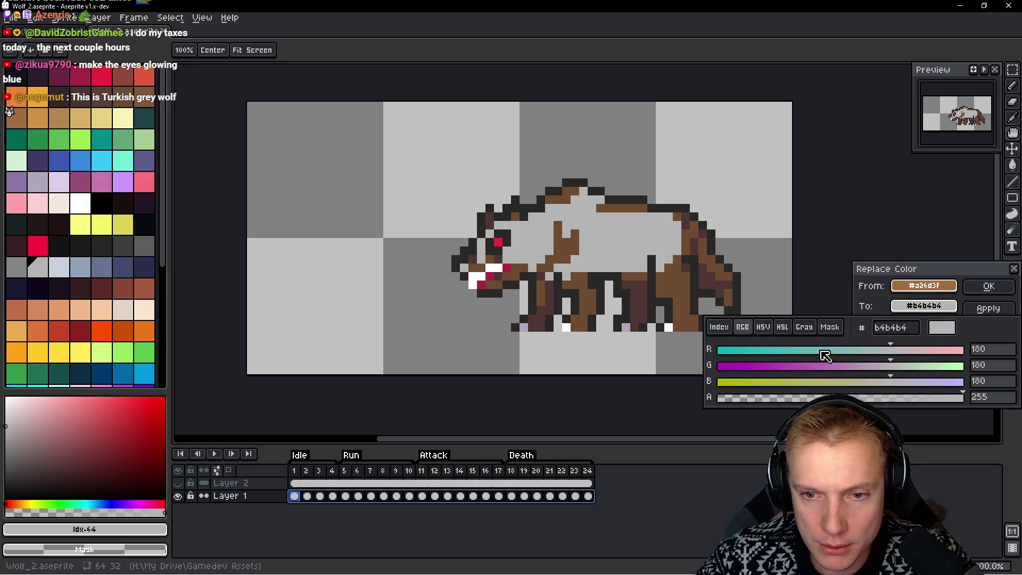
pyautogui.click(764, 328)
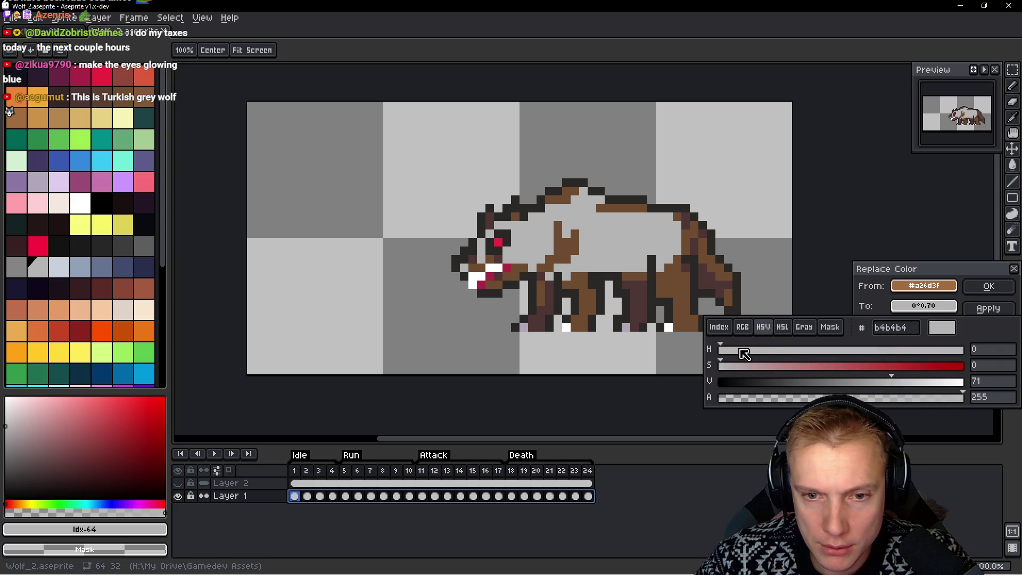
pyautogui.moveTo(733, 355)
pyautogui.mouseDown()
pyautogui.moveTo(817, 357)
pyautogui.moveTo(719, 356)
pyautogui.mouseUp()
pyautogui.moveTo(903, 384); pyautogui.dragTo(921, 382)
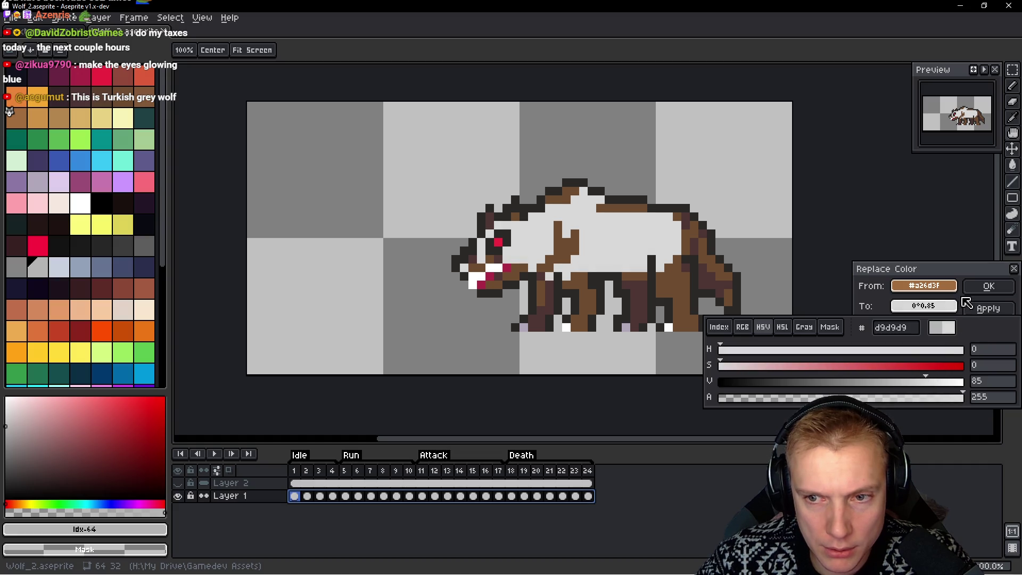
pyautogui.click(987, 286)
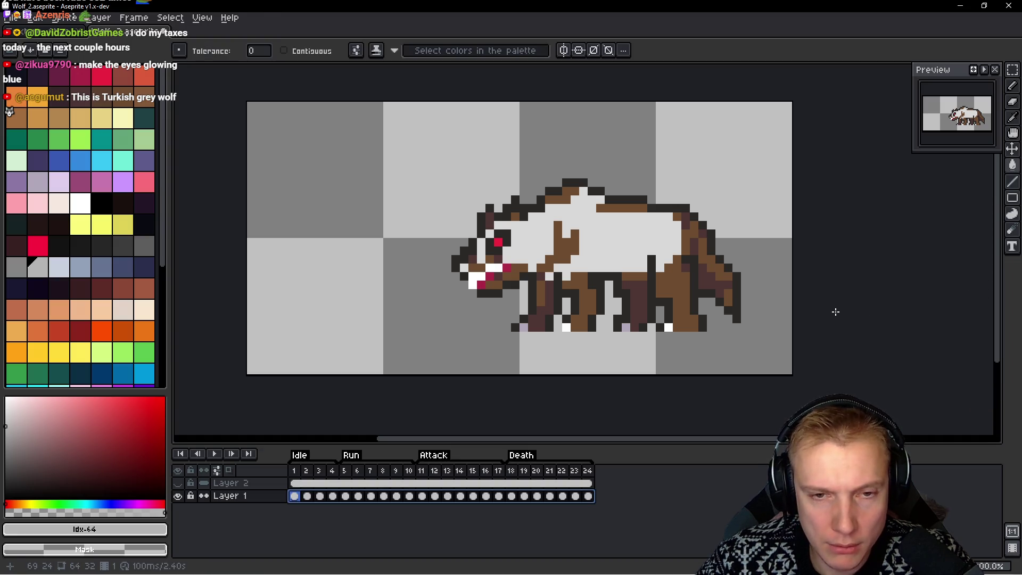
# Replace darker brown #6c4c30 with mid grey #9e9e9e (HSV V 62) across all 24 Layer 1 frames
pyautogui.press('space')
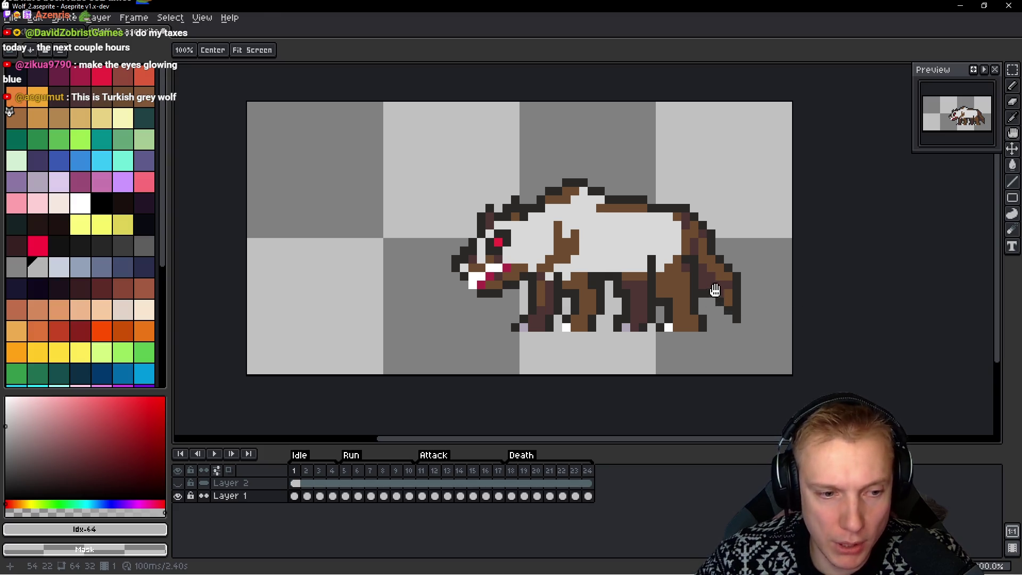
pyautogui.moveTo(589, 496); pyautogui.dragTo(294, 495)
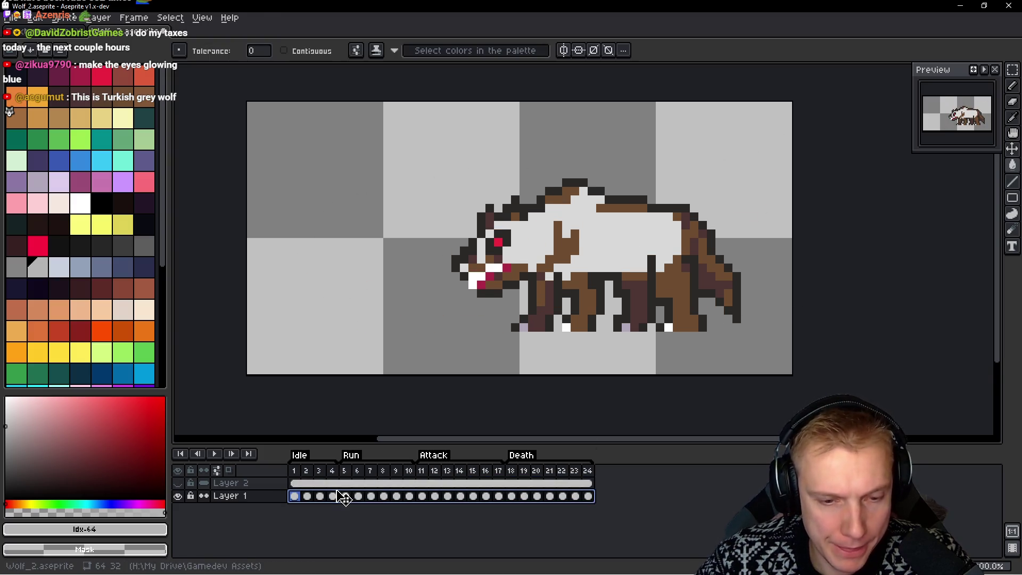
pyautogui.hotkey('shift', 'r')
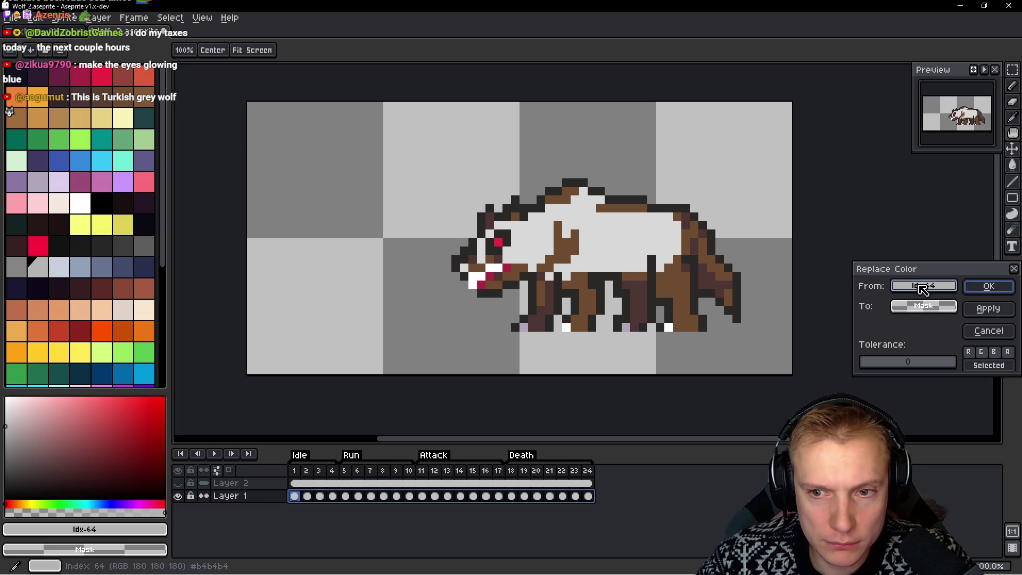
pyautogui.moveTo(924, 288); pyautogui.dragTo(680, 282)
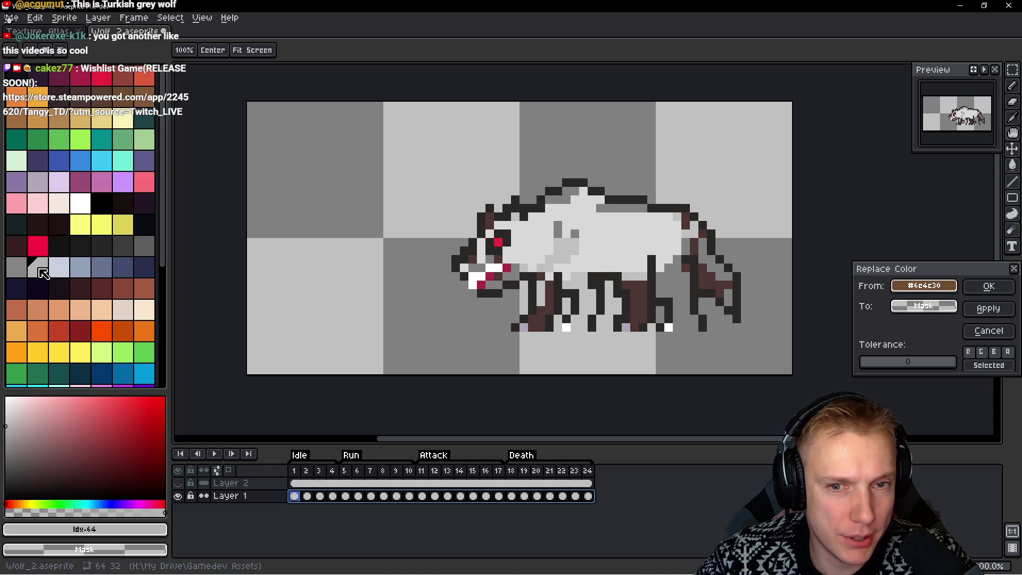
pyautogui.moveTo(905, 307)
pyautogui.mouseDown()
pyautogui.moveTo(376, 269)
pyautogui.moveTo(21, 262)
pyautogui.moveTo(38, 263)
pyautogui.mouseUp()
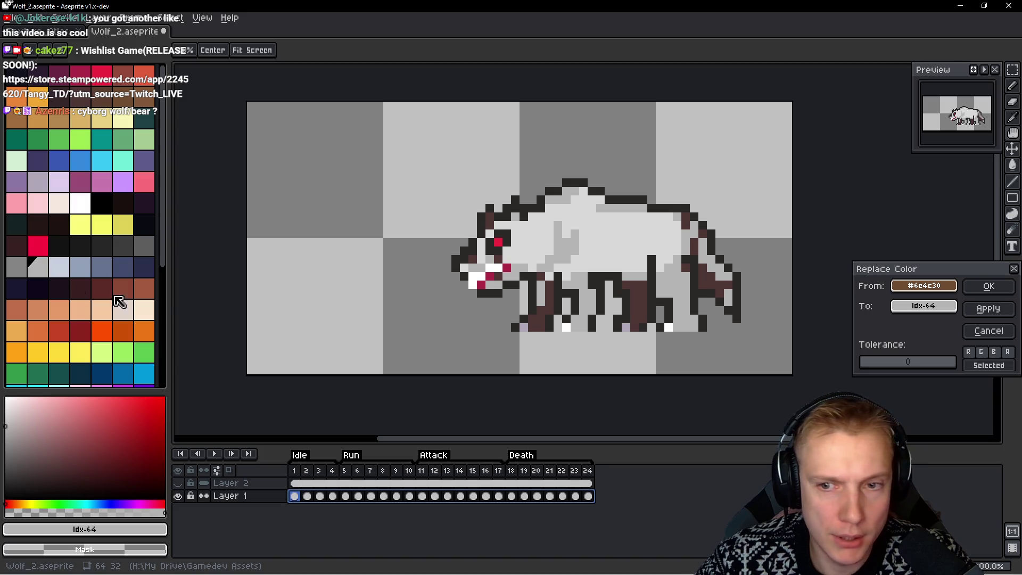
pyautogui.click(923, 306)
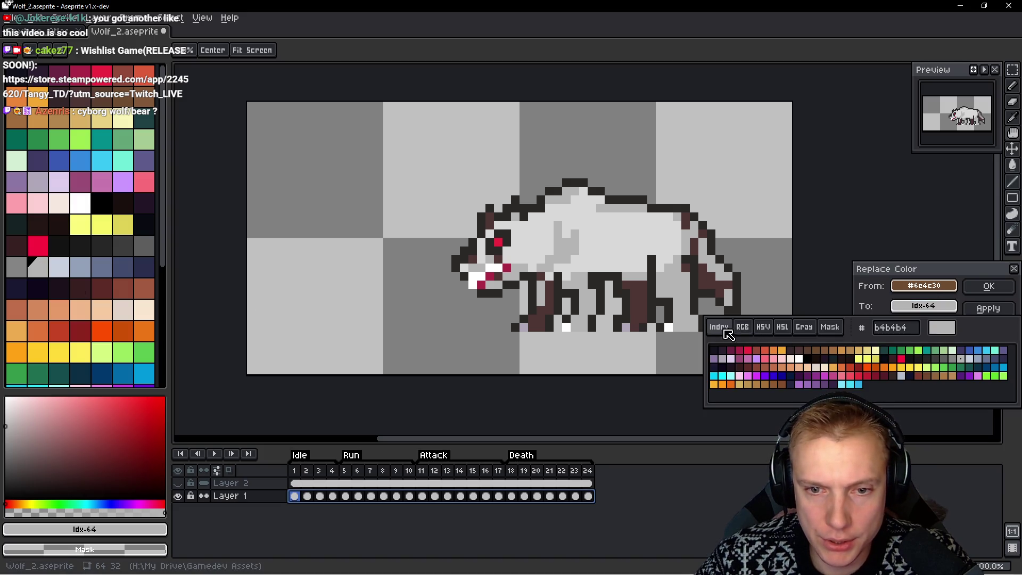
pyautogui.click(742, 326)
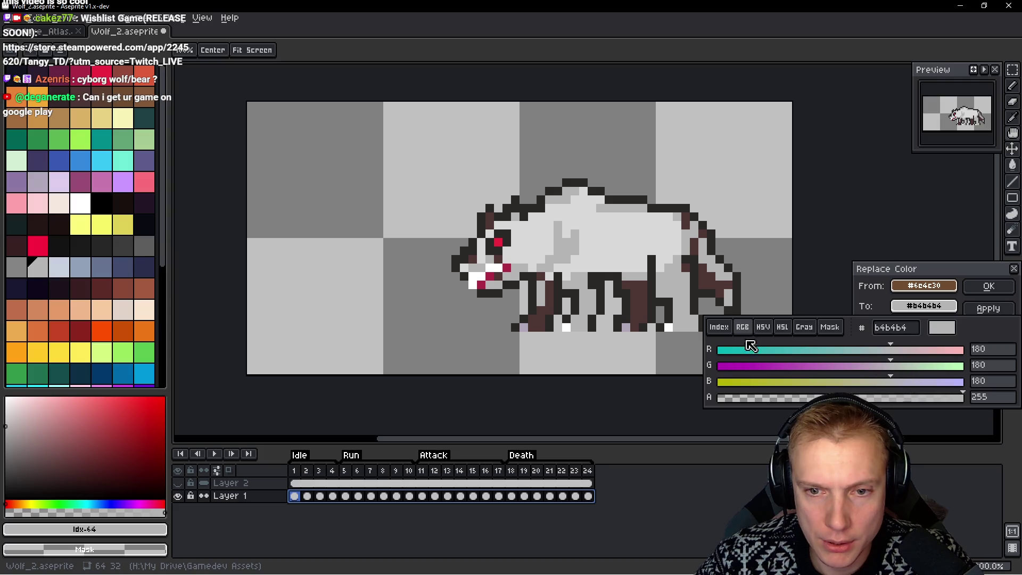
pyautogui.click(763, 327)
pyautogui.moveTo(887, 385); pyautogui.dragTo(868, 384)
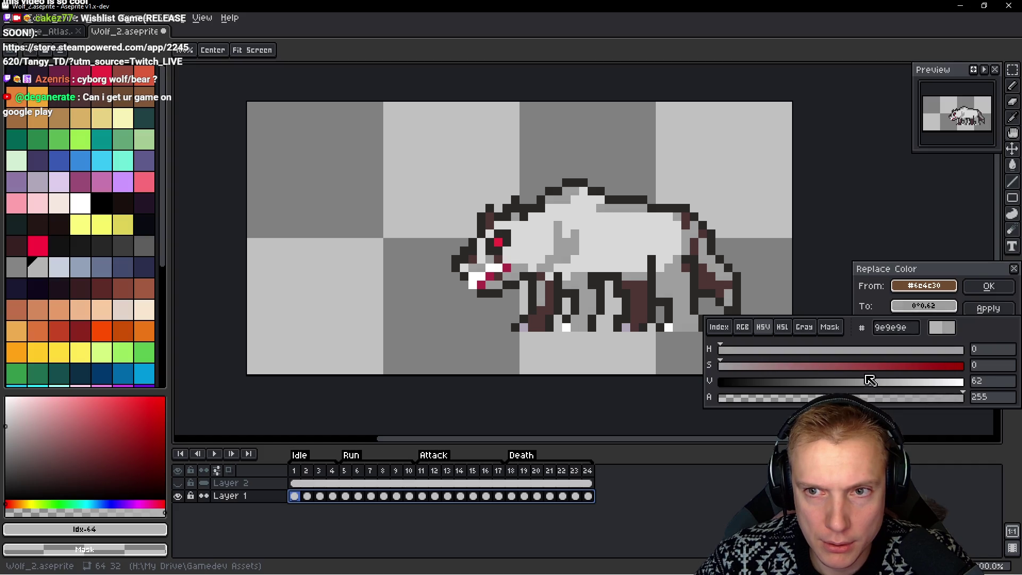
pyautogui.click(985, 288)
pyautogui.click(985, 288)
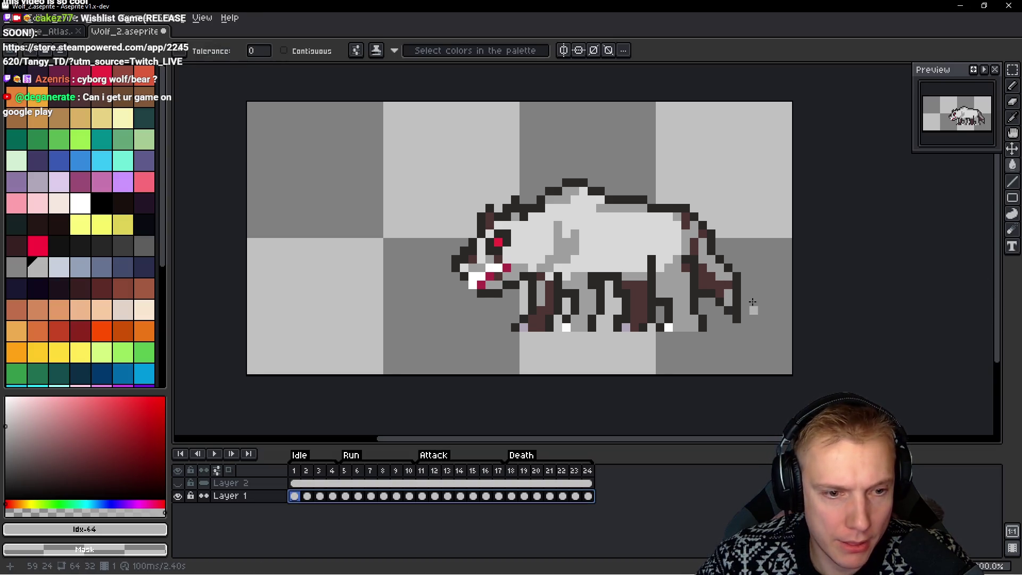
pyautogui.hotkey('shift', 'r')
# Recolour the dark brown #4d3533 legs and tail to dark grey on all frames and play back to review
pyautogui.click(704, 284)
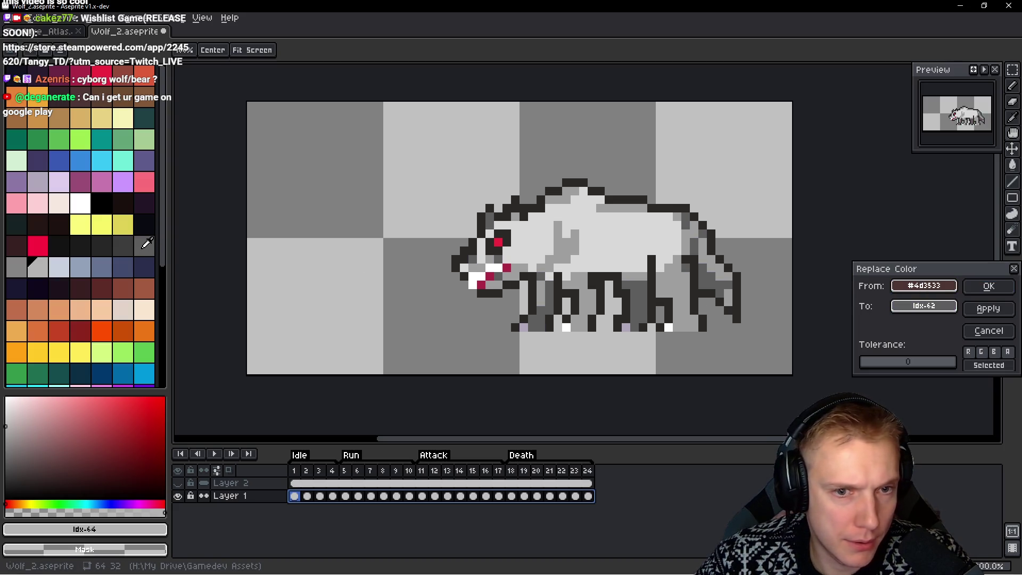
pyautogui.rightClick(255, 270)
pyautogui.click(982, 287)
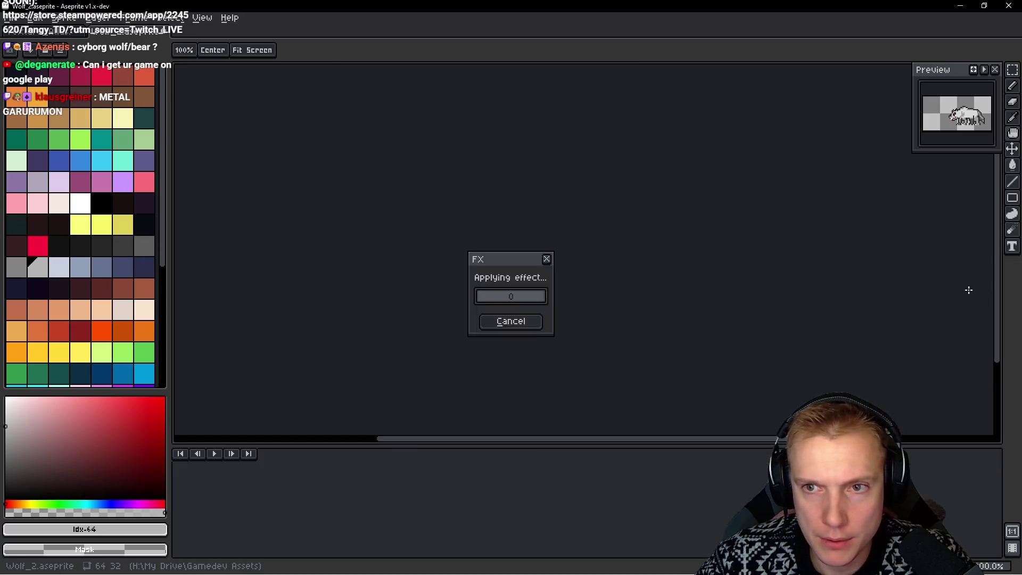
pyautogui.press('Return')
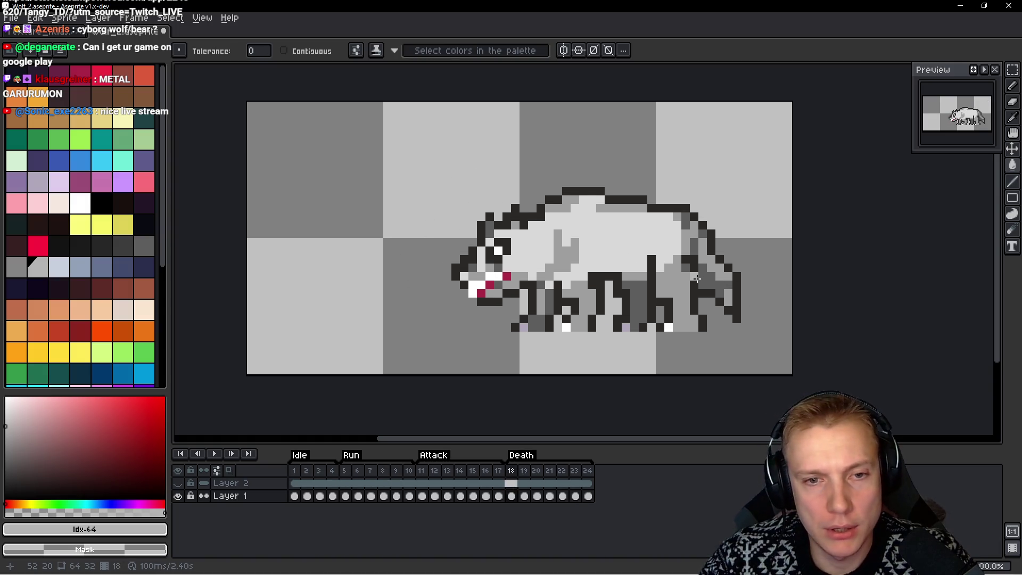
pyautogui.press('End')
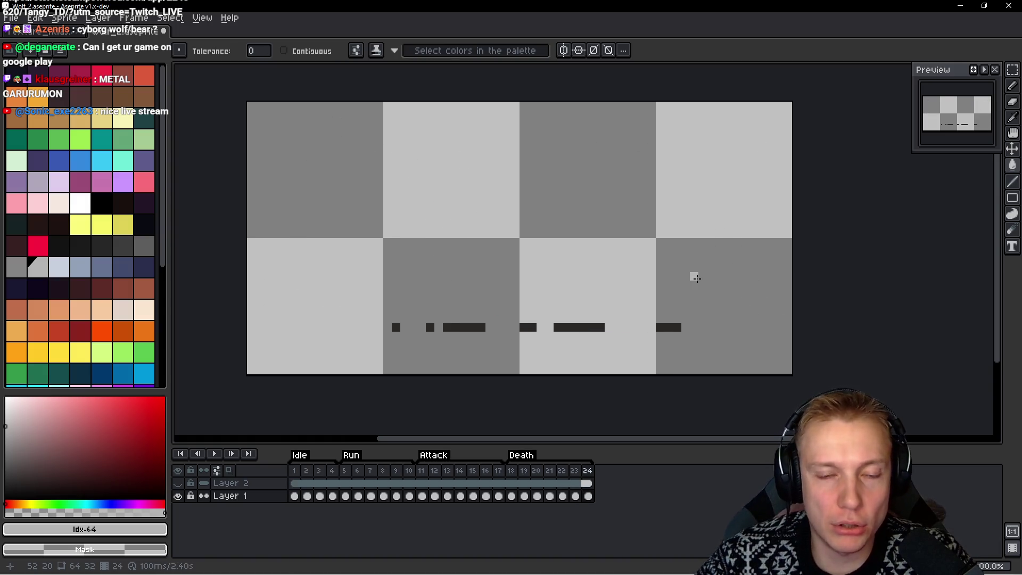
pyautogui.press('Home')
# Recentre the wolf and select the Layer 1 cels for frames 2 through 24
pyautogui.scroll(-1, 576, 244)
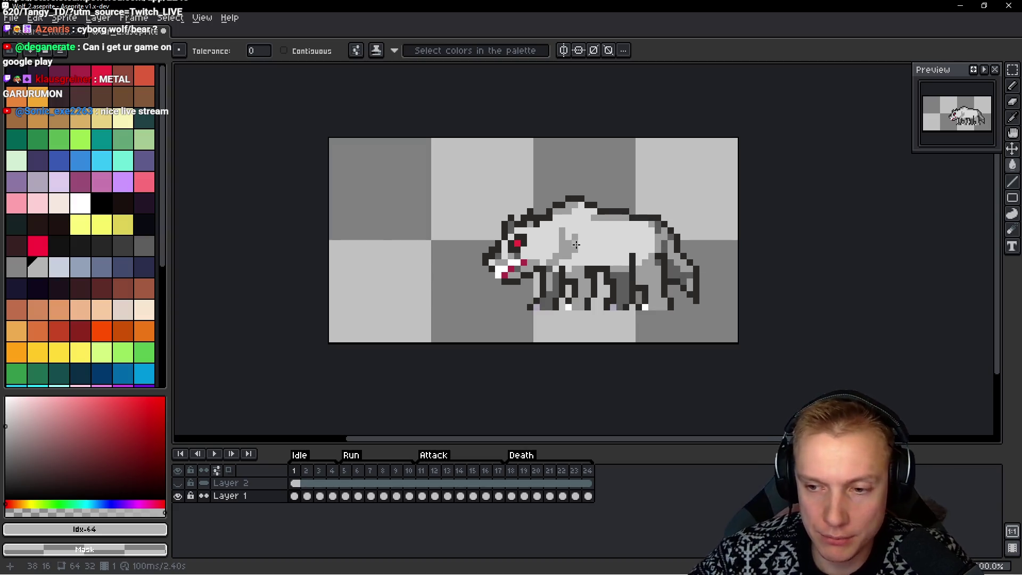
pyautogui.moveTo(604, 220); pyautogui.dragTo(568, 218)
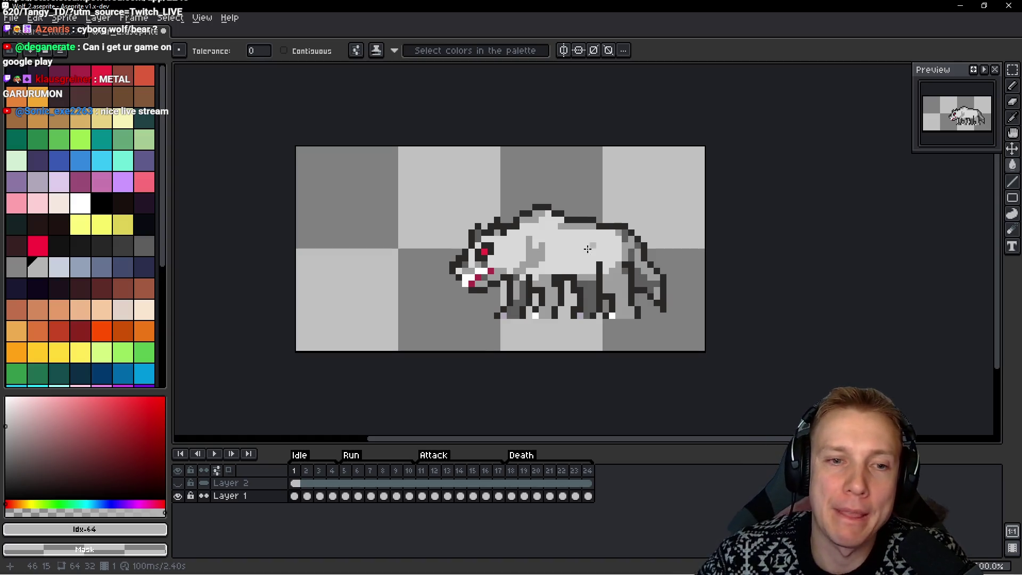
pyautogui.moveTo(591, 496); pyautogui.dragTo(308, 496)
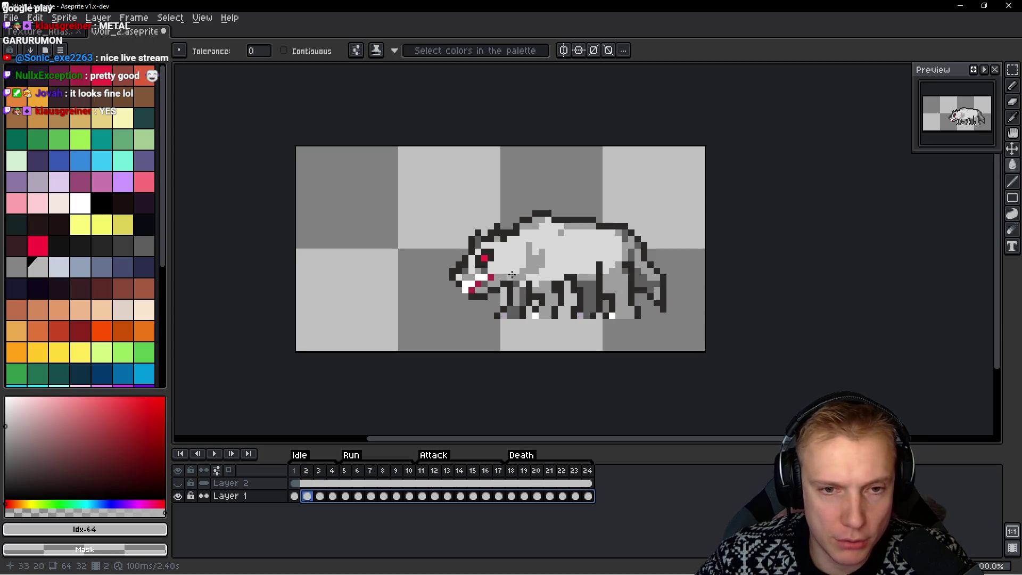
# On frame 1, sample the body grey and cover a test white pixel on the back with it
pyautogui.click(293, 497)
pyautogui.scroll(2, 596, 261)
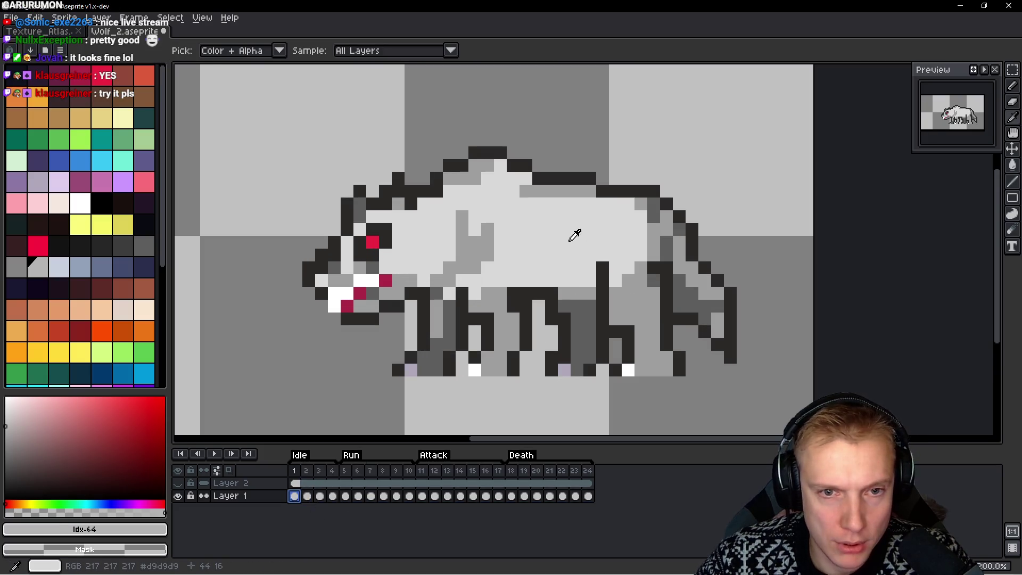
pyautogui.keyDown('alt'); pyautogui.click(573, 233); pyautogui.keyUp('alt')
pyautogui.click(80, 202)
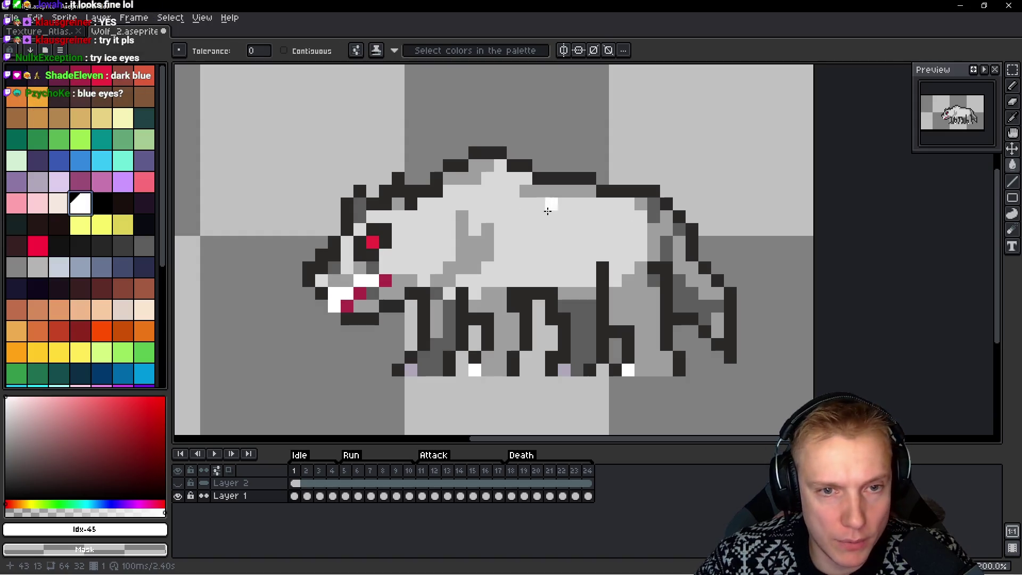
pyautogui.click(539, 230)
pyautogui.keyDown('alt'); pyautogui.click(546, 224); pyautogui.keyUp('alt')
pyautogui.click(538, 230)
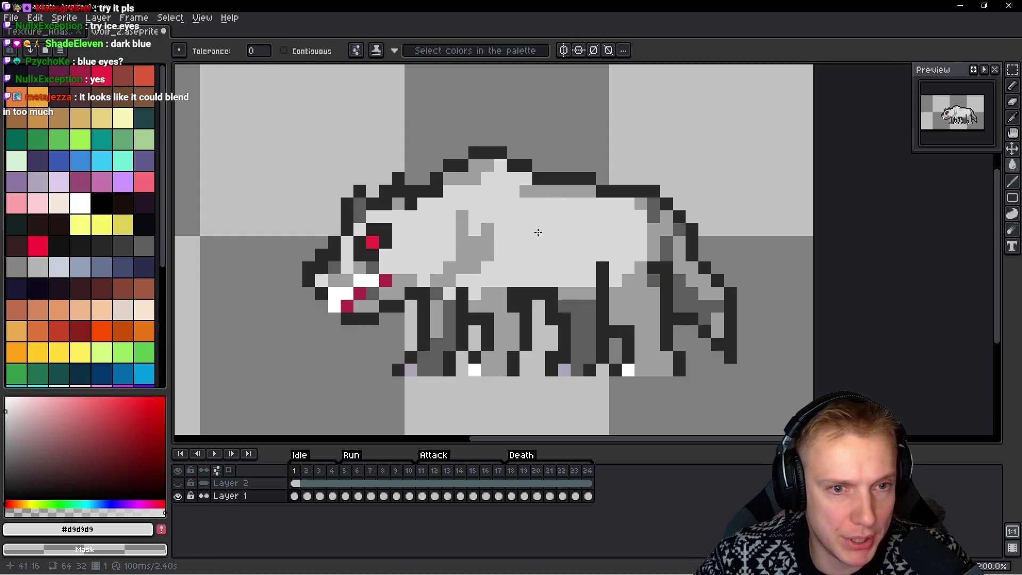
# Add the #d3d3d3 body grey to the palette at index 64, and undo a trial white body fill
pyautogui.click(162, 528)
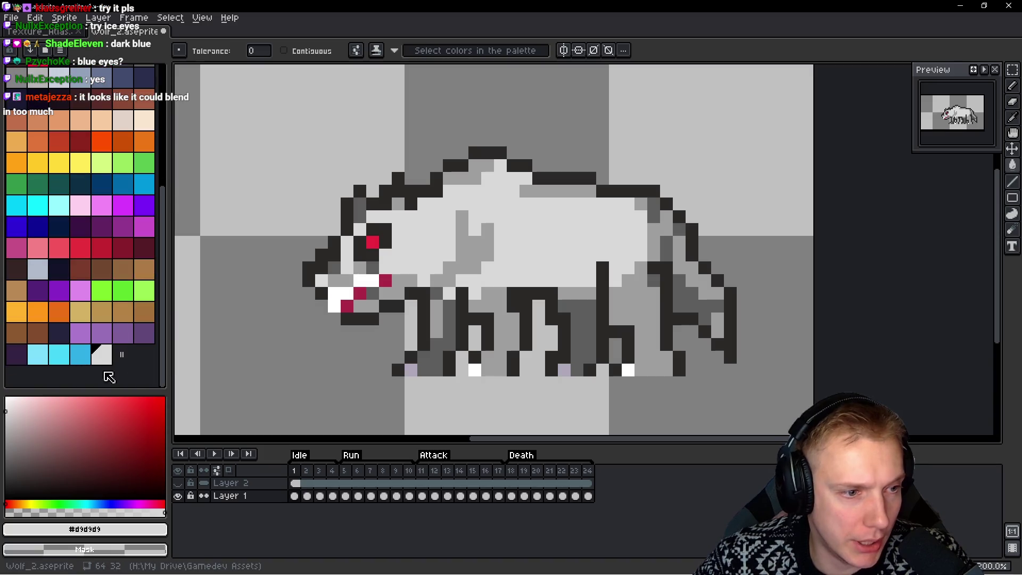
pyautogui.moveTo(102, 345)
pyautogui.mouseDown()
pyautogui.moveTo(64, 91)
pyautogui.moveTo(51, 88)
pyautogui.mouseUp()
pyautogui.scroll(3, 48, 239)
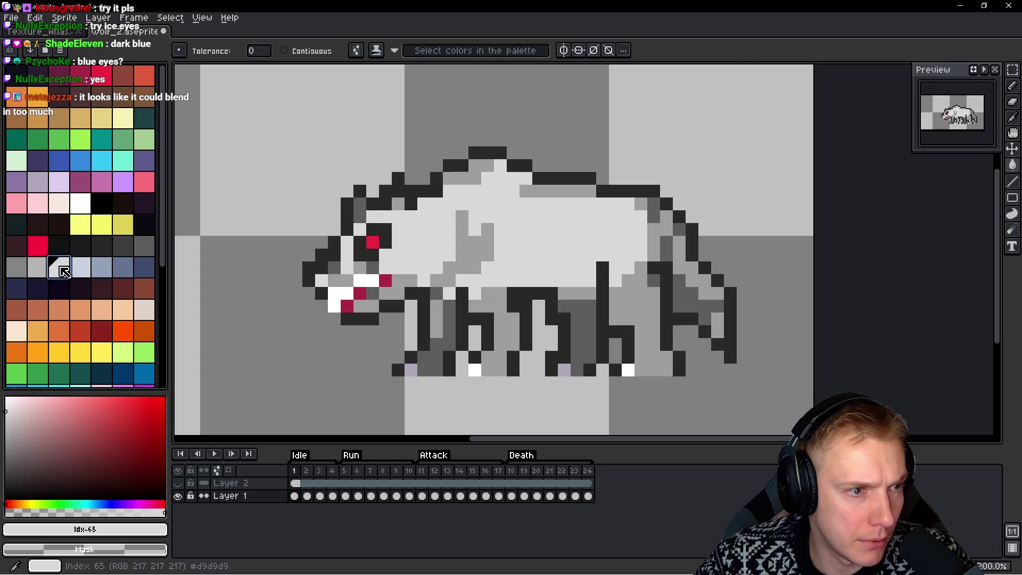
pyautogui.click(83, 211)
pyautogui.click(607, 222)
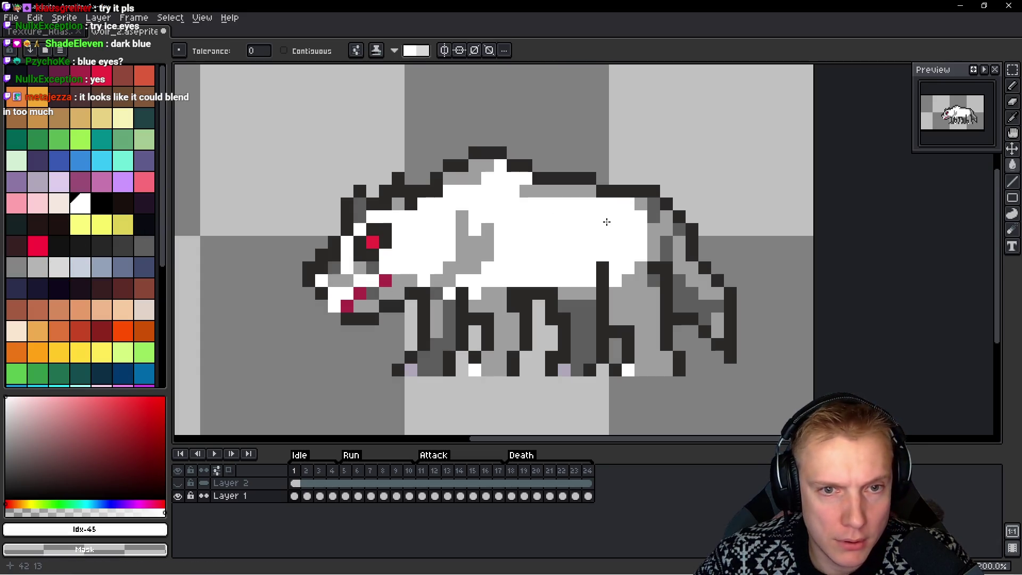
pyautogui.hotkey('ctrl', 'z')
# With the 1px Pencil, paint a white highlight streak along the wolf's back
pyautogui.press('b')
pyautogui.click(527, 205)
pyautogui.moveTo(526, 207); pyautogui.dragTo(586, 217)
# Paint more white highlights on the back, undoing and repainting a misplaced streak in body grey
pyautogui.click(575, 203)
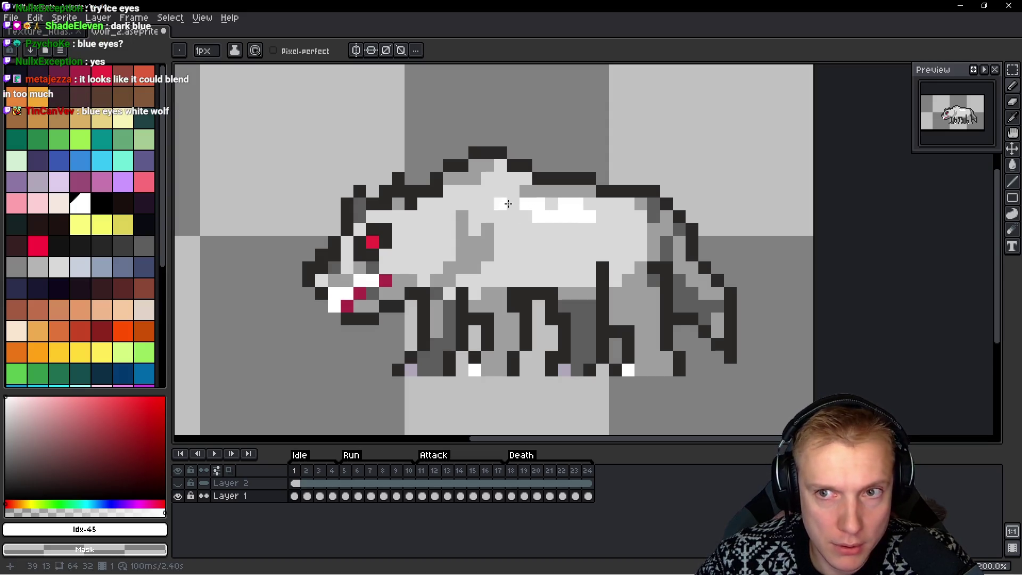
pyautogui.moveTo(508, 191)
pyautogui.mouseDown()
pyautogui.moveTo(522, 215)
pyautogui.moveTo(564, 230)
pyautogui.mouseUp()
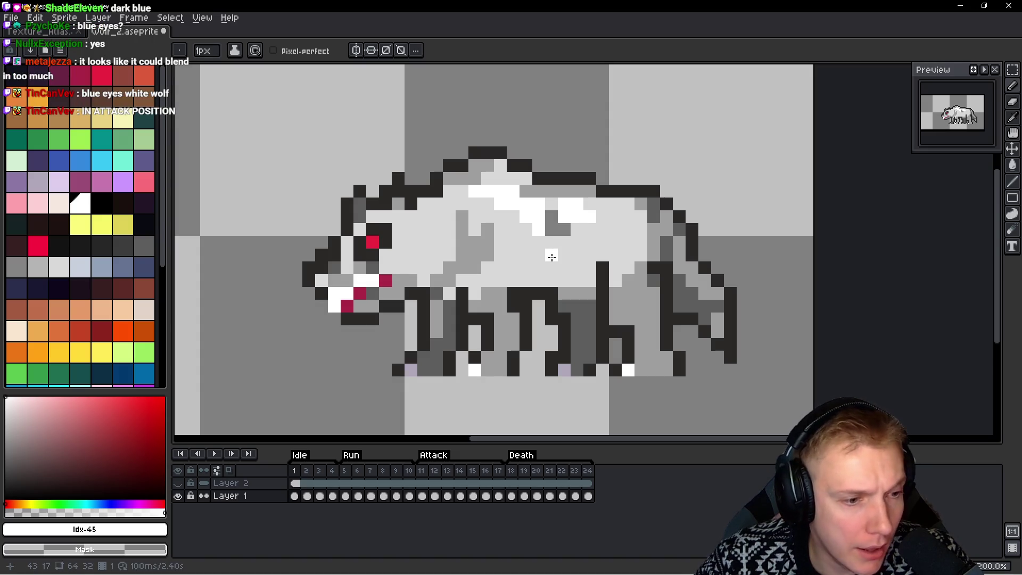
pyautogui.press('v')
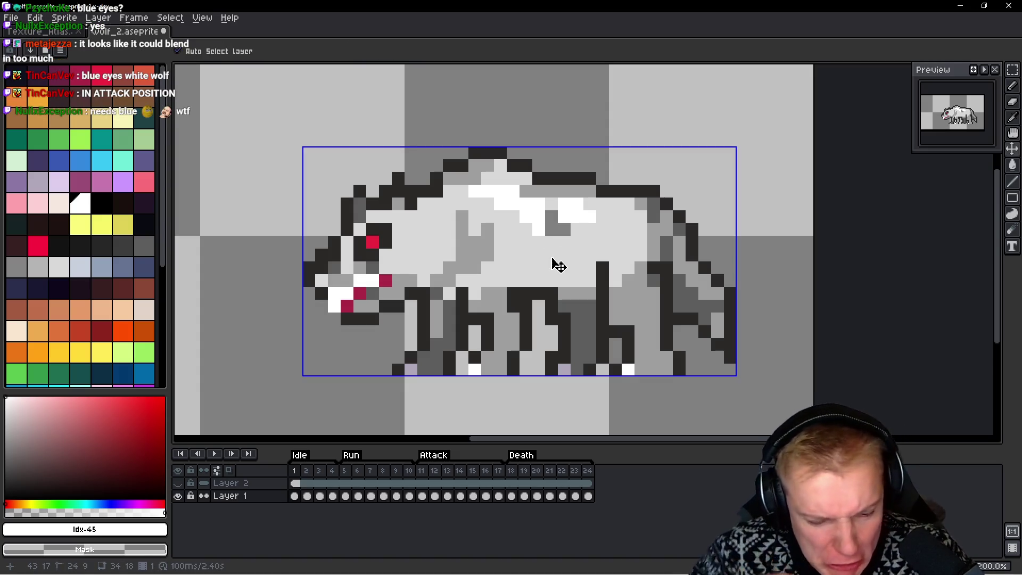
pyautogui.hotkey('ctrl', 'z')
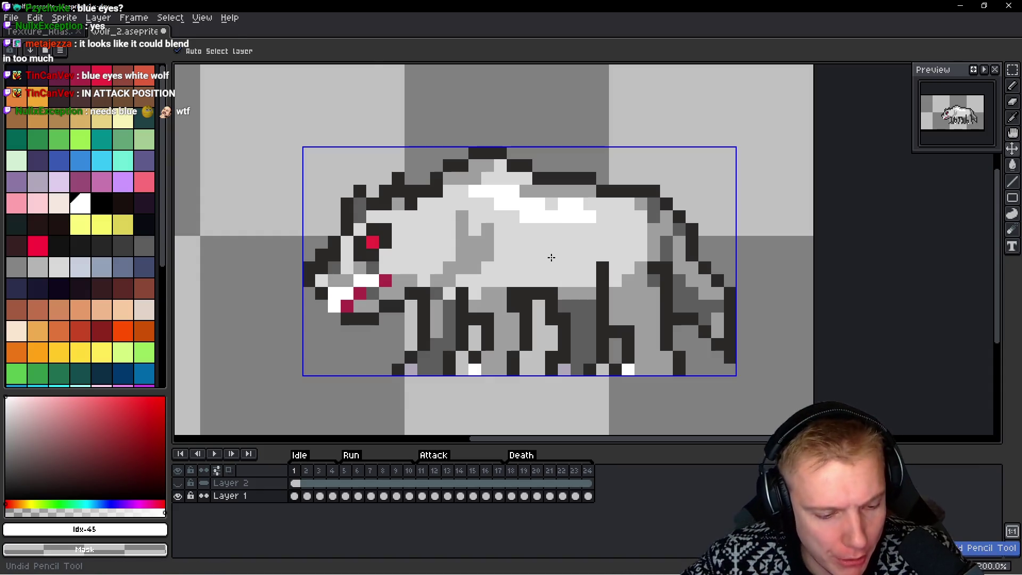
pyautogui.press('b')
pyautogui.moveTo(549, 223)
pyautogui.mouseDown()
pyautogui.moveTo(589, 212)
pyautogui.moveTo(513, 202)
pyautogui.moveTo(526, 229)
pyautogui.moveTo(566, 203)
pyautogui.mouseUp()
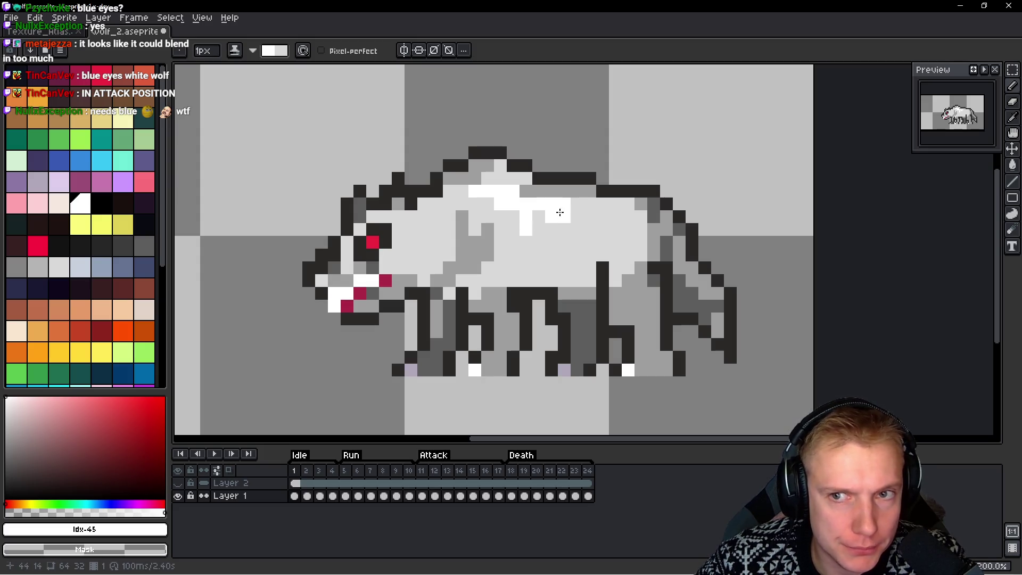
# Add white highlights along the head and extend the highlight row toward the tail
pyautogui.moveTo(462, 197); pyautogui.dragTo(425, 223)
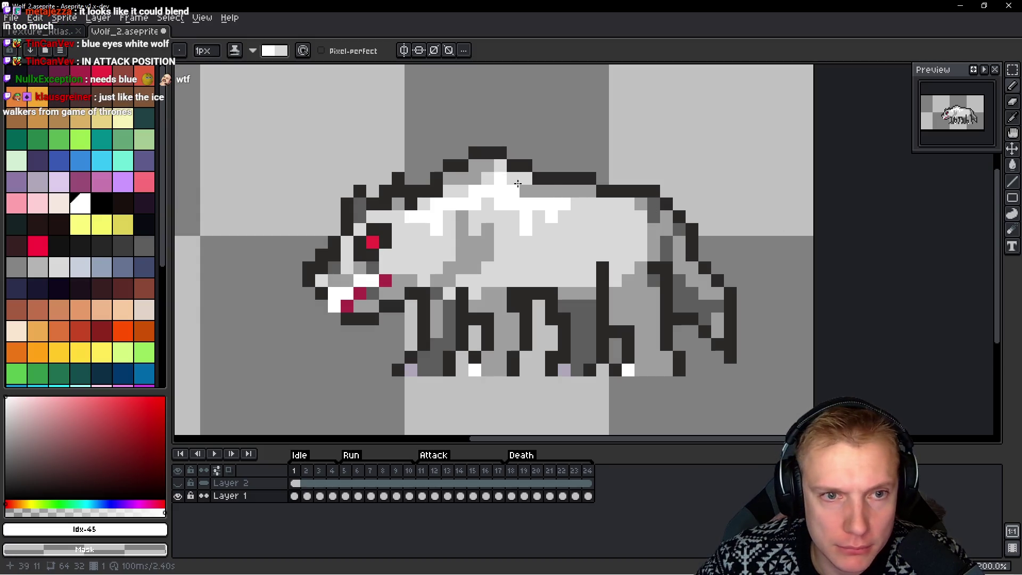
pyautogui.moveTo(564, 218); pyautogui.dragTo(609, 217)
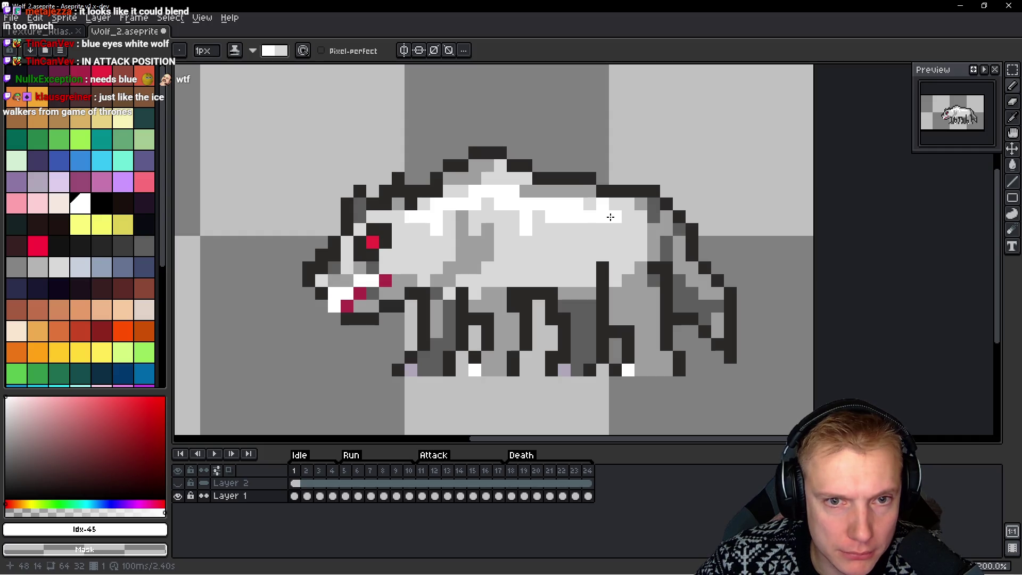
pyautogui.scroll(-5, 568, 237)
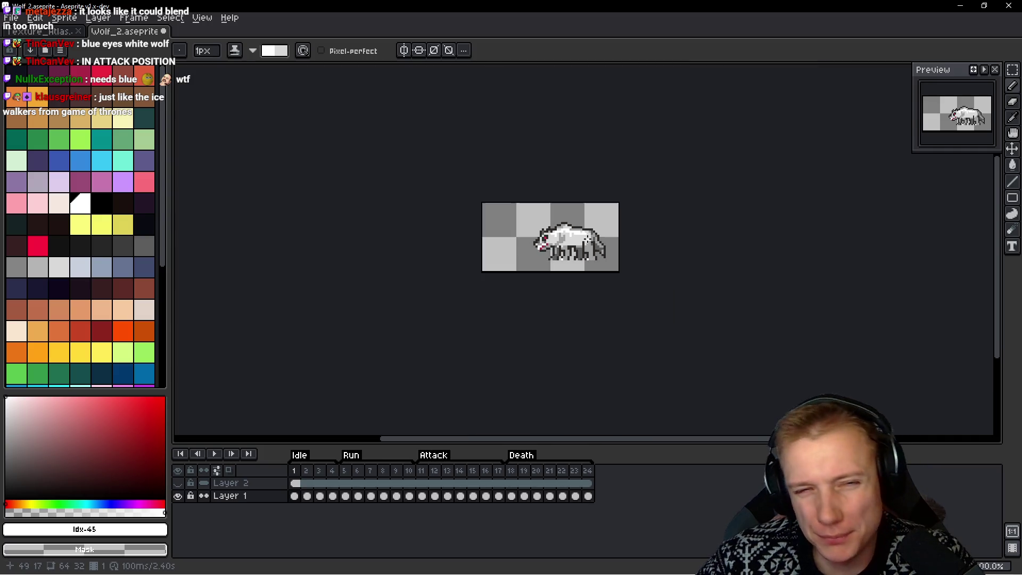
# Zoom in and turn the stray white drip pixels on the back grey, keeping one white
pyautogui.scroll(5, 549, 286)
pyautogui.scroll(1, 522, 209)
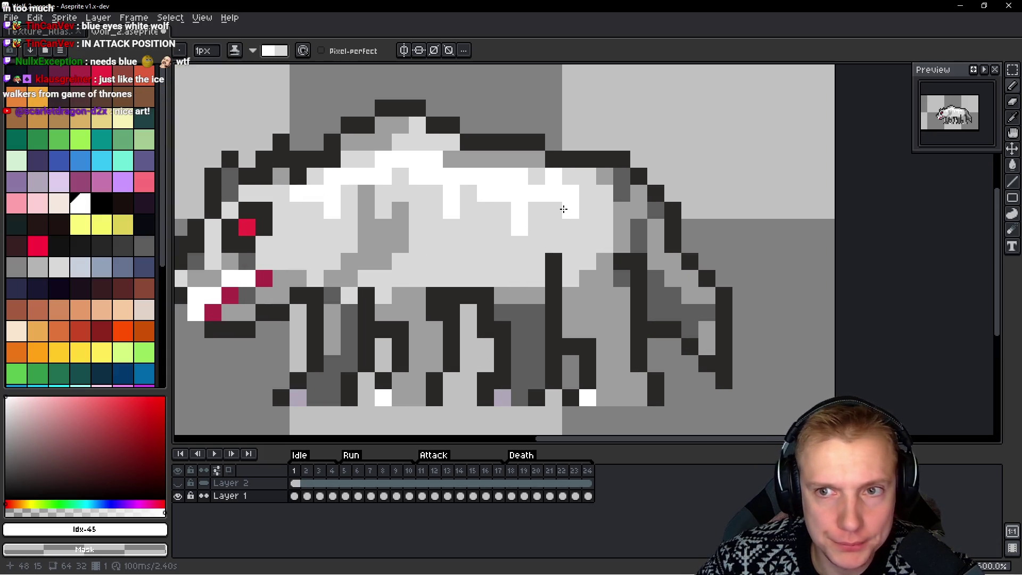
pyautogui.scroll(-5, 616, 211)
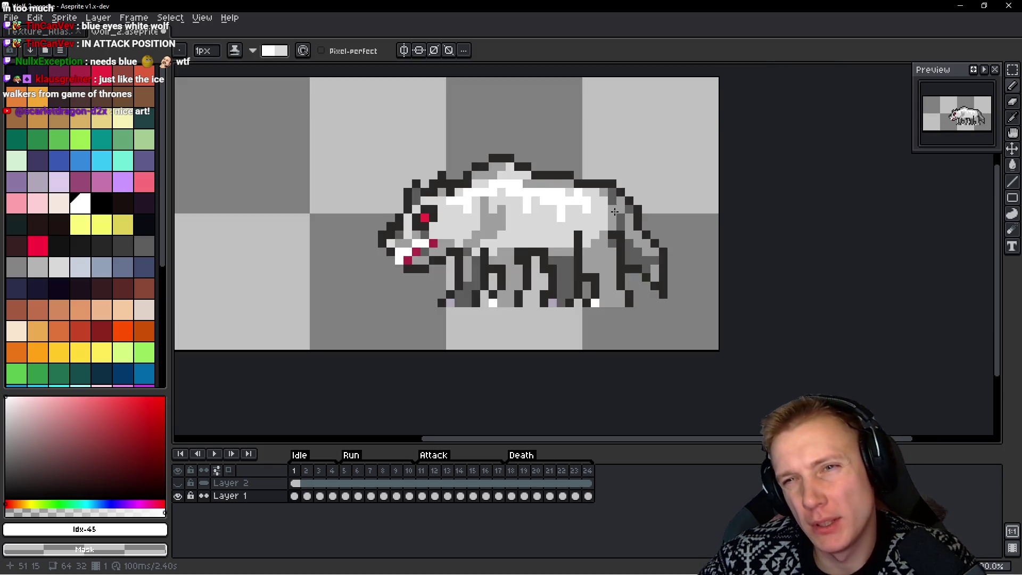
pyautogui.scroll(-1, 616, 211)
pyautogui.scroll(4, 573, 207)
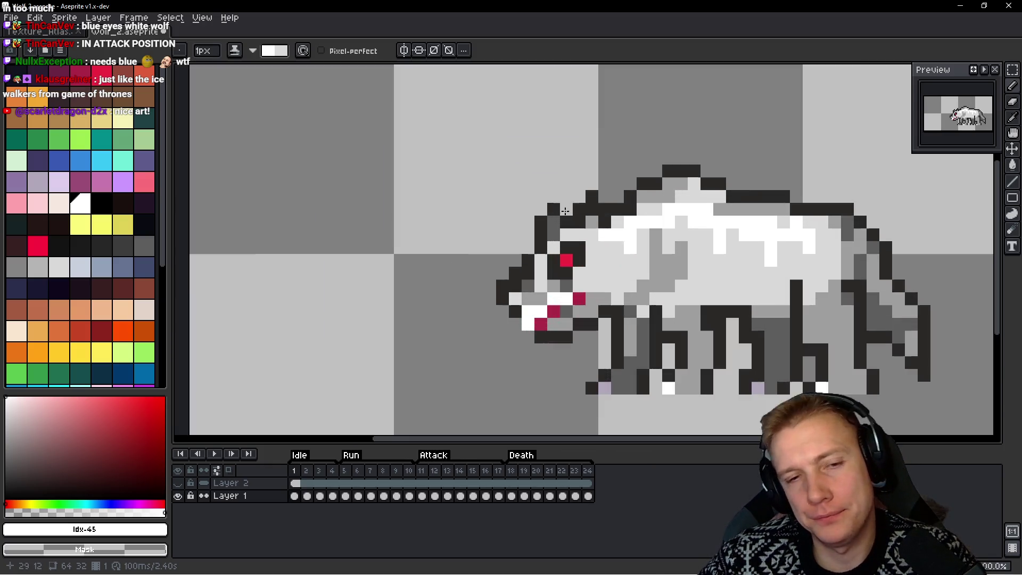
pyautogui.scroll(-2, 501, 240)
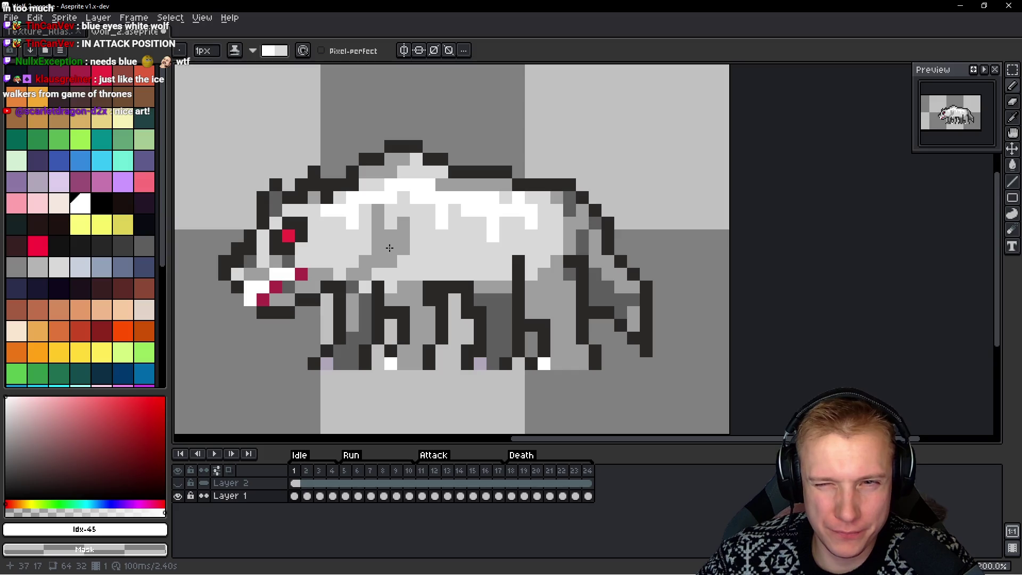
pyautogui.scroll(1, 314, 207)
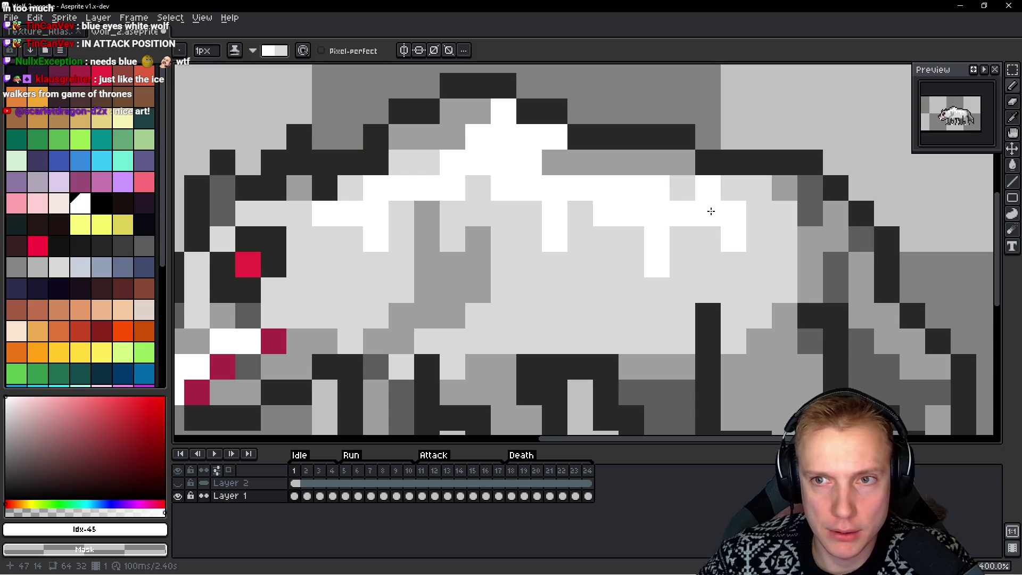
pyautogui.click(503, 112)
pyautogui.click(478, 137)
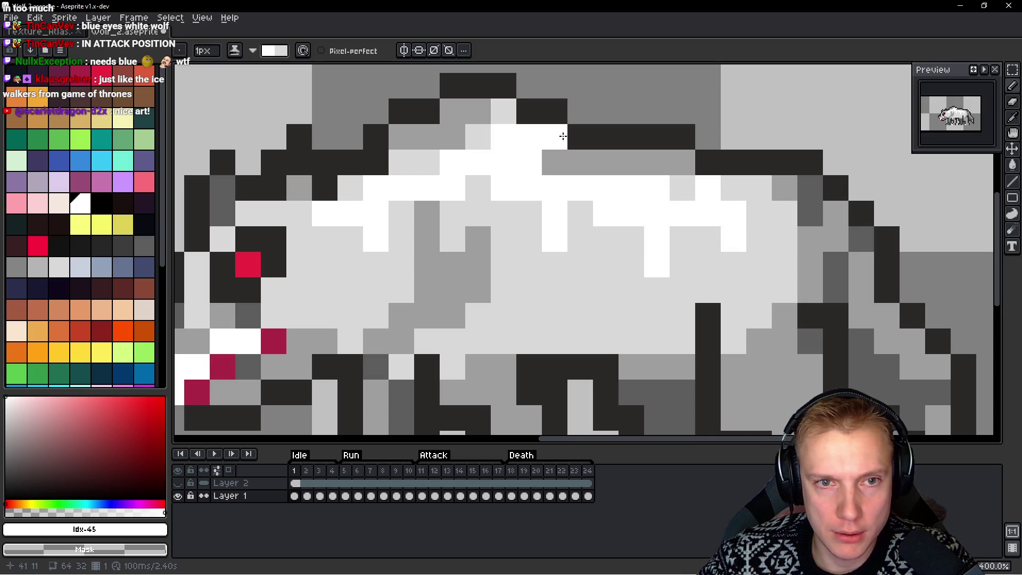
pyautogui.click(558, 137)
pyautogui.click(527, 161)
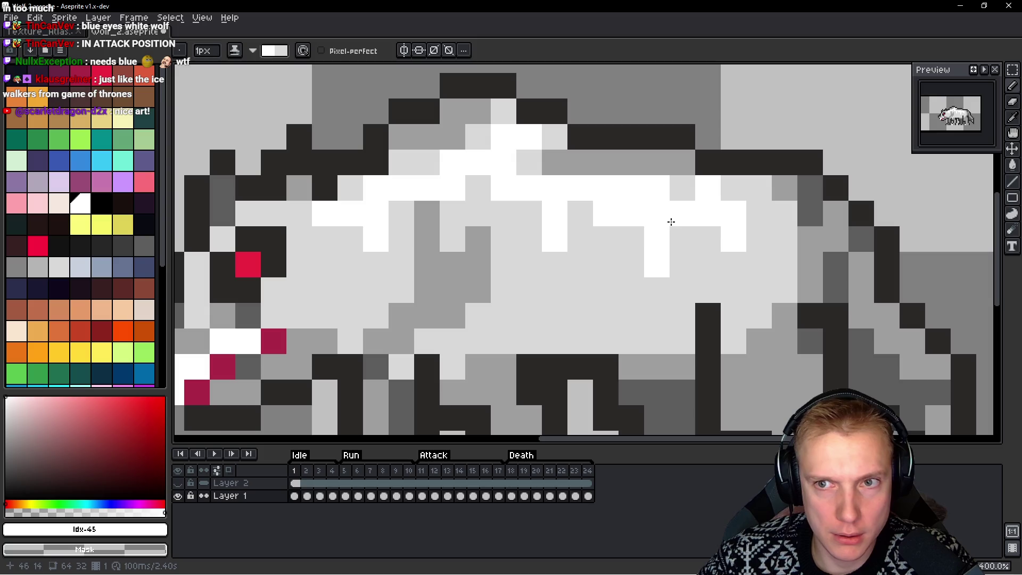
pyautogui.moveTo(537, 137)
pyautogui.mouseDown()
pyautogui.moveTo(485, 137)
pyautogui.moveTo(503, 137)
pyautogui.mouseUp()
pyautogui.click(522, 142)
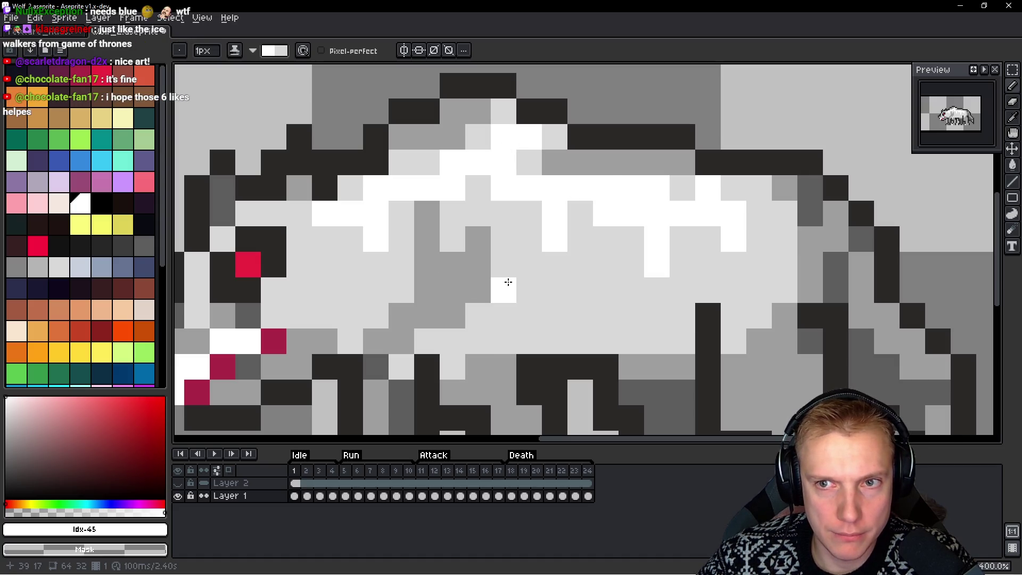
# Add a white highlight pixel on the head just behind the eye
pyautogui.moveTo(530, 290); pyautogui.dragTo(598, 278)
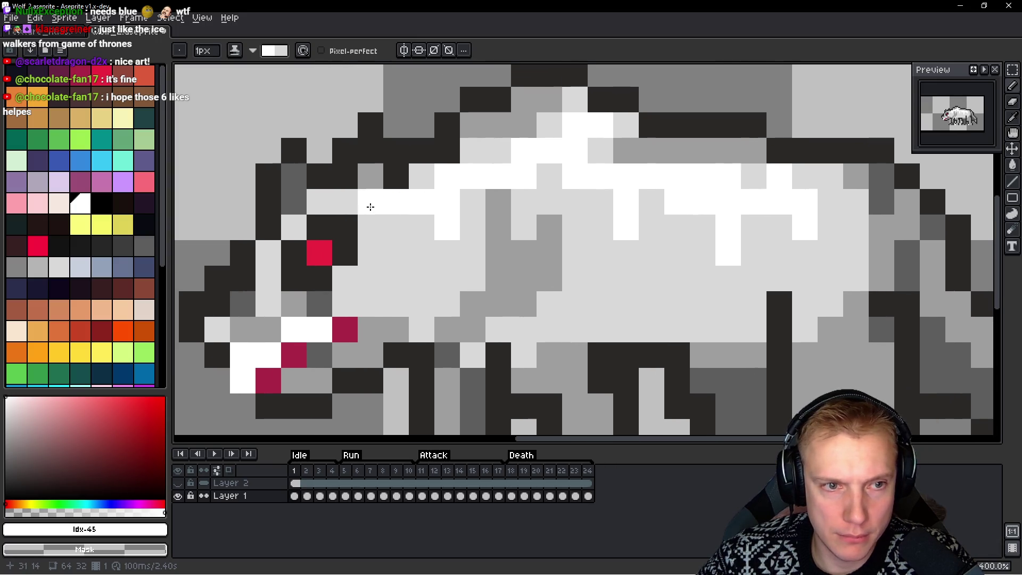
pyautogui.click(339, 202)
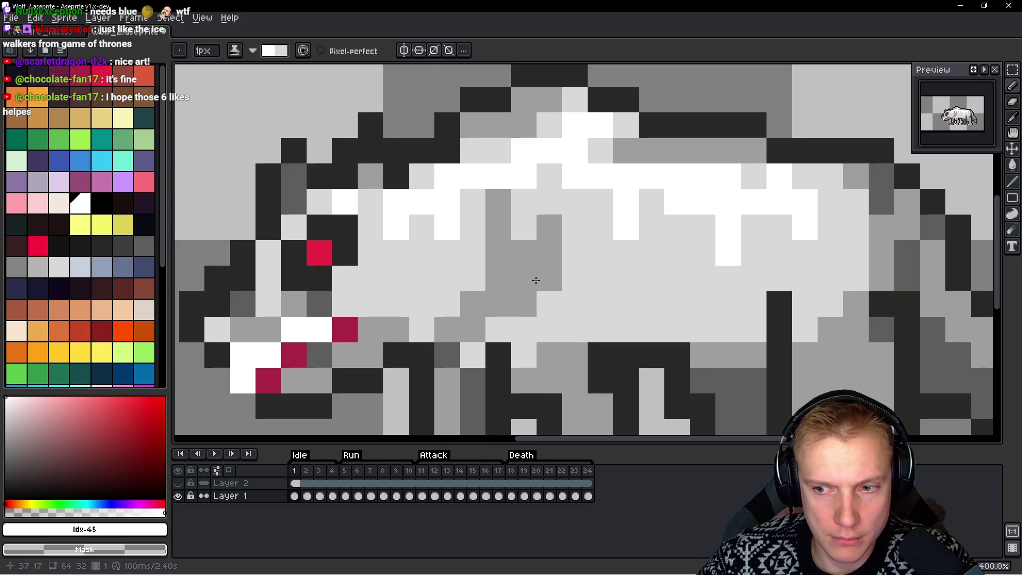
pyautogui.scroll(-2, 535, 280)
pyautogui.scroll(1, 624, 281)
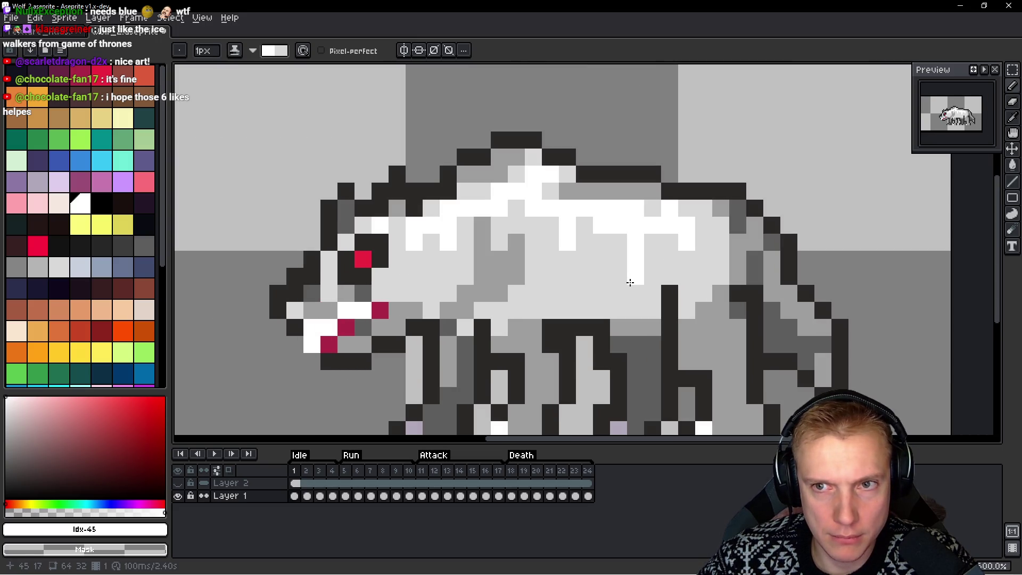
# Magic-wand select the white highlight pixels, then deselect them
pyautogui.press('space')
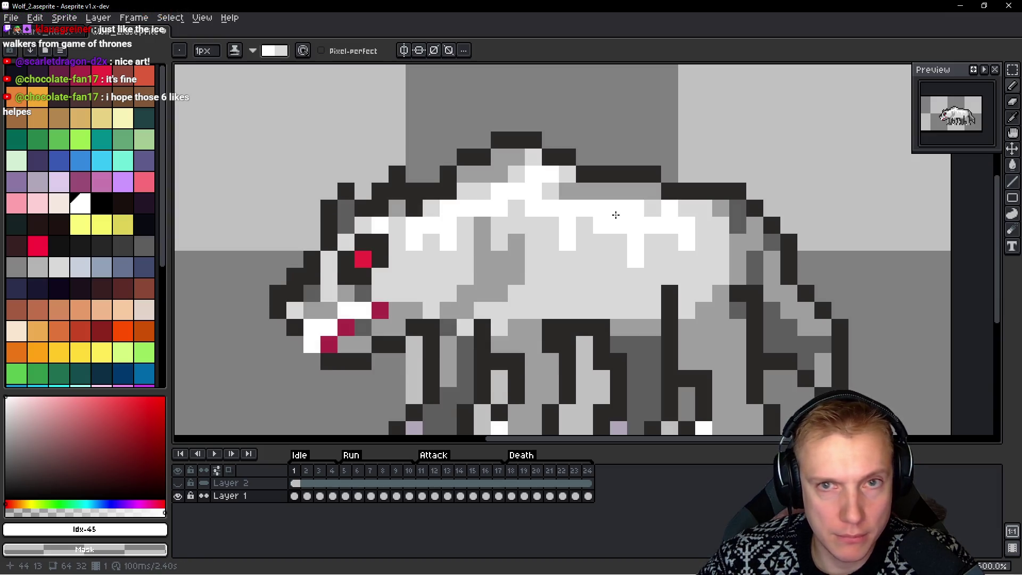
pyautogui.press('w')
pyautogui.click(625, 221)
pyautogui.hotkey('ctrl', 'd')
pyautogui.scroll(-3, 606, 234)
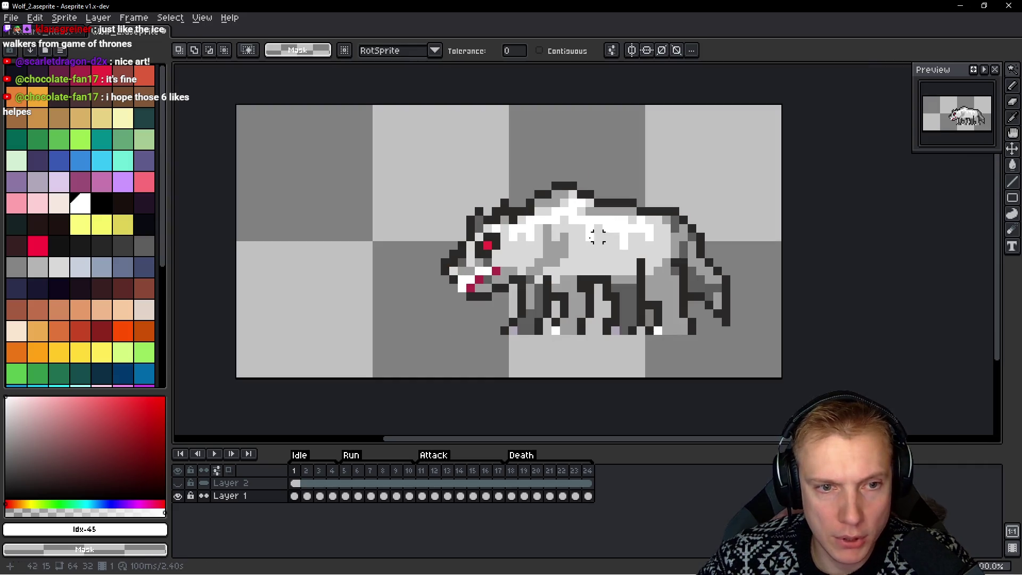
# Select the connected white back highlights with contiguous magic wand, deselect, and zoom out to review
pyautogui.scroll(1, 555, 262)
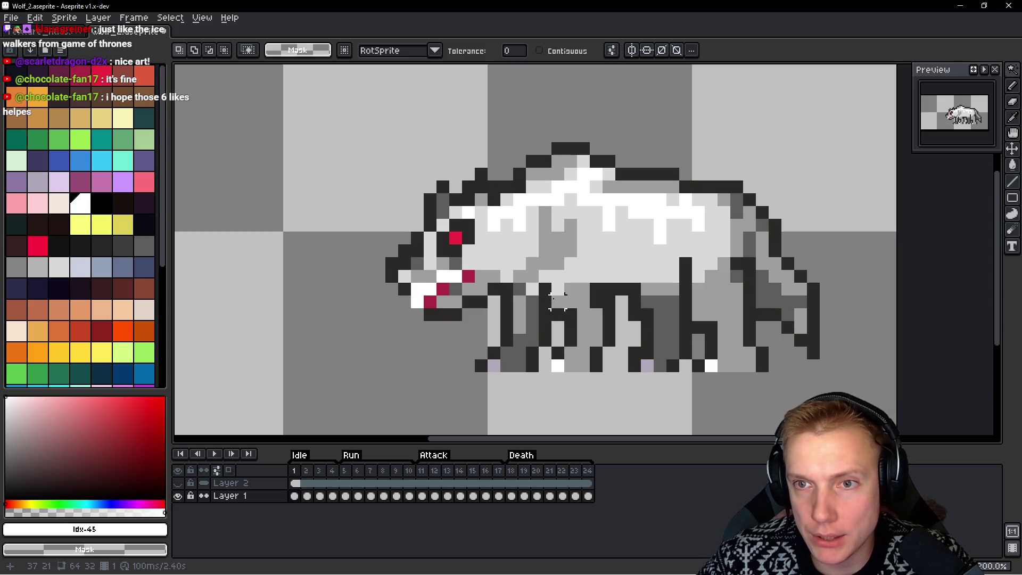
pyautogui.hscroll(3, 557, 301)
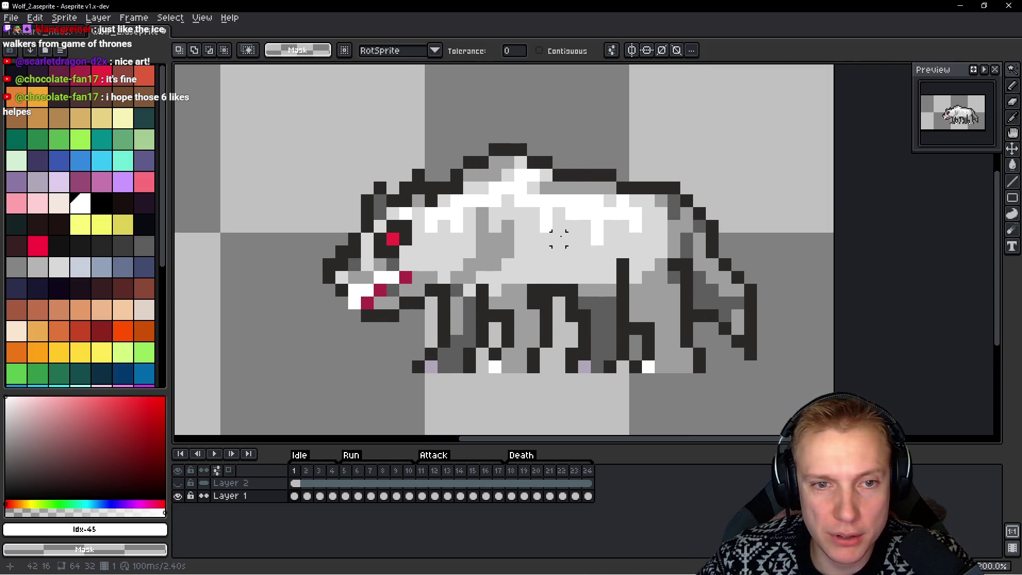
pyautogui.click(596, 212)
pyautogui.hotkey('ctrl', 'd')
pyautogui.click(539, 50)
pyautogui.click(609, 214)
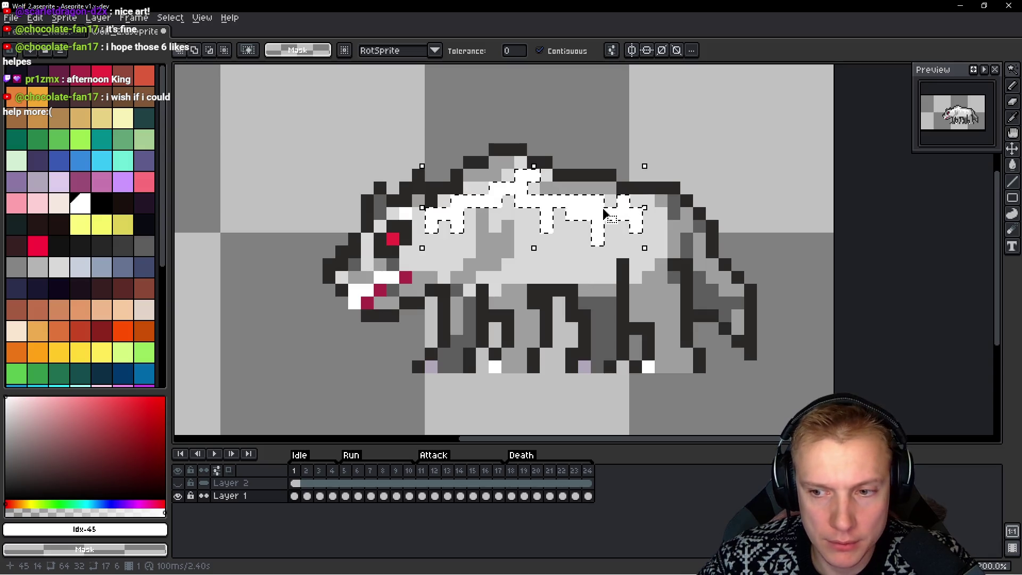
pyautogui.hotkey('ctrl', 'd')
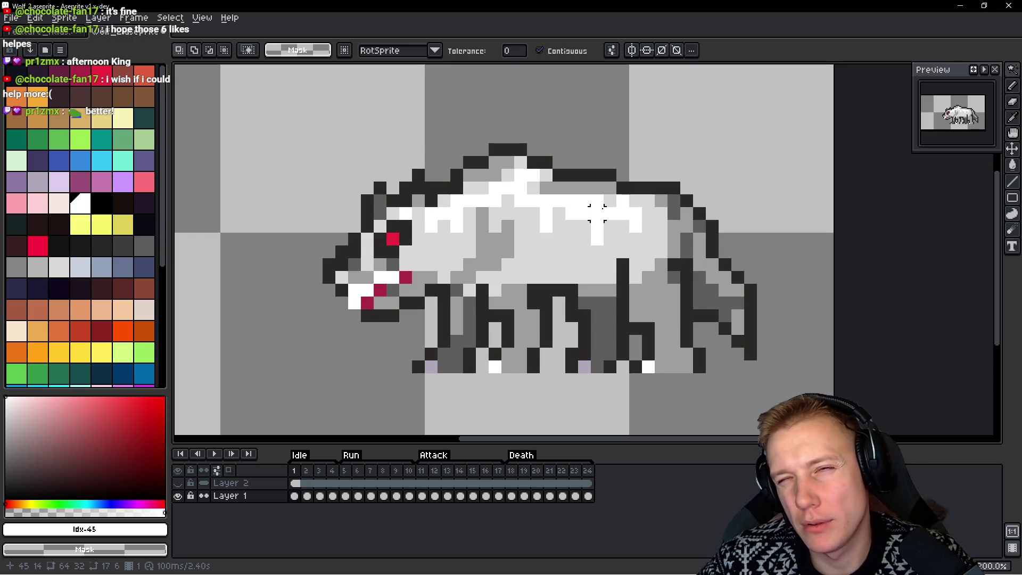
pyautogui.scroll(-5, 607, 212)
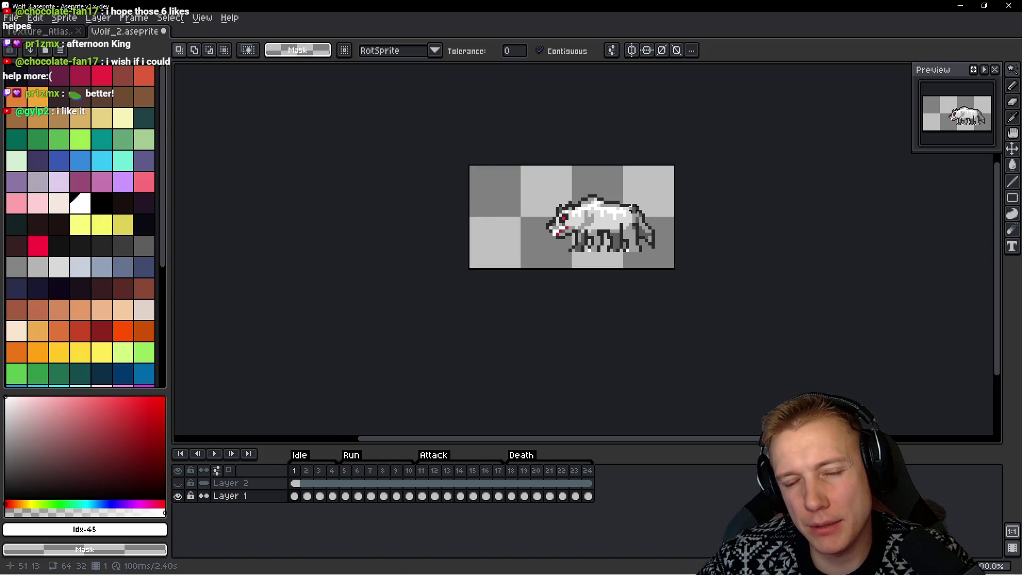
pyautogui.scroll(4, 633, 208)
pyautogui.scroll(1, 599, 219)
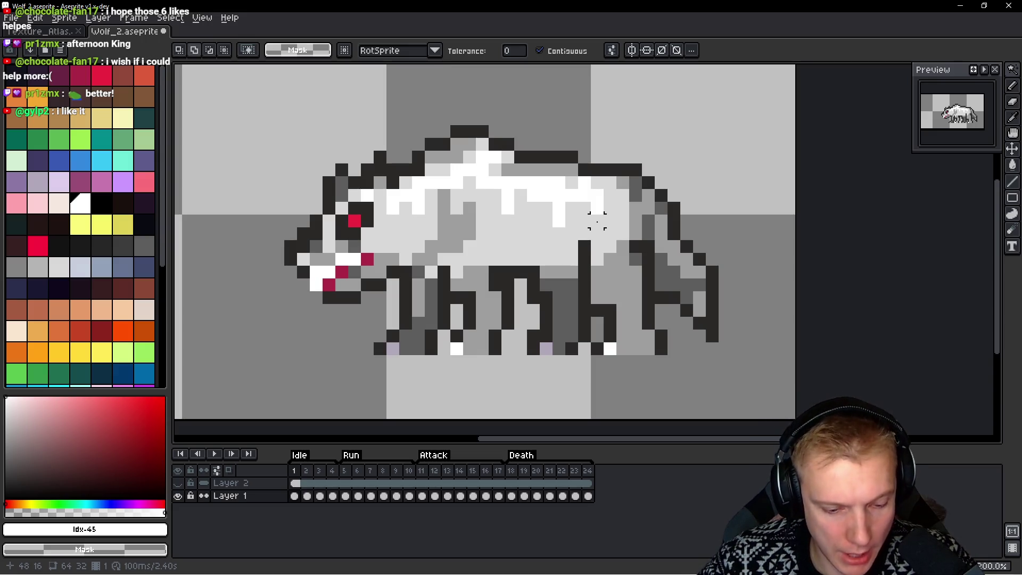
# Add a new layer and paste the white back highlights onto frame 2, comparing with frame 1
pyautogui.hotkey('shift', 'n')
pyautogui.press('.')
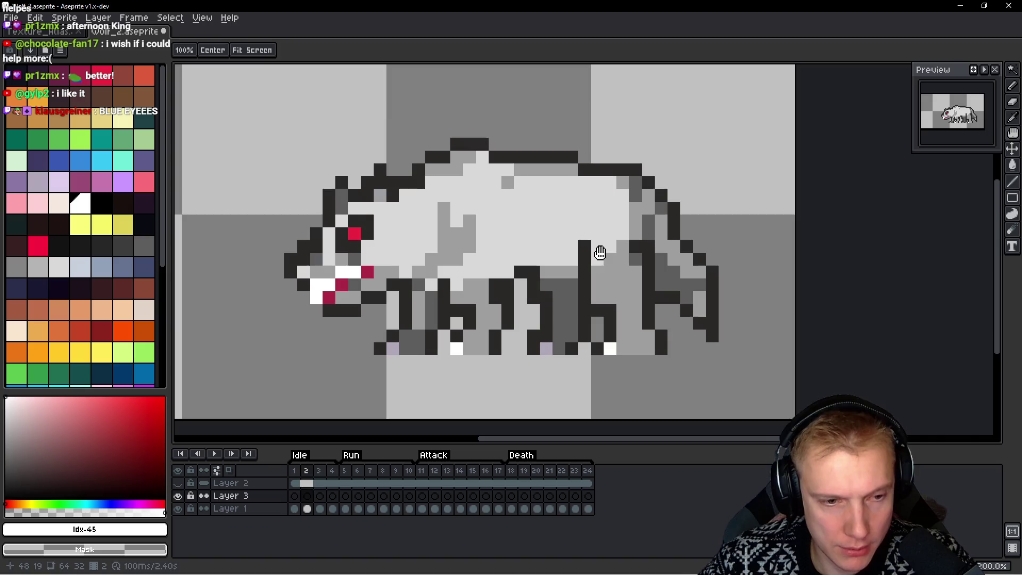
pyautogui.press('w')
pyautogui.hotkey('ctrl', 'v')
pyautogui.press('h')
pyautogui.press(',')
pyautogui.press('.')
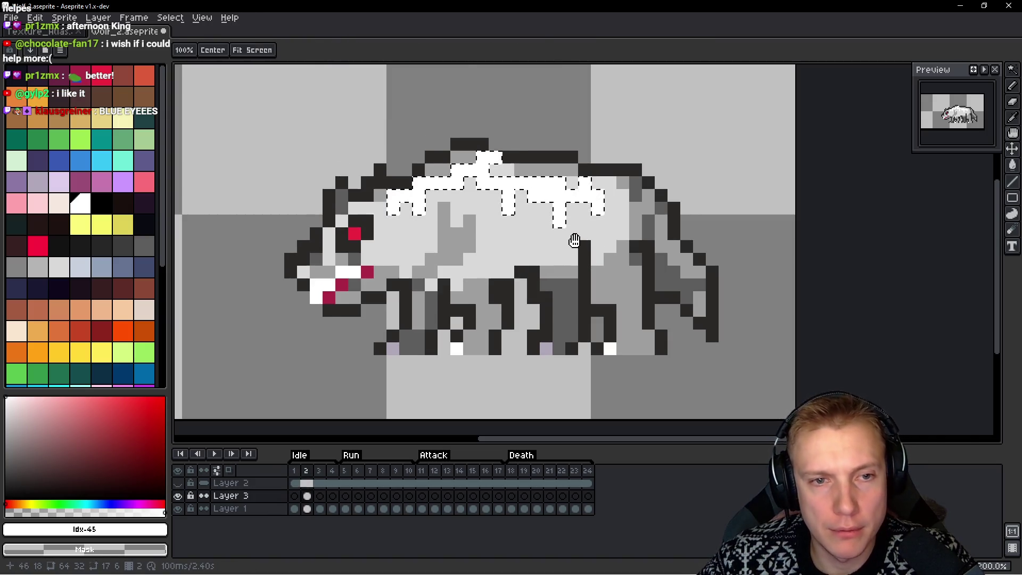
pyautogui.press(',')
pyautogui.press('.')
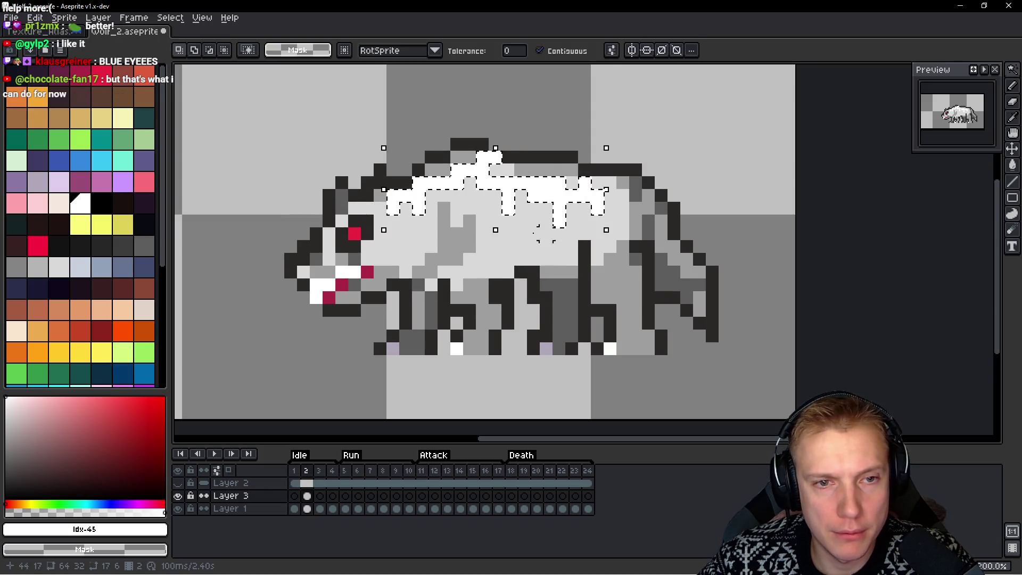
# Lower the front part of frame 2's highlights one pixel and play the animation to check
pyautogui.press('m')
pyautogui.moveTo(367, 234)
pyautogui.mouseDown()
pyautogui.moveTo(463, 202)
pyautogui.moveTo(500, 160)
pyautogui.moveTo(500, 130)
pyautogui.mouseUp()
pyautogui.moveTo(467, 177); pyautogui.dragTo(462, 200)
pyautogui.press('Return')
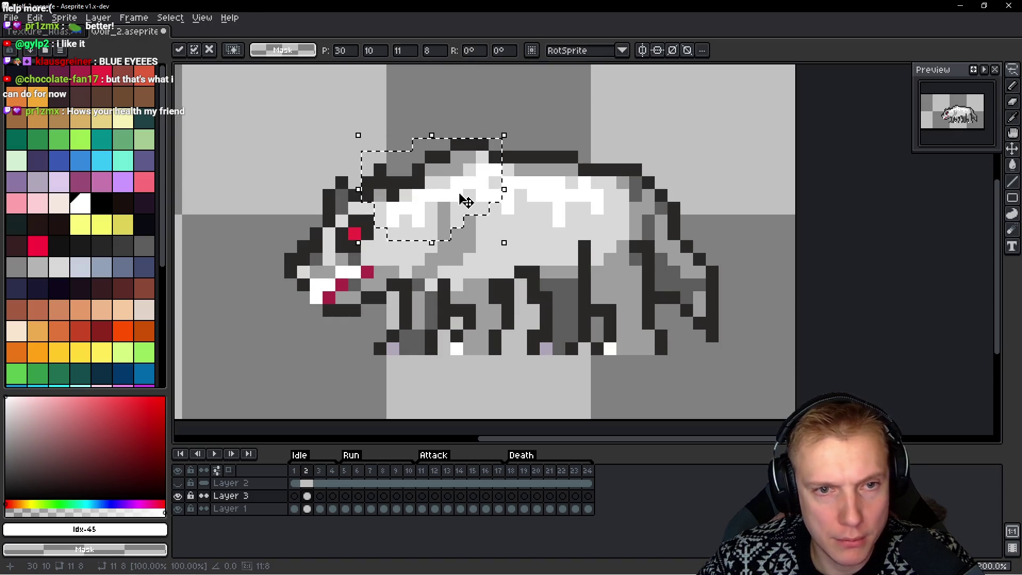
pyautogui.press('Return')
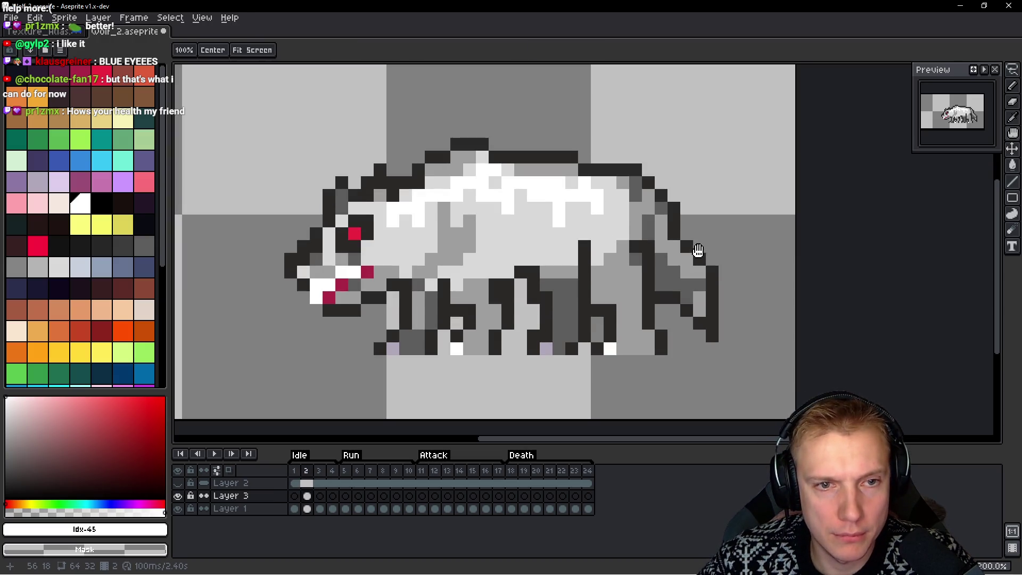
pyautogui.press('Return')
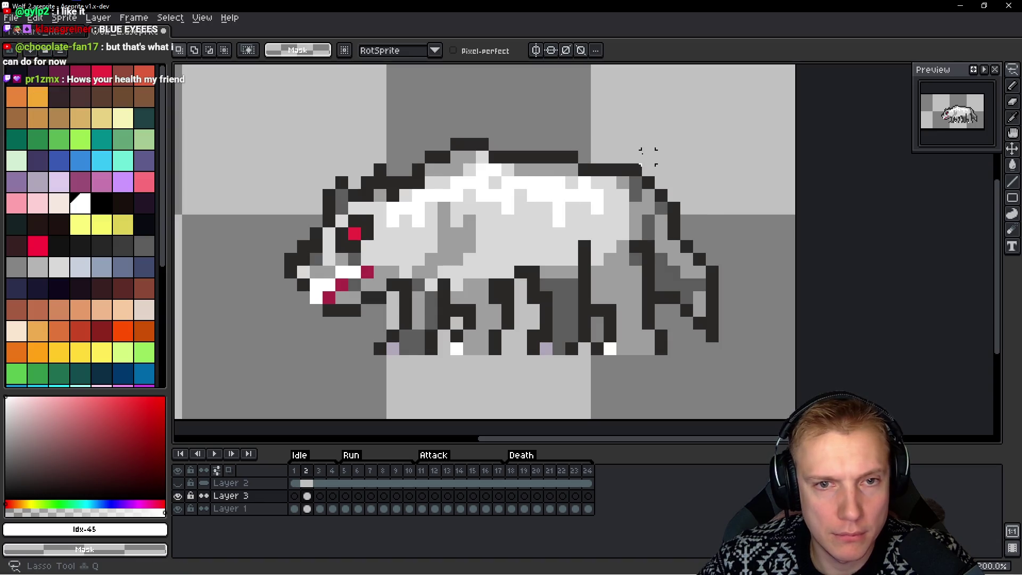
# Copy the highlights and paste them onto frames 3 and 4
pyautogui.moveTo(645, 155); pyautogui.dragTo(651, 205)
pyautogui.hotkey('ctrl', 'd')
pyautogui.press('space')
pyautogui.hotkey('ctrl', 'z')
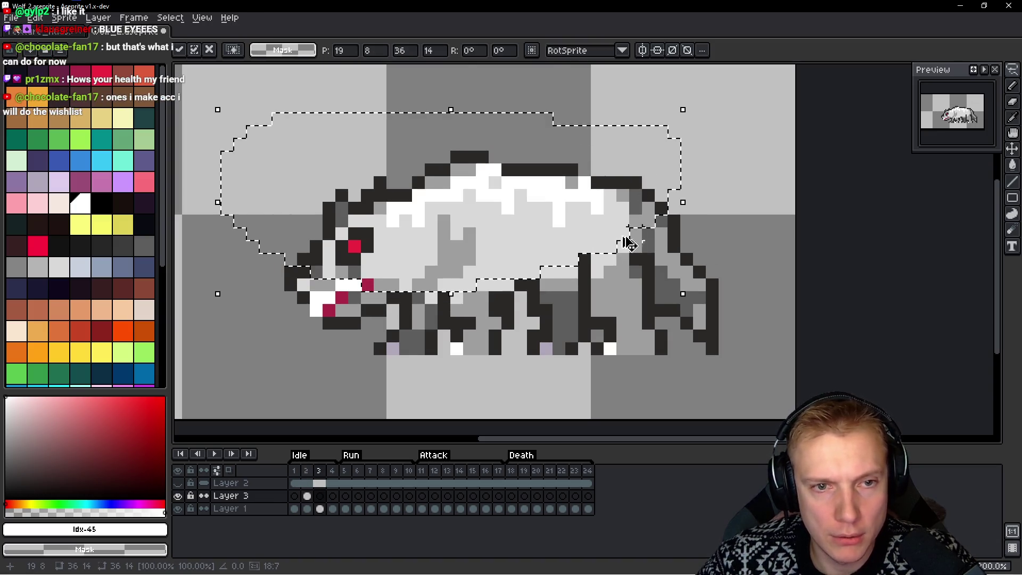
pyautogui.press('Return')
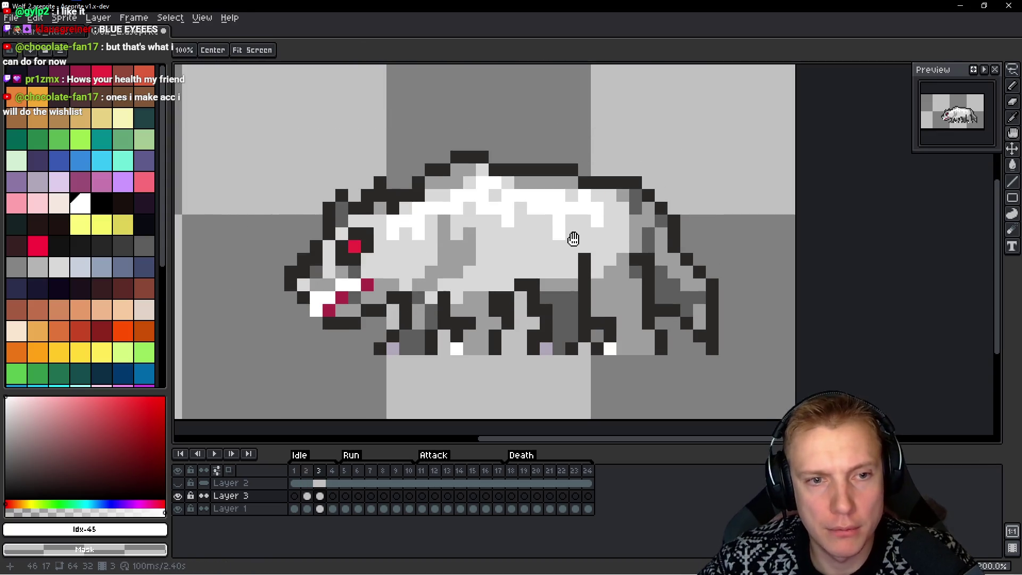
pyautogui.hotkey('ctrl', 'v')
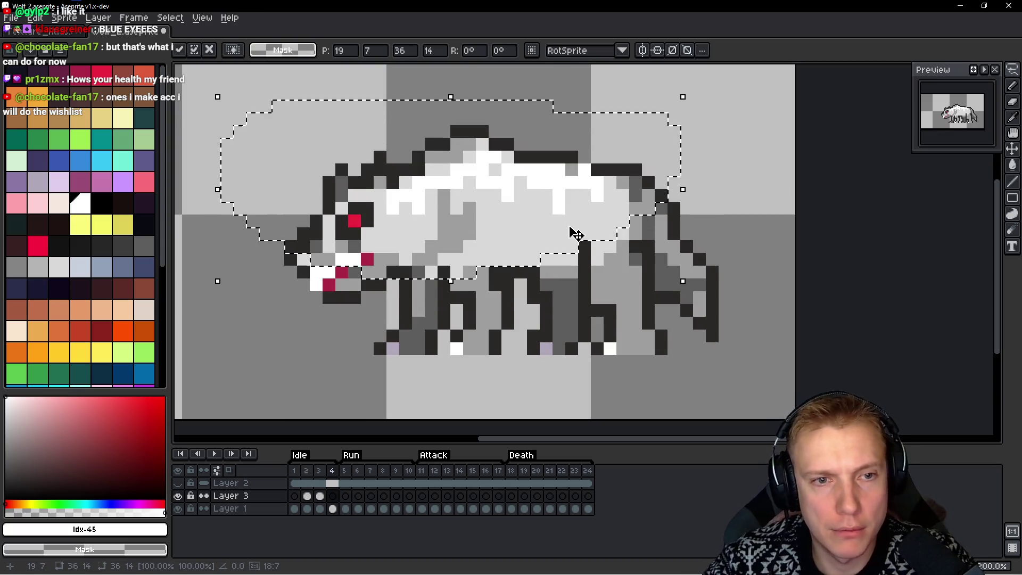
pyautogui.press('Return')
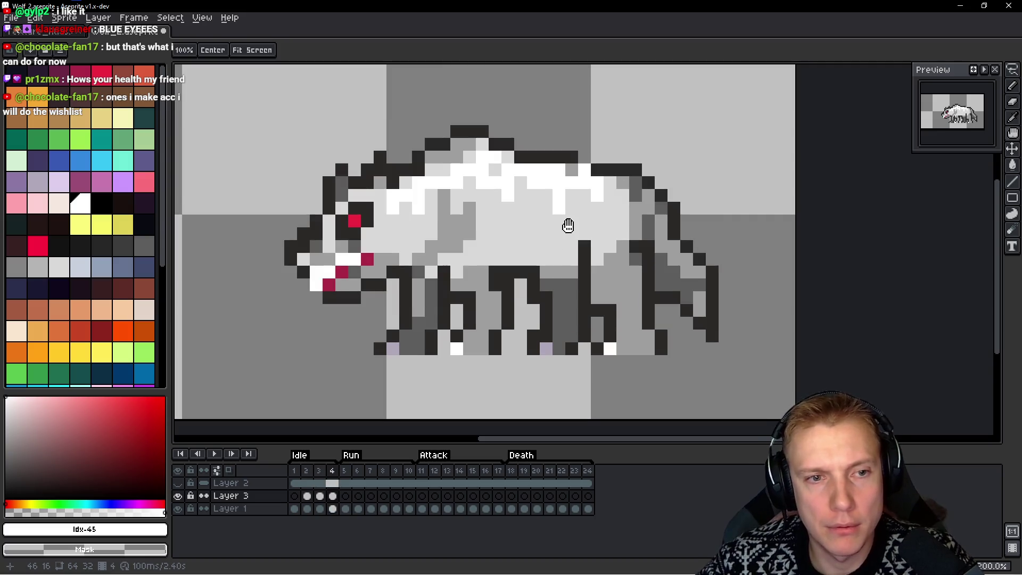
# Paste the highlights onto frames 5 and 6, shifting frame 6's copy two pixels left
pyautogui.press('Right')
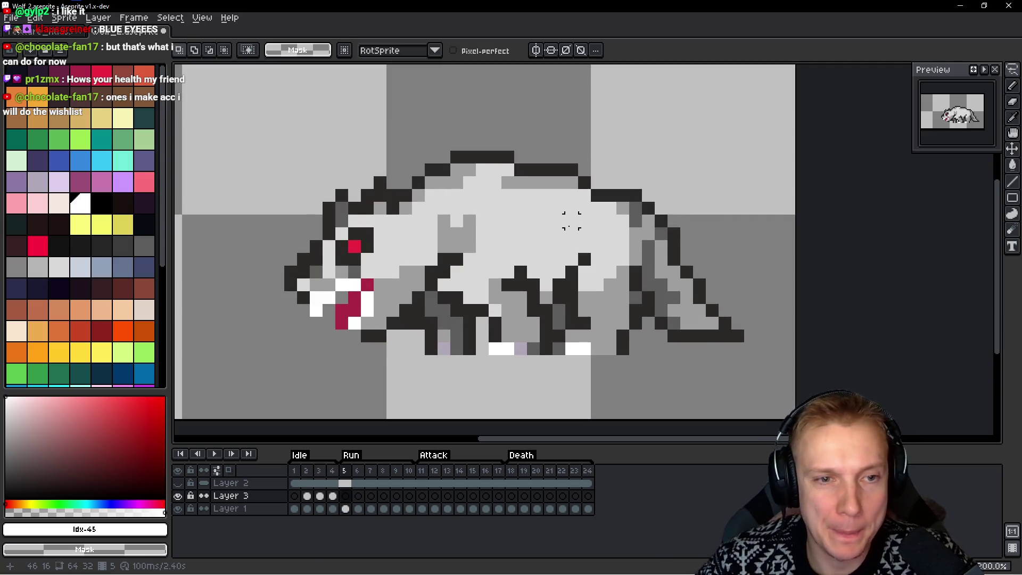
pyautogui.hotkey('ctrl', 'v')
pyautogui.press('Return')
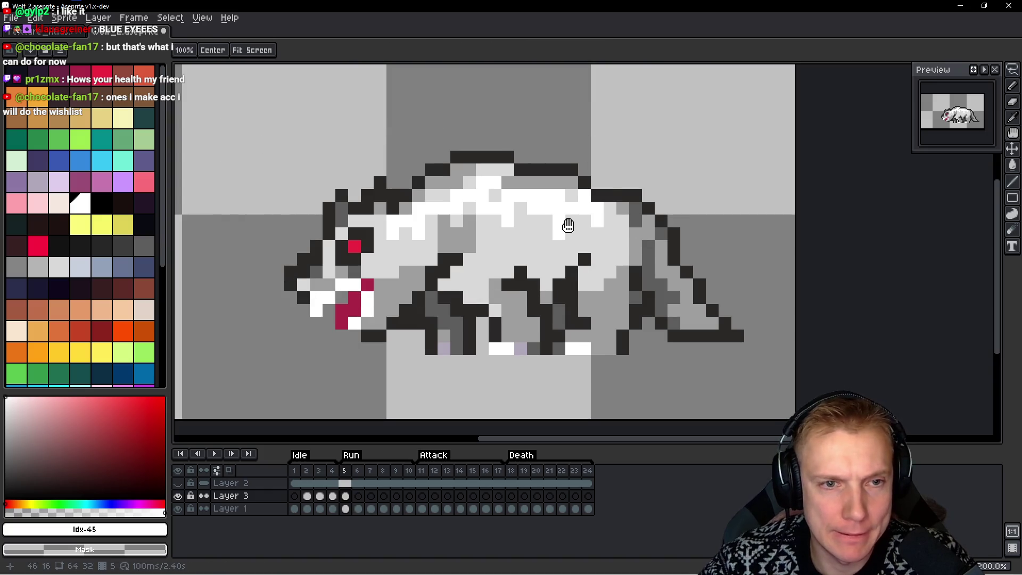
pyautogui.press('Right')
pyautogui.hotkey('ctrl', 'v')
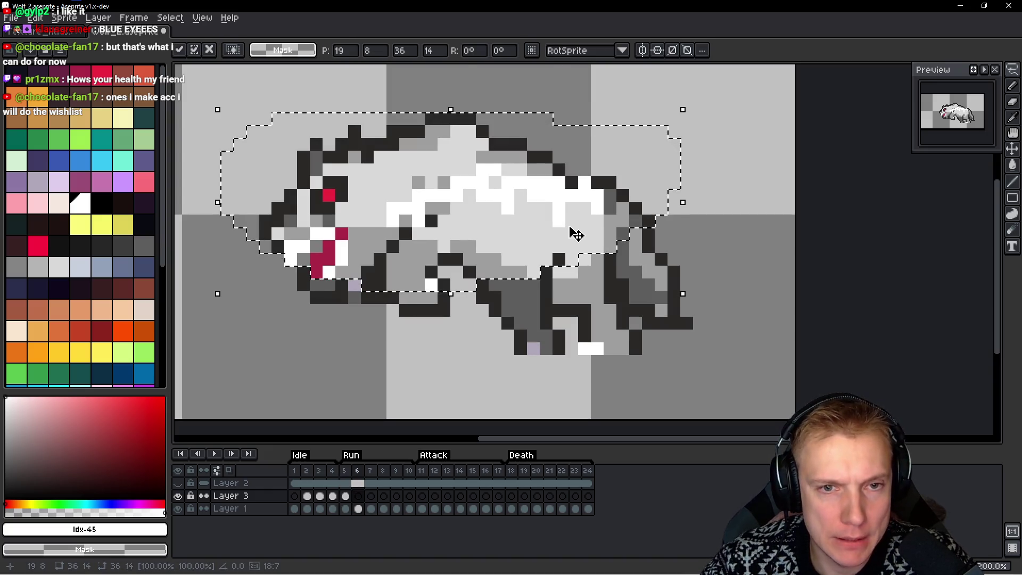
pyautogui.press('Left')
pyautogui.press('Left')
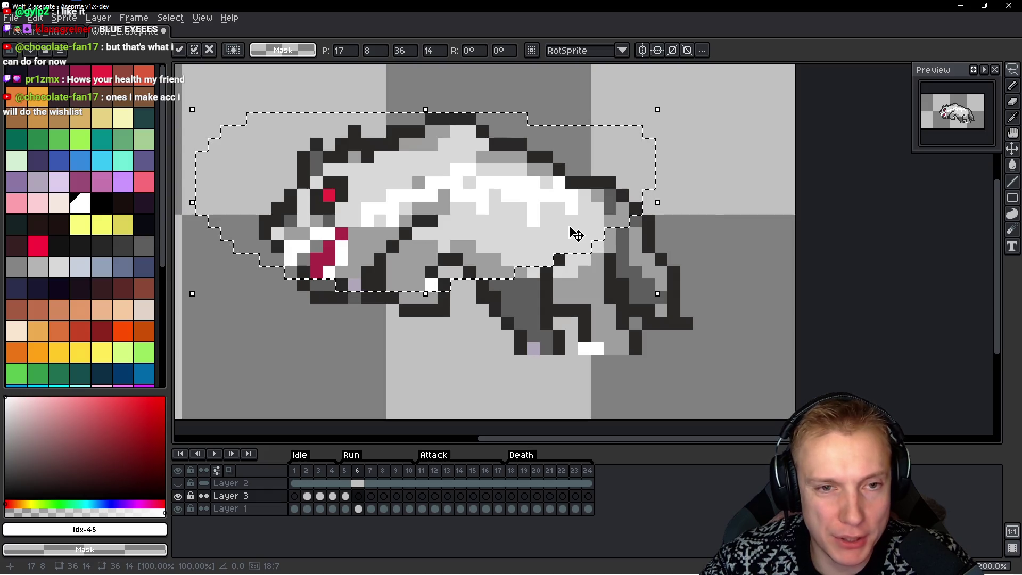
pyautogui.press('Return')
# Flip between frames 5 and 6 to compare the highlight placement
pyautogui.press('Left')
pyautogui.press('Right')
pyautogui.press('Left')
pyautogui.press('Right')
pyautogui.press('Left')
pyautogui.press('Right')
# Undo stray head strokes, move the head highlights up one pixel, and play the run cycle
pyautogui.press('m')
pyautogui.hotkey('ctrl', 'd')
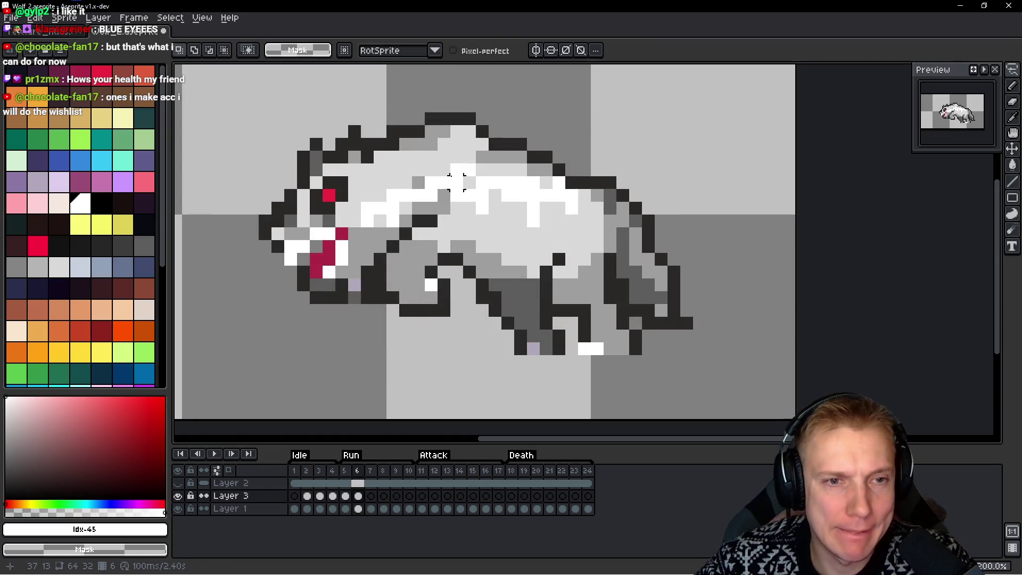
pyautogui.moveTo(431, 157)
pyautogui.mouseDown()
pyautogui.moveTo(348, 181)
pyautogui.moveTo(468, 220)
pyautogui.mouseUp()
pyautogui.hotkey('ctrl', 'z')
pyautogui.hotkey('ctrl', 'z')
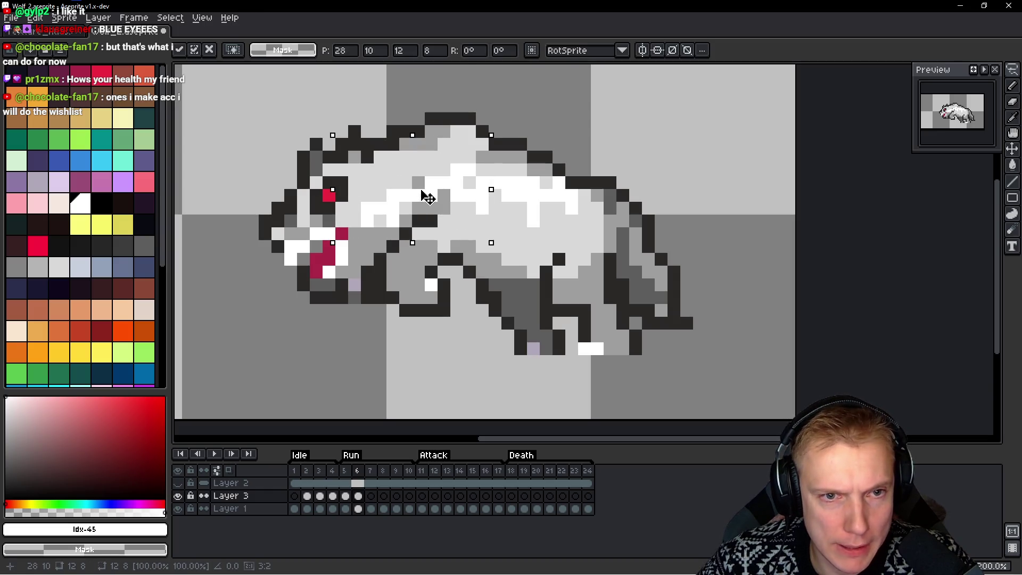
pyautogui.click(422, 189)
pyautogui.hotkey('ctrl', 'z')
pyautogui.hotkey('ctrl', 'y')
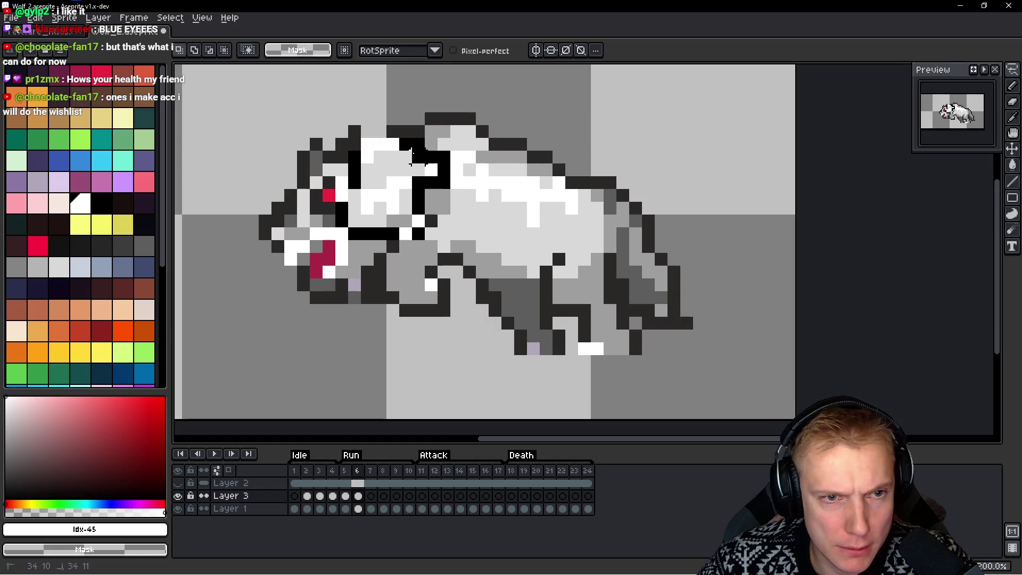
pyautogui.hotkey('ctrl', 'z')
pyautogui.hotkey('ctrl', 'z')
pyautogui.hotkey('ctrl', 'z')
pyautogui.hotkey('ctrl', 'z')
pyautogui.hotkey('ctrl', 'z')
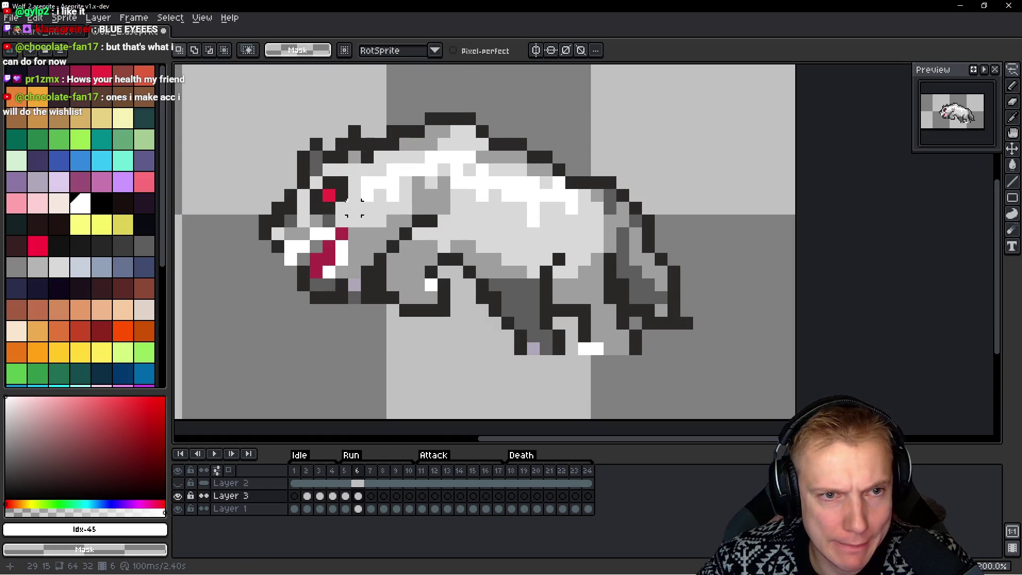
pyautogui.moveTo(394, 198); pyautogui.dragTo(394, 192)
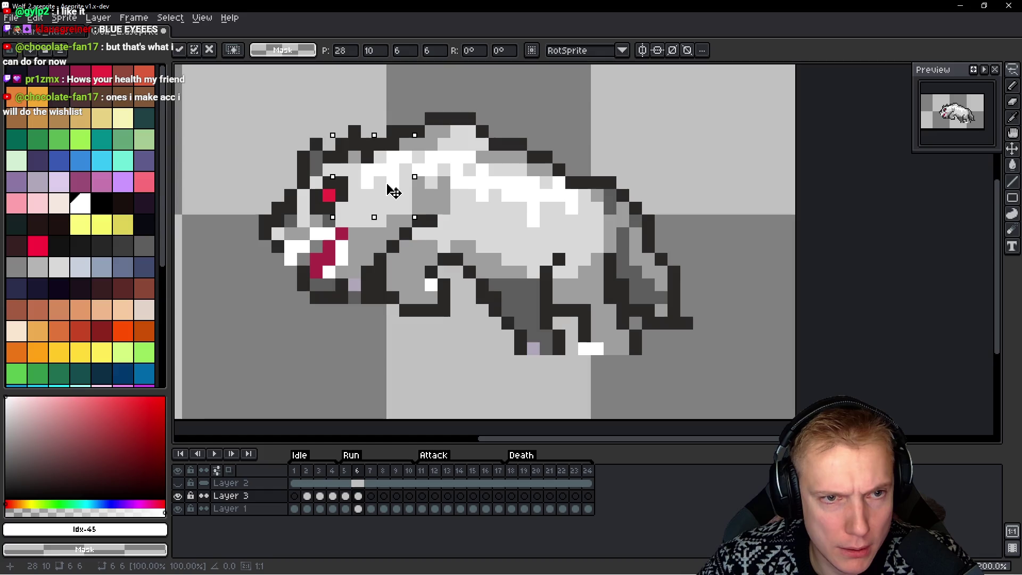
pyautogui.press('Return')
pyautogui.press('Return')
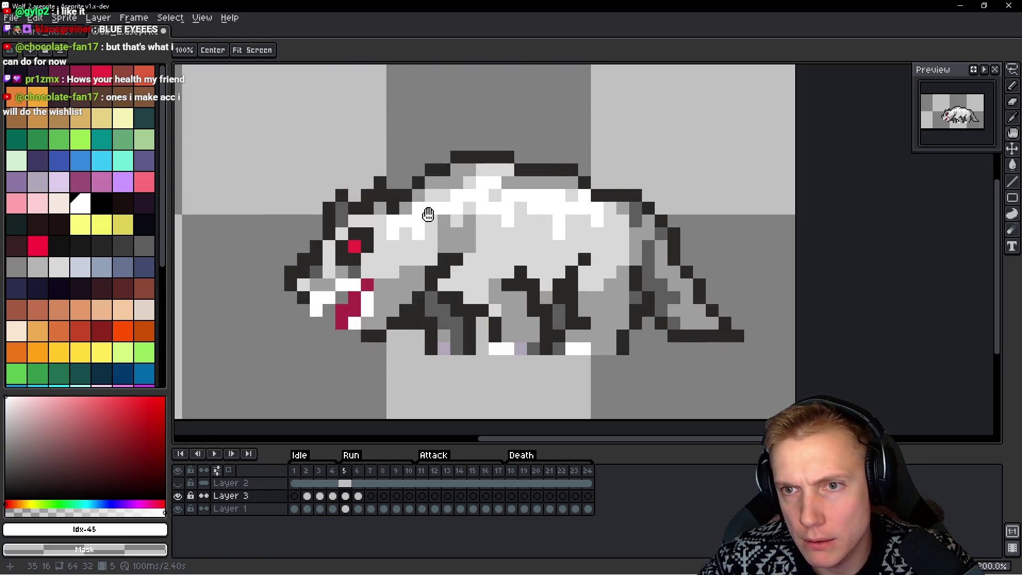
pyautogui.press('Return')
# Lasso-select and copy the body highlights for frame 7
pyautogui.press('q')
pyautogui.moveTo(581, 176)
pyautogui.mouseDown()
pyautogui.moveTo(510, 122)
pyautogui.moveTo(604, 240)
pyautogui.mouseUp()
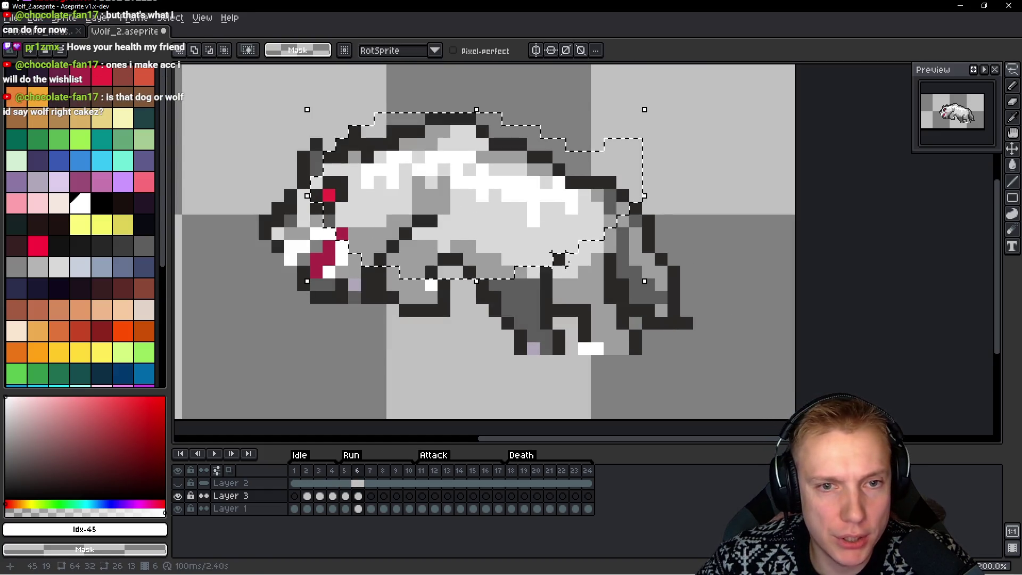
pyautogui.hotkey('ctrl', 'c')
pyautogui.press('.')
# Paste frame 5's back highlights onto frame 7, raise them onto the back, and commit
pyautogui.hotkey('ctrl', 'v')
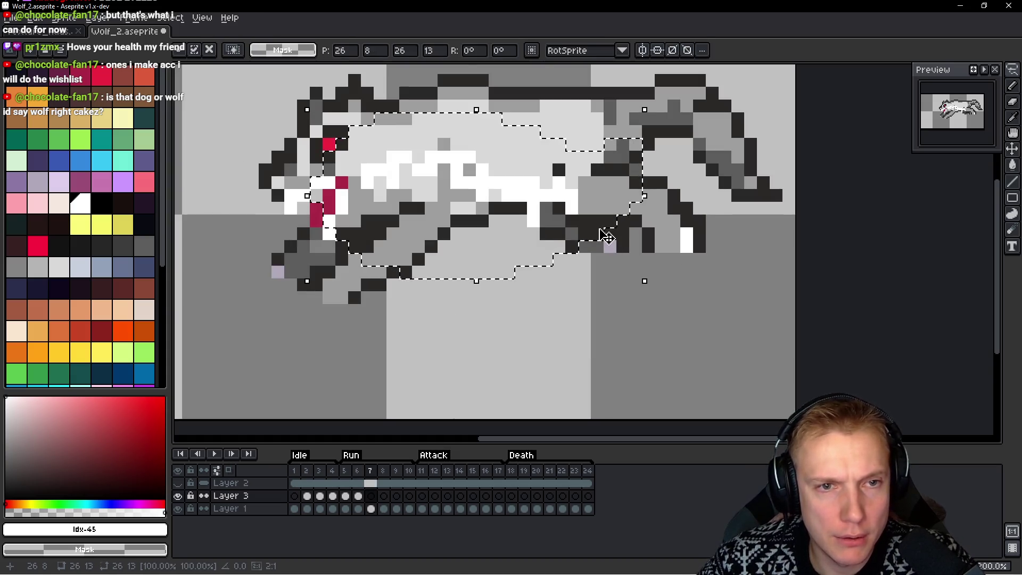
pyautogui.press('Return')
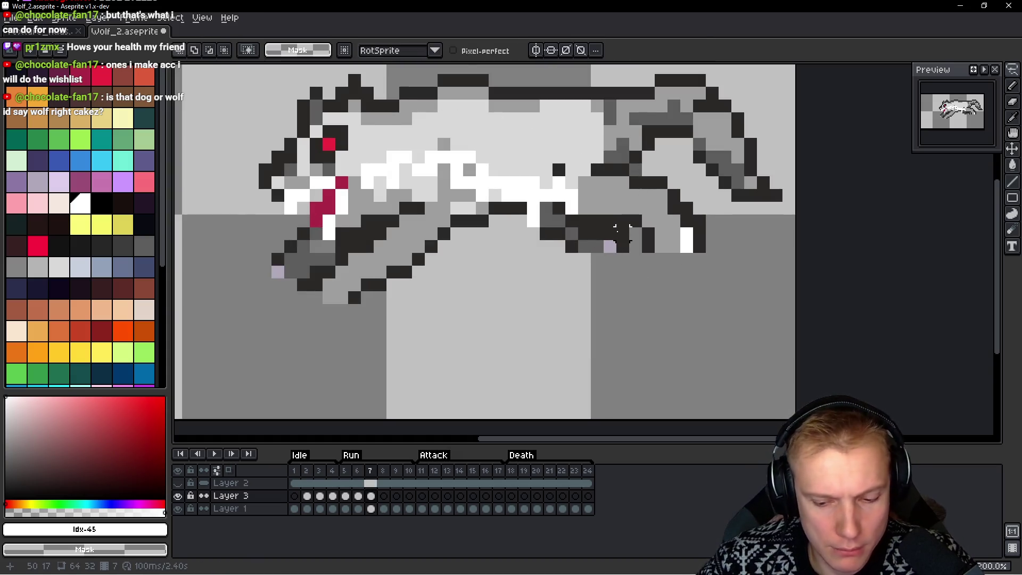
pyautogui.hotkey('ctrl', 'z')
pyautogui.press(',')
pyautogui.press(',')
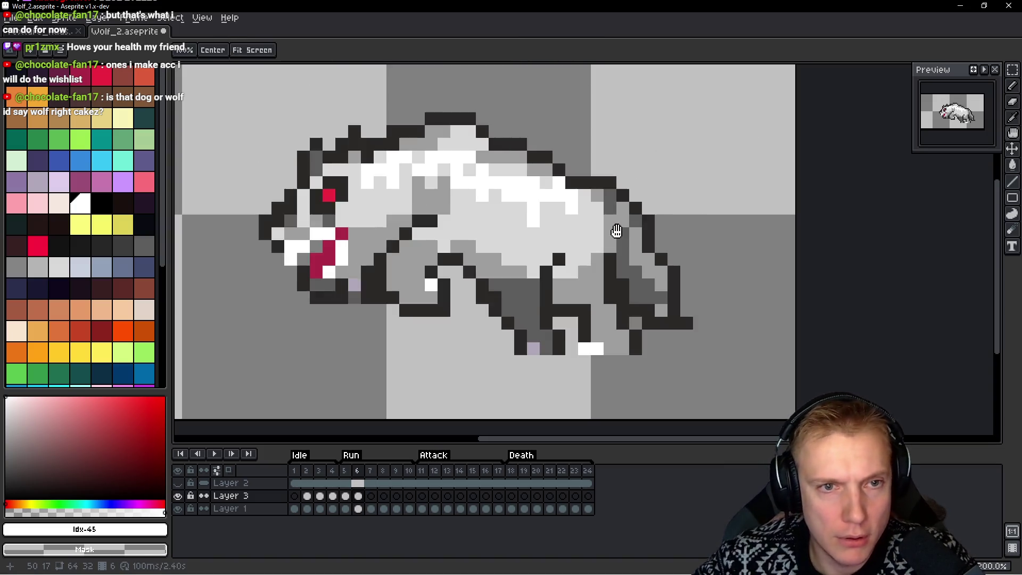
pyautogui.hotkey('ctrl', 'z')
pyautogui.hotkey('ctrl', 'c')
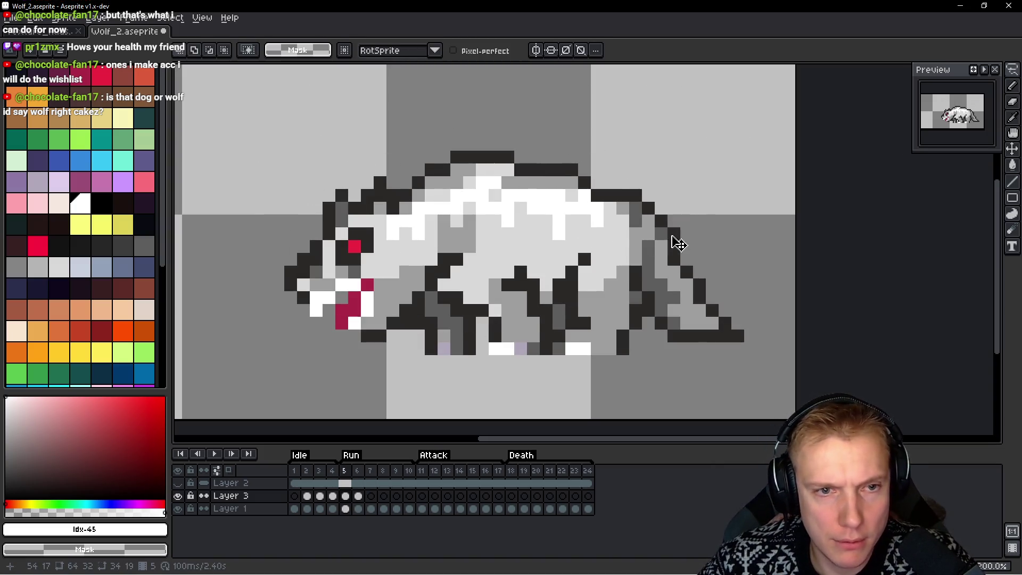
pyautogui.press('.')
pyautogui.press('.')
pyautogui.hotkey('ctrl', 'v')
pyautogui.press('Up')
pyautogui.press('Up')
pyautogui.press('Up')
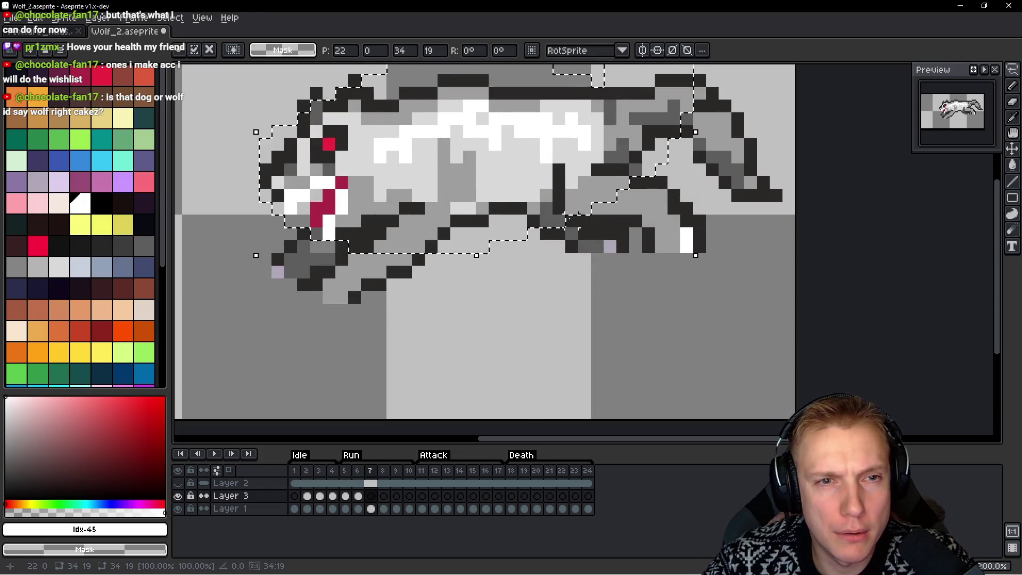
pyautogui.press('Return')
pyautogui.hotkey('ctrl', 'd')
# Compare poses, adjust the muzzle area on frame 7, and play the animation to review
pyautogui.press(',')
pyautogui.press('.')
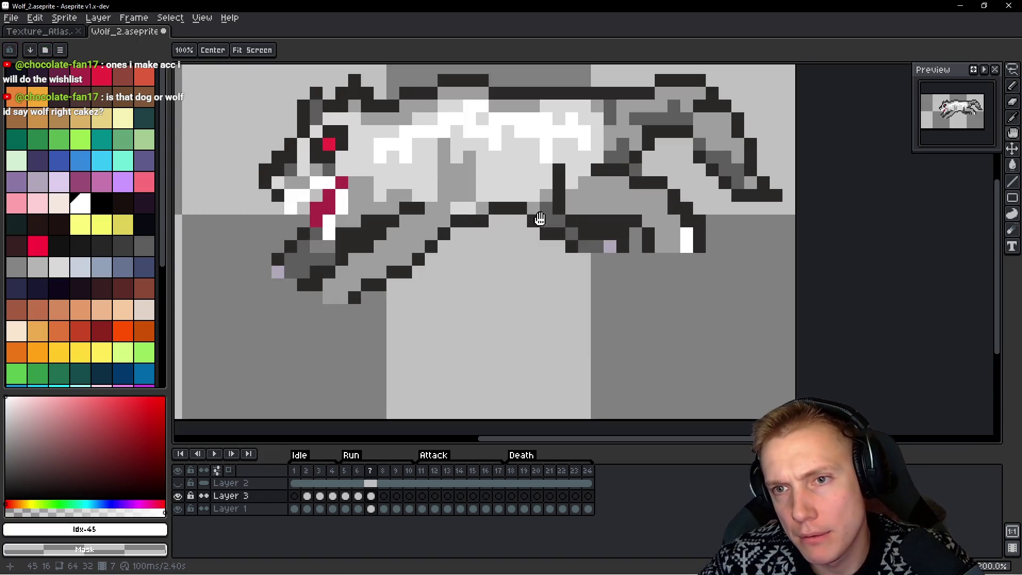
pyautogui.press('m')
pyautogui.moveTo(372, 118)
pyautogui.mouseDown()
pyautogui.moveTo(431, 144)
pyautogui.moveTo(406, 151)
pyautogui.moveTo(406, 167)
pyautogui.mouseUp()
pyautogui.press('Return')
pyautogui.press('h')
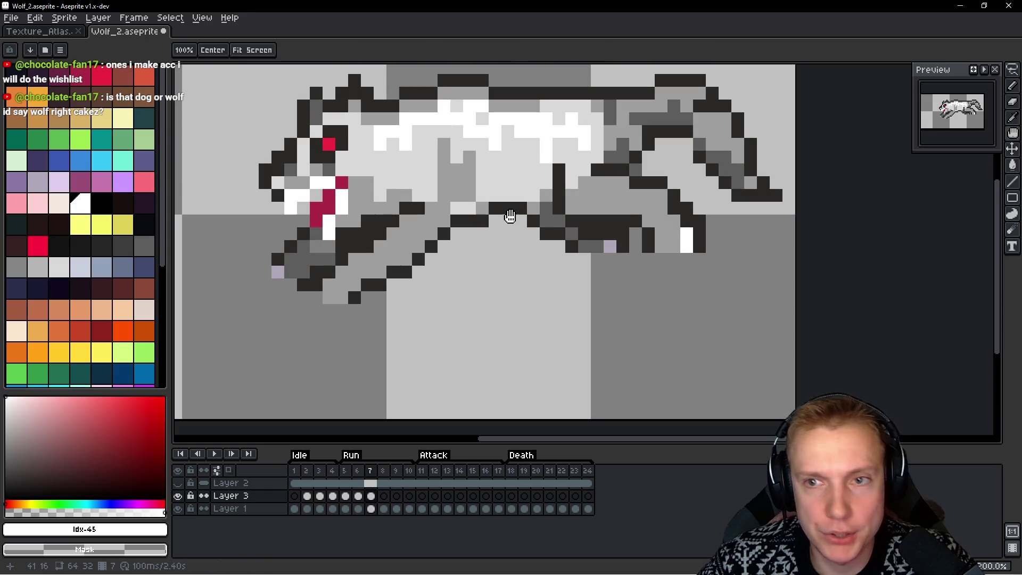
pyautogui.press('Return')
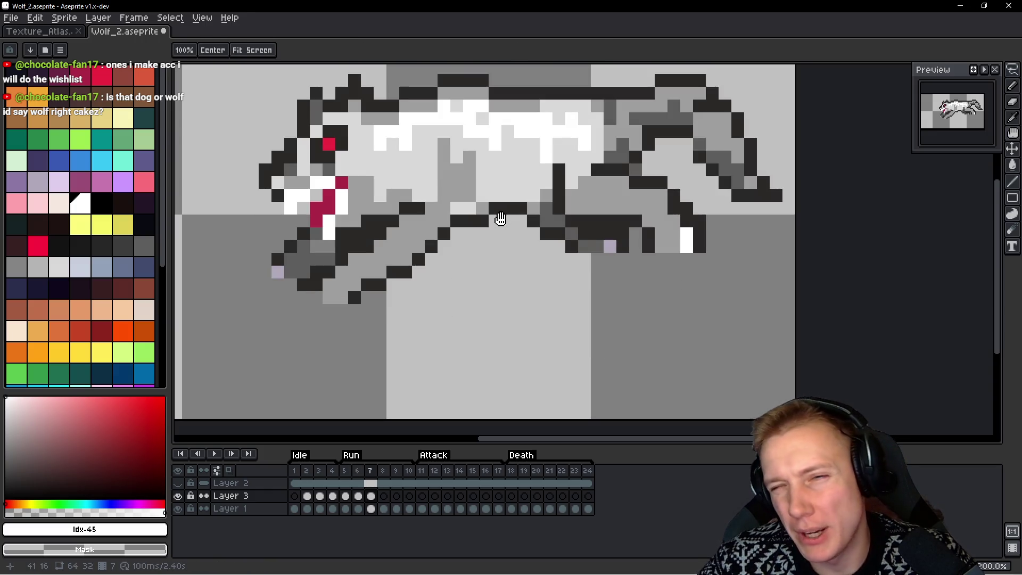
# Preview the run animation and marquee-select the white back highlight on frame 7
pyautogui.press('q')
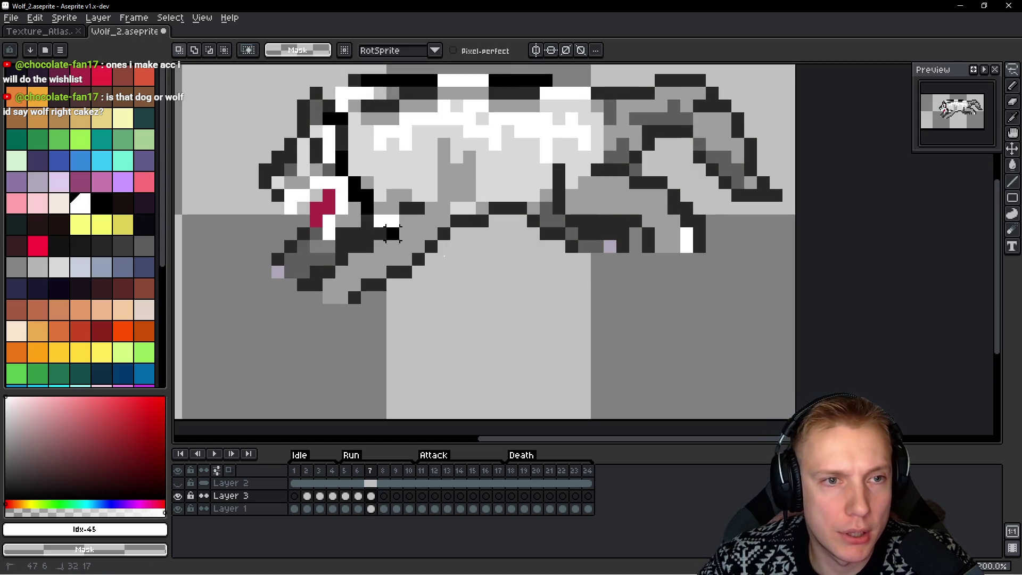
pyautogui.press('h')
pyautogui.press('Return')
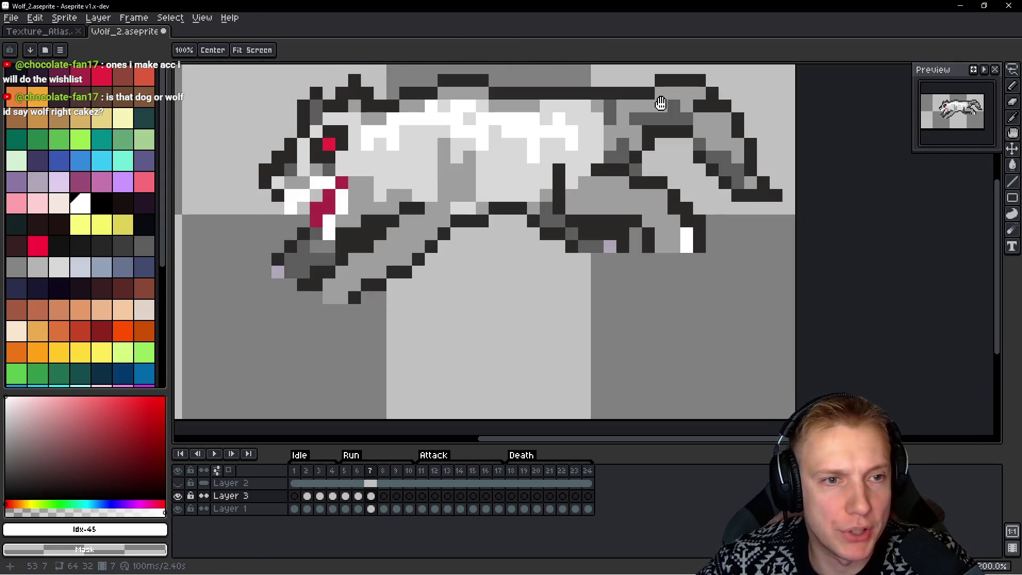
pyautogui.press('m')
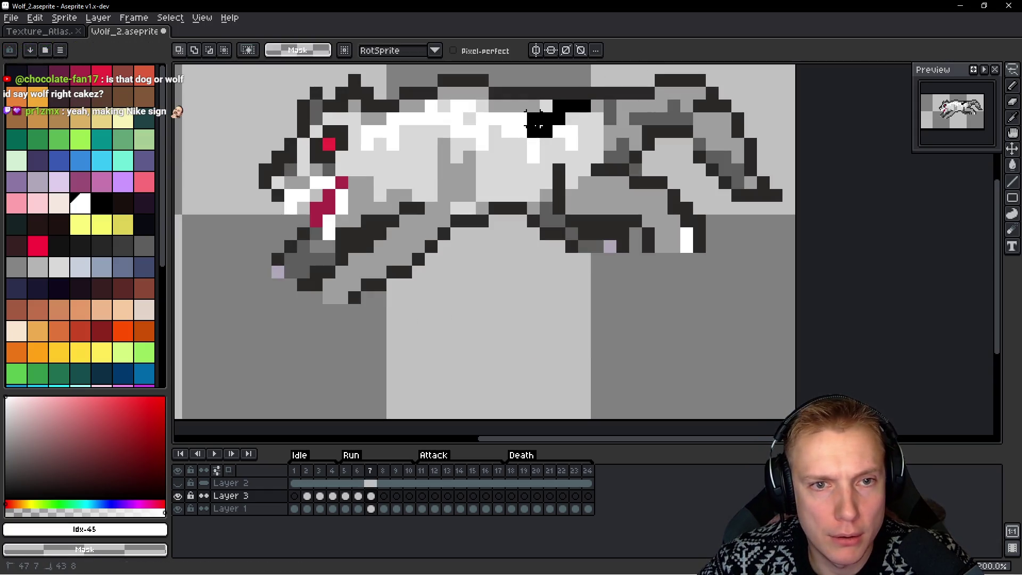
pyautogui.moveTo(524, 96); pyautogui.dragTo(604, 176)
pyautogui.press('h')
pyautogui.press('Right')
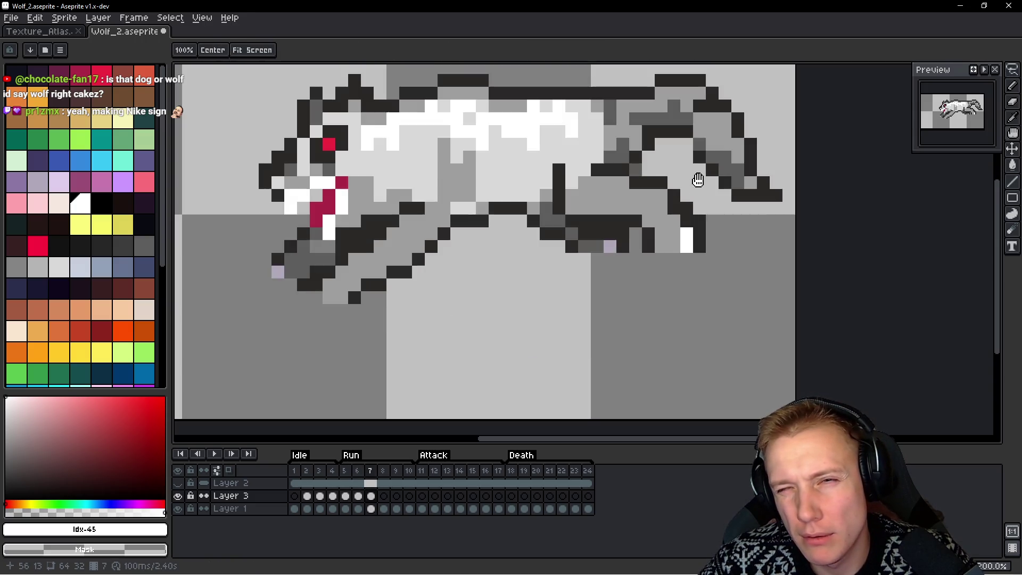
# Compare frames 6 and 7, lasso the back highlight freehand, and step to frame 8
pyautogui.press('Left')
pyautogui.press('Right')
pyautogui.press('Left')
pyautogui.press('Right')
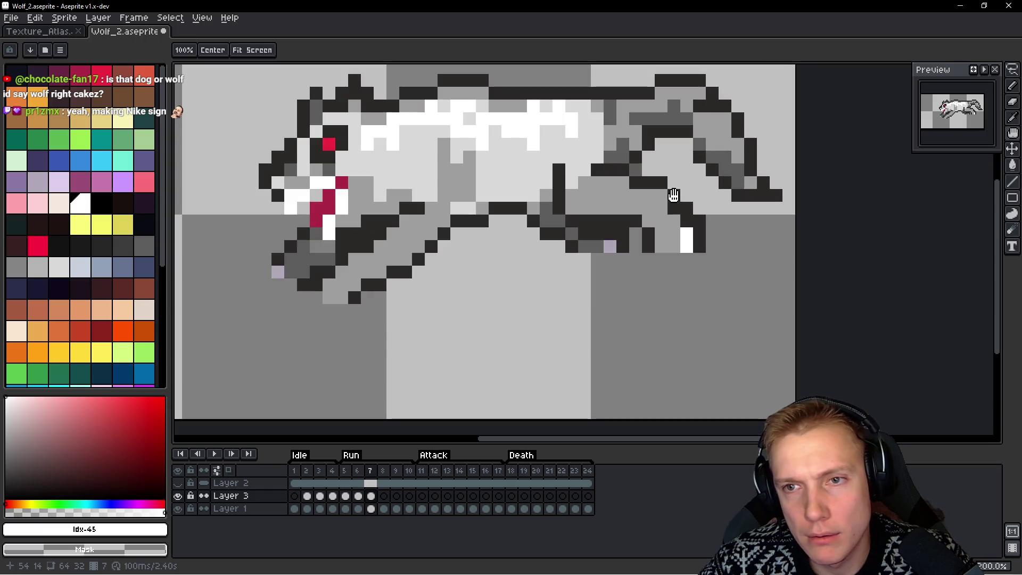
pyautogui.press('q')
pyautogui.moveTo(584, 104)
pyautogui.mouseDown()
pyautogui.moveTo(330, 176)
pyautogui.moveTo(641, 106)
pyautogui.mouseUp()
pyautogui.press('Right')
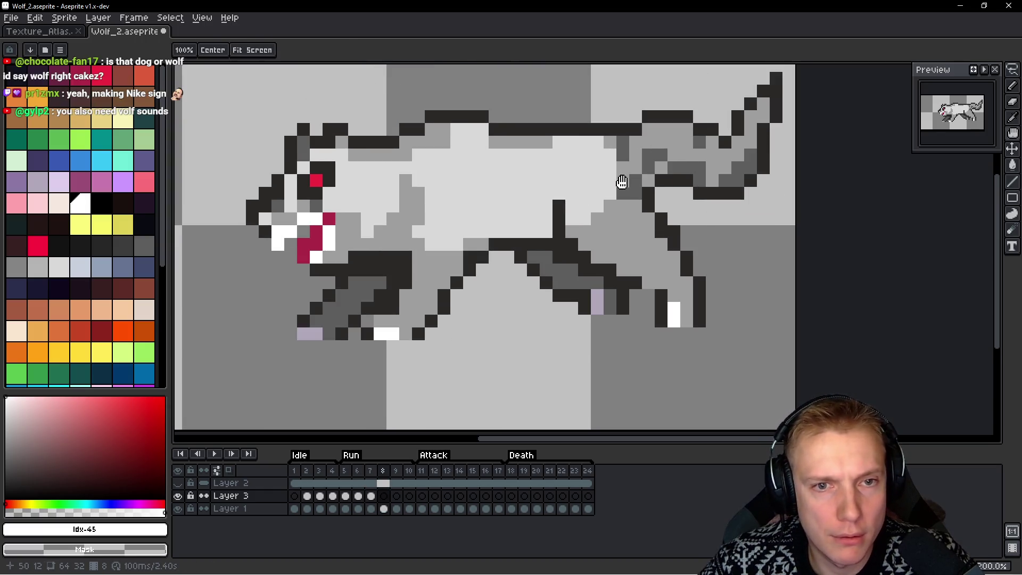
# Paste the back highlight onto run frame 8 and compare it against frame 7
pyautogui.press('Down')
pyautogui.press('Down')
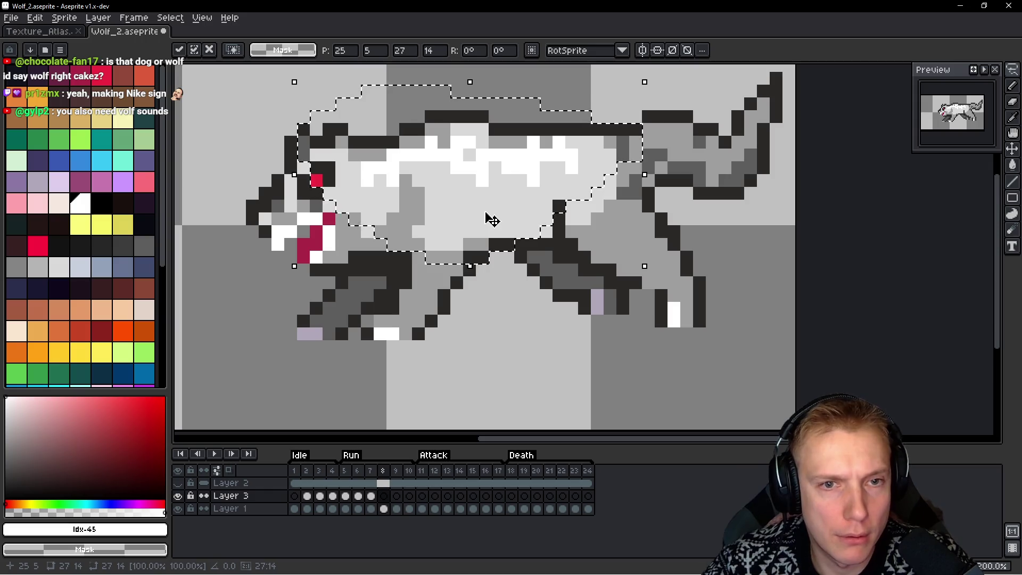
pyautogui.press('Return')
pyautogui.press('Left')
pyautogui.press('Right')
pyautogui.press('Left')
pyautogui.press('Right')
pyautogui.press('Left')
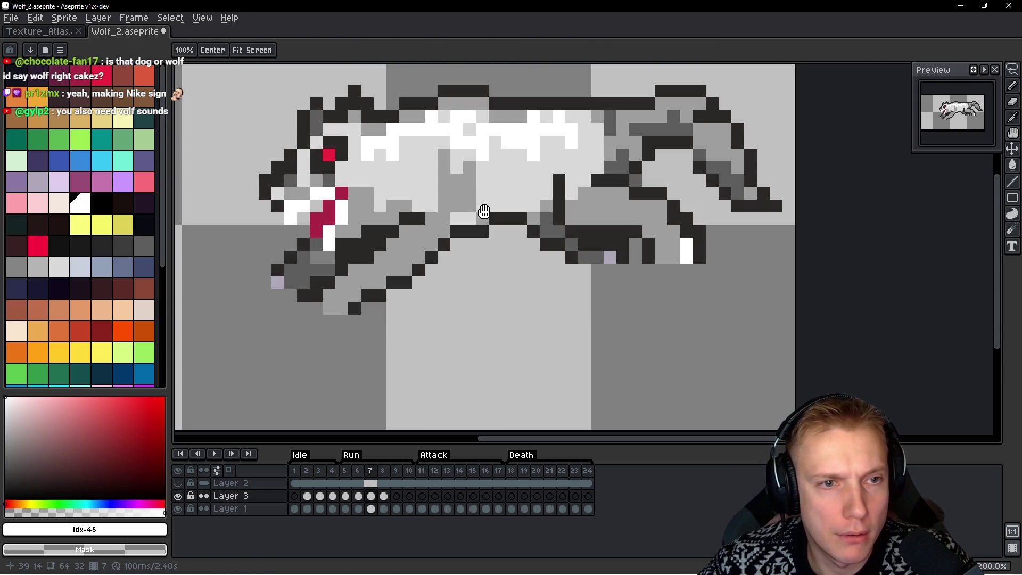
pyautogui.press('Right')
# Trial a one-pixel downward nudge of the frame 8 highlight, cancel it, and recompare frames 7 and 8
pyautogui.press('m')
pyautogui.hotkey('ctrl', 'shift', 'd')
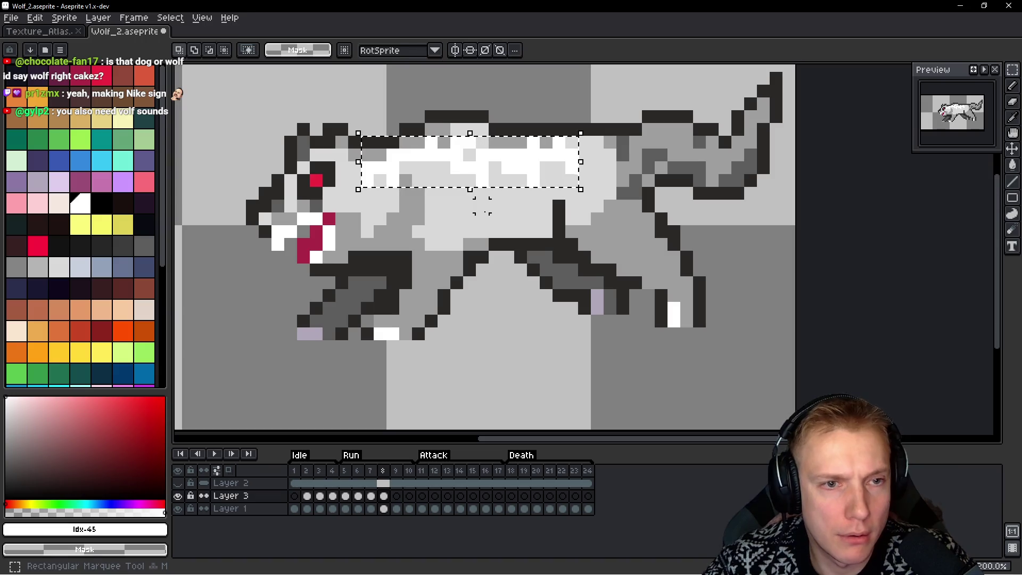
pyautogui.press('Down')
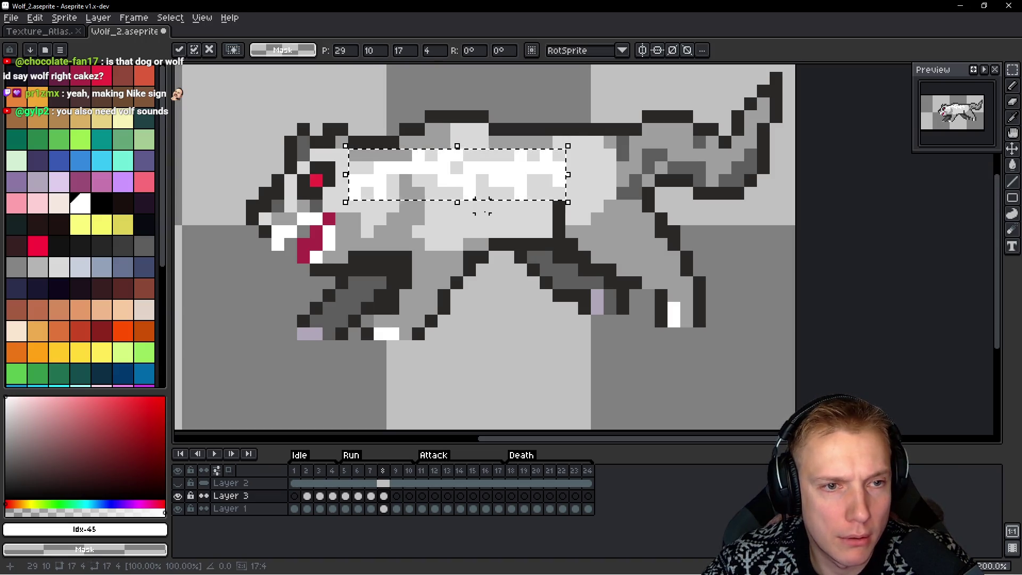
pyautogui.press('Escape')
pyautogui.press('Left')
pyautogui.press('Right')
pyautogui.press('Left')
pyautogui.press('Right')
pyautogui.press('Left')
pyautogui.press('Right')
pyautogui.press('Left')
pyautogui.press('Right')
pyautogui.press('Left')
pyautogui.press('Right')
# Shift the frame 8 highlight right one pixel, stretch it one pixel left, and replay the animation
pyautogui.press('m')
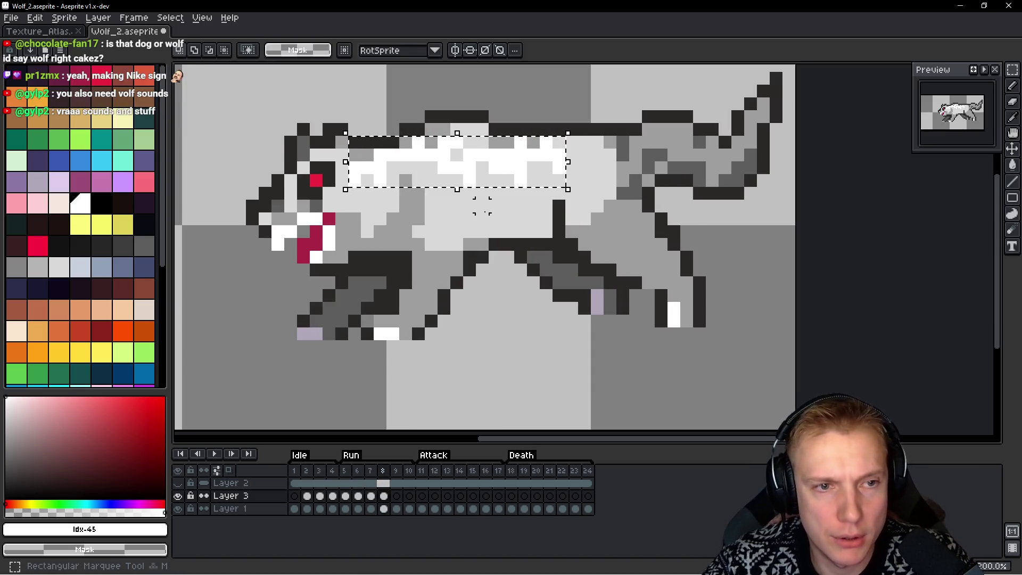
pyautogui.press('Right')
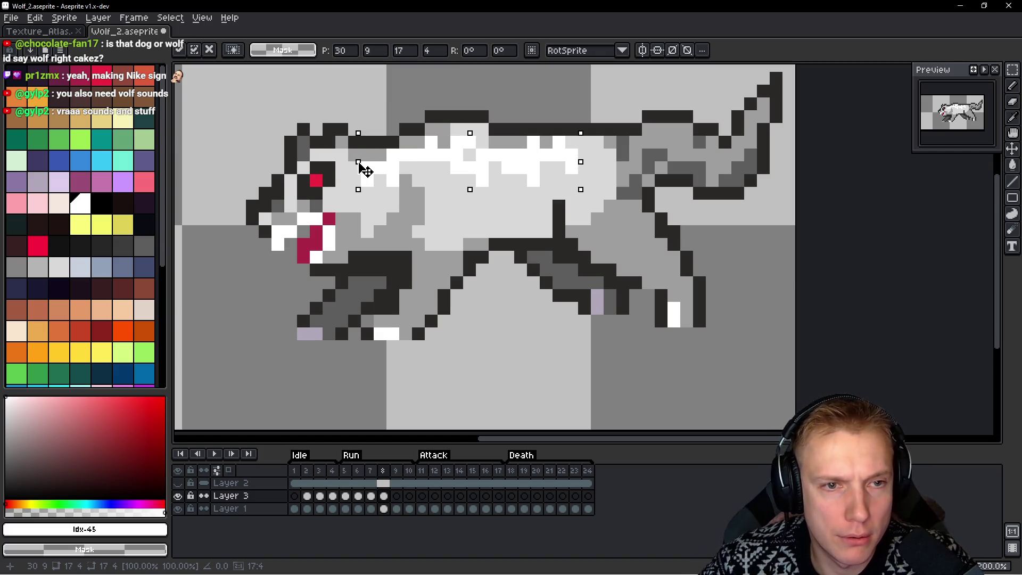
pyautogui.moveTo(349, 166); pyautogui.dragTo(335, 166)
pyautogui.press('h')
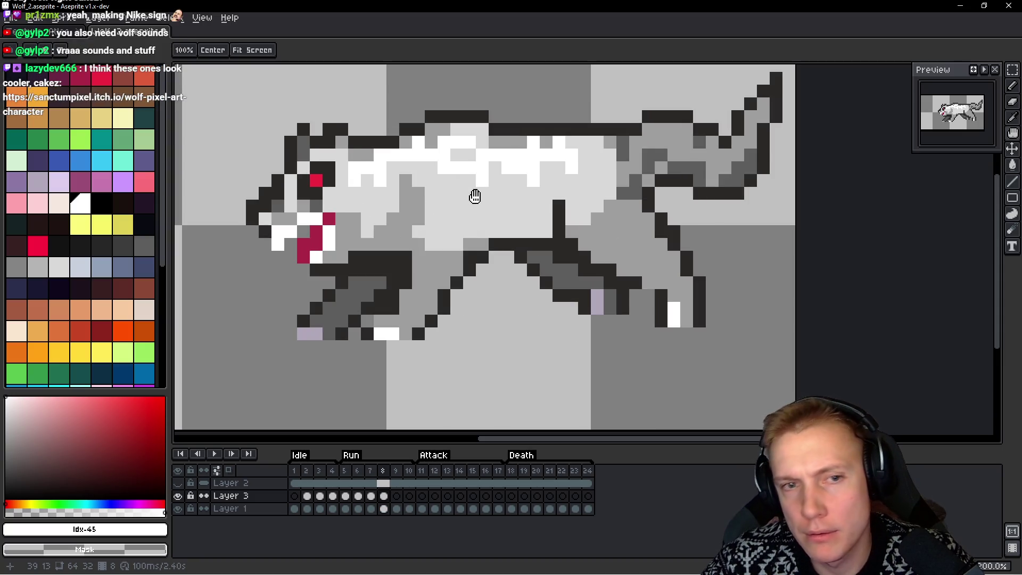
pyautogui.press('m')
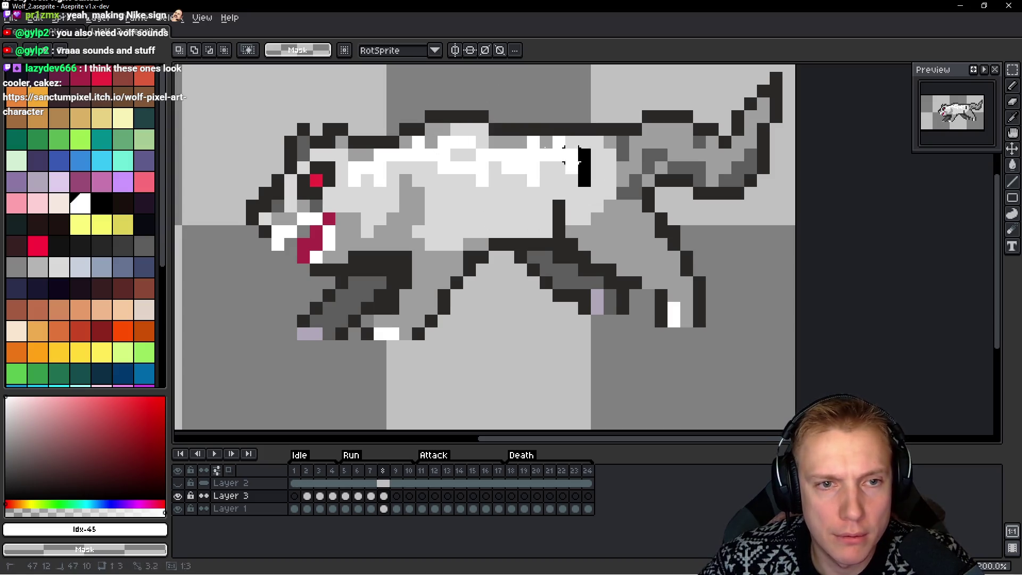
pyautogui.moveTo(447, 122); pyautogui.dragTo(593, 189)
pyautogui.hotkey('ctrl', 'd')
pyautogui.press('h')
pyautogui.press('Return')
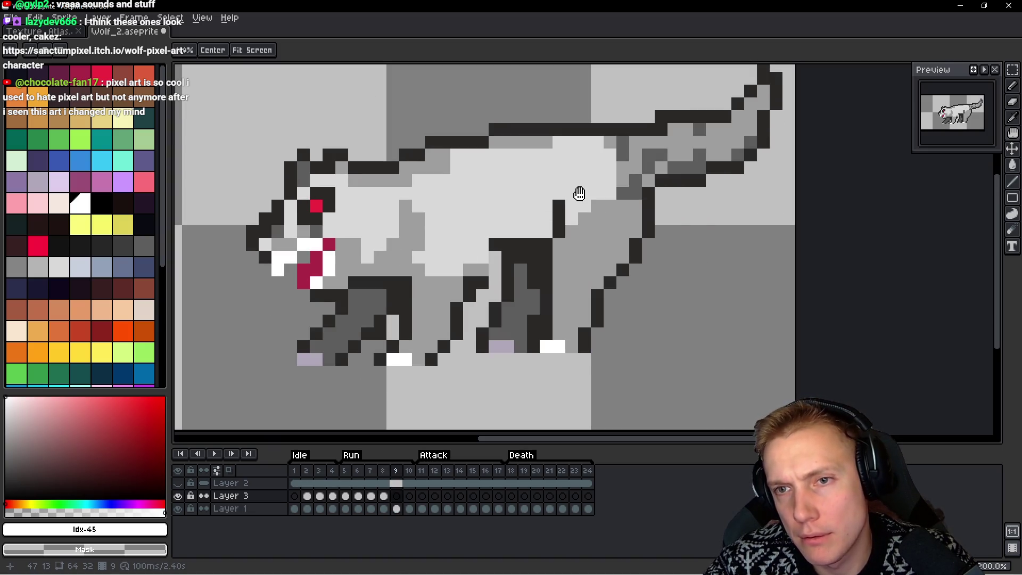
pyautogui.press('Return')
# Copy the back highlight from frame 8 and paste it onto frame 9
pyautogui.press('m')
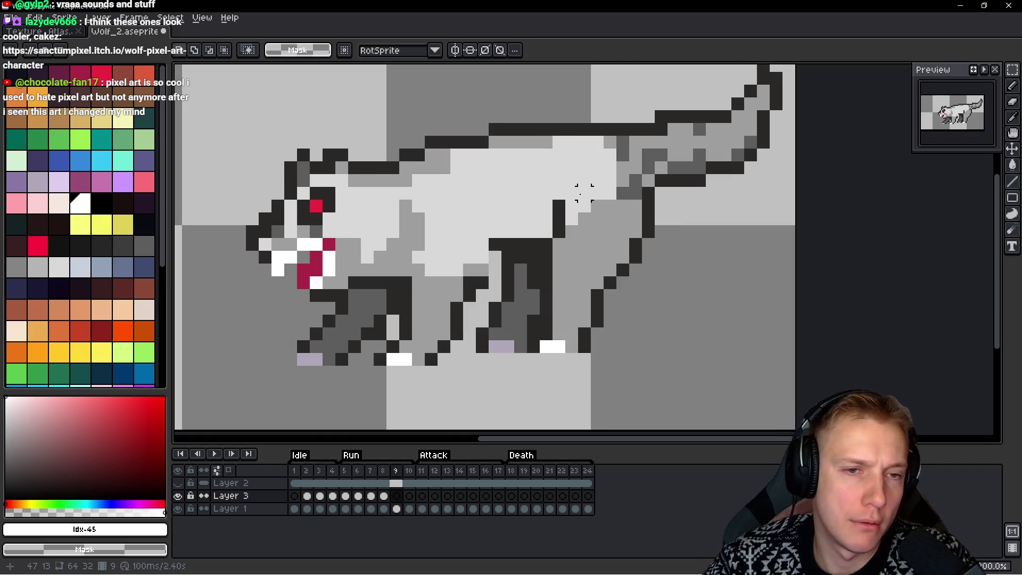
pyautogui.press('Left')
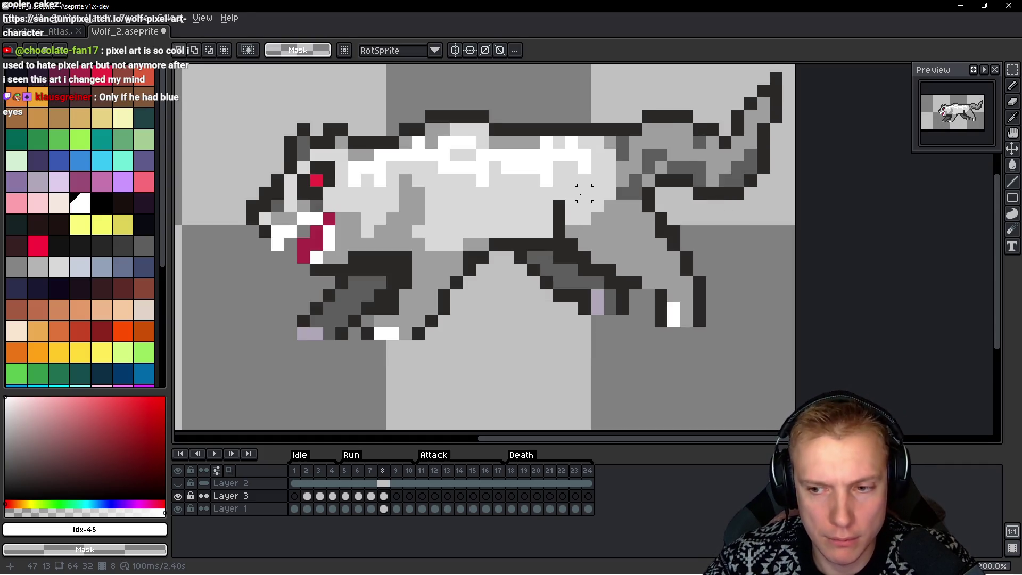
pyautogui.hotkey('ctrl', 'shift', 'd')
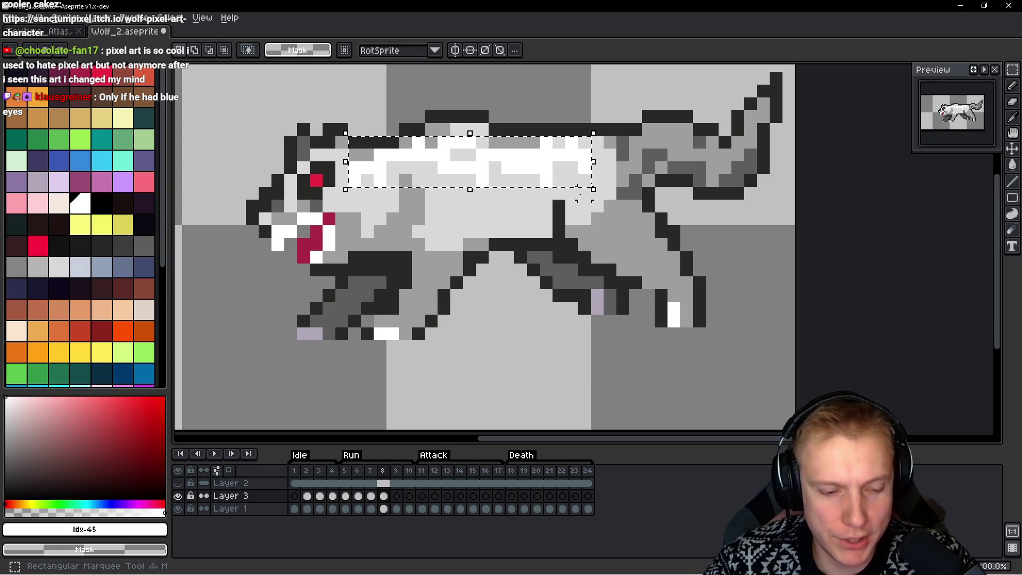
pyautogui.hotkey('ctrl', 'c')
pyautogui.press('Right')
pyautogui.hotkey('ctrl', 'v')
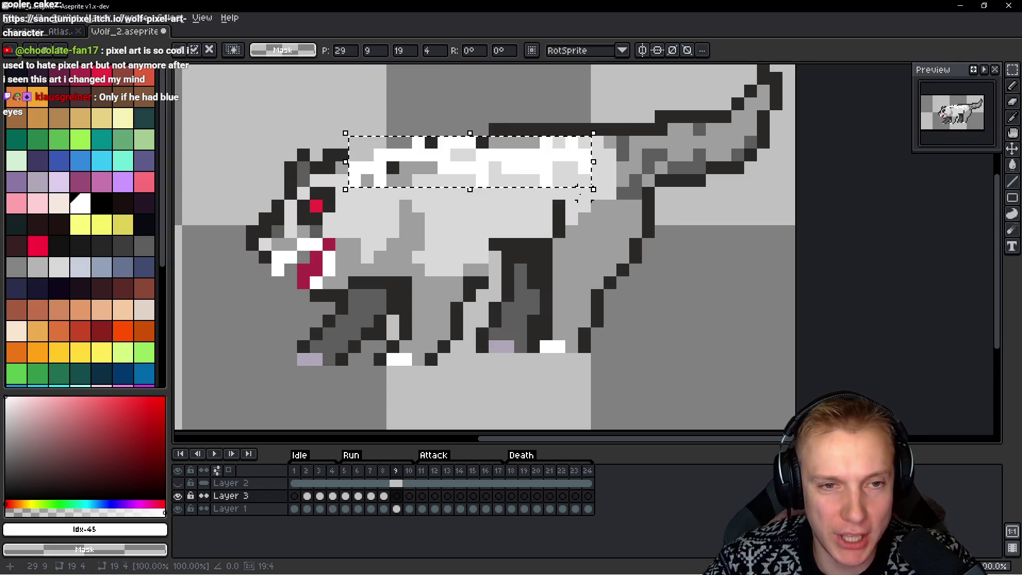
pyautogui.press('Return')
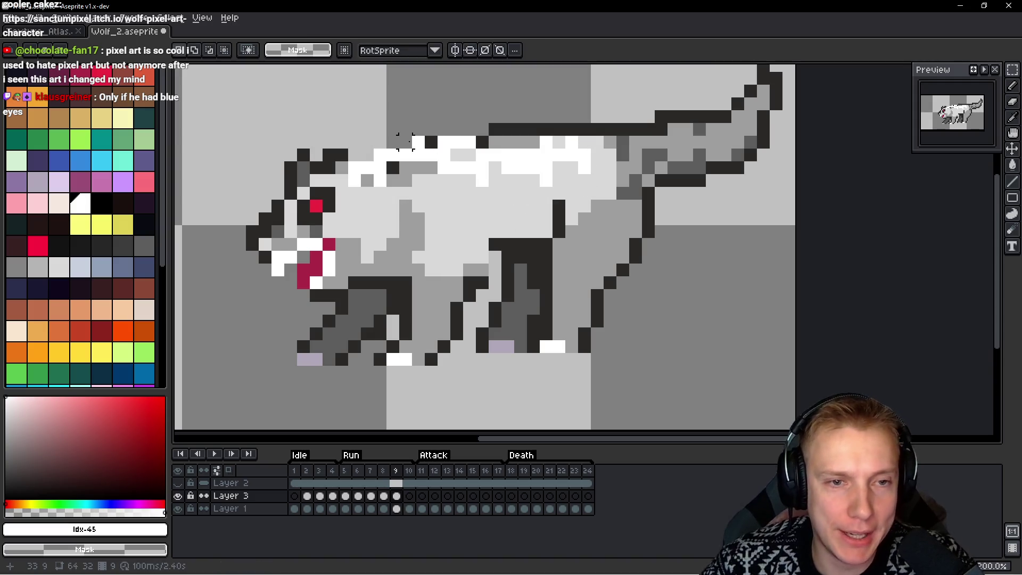
# On frame 9, move the wolf's head and upper back down one pixel
pyautogui.moveTo(494, 115); pyautogui.dragTo(246, 233)
pyautogui.moveTo(469, 116)
pyautogui.mouseDown()
pyautogui.moveTo(314, 157)
pyautogui.moveTo(269, 240)
pyautogui.mouseUp()
pyautogui.moveTo(399, 210); pyautogui.dragTo(395, 221)
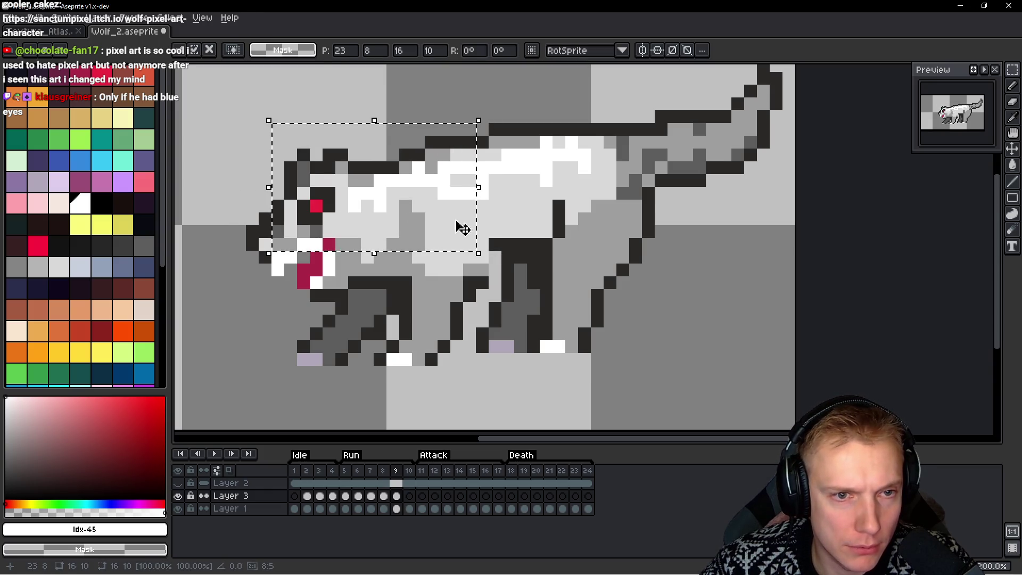
pyautogui.click(417, 116)
pyautogui.moveTo(457, 127)
pyautogui.mouseDown()
pyautogui.moveTo(273, 228)
pyautogui.moveTo(269, 264)
pyautogui.mouseUp()
pyautogui.moveTo(401, 205); pyautogui.dragTo(413, 210)
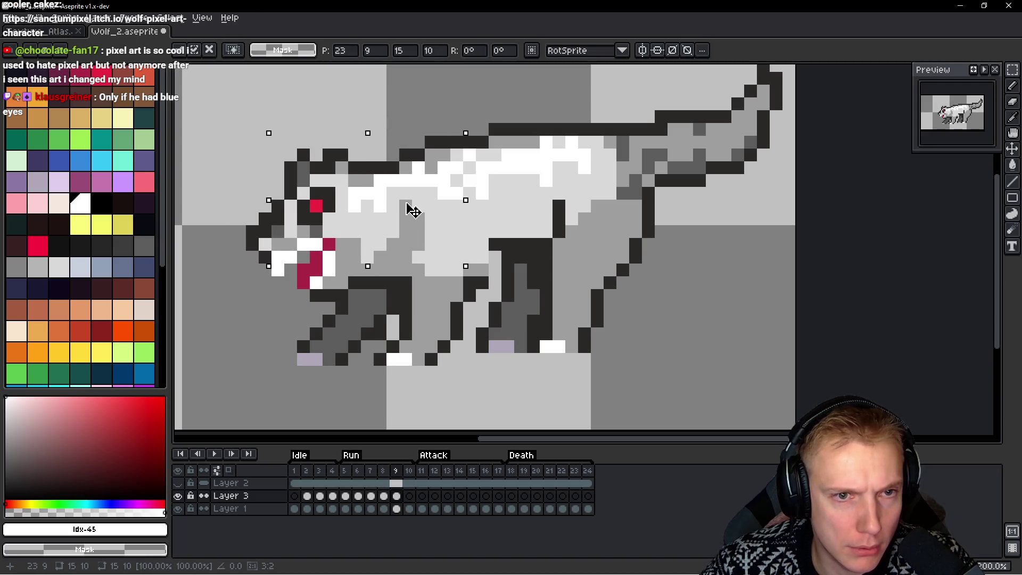
pyautogui.hotkey('ctrl', 'd')
pyautogui.press('h')
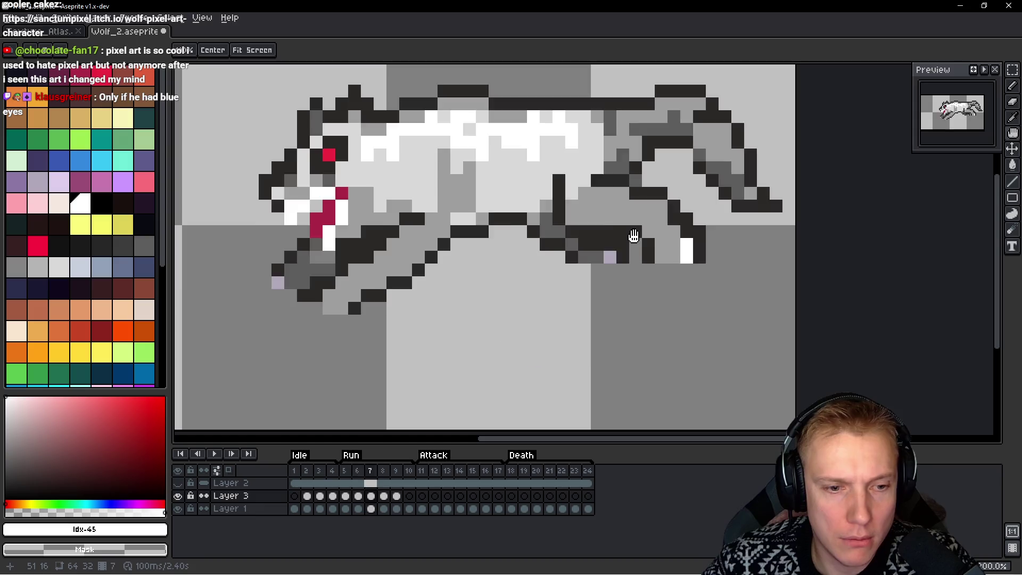
# Eyedrop the dark outline colour and pencil a dark outline pixel onto frame 4's back
pyautogui.press('m')
pyautogui.hotkey('ctrl', 'shift', 'd')
pyautogui.hotkey('ctrl', 'd')
pyautogui.press('b')
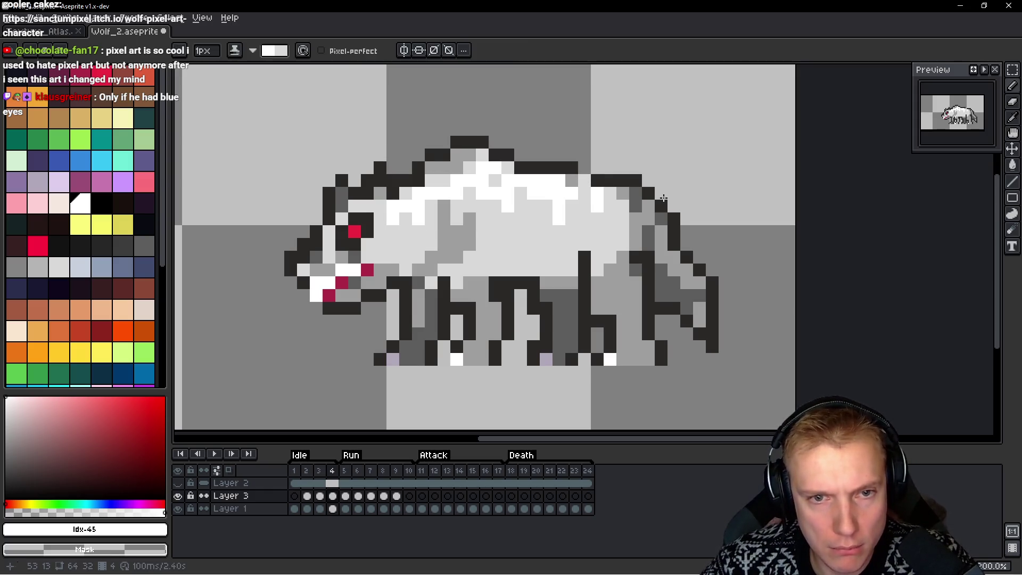
pyautogui.hotkey('ctrl', 'shift', 'd')
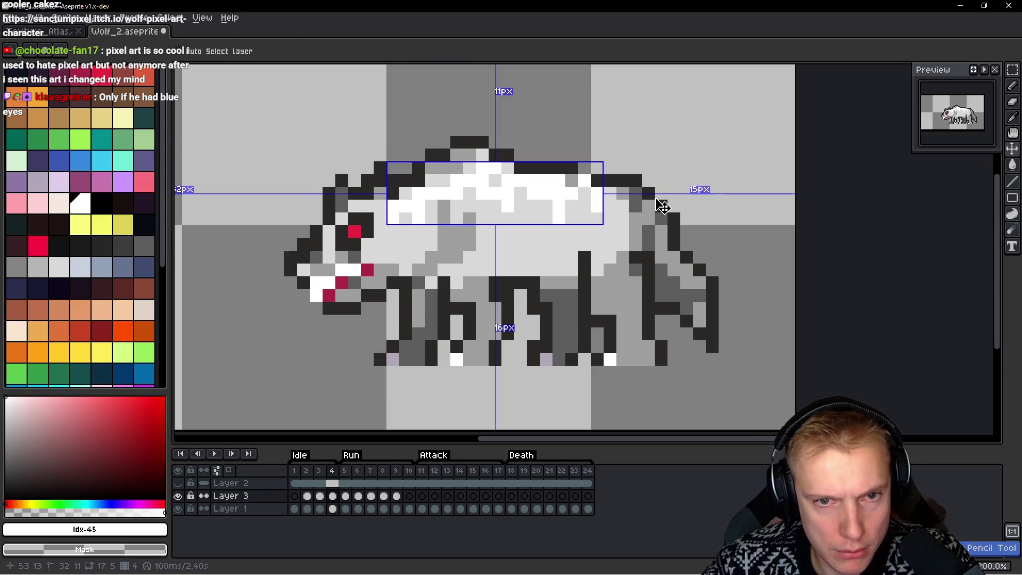
pyautogui.hotkey('ctrl', 'd')
pyautogui.keyDown('alt'); pyautogui.click(606, 182); pyautogui.keyUp('alt')
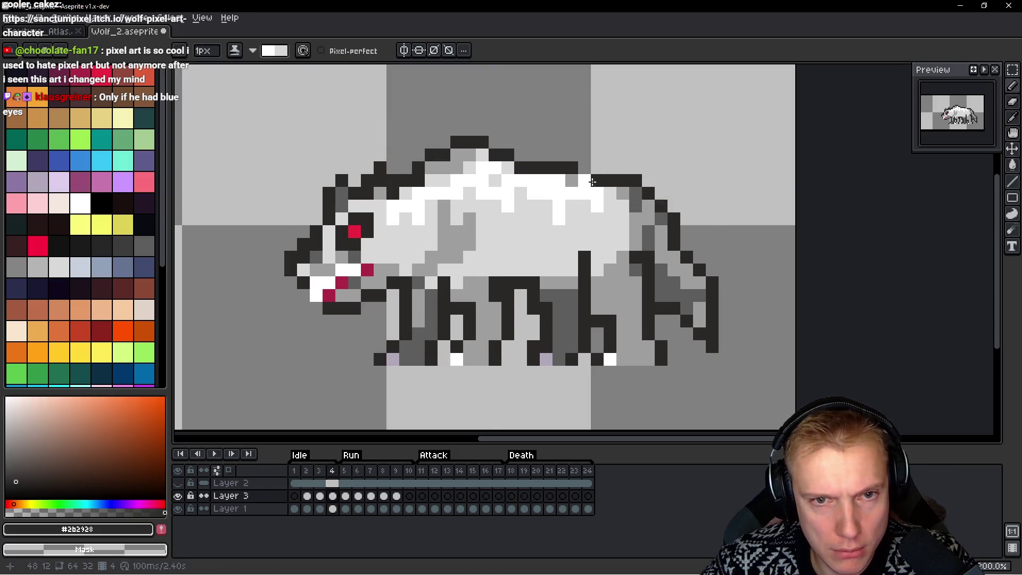
pyautogui.press('alt')
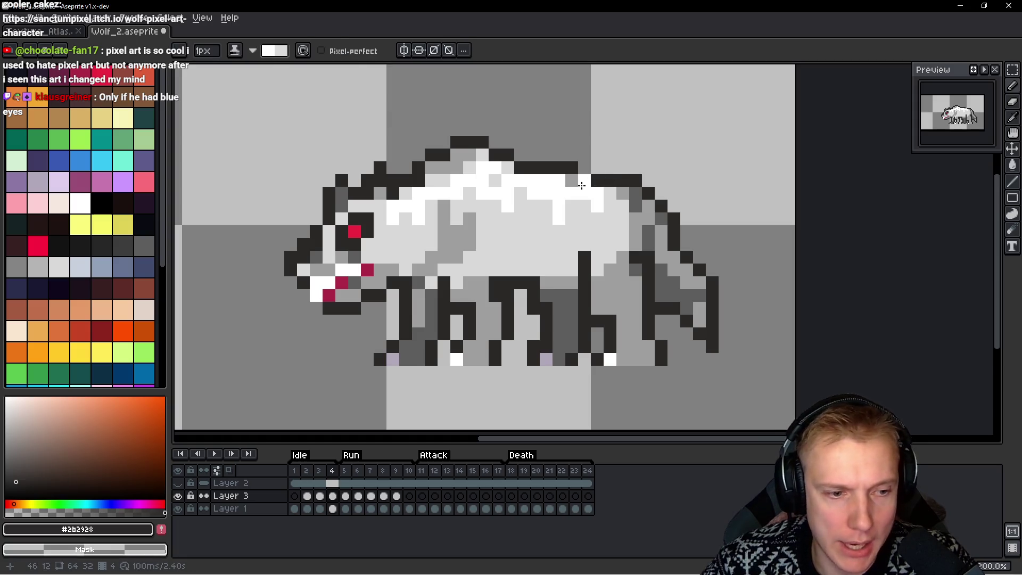
pyautogui.click(586, 179)
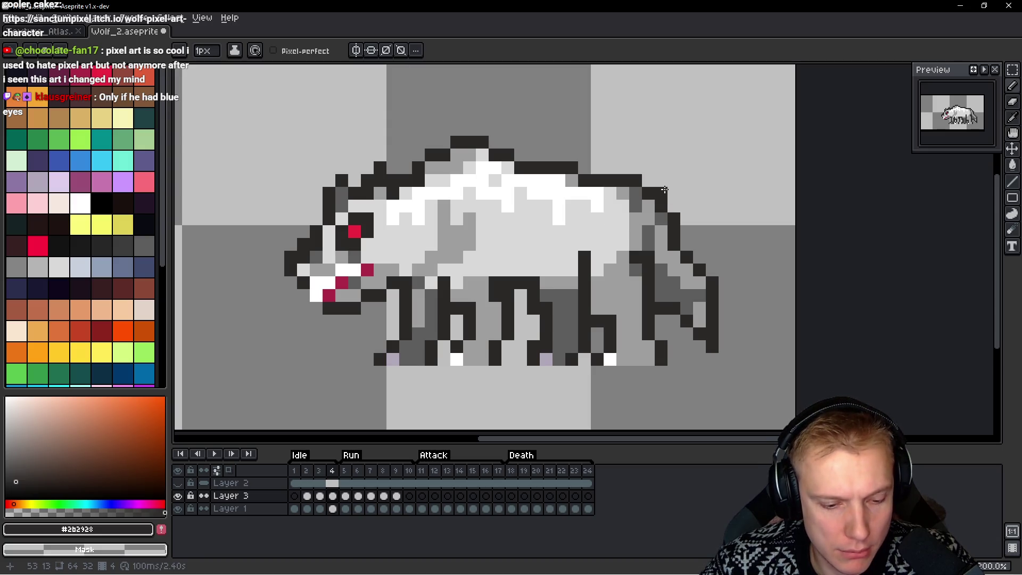
pyautogui.press('Right')
pyautogui.press('Right')
pyautogui.press('Right')
pyautogui.keyDown('alt'); pyautogui.click(447, 251); pyautogui.keyUp('alt')
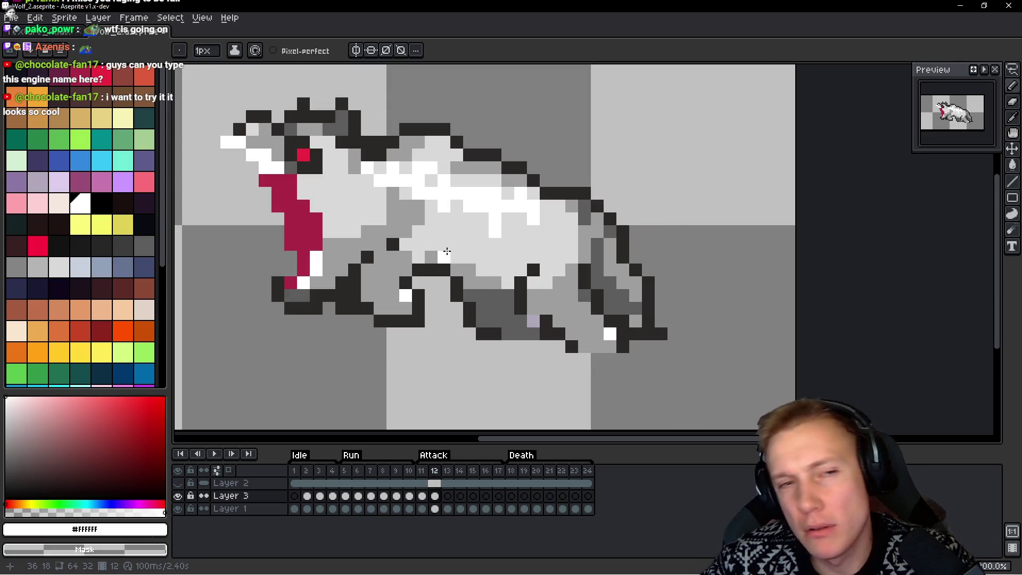
# Paint white highlight pixels on the back in attack frame 12 and review neighbouring frames
pyautogui.moveTo(345, 152); pyautogui.dragTo(332, 152)
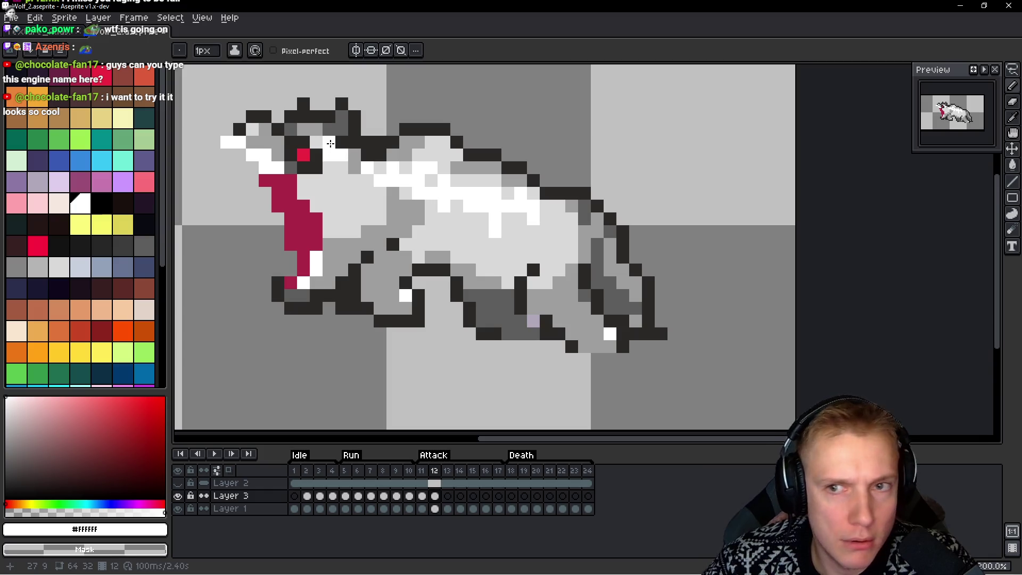
pyautogui.click(410, 303)
pyautogui.press('Right')
pyautogui.press('Right')
pyautogui.press('Right')
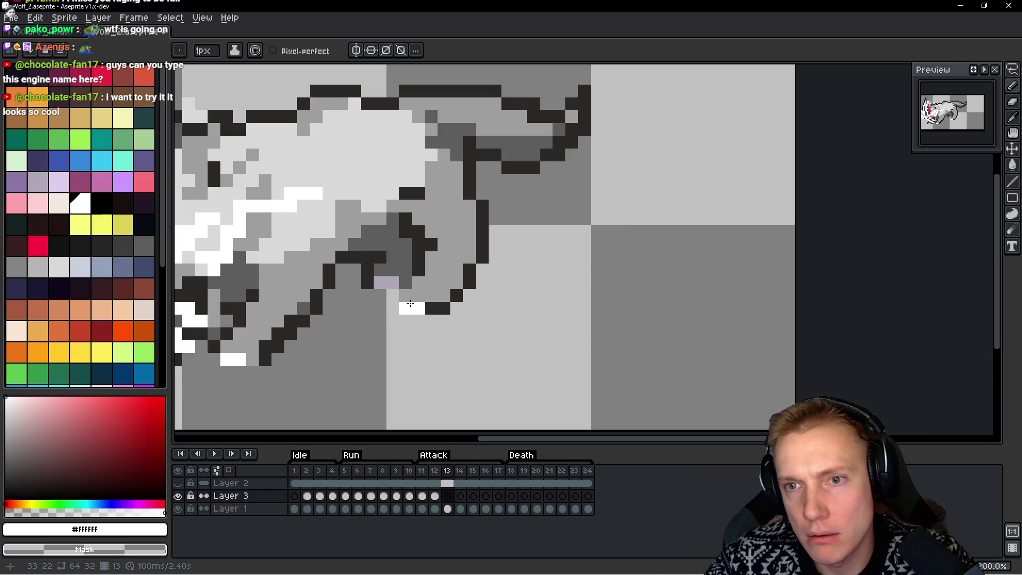
pyautogui.press('Left')
pyautogui.press('Left')
pyautogui.press('Left')
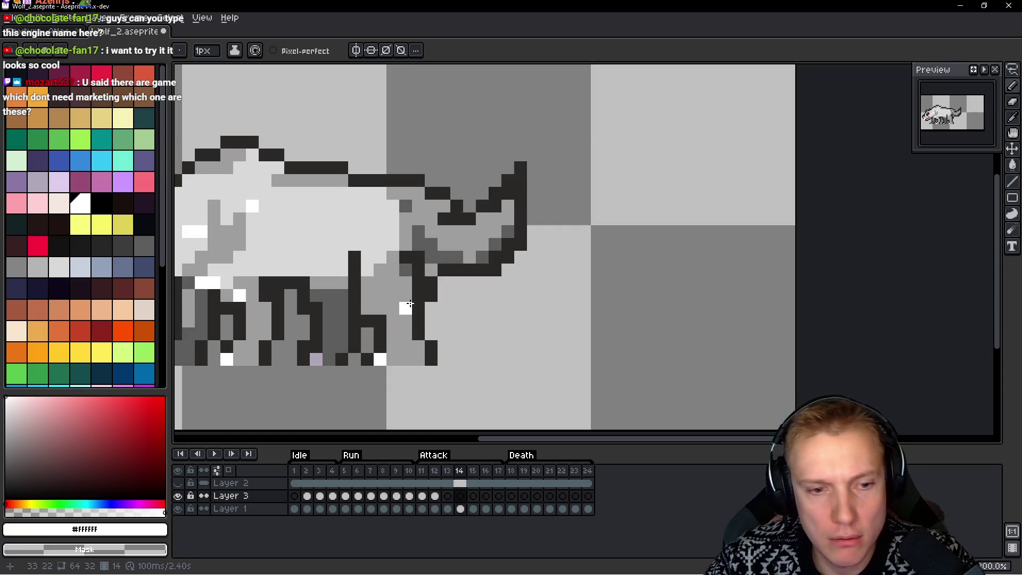
pyautogui.press('Right')
pyautogui.press('Left')
# Lasso the back highlights and carry them to frame 13, rotated about 35.3° and nudged up-left
pyautogui.press('w')
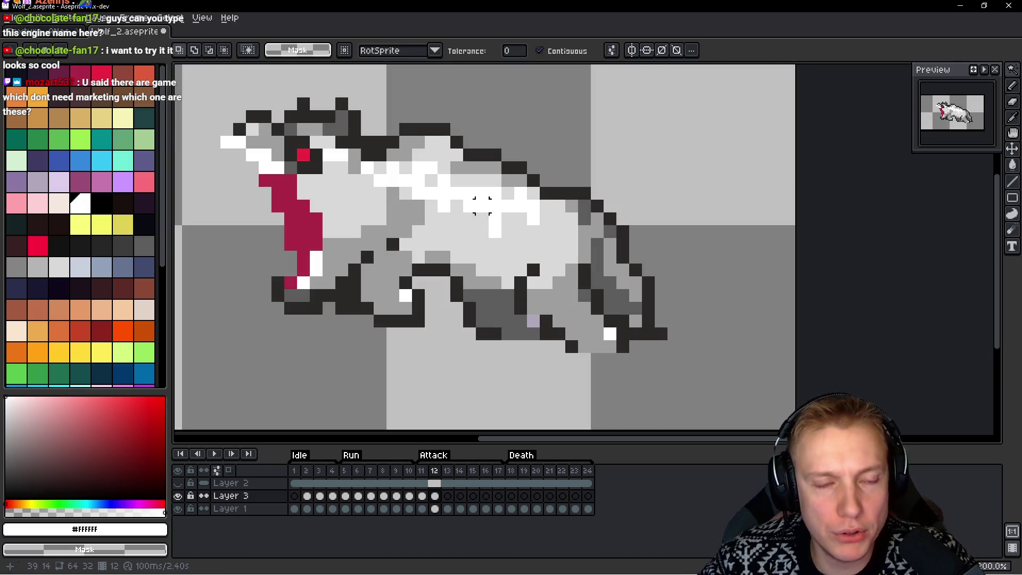
pyautogui.press('q')
pyautogui.moveTo(571, 168)
pyautogui.mouseDown()
pyautogui.moveTo(490, 277)
pyautogui.moveTo(631, 163)
pyautogui.mouseUp()
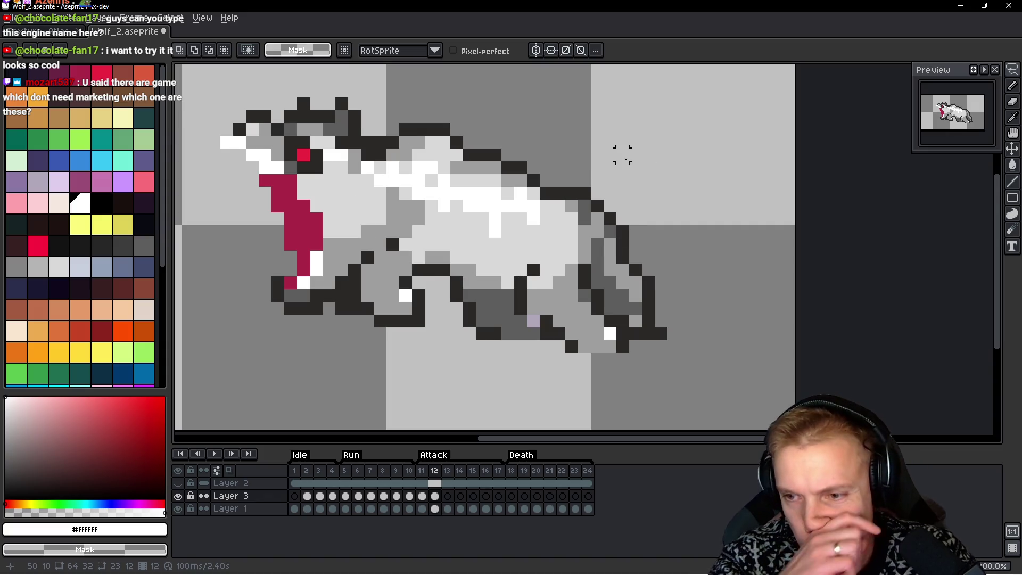
pyautogui.press('.')
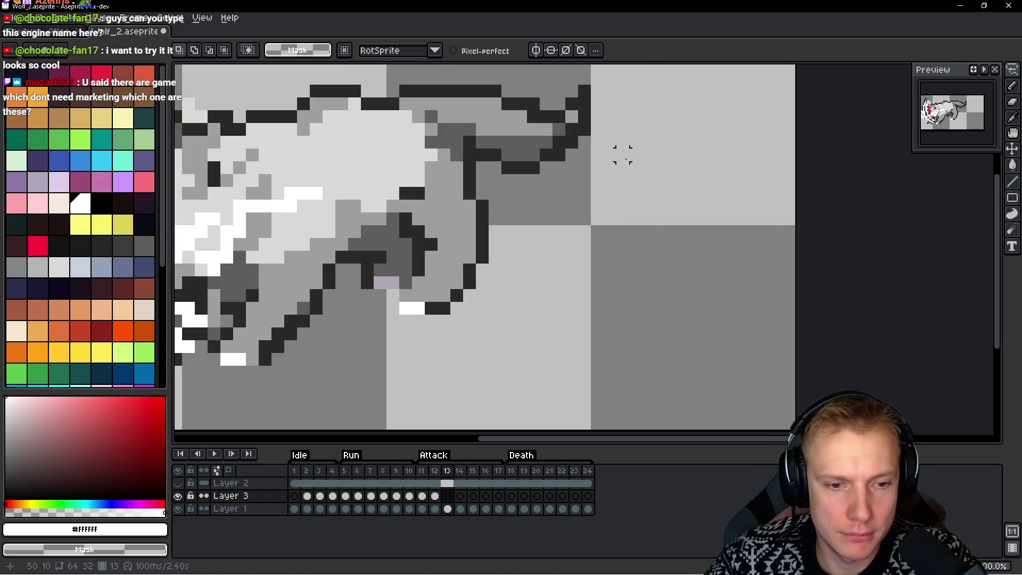
pyautogui.hscroll(-5, 634, 159)
pyautogui.click(570, 155)
pyautogui.moveTo(375, 77); pyautogui.dragTo(351, 190)
pyautogui.moveTo(490, 192); pyautogui.dragTo(475, 159)
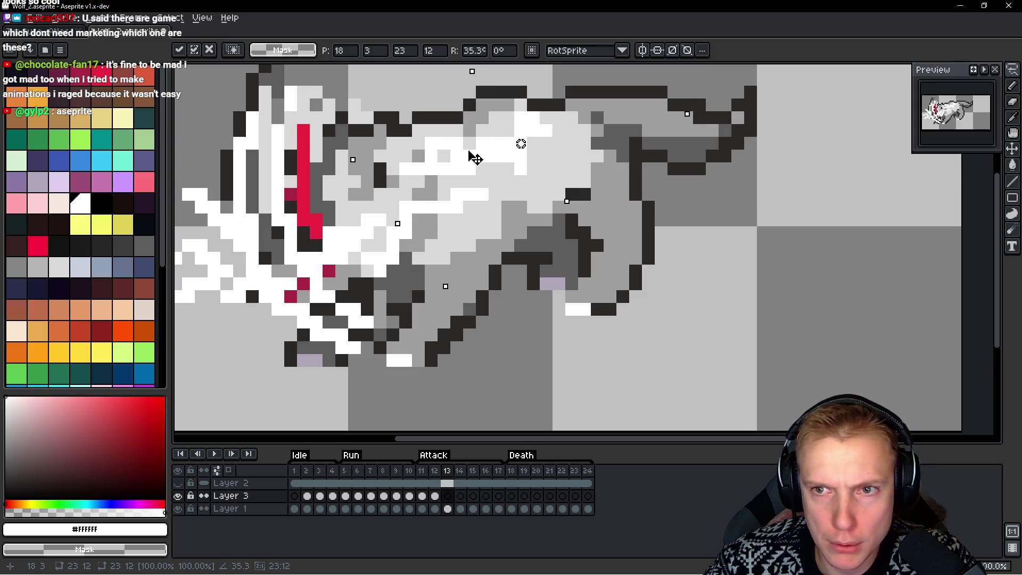
pyautogui.hotkey('ctrl', 'z')
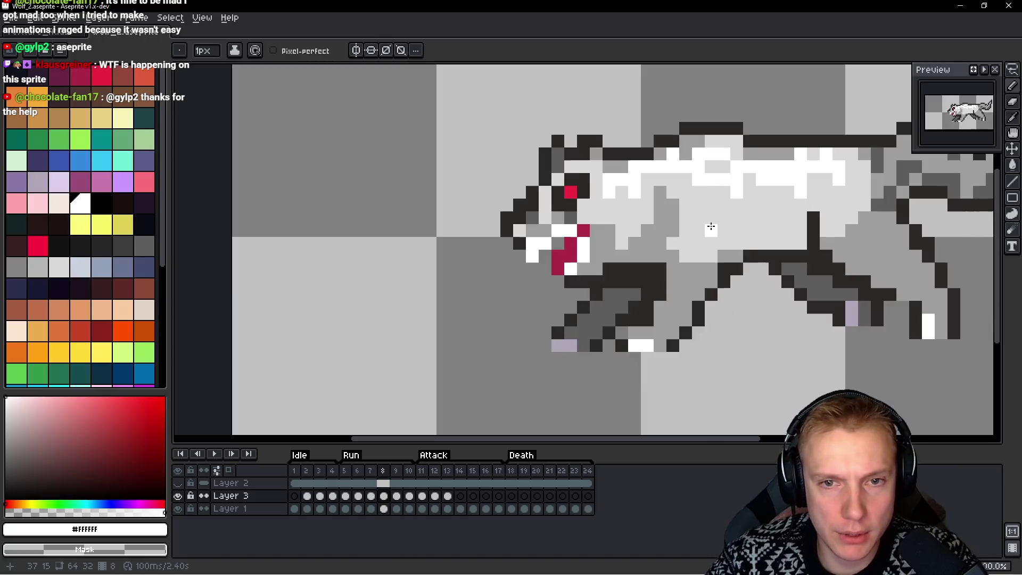
# Reselect and copy the back highlights on frame 4, cancelling a trial move
pyautogui.press('Left')
pyautogui.press('Left')
pyautogui.press('Left')
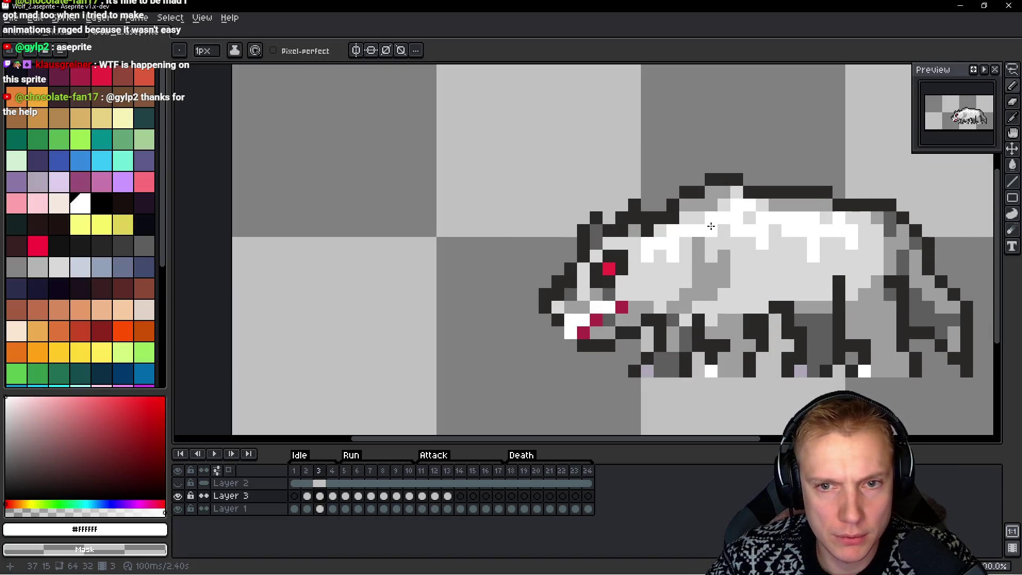
pyautogui.hotkey('ctrl', 'shift', 'd')
pyautogui.press('m')
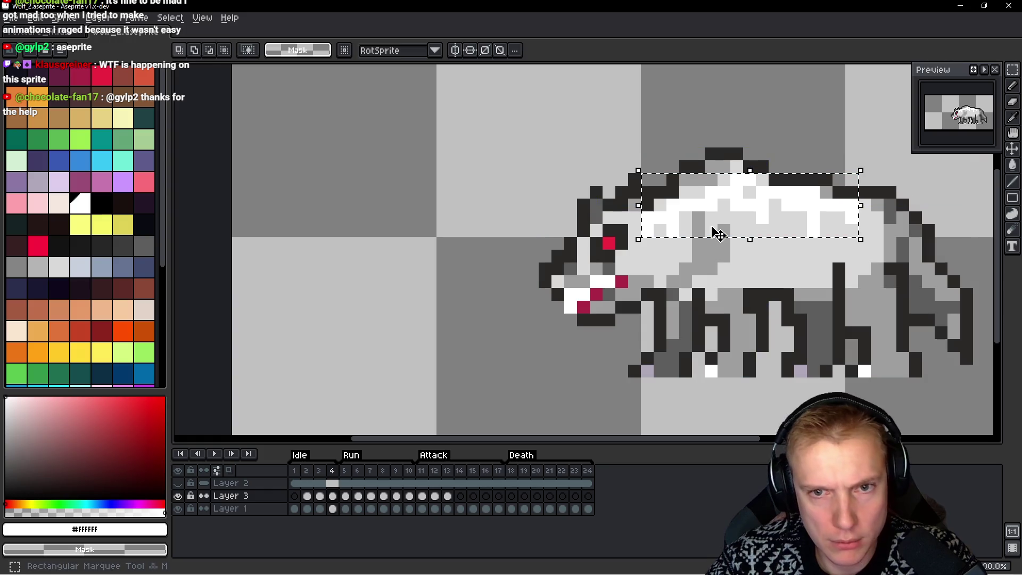
pyautogui.press('Right')
pyautogui.press('Right')
pyautogui.press('Right')
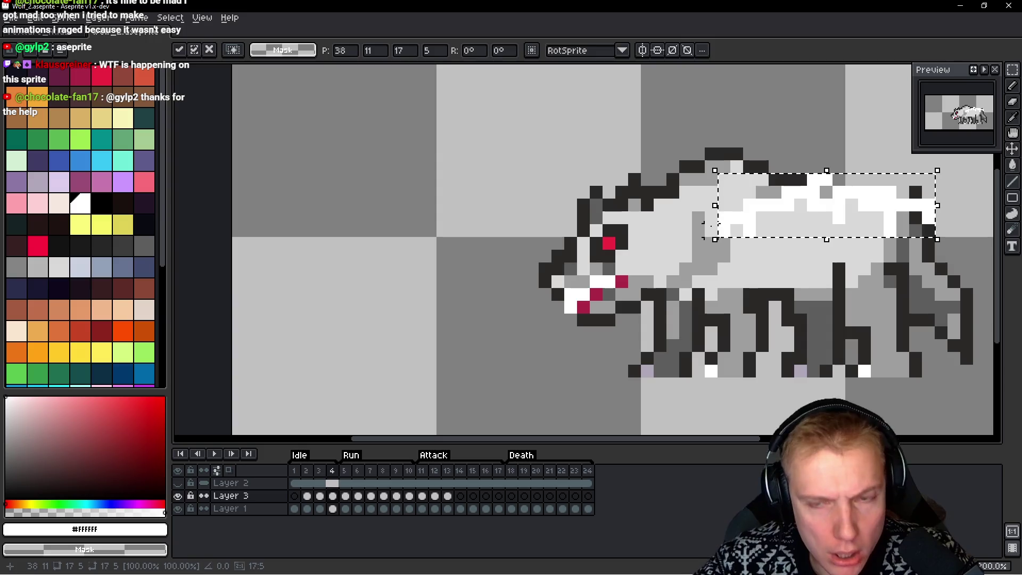
pyautogui.press('Escape')
pyautogui.hotkey('ctrl', 'd')
pyautogui.press('Return')
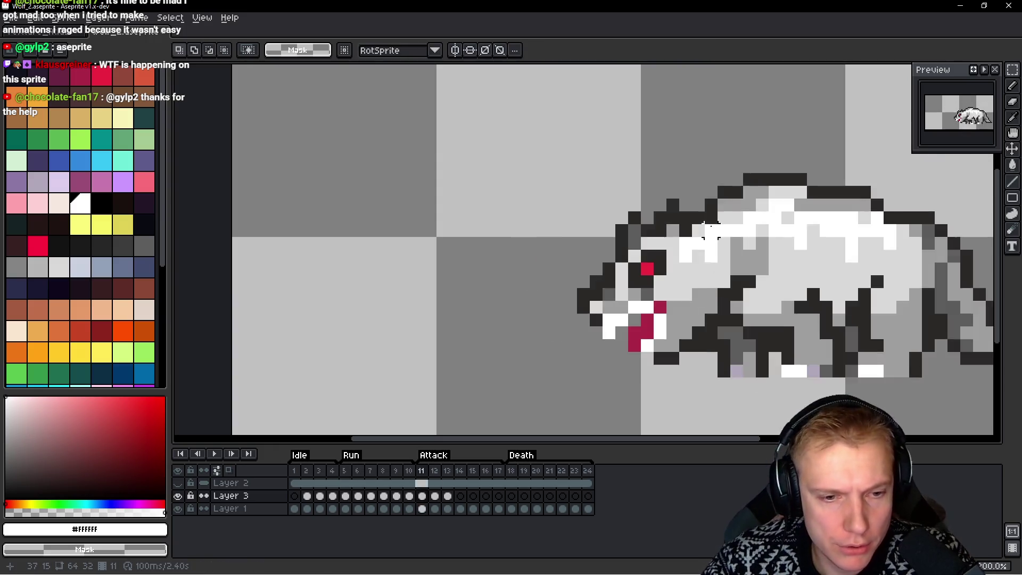
# Paste the highlights into attack frame 14, nudged two pixels right and one down, and commit
pyautogui.hotkey('ctrl', 'v')
pyautogui.press('Left')
pyautogui.press('Left')
pyautogui.press('Left')
pyautogui.press('Right')
pyautogui.press('Right')
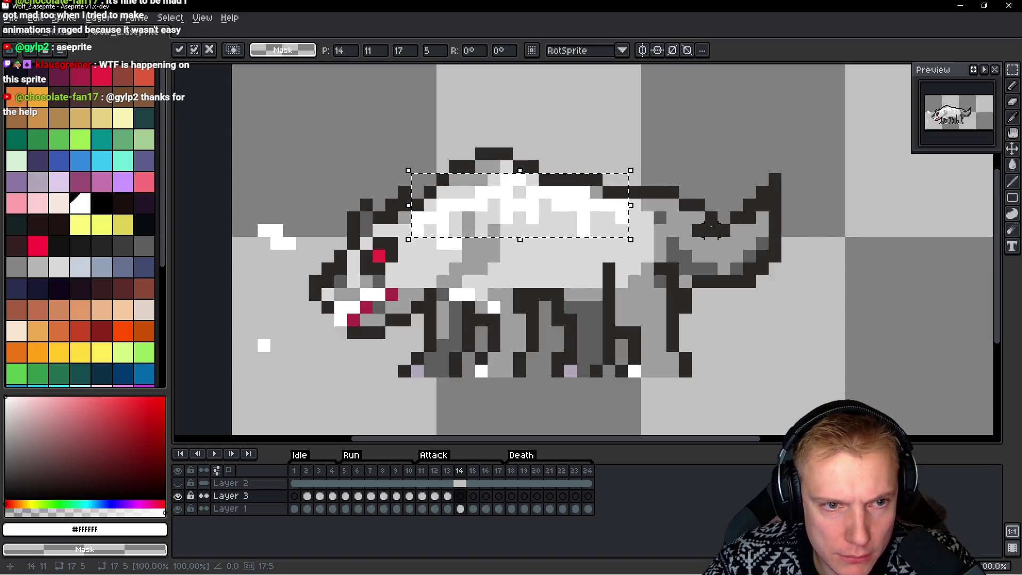
pyautogui.press('Down')
pyautogui.press('Return')
pyautogui.press('Left')
pyautogui.press('Right')
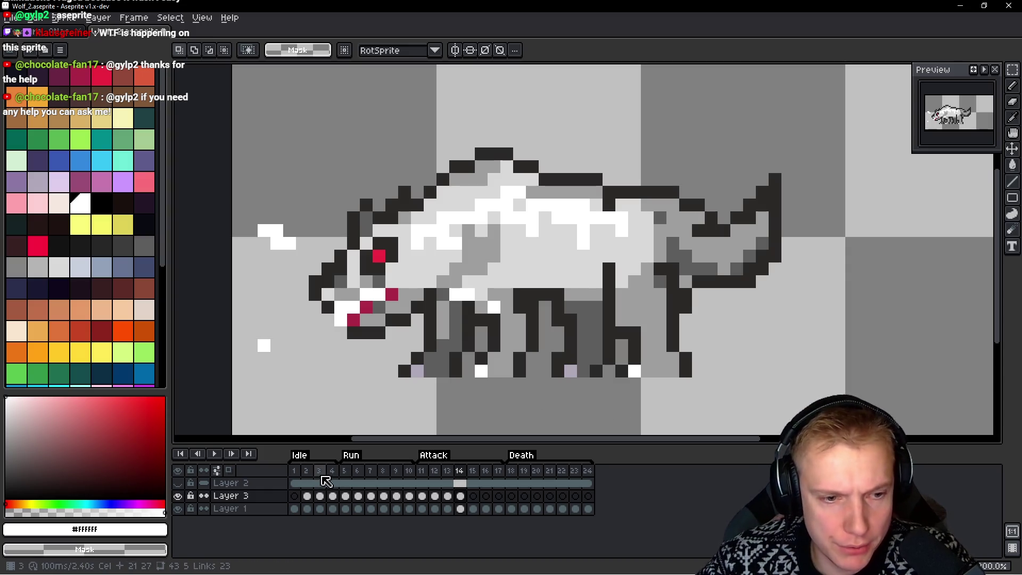
# Reselect the highlight area on frame 4 and check it against attack frame 14
pyautogui.click(333, 472)
pyautogui.press('m')
pyautogui.hscroll(5, 534, 279)
pyautogui.moveTo(513, 170); pyautogui.dragTo(735, 240)
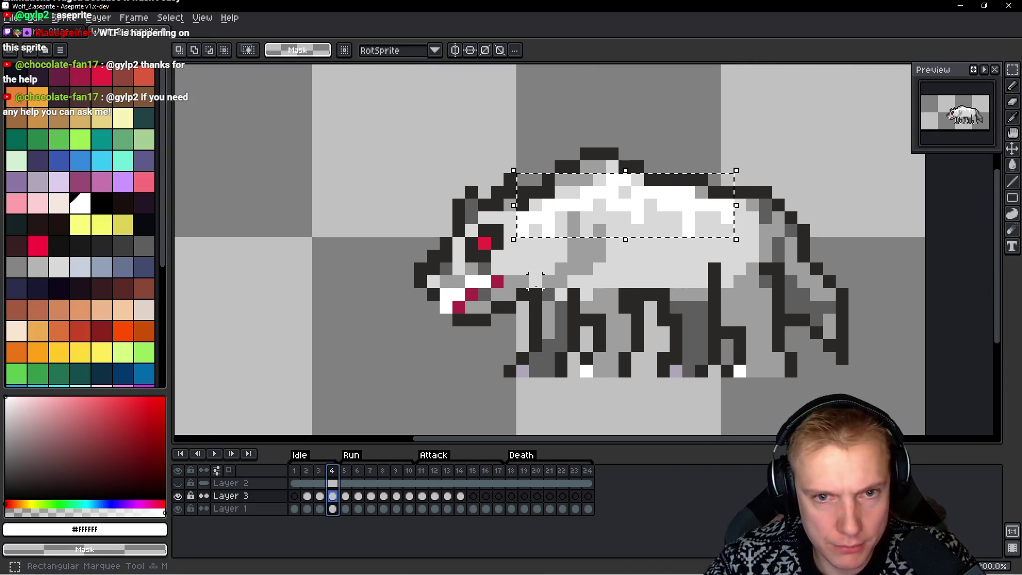
pyautogui.hotkey('ctrl', 'd')
pyautogui.press('Right')
pyautogui.press('Right')
pyautogui.press('Right')
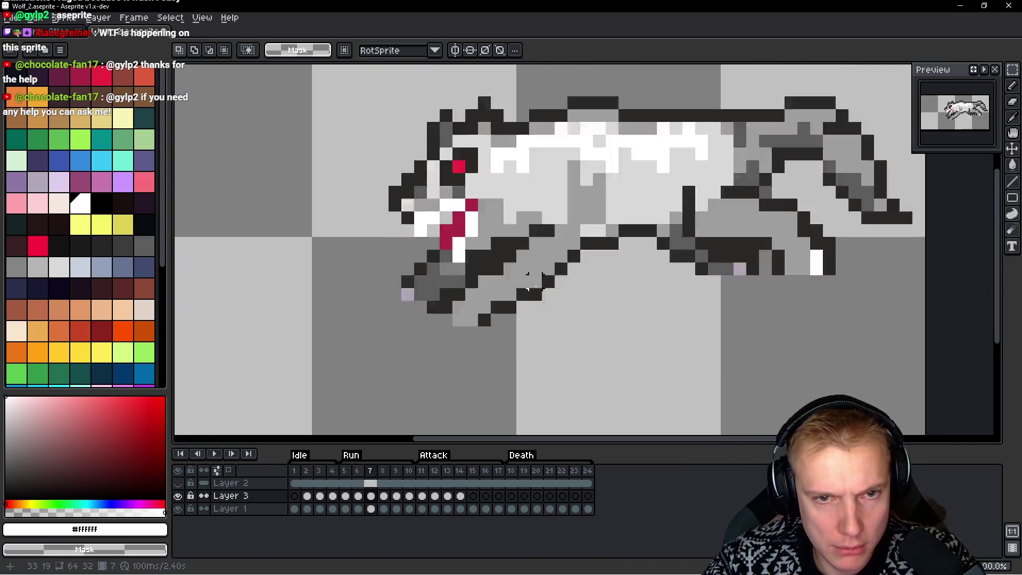
pyautogui.press('Right')
pyautogui.press('Right')
pyautogui.press('Right')
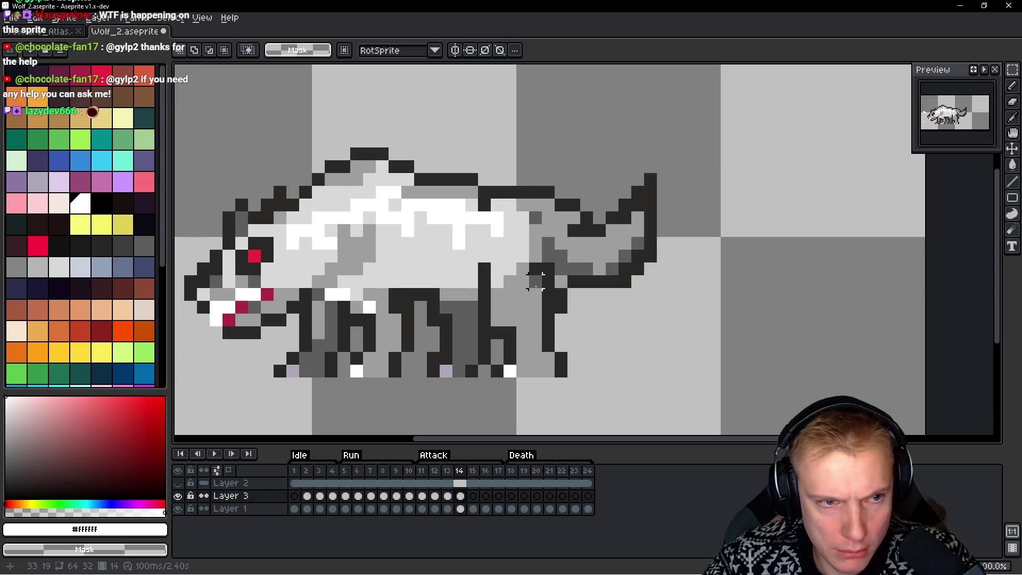
pyautogui.hotkey('ctrl', 'shift', 'd')
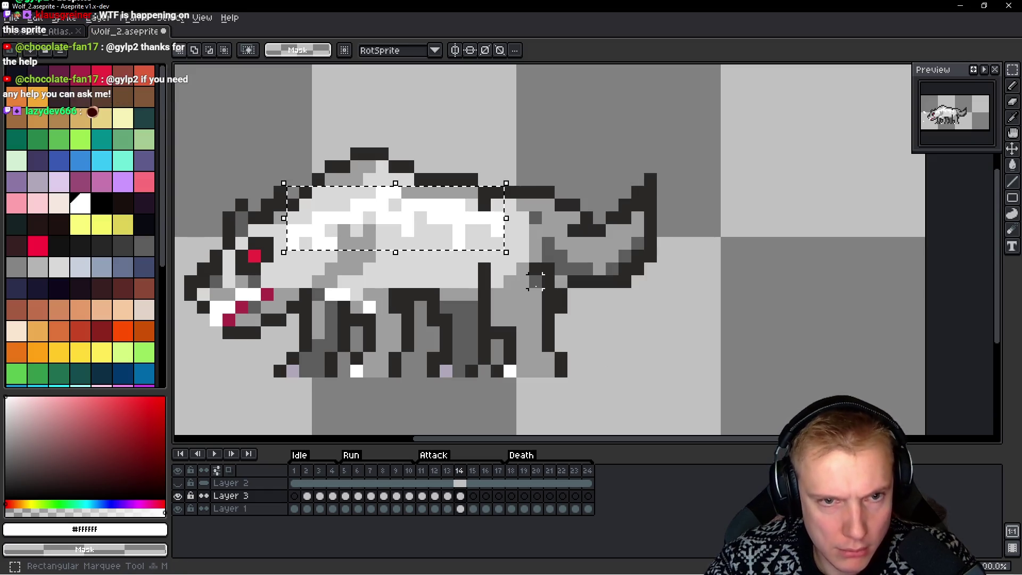
pyautogui.hotkey('ctrl', 'd')
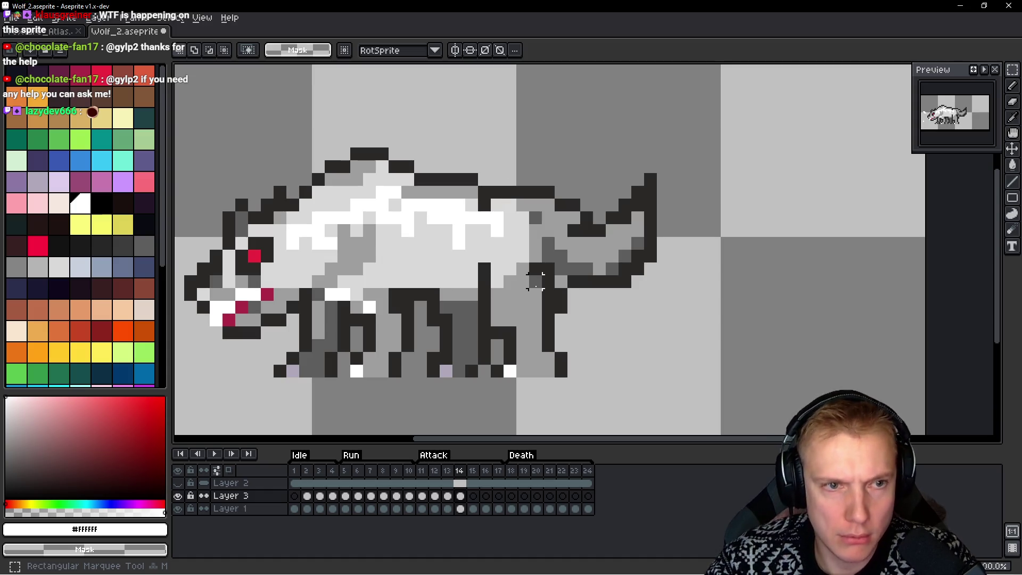
pyautogui.hotkey('alt', 'f')
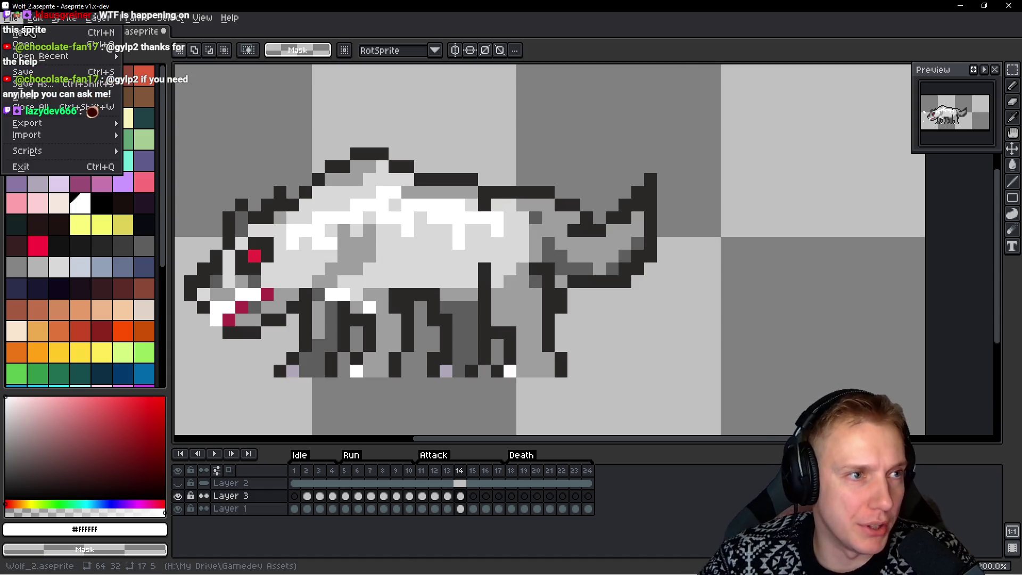
# Reopen Wolf_2.aseprite via File > Open Recent and dock its tab at the right of the canvas
pyautogui.press('Escape')
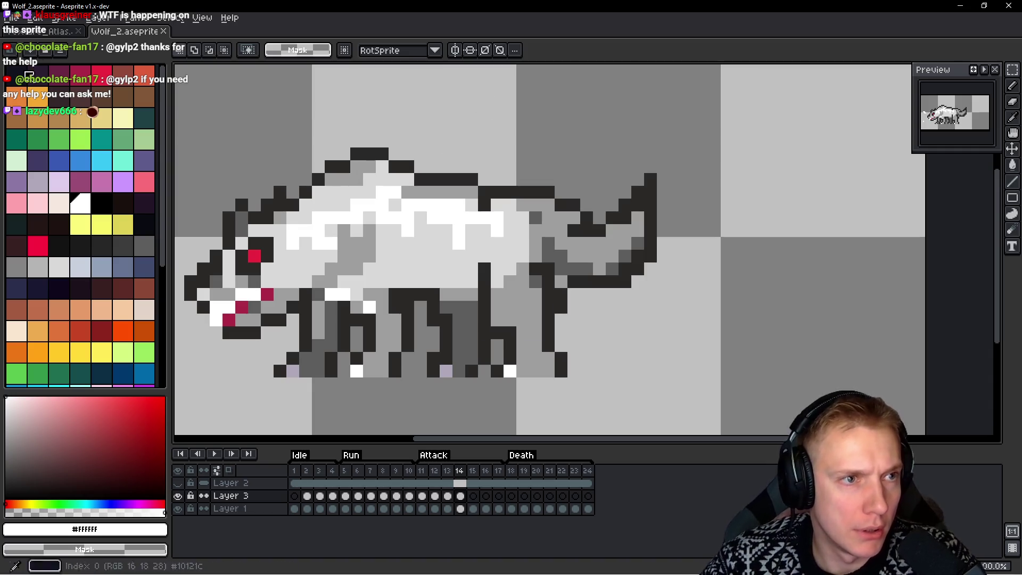
pyautogui.click(16, 20)
pyautogui.moveTo(45, 58)
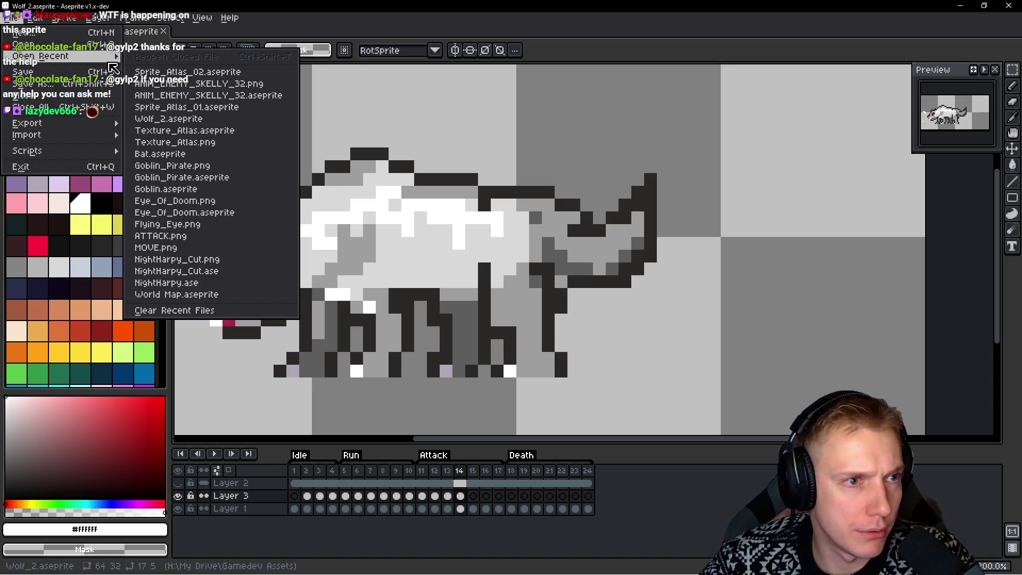
pyautogui.click(175, 120)
pyautogui.moveTo(213, 34)
pyautogui.mouseDown()
pyautogui.moveTo(969, 240)
pyautogui.moveTo(994, 229)
pyautogui.moveTo(984, 234)
pyautogui.mouseUp()
pyautogui.scroll(5, 871, 220)
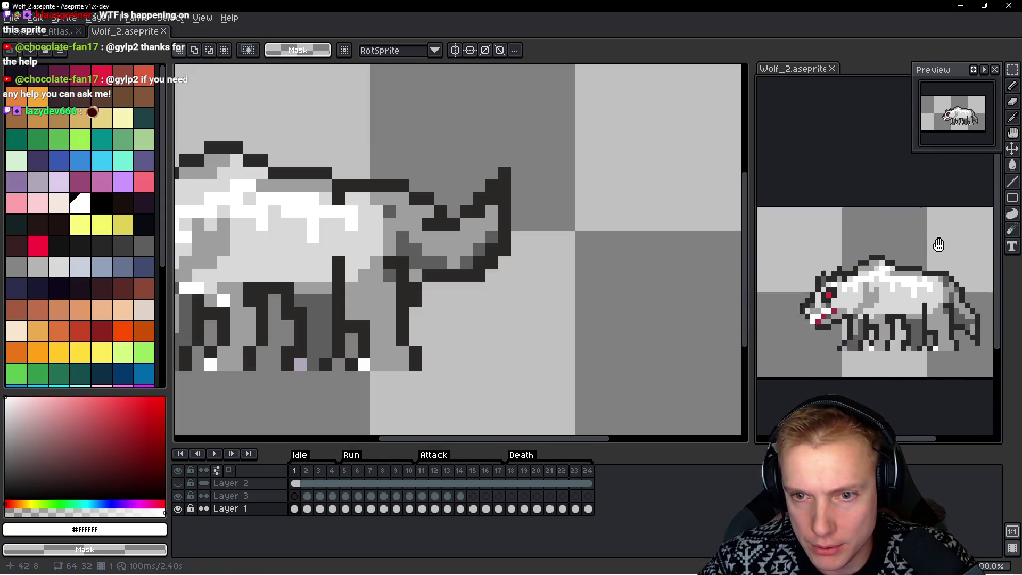
# Outline the wolf's head in black and paste the copied head pixels back in place
pyautogui.scroll(-2, 935, 240)
pyautogui.moveTo(863, 255); pyautogui.dragTo(888, 252)
pyautogui.moveTo(609, 220); pyautogui.dragTo(665, 235)
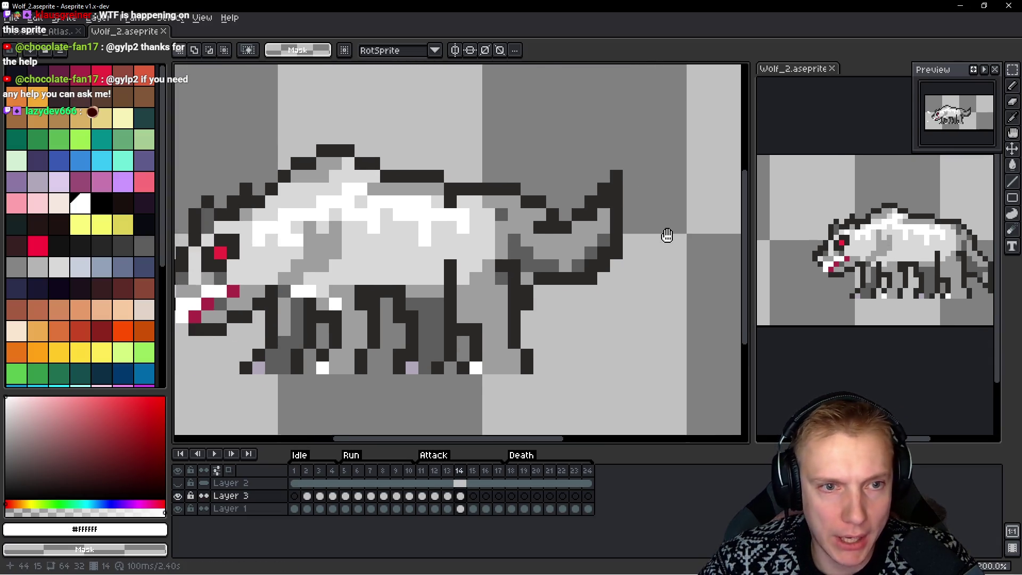
pyautogui.moveTo(532, 229); pyautogui.dragTo(598, 201)
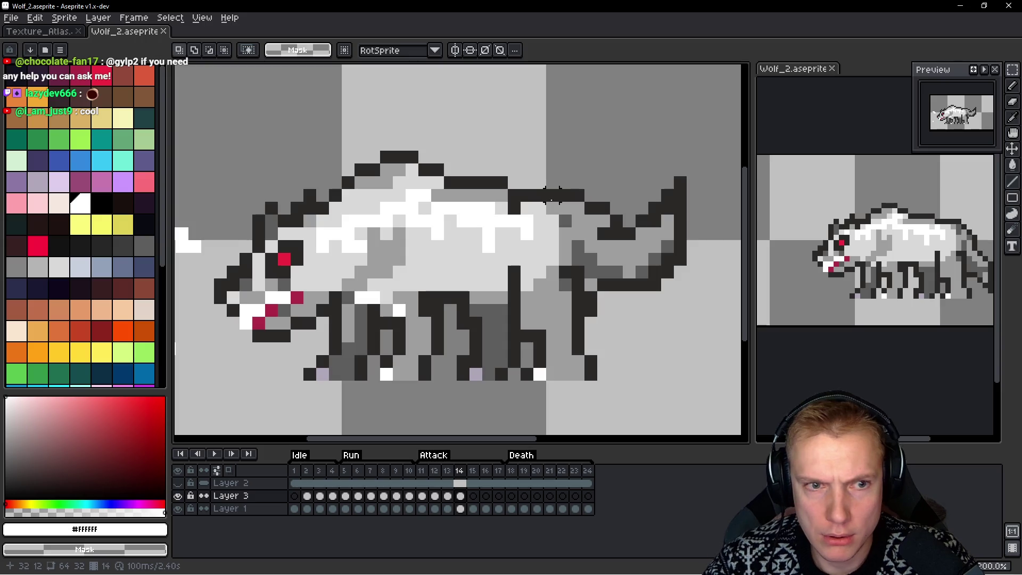
pyautogui.moveTo(387, 181)
pyautogui.mouseDown()
pyautogui.moveTo(406, 186)
pyautogui.moveTo(295, 266)
pyautogui.moveTo(418, 250)
pyautogui.mouseUp()
pyautogui.press('b')
pyautogui.hotkey('ctrl', 'v')
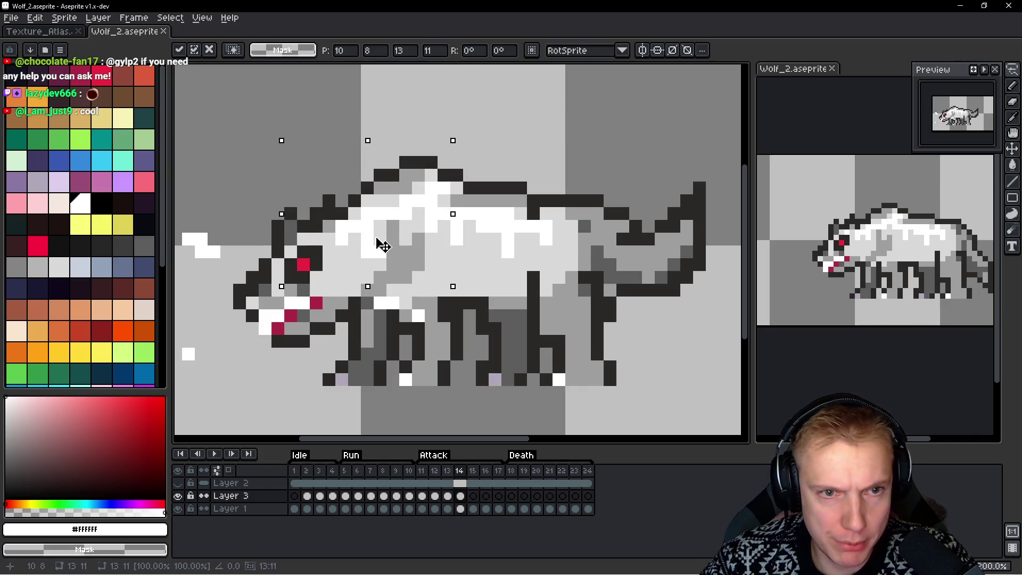
pyautogui.press('Return')
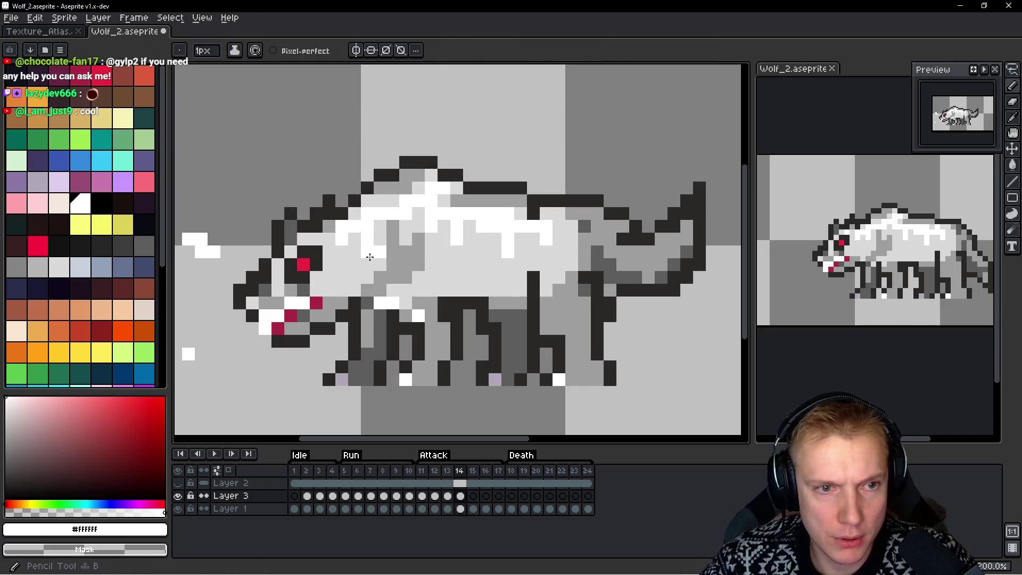
pyautogui.click(378, 251)
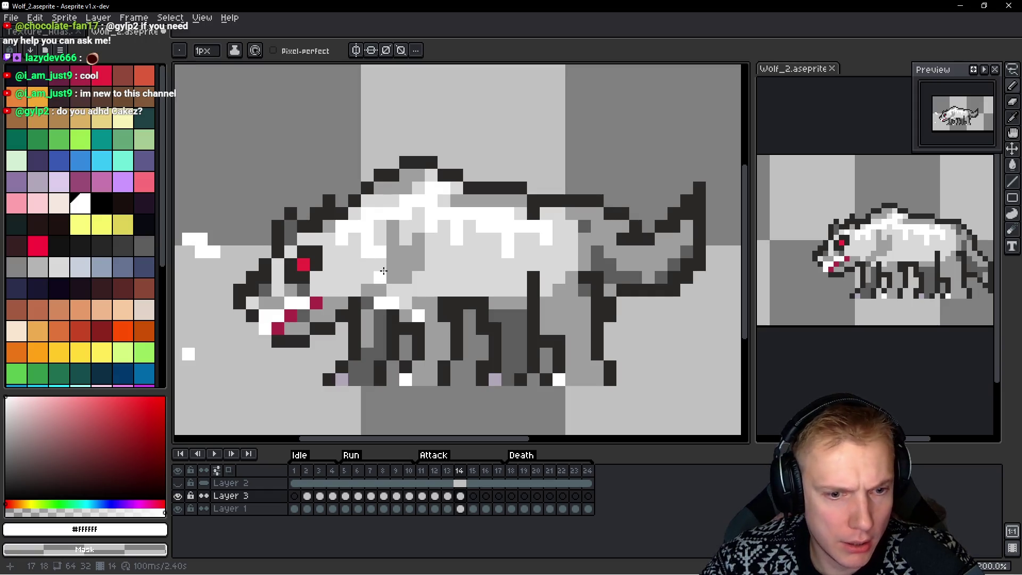
pyautogui.hotkey('ctrl', 'z')
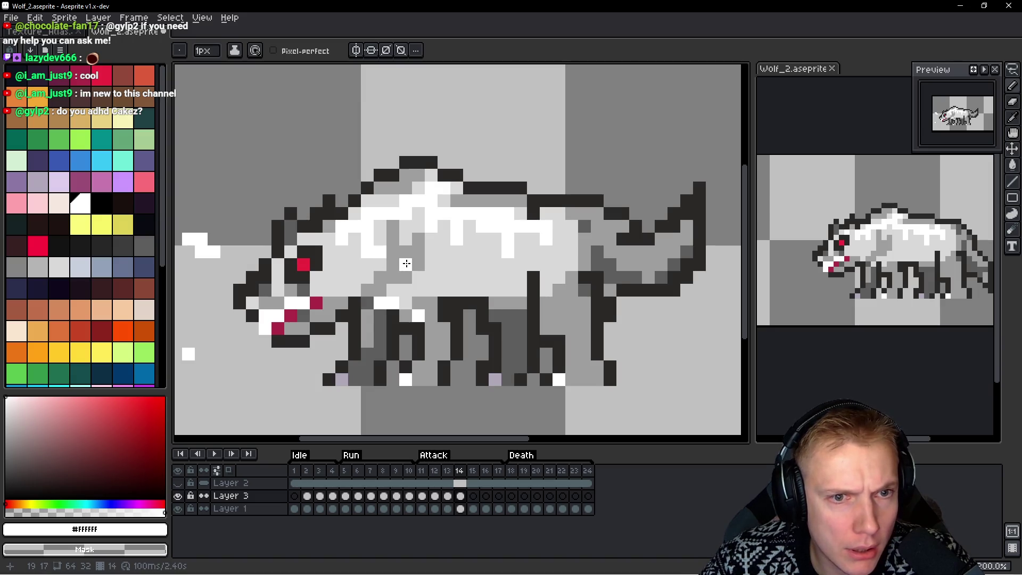
# Lasso the white back highlights on frame 14 and delete them
pyautogui.press('q')
pyautogui.moveTo(571, 162); pyautogui.dragTo(634, 141)
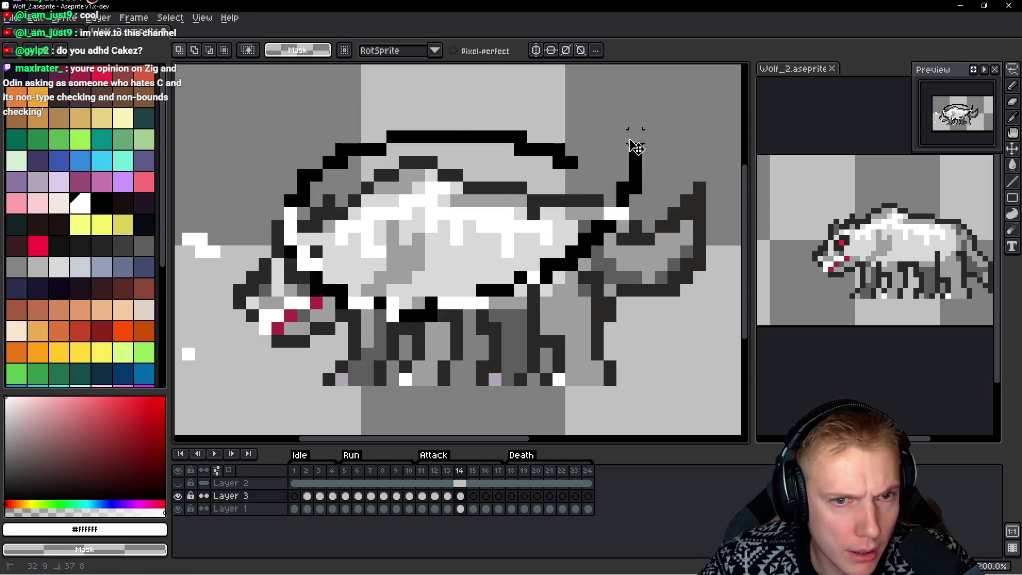
pyautogui.press('Delete')
# On Layer 1, recolour the stray white body pixel light grey #d9d9d9
pyautogui.press('b')
pyautogui.press('Down')
pyautogui.press('Down')
pyautogui.press('q')
pyautogui.press('b')
pyautogui.keyDown('alt'); pyautogui.click(467, 246); pyautogui.keyUp('alt')
pyautogui.click(470, 239)
pyautogui.scroll(-3, 471, 239)
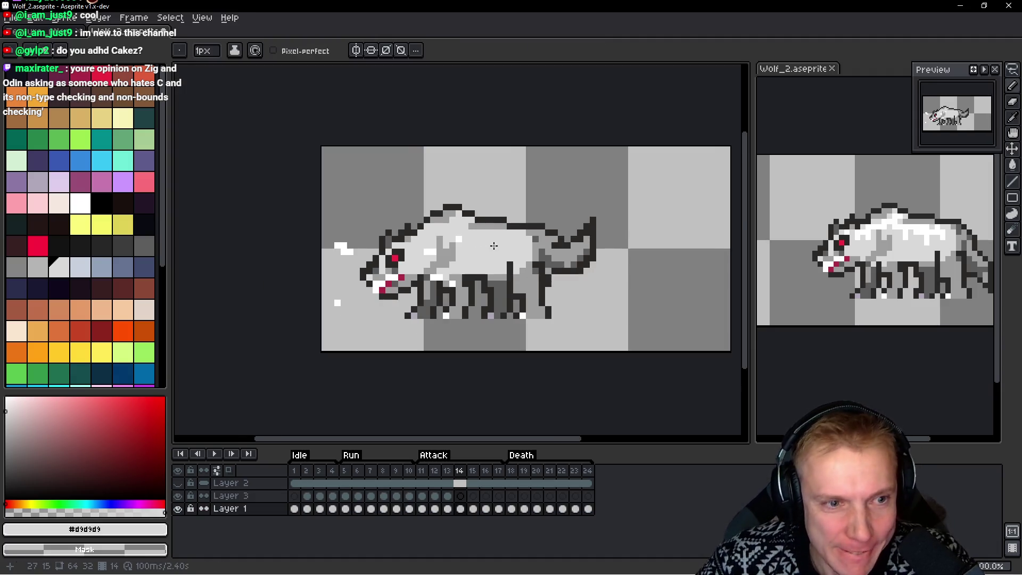
pyautogui.scroll(4, 503, 245)
pyautogui.scroll(-1, 502, 250)
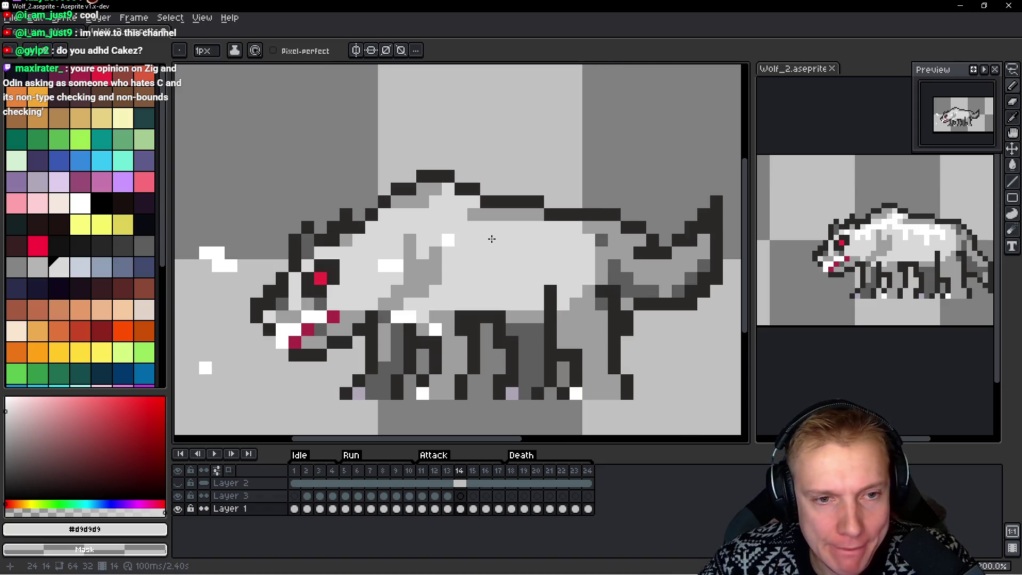
pyautogui.moveTo(522, 274); pyautogui.dragTo(499, 272)
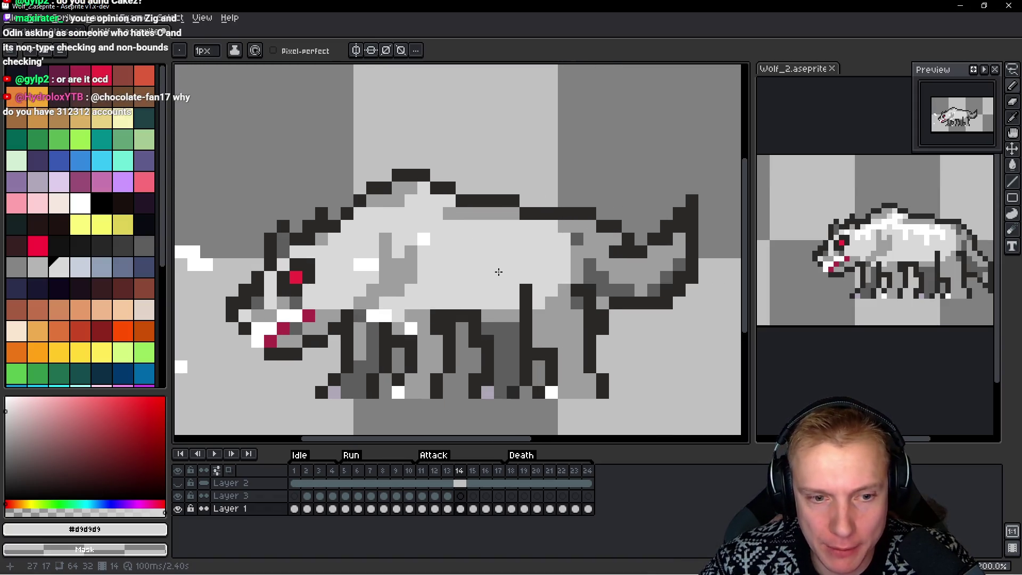
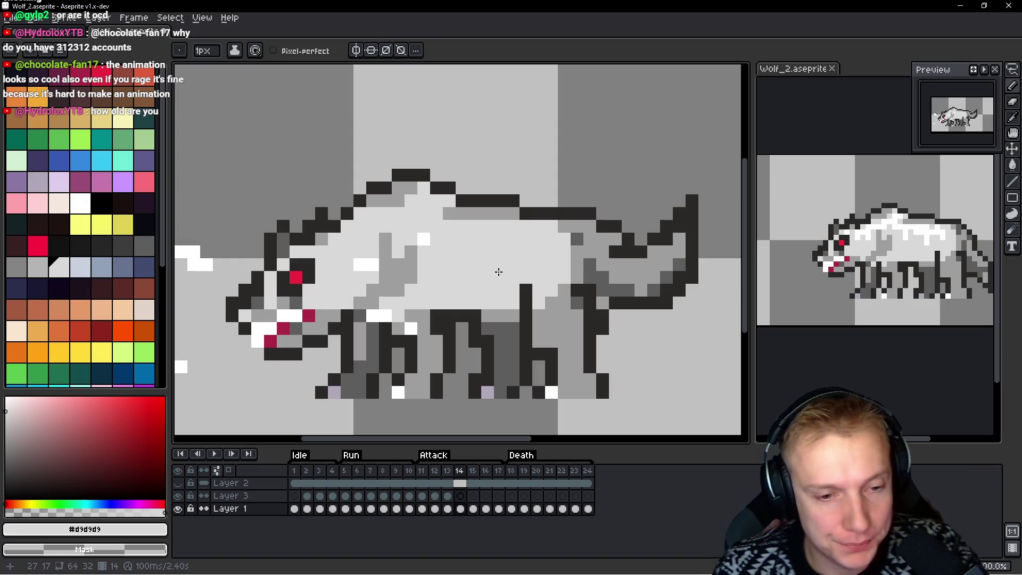
# Paste the white body highlights onto frame 14 and commit them
pyautogui.hotkey('ctrl', 'v')
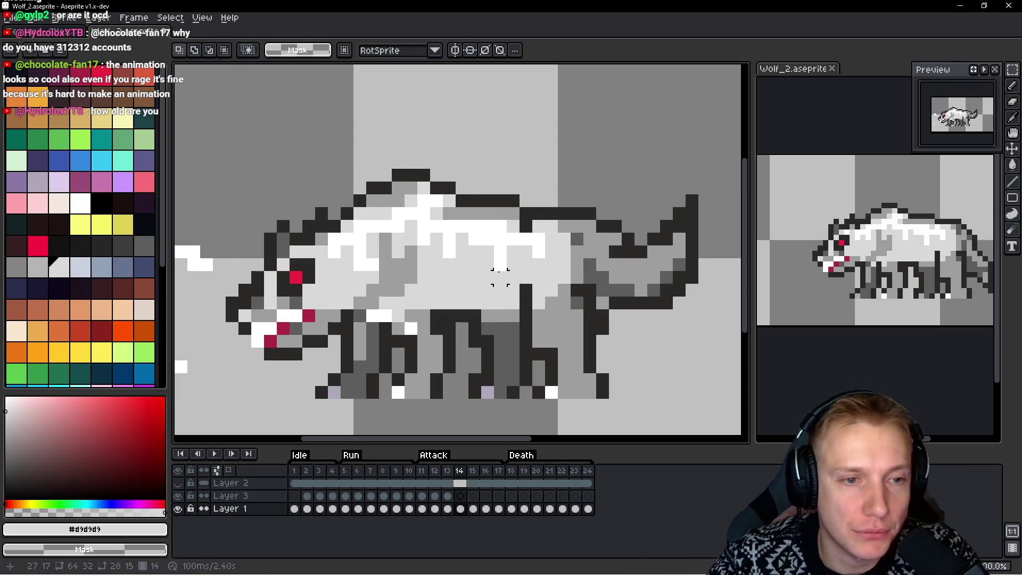
pyautogui.press('.')
pyautogui.press(',')
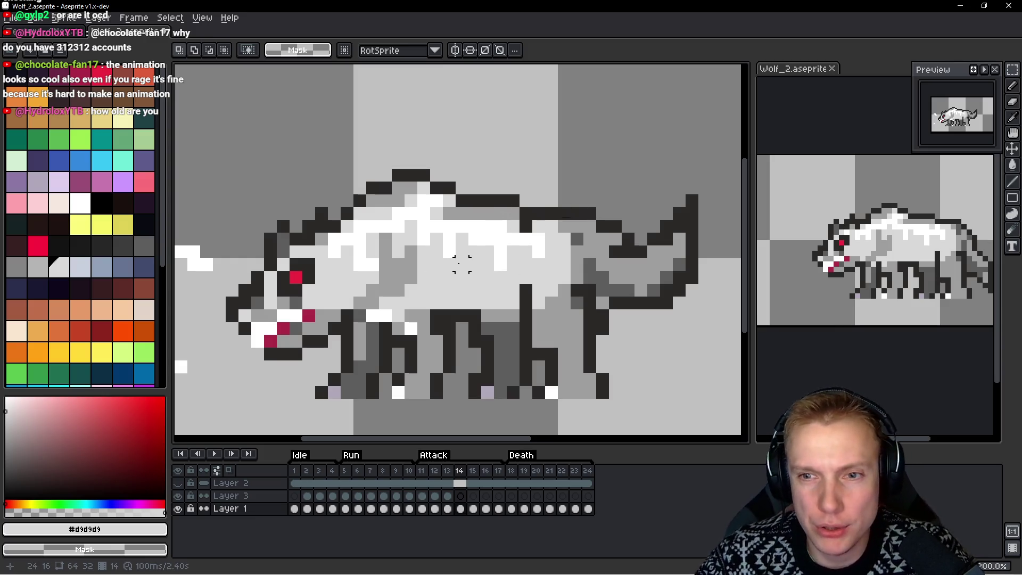
# Paste the highlights onto frame 15, then compare it against frame 14
pyautogui.press('.')
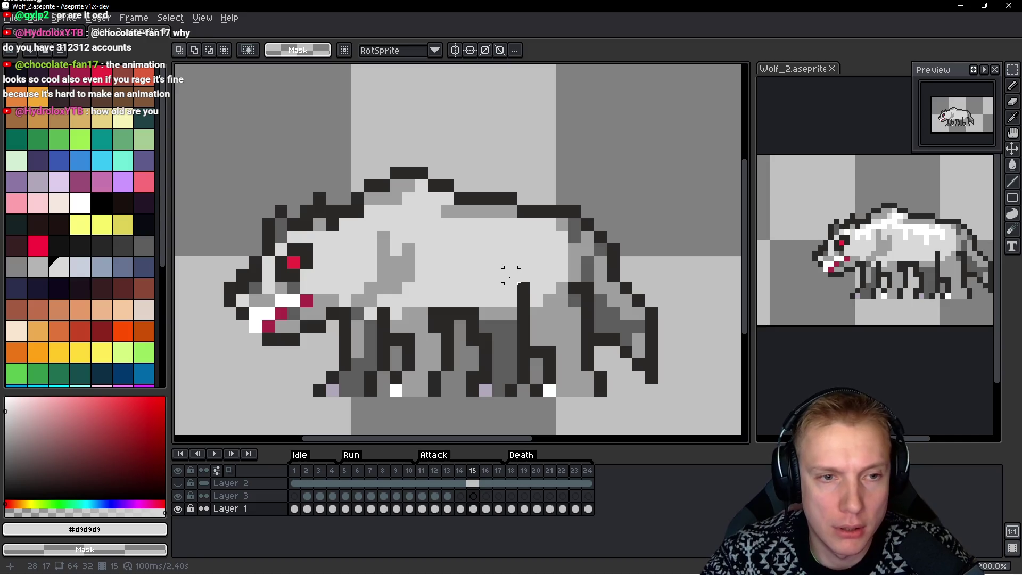
pyautogui.hotkey('ctrl', 'v')
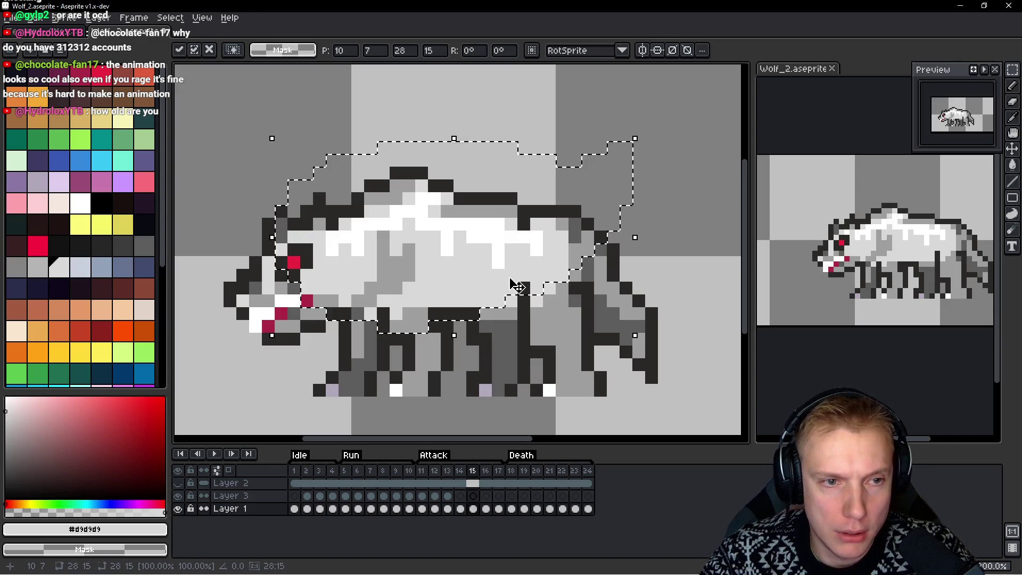
pyautogui.press('Return')
pyautogui.press(',')
pyautogui.press('.')
pyautogui.press(',')
pyautogui.press('.')
pyautogui.press(',')
pyautogui.press('.')
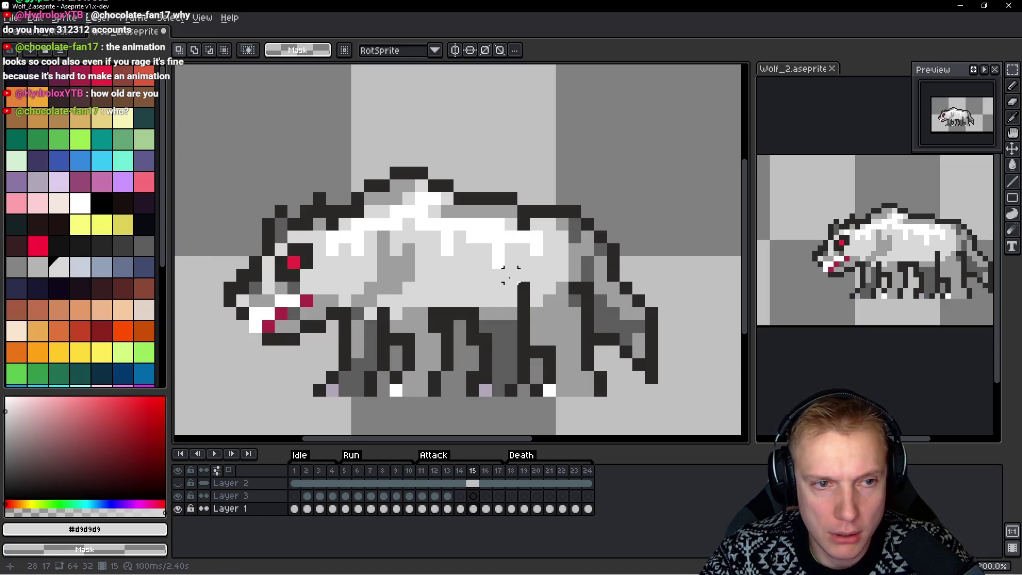
pyautogui.press(',')
pyautogui.press('.')
pyautogui.press(',')
pyautogui.press('.')
pyautogui.press(',')
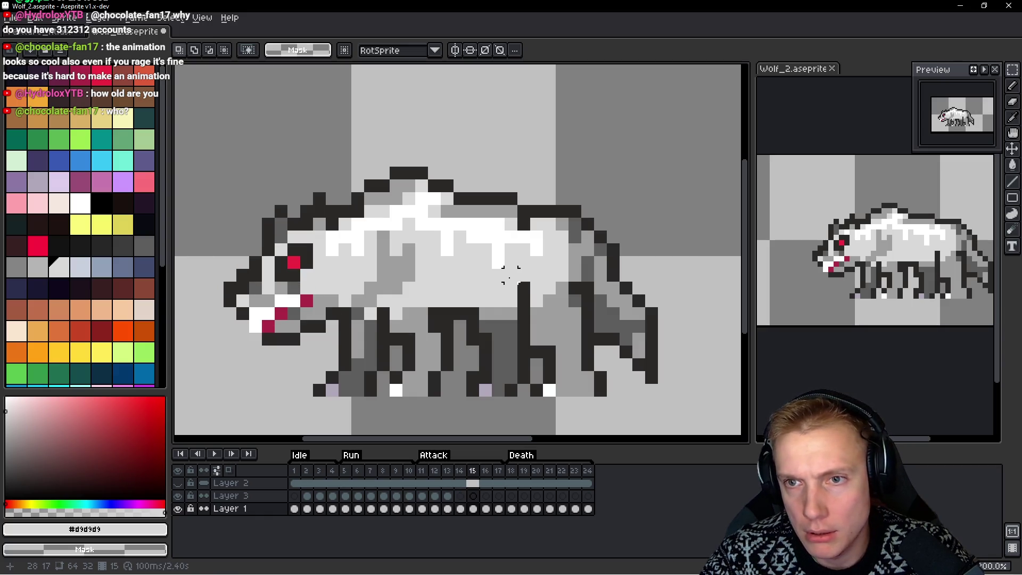
pyautogui.press('.')
pyautogui.press(',')
pyautogui.press('.')
pyautogui.press(',')
pyautogui.press('.')
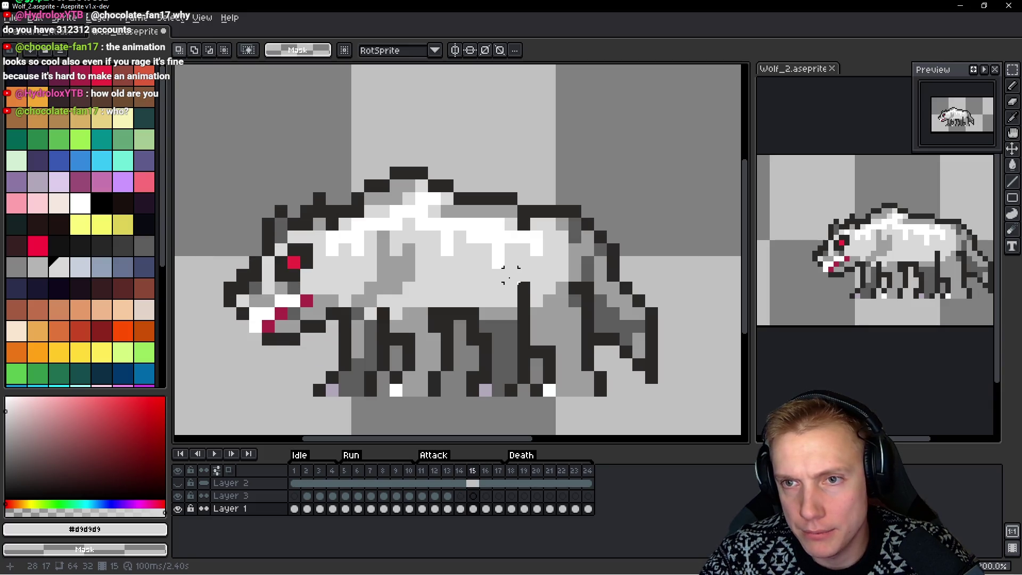
# Paste the highlights onto frame 16, nudge them into place and commit
pyautogui.press('.')
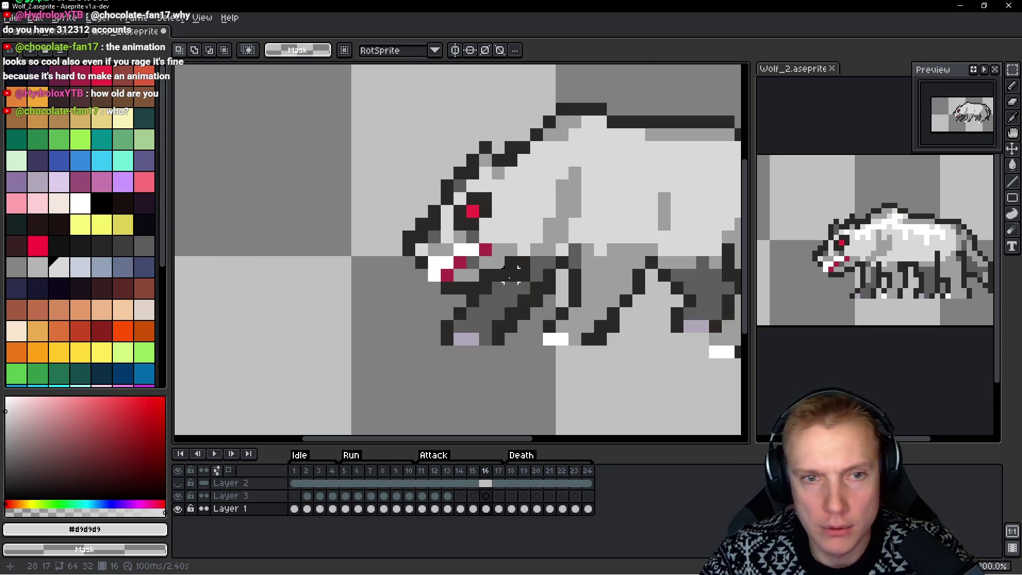
pyautogui.moveTo(613, 197); pyautogui.dragTo(428, 222)
pyautogui.hotkey('ctrl', 'v')
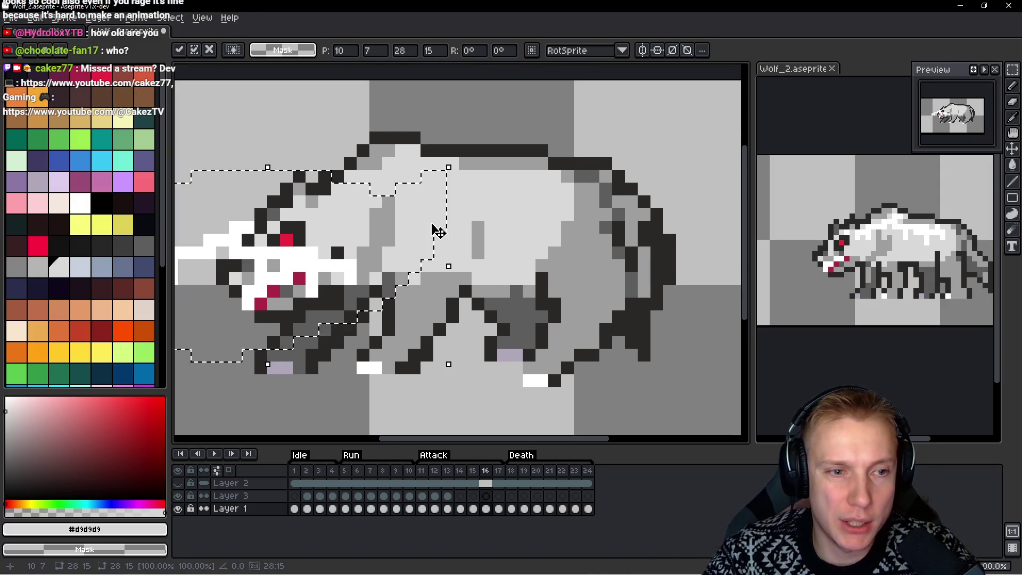
pyautogui.press('Right')
pyautogui.press('Right')
pyautogui.press('Right')
pyautogui.press('Up')
pyautogui.press('Up')
pyautogui.press('Up')
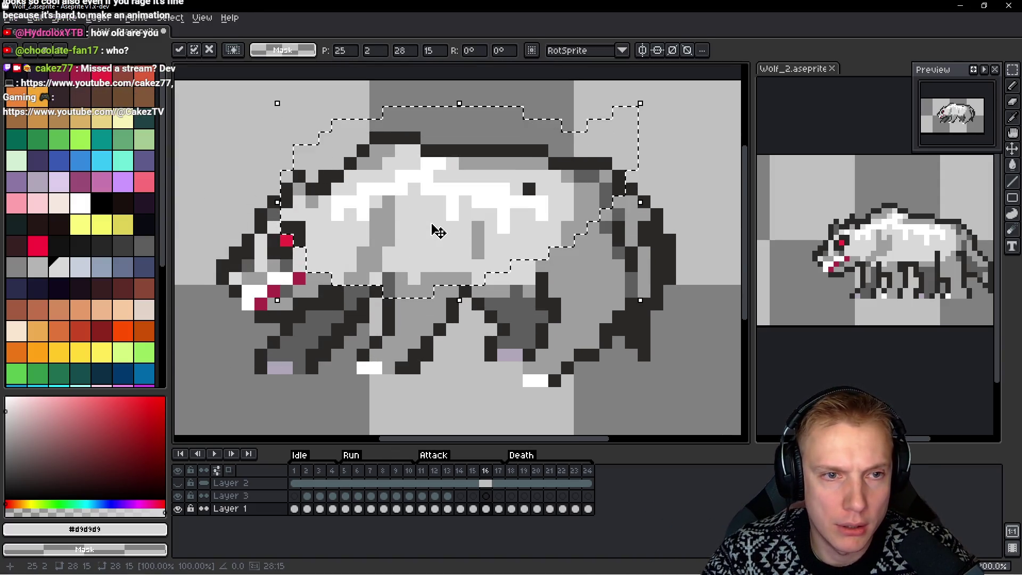
pyautogui.press('Left')
pyautogui.press('Down')
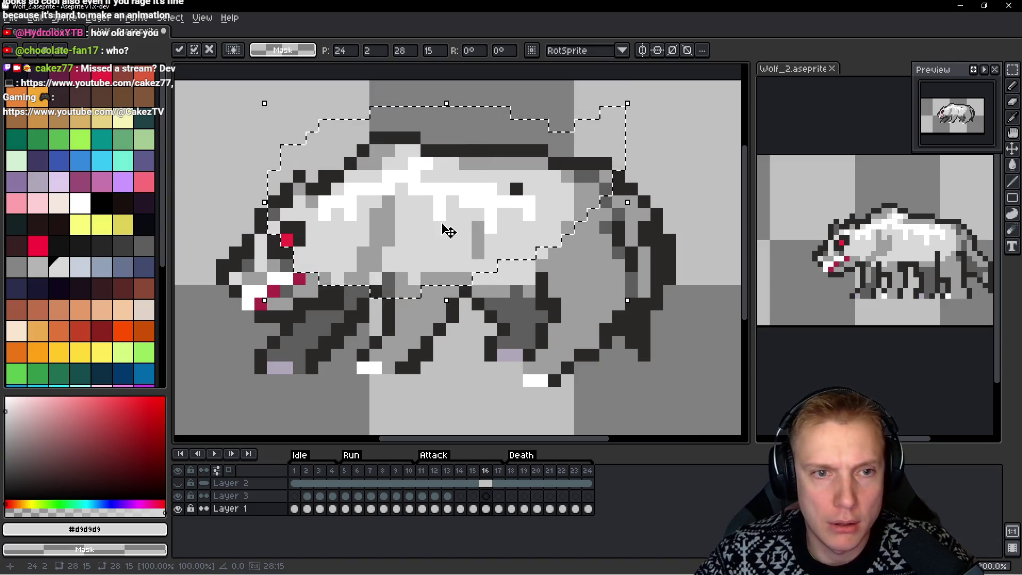
pyautogui.hotkey('ctrl', 'd')
pyautogui.press('b')
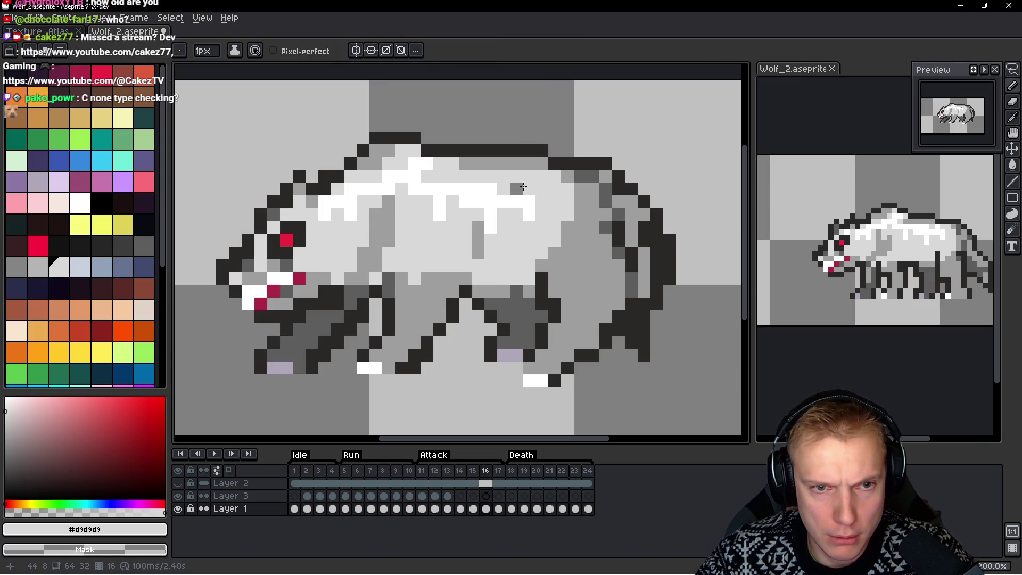
# Undo the accidental patch move and the highlight paste on frame 16
pyautogui.press('q')
pyautogui.moveTo(529, 188)
pyautogui.mouseDown()
pyautogui.moveTo(444, 160)
pyautogui.moveTo(421, 221)
pyautogui.moveTo(558, 213)
pyautogui.moveTo(523, 212)
pyautogui.moveTo(474, 103)
pyautogui.moveTo(525, 192)
pyautogui.mouseUp()
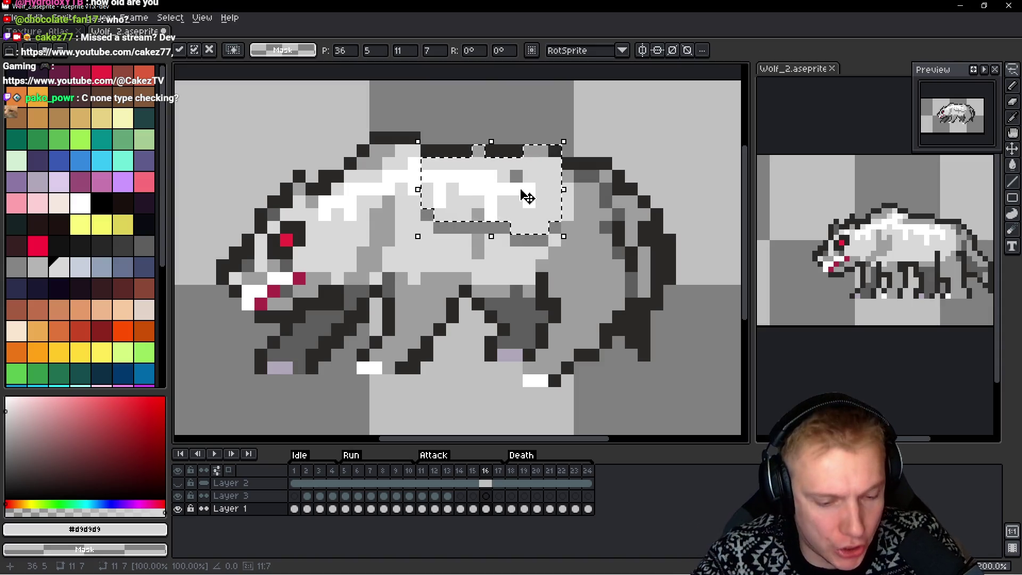
pyautogui.hotkey('ctrl', 'z')
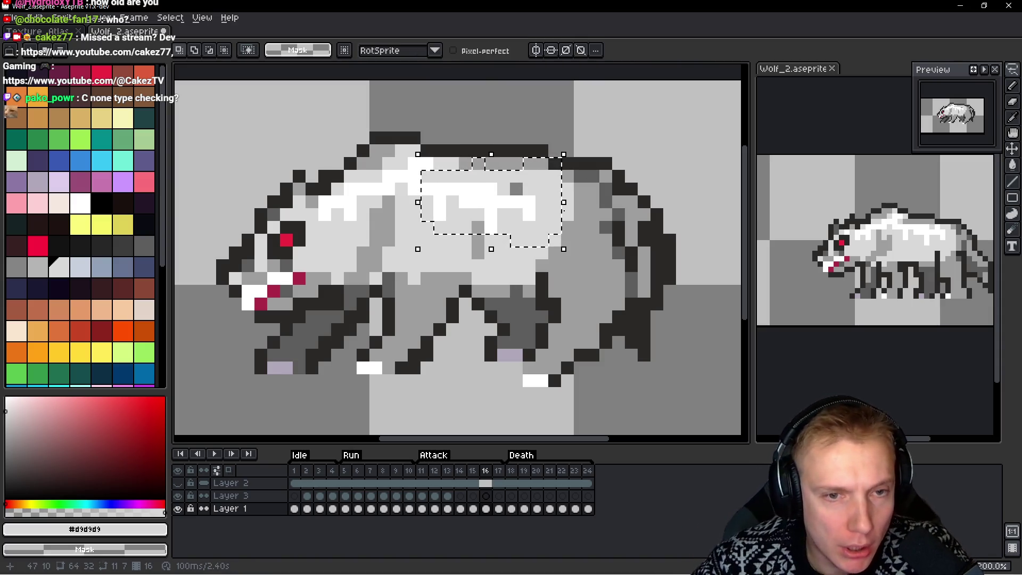
pyautogui.click(580, 214)
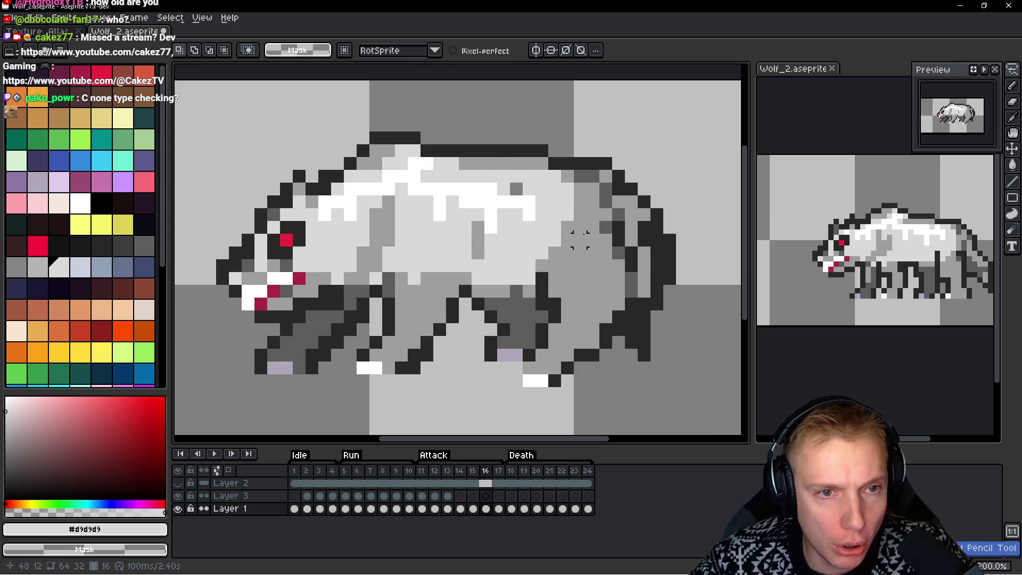
pyautogui.hotkey('ctrl', 'z')
pyautogui.hotkey('ctrl', 'z')
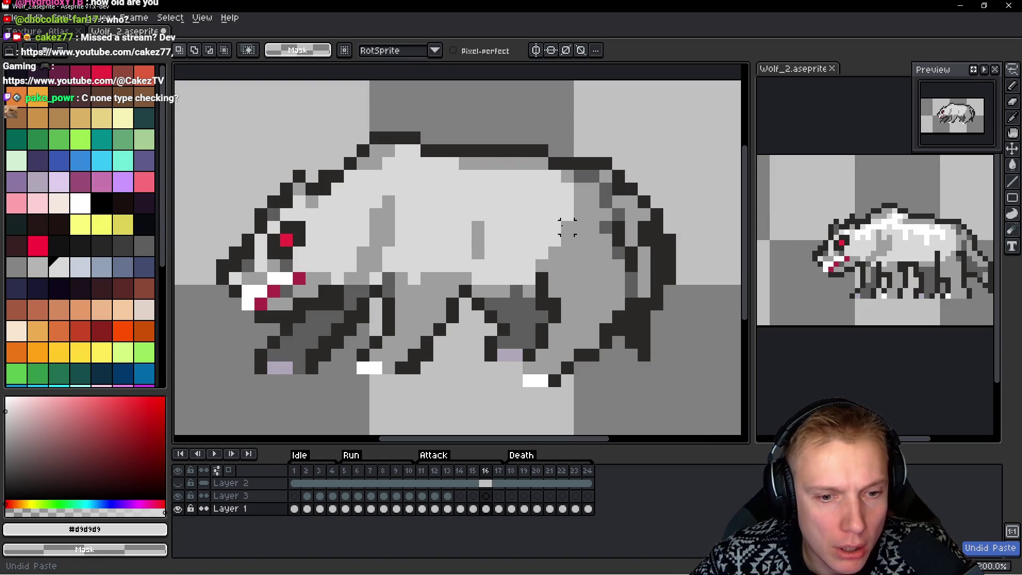
# Paste the highlights onto Layer 3, aligned one pixel lower along the wolf's back
pyautogui.hotkey('alt', 'Up')
pyautogui.hotkey('ctrl', 'v')
pyautogui.moveTo(366, 253)
pyautogui.mouseDown()
pyautogui.moveTo(569, 190)
pyautogui.moveTo(566, 157)
pyautogui.mouseUp()
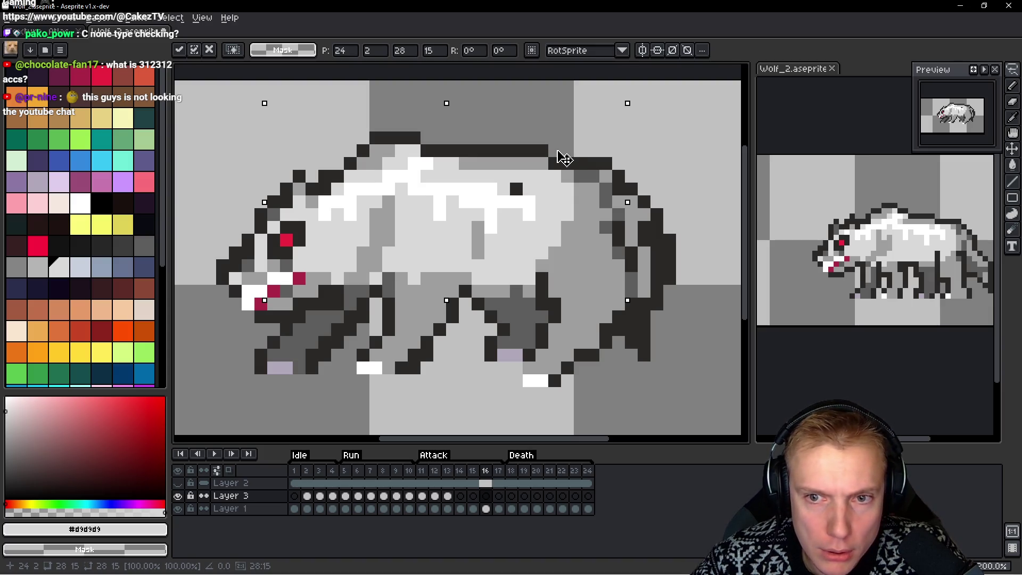
pyautogui.moveTo(558, 154); pyautogui.dragTo(556, 161)
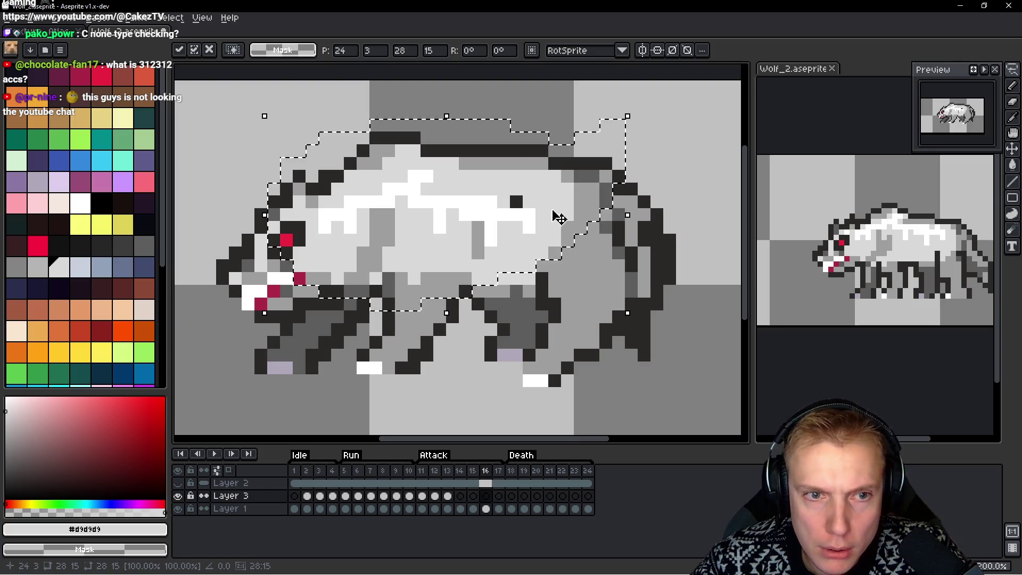
pyautogui.hotkey('ctrl', 'd')
# Lasso a back highlight patch and shift it one pixel up and right
pyautogui.press('q')
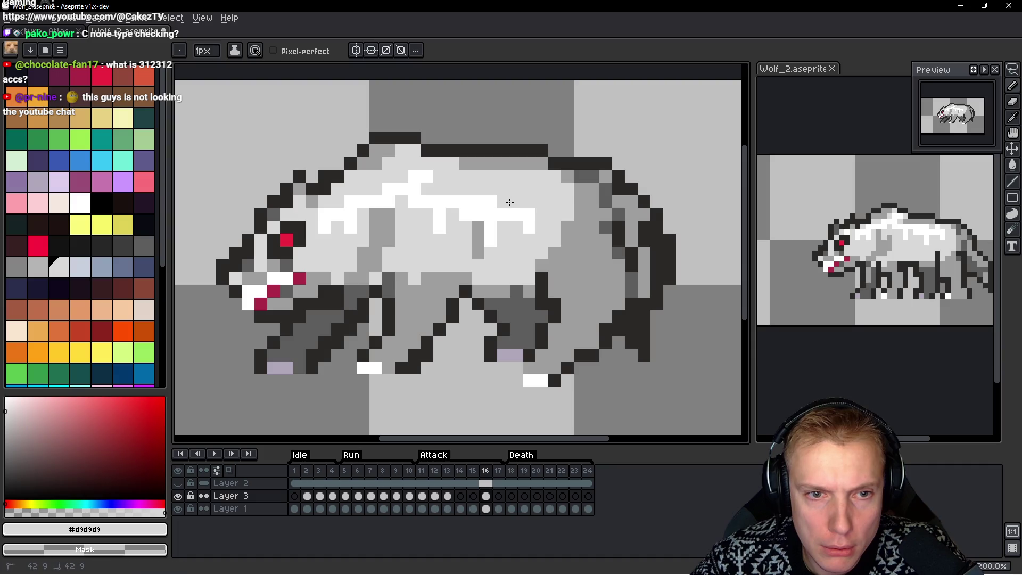
pyautogui.moveTo(528, 189)
pyautogui.mouseDown()
pyautogui.moveTo(417, 210)
pyautogui.moveTo(492, 216)
pyautogui.mouseUp()
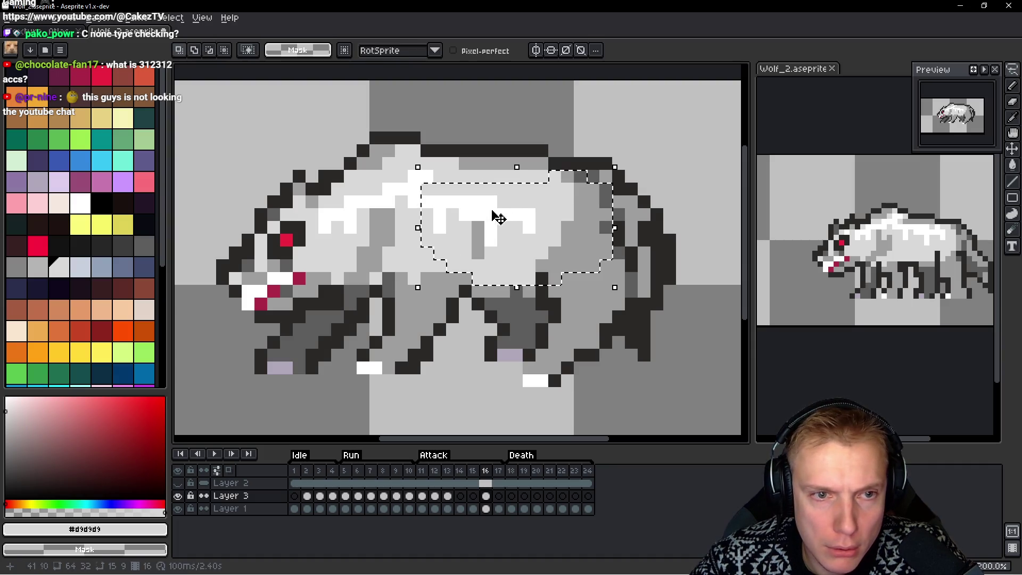
pyautogui.click(514, 227)
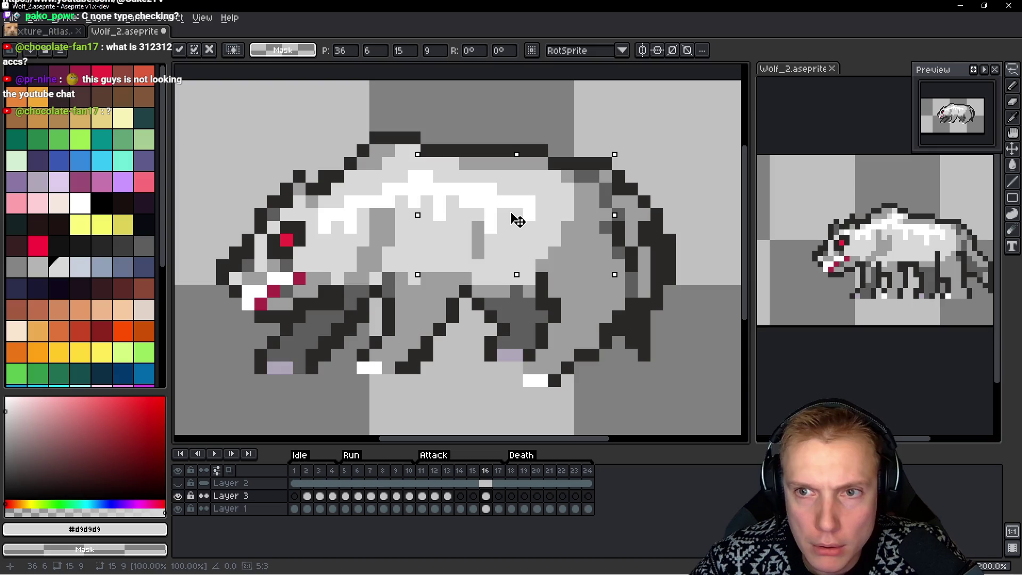
pyautogui.moveTo(519, 217); pyautogui.dragTo(538, 205)
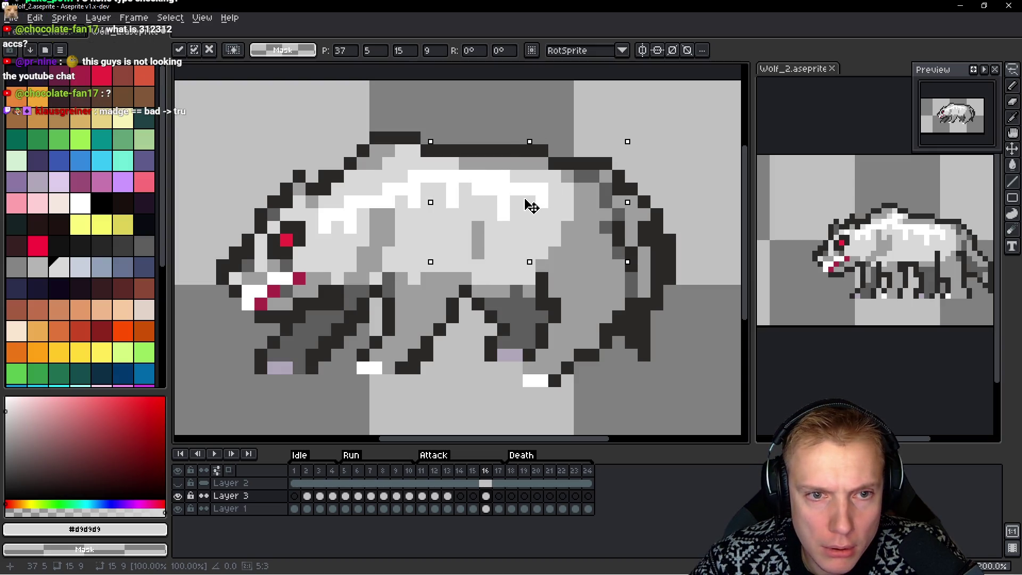
pyautogui.press('Return')
pyautogui.press('alt')
# Pick white from the wolf and paint highlight pixels along the upper back
pyautogui.keyDown('alt'); pyautogui.click(401, 184); pyautogui.keyUp('alt')
pyautogui.moveTo(392, 171)
pyautogui.mouseDown()
pyautogui.moveTo(411, 159)
pyautogui.moveTo(413, 196)
pyautogui.moveTo(451, 200)
pyautogui.mouseUp()
pyautogui.click(513, 177)
pyautogui.click(505, 177)
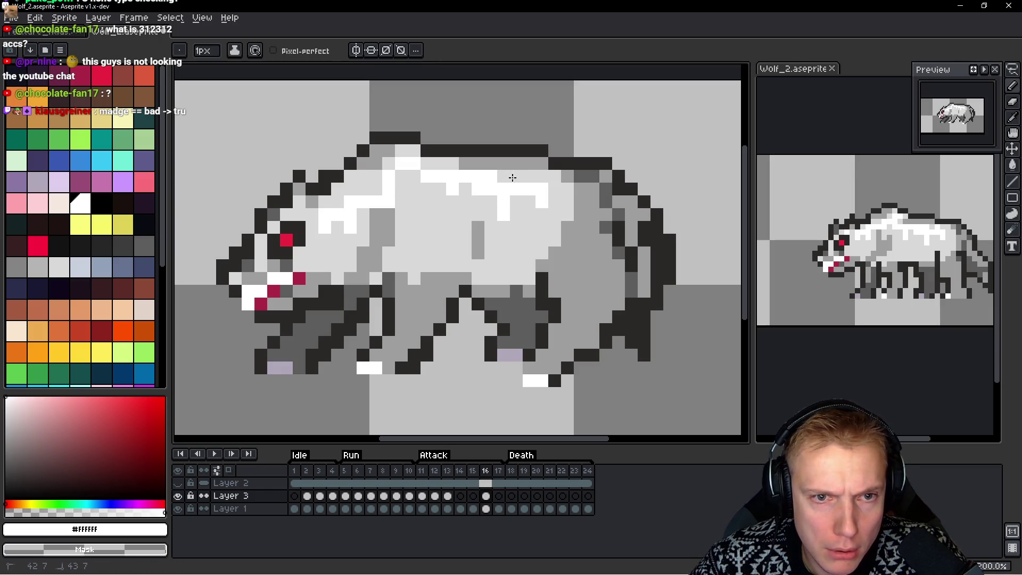
# Touch up frame 16's back with white highlight pixels and grey replacements for stray whites
pyautogui.click(529, 177)
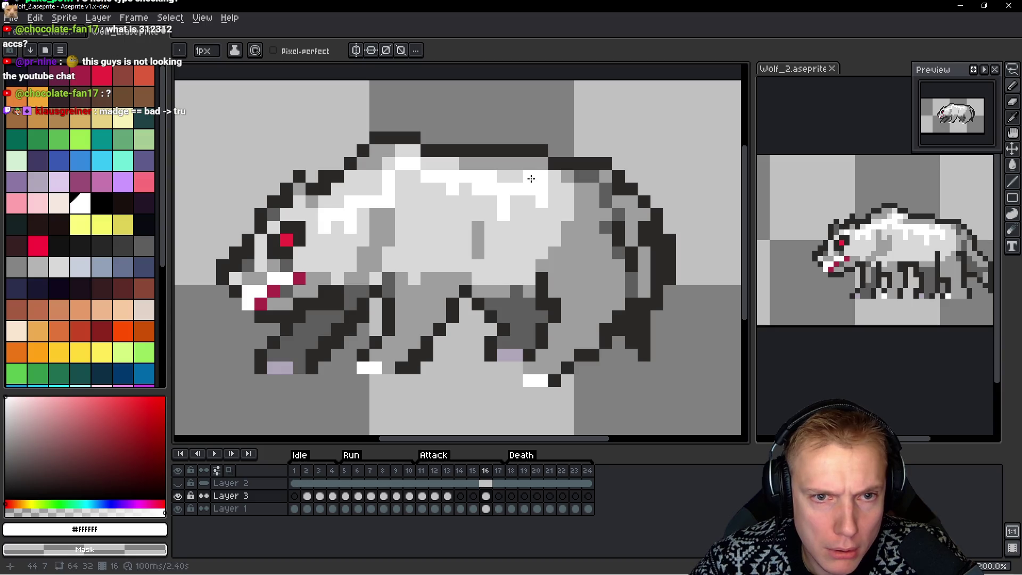
pyautogui.rightClick(492, 177)
pyautogui.rightClick(503, 202)
pyautogui.click(515, 200)
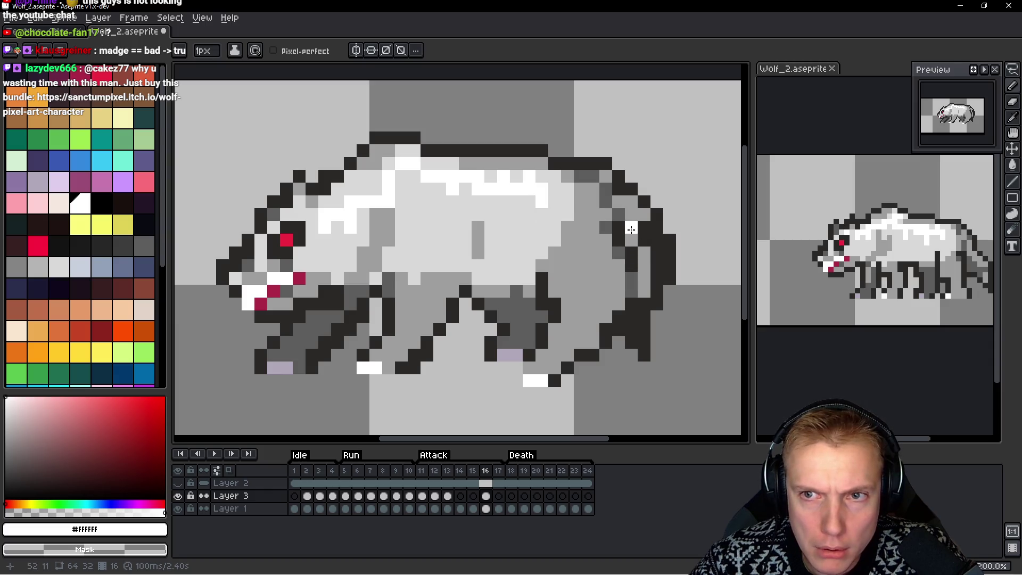
pyautogui.rightClick(375, 202)
pyautogui.rightClick(388, 202)
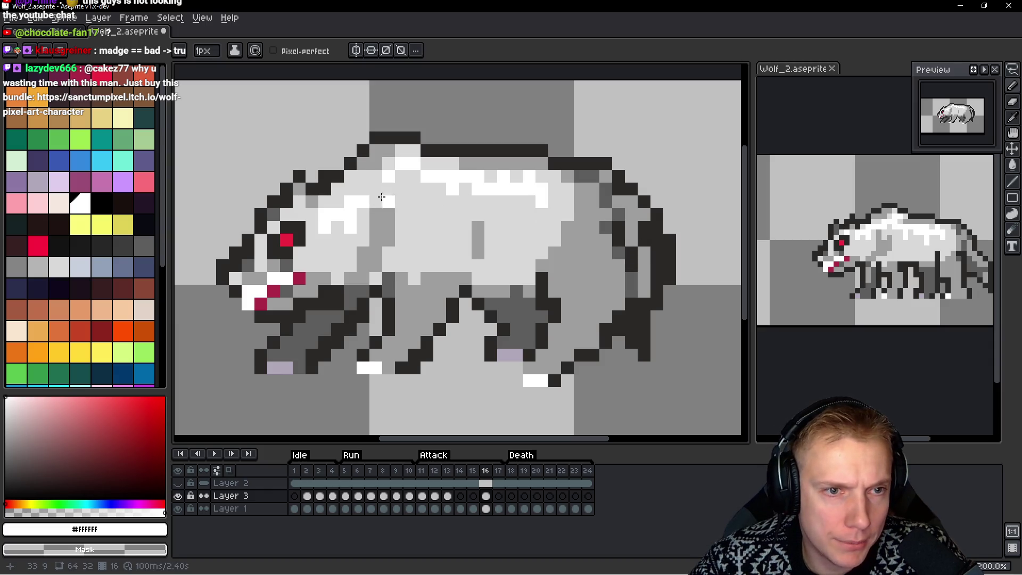
pyautogui.click(364, 190)
pyautogui.click(351, 190)
pyautogui.click(376, 177)
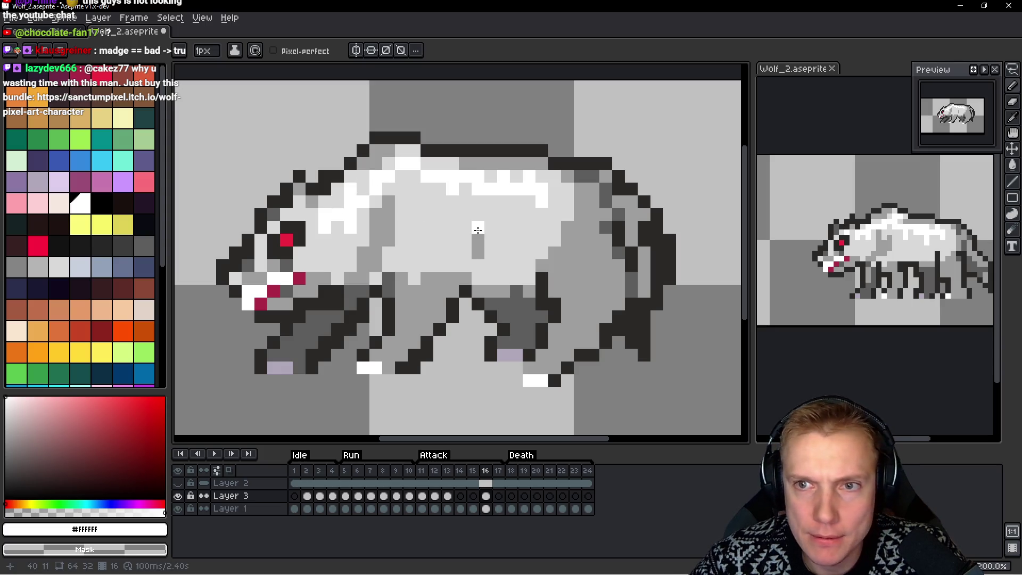
pyautogui.moveTo(419, 175); pyautogui.dragTo(418, 188)
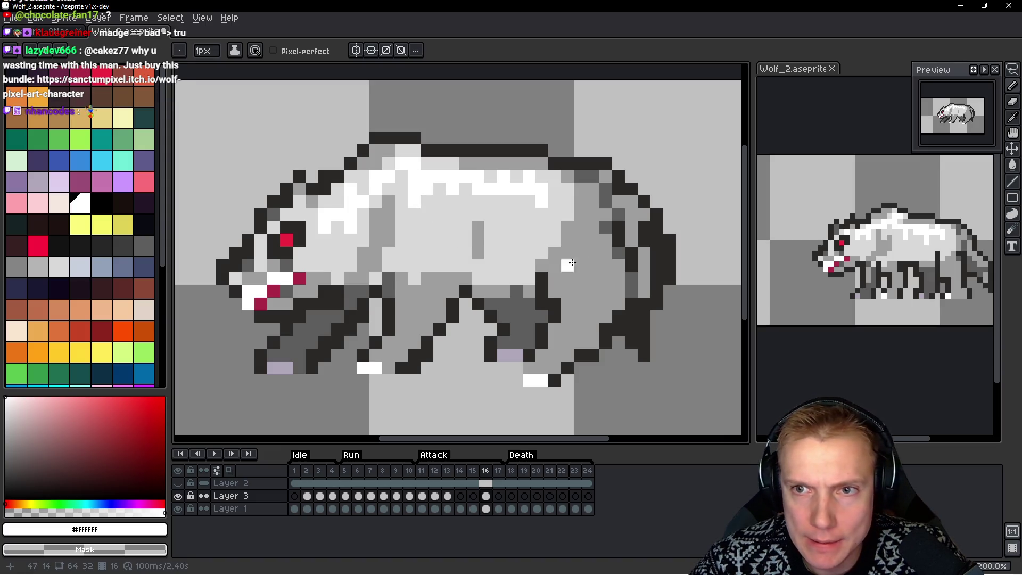
# Compare frames 15 and 16 back and forth, then advance to frame 17
pyautogui.press('h')
pyautogui.press('Left')
pyautogui.press('Right')
pyautogui.press('b')
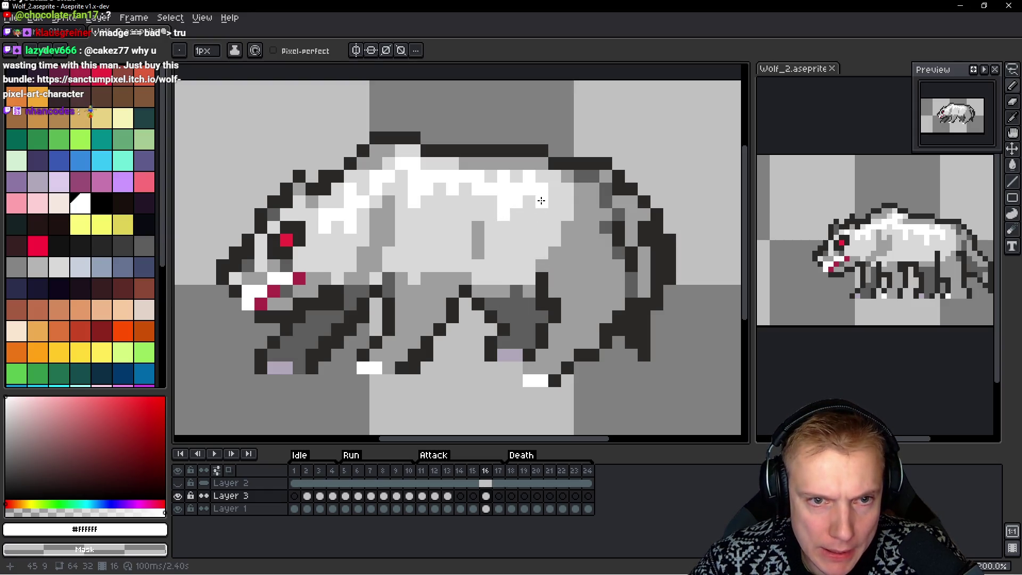
pyautogui.press('h')
pyautogui.press('Left')
pyautogui.press('Right')
pyautogui.press('Left')
pyautogui.press('Right')
pyautogui.press('b')
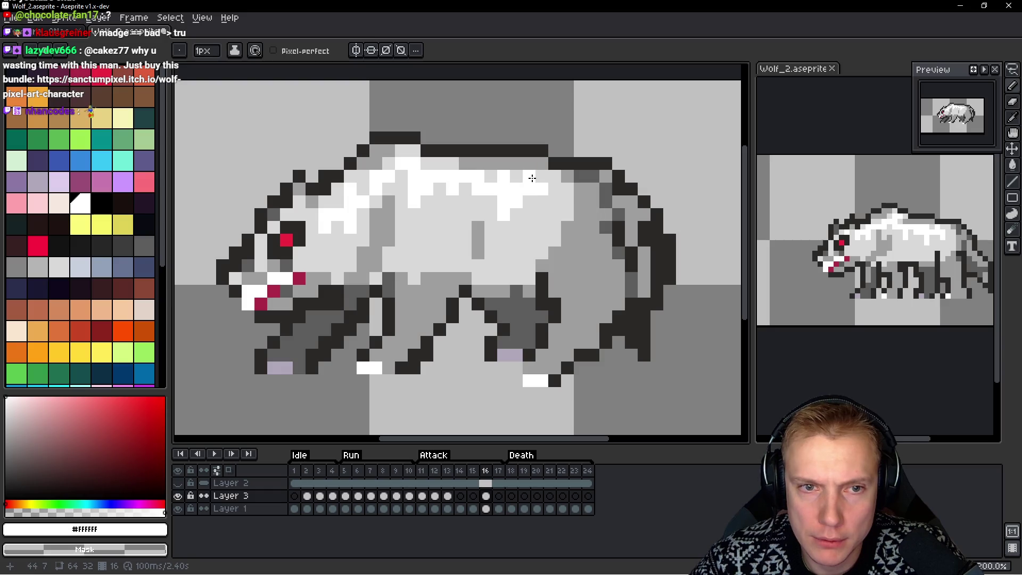
pyautogui.press('.')
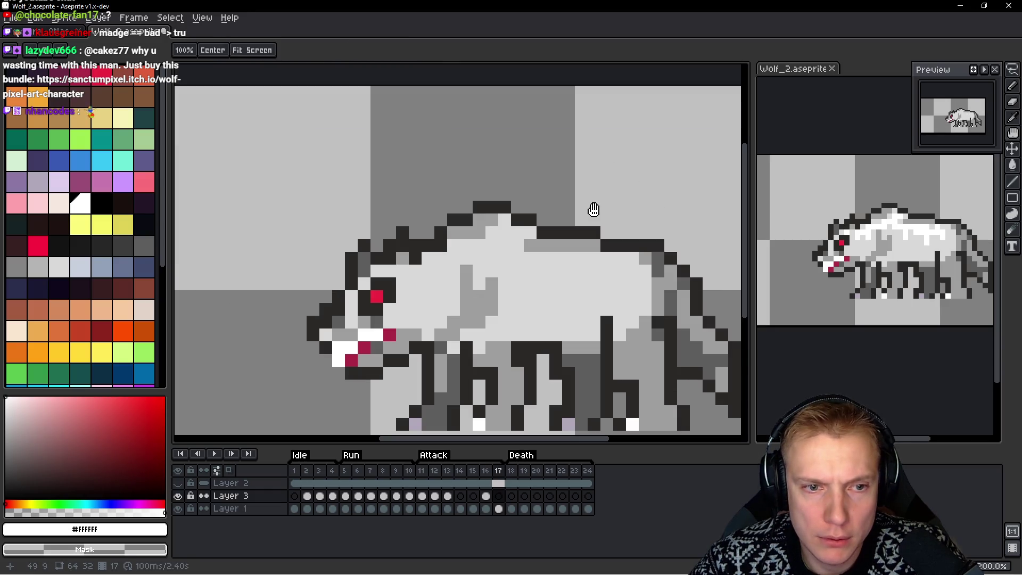
# Switch to the other sprite view, step to frame 17 and make Layer 3 active
pyautogui.scroll(-2, 593, 209)
pyautogui.click(874, 279)
pyautogui.press('.')
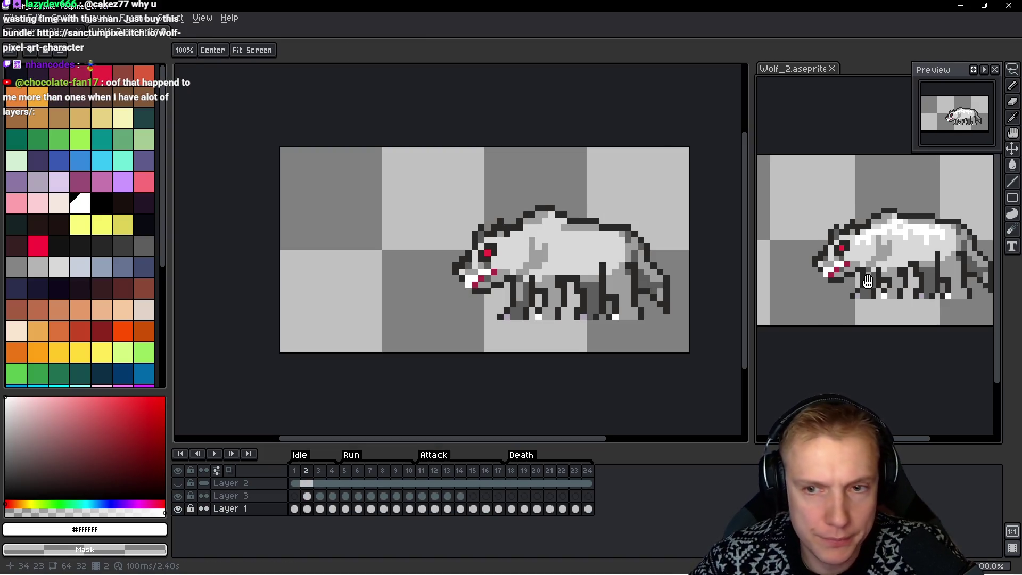
pyautogui.press('m')
pyautogui.keyDown('ctrl'); pyautogui.click(900, 273); pyautogui.keyUp('ctrl')
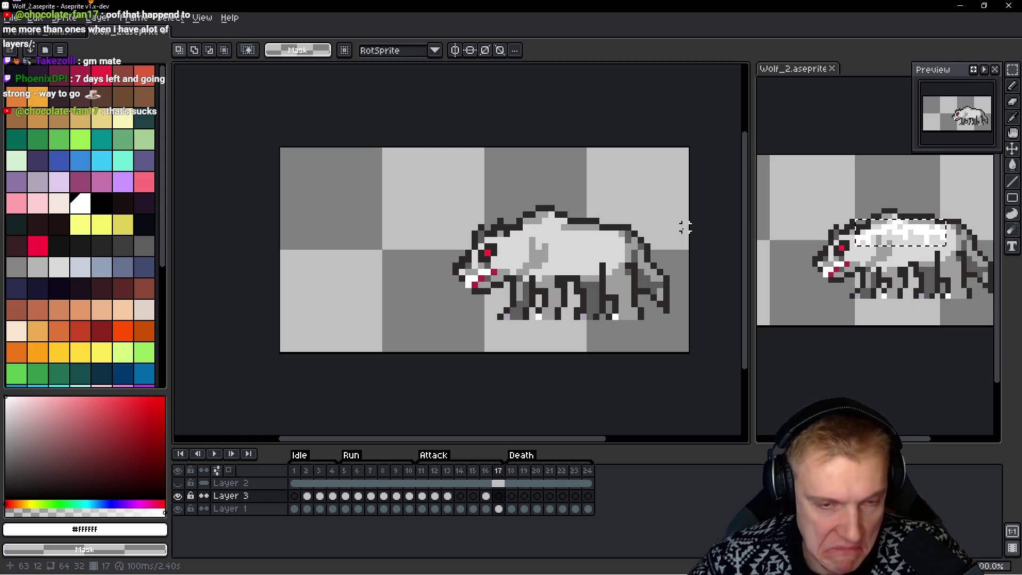
# Paste the highlight block on frame 17, nudge it one pixel left and up, then recentre
pyautogui.hotkey('ctrl', 'v')
pyautogui.press('Left')
pyautogui.press('Up')
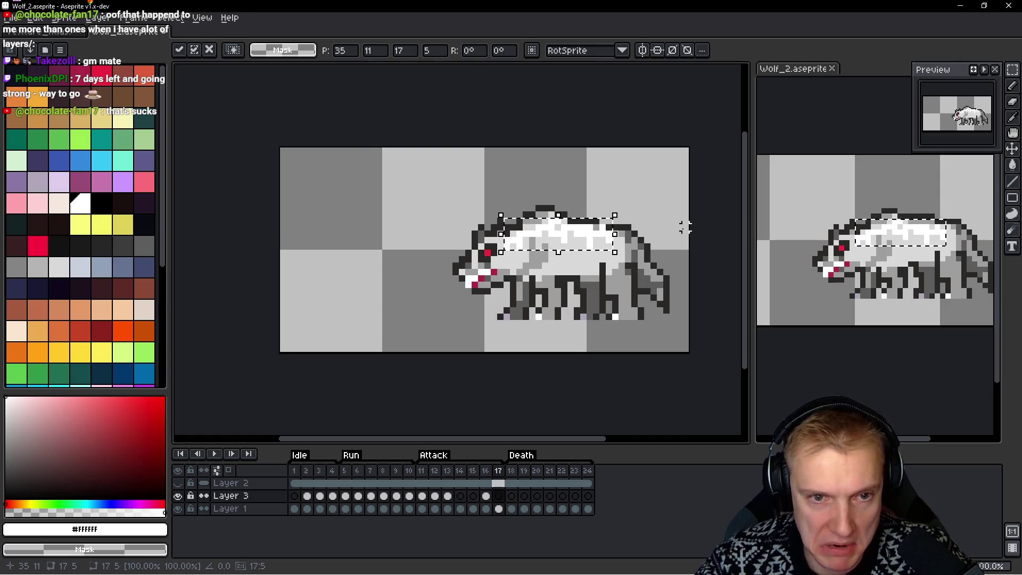
pyautogui.click(685, 227)
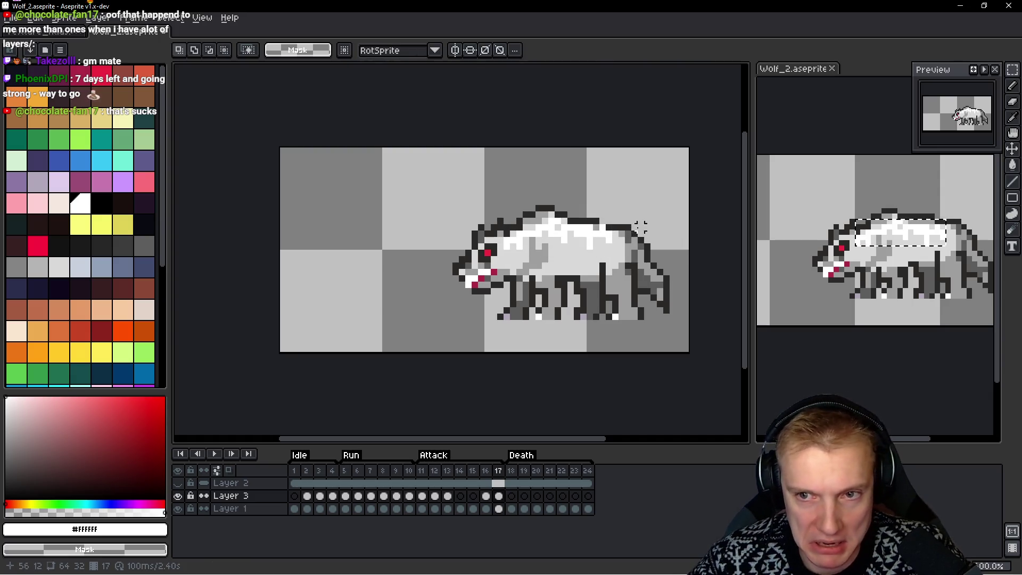
pyautogui.scroll(1, 640, 227)
pyautogui.moveTo(581, 229); pyautogui.dragTo(572, 224)
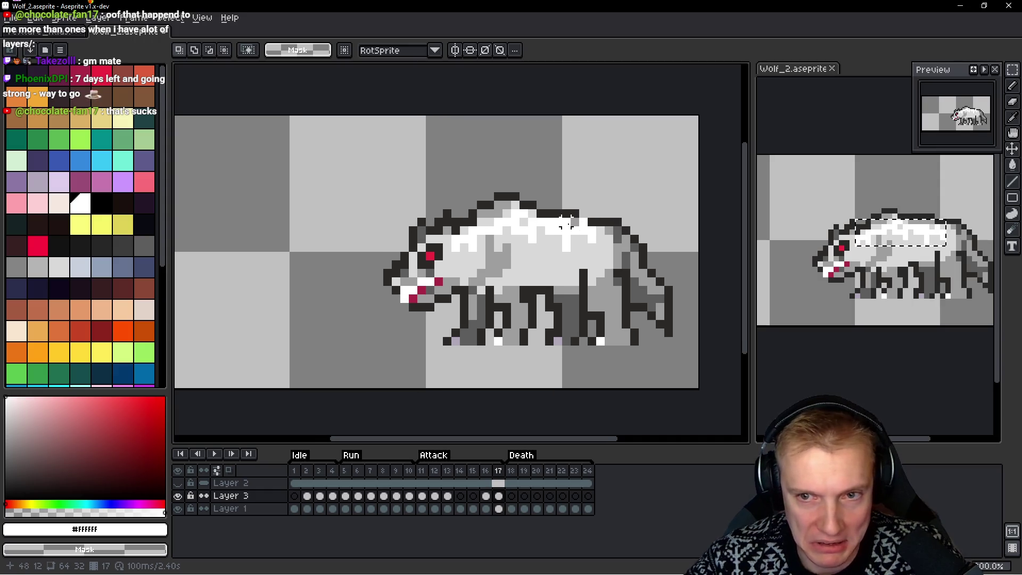
pyautogui.press('b')
pyautogui.scroll(2, 594, 227)
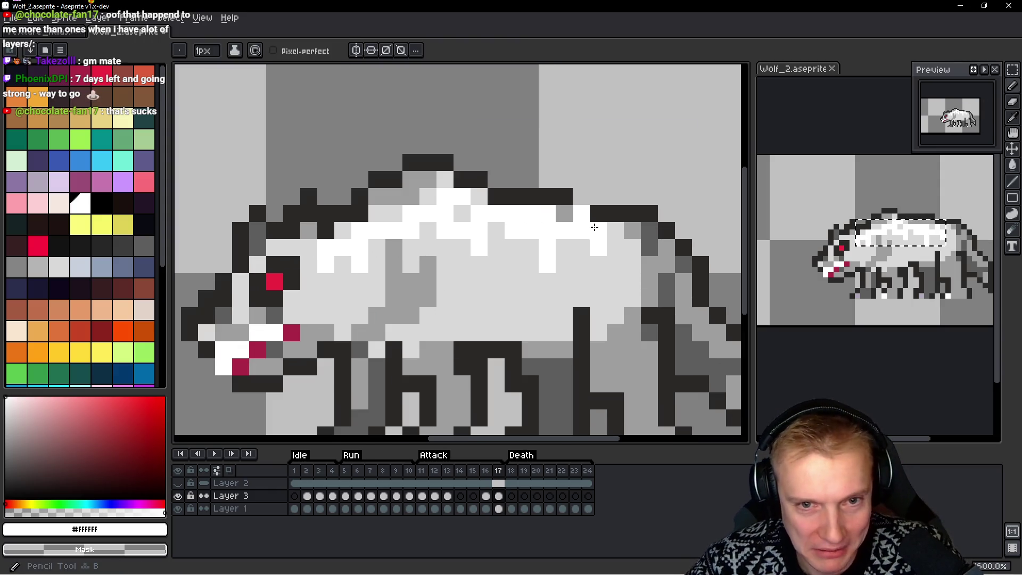
pyautogui.scroll(-4, 638, 208)
pyautogui.moveTo(640, 180); pyautogui.dragTo(576, 182)
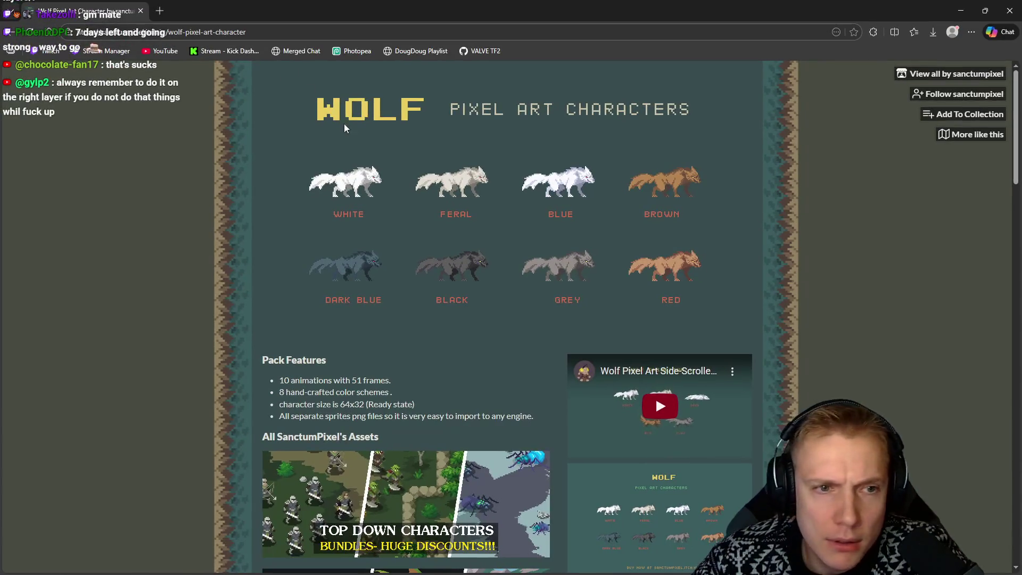
# Play the itch.io wolf preview video muted and open it on YouTube
pyautogui.scroll(-2, 627, 426)
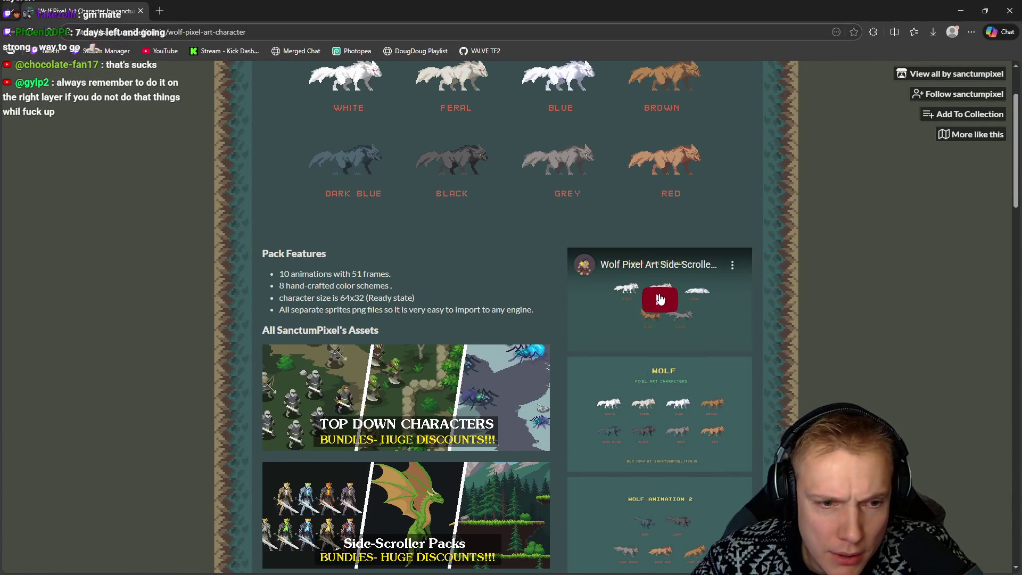
pyautogui.click(660, 300)
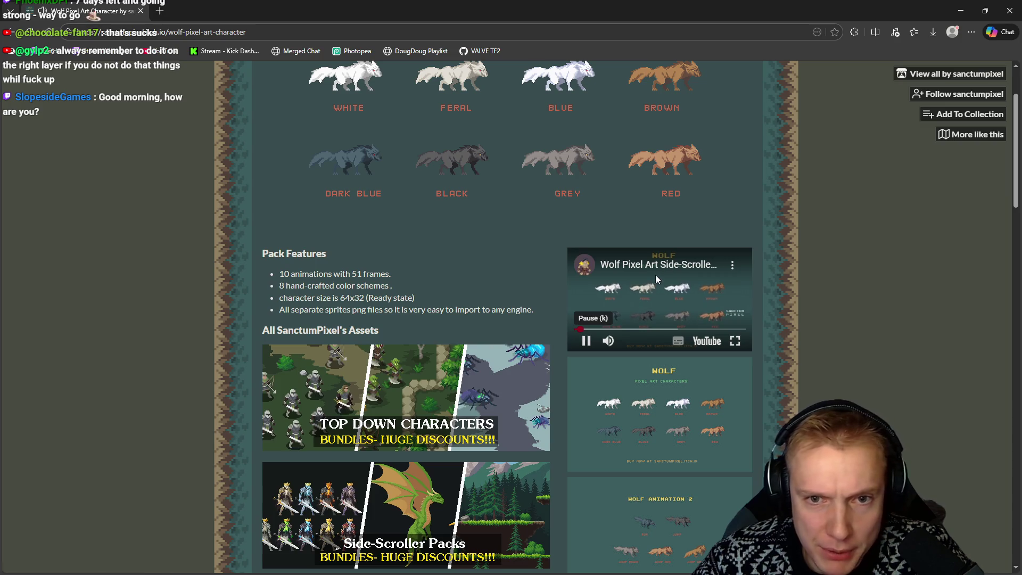
pyautogui.click(608, 341)
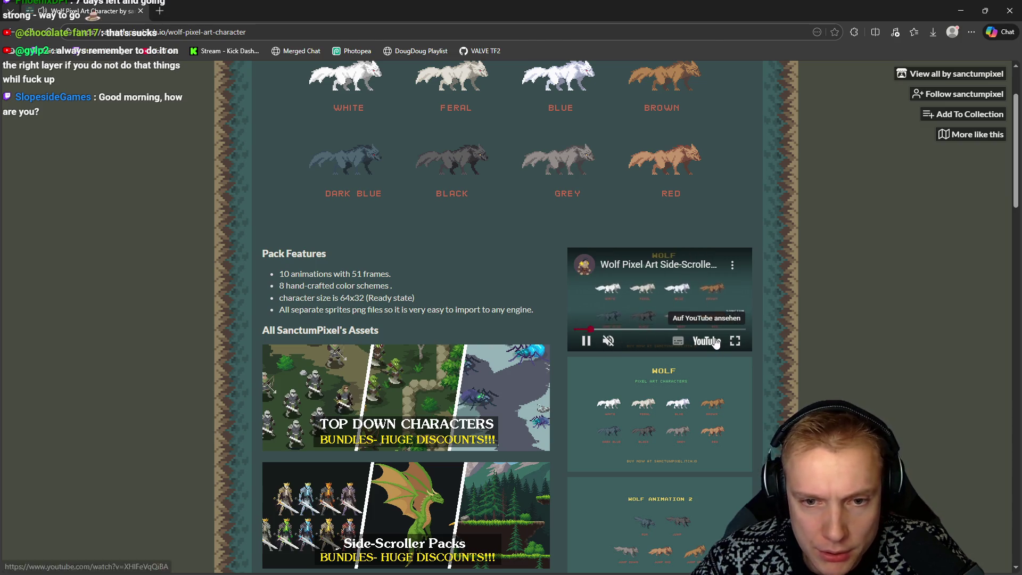
pyautogui.click(716, 342)
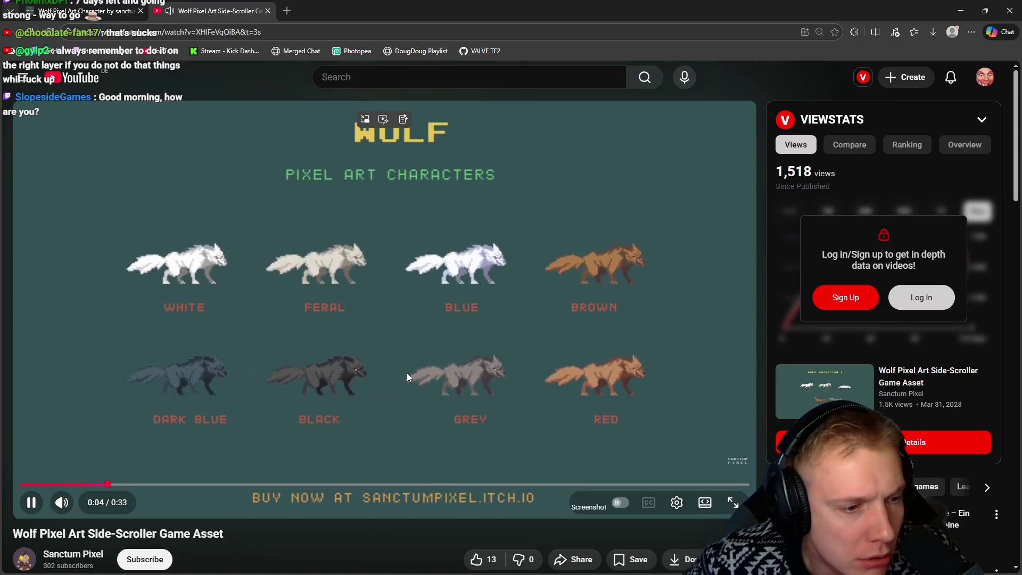
# Mute the YouTube video and pause it to study the wolf attack and jump animations
pyautogui.click(62, 502)
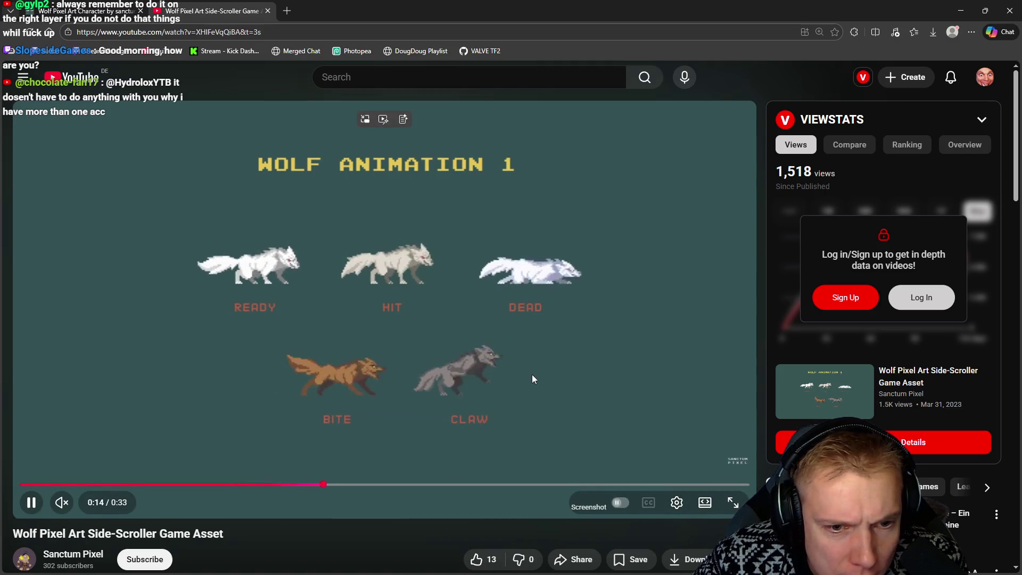
pyautogui.click(405, 365)
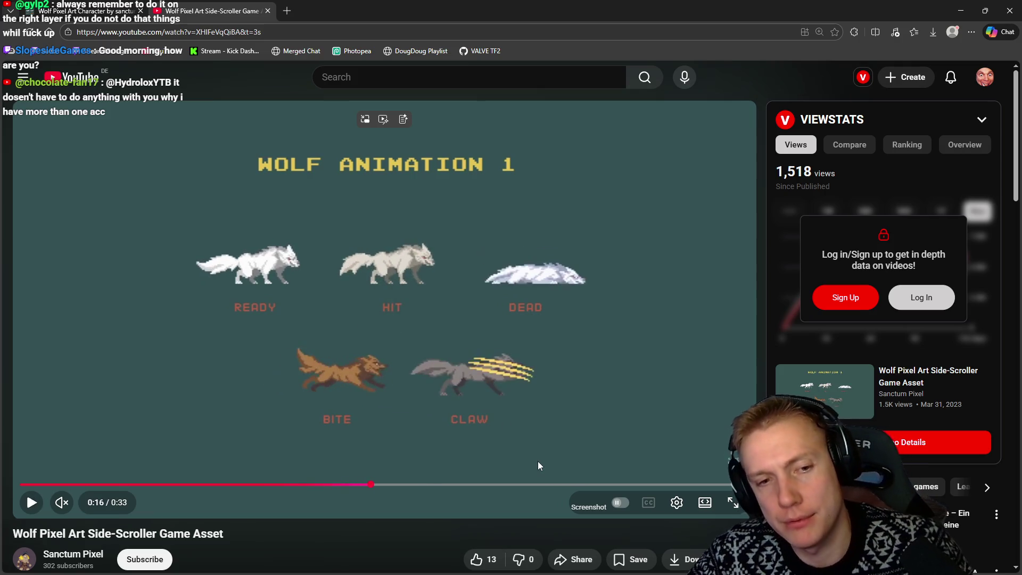
pyautogui.click(489, 407)
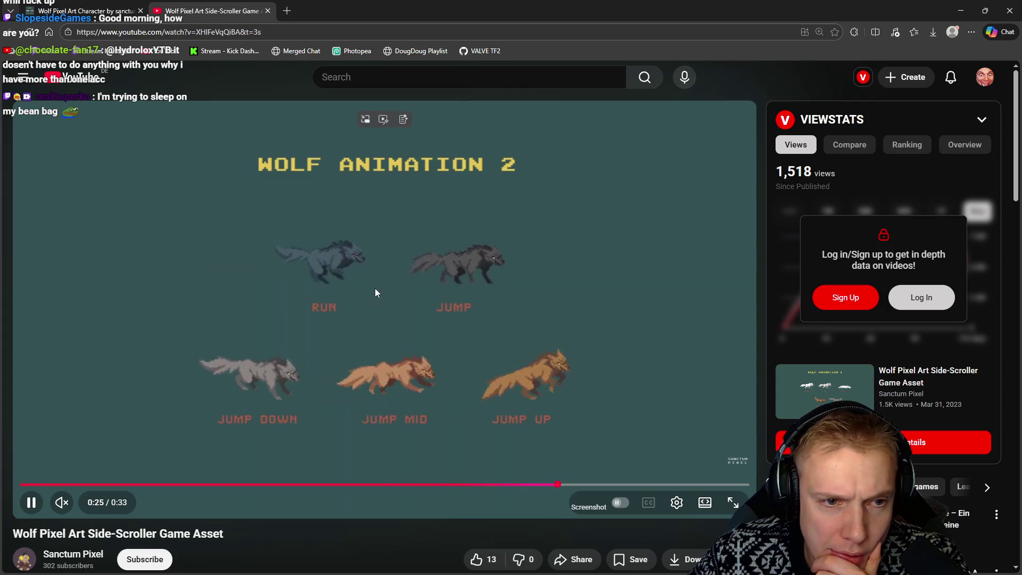
pyautogui.click(326, 257)
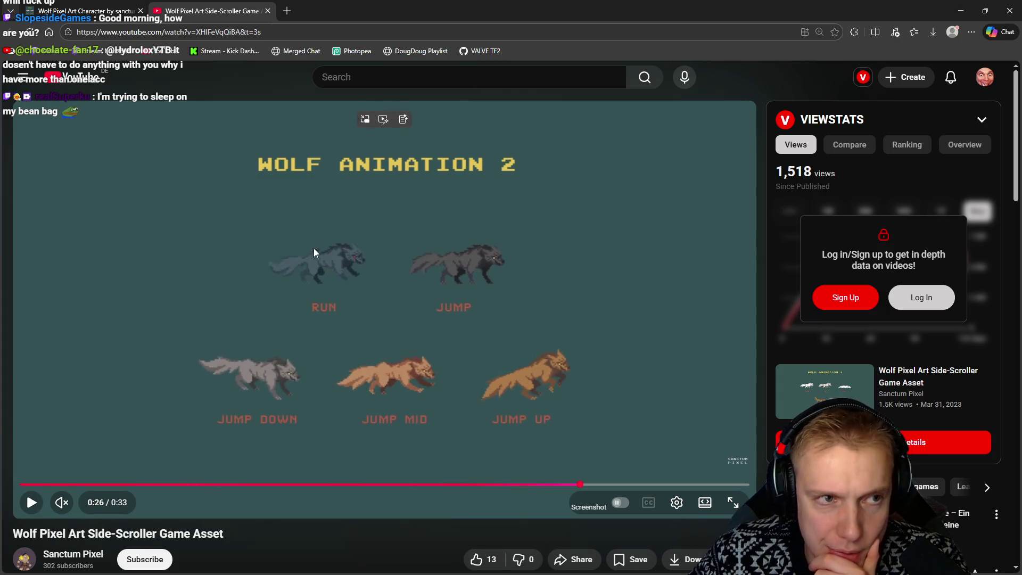
pyautogui.click(418, 296)
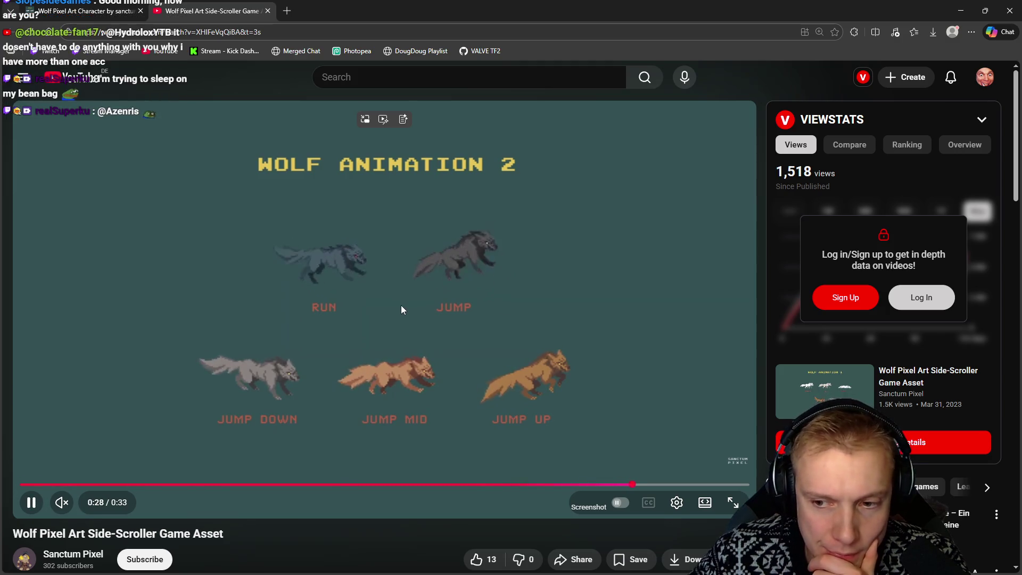
# Pause near the end, return to the itch.io wolf page and minimize the browser
pyautogui.click(455, 311)
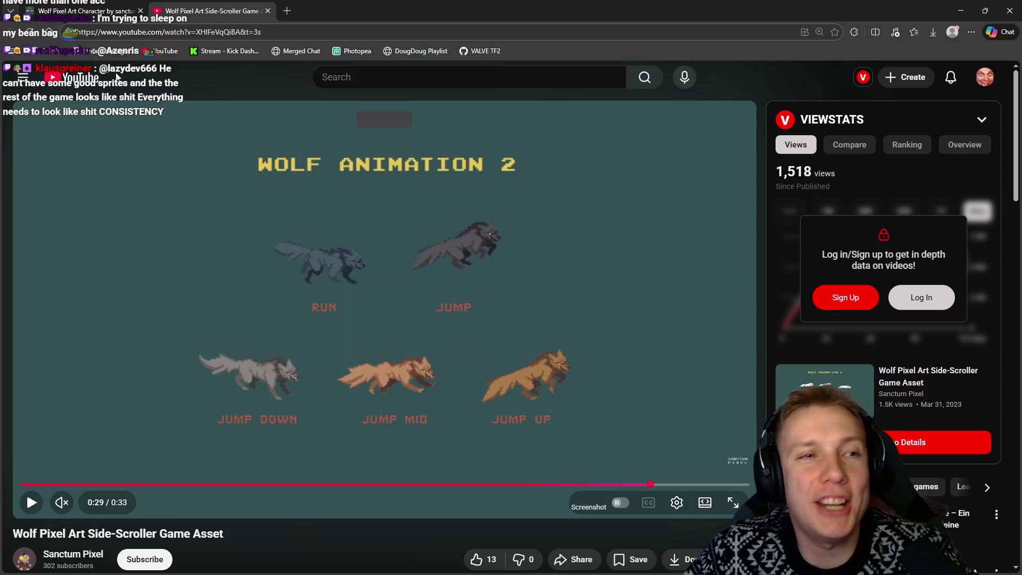
pyautogui.click(85, 10)
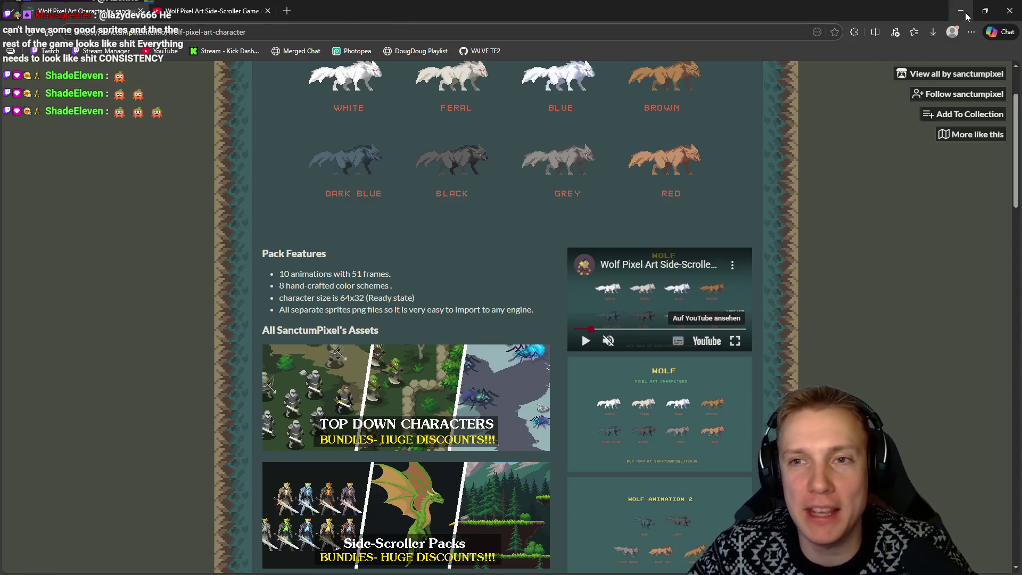
pyautogui.click(965, 11)
# Review frames 12–17 and the Death and Run animation poses
pyautogui.moveTo(552, 308); pyautogui.dragTo(541, 316)
pyautogui.press('Left')
pyautogui.press('Right')
pyautogui.press('Left')
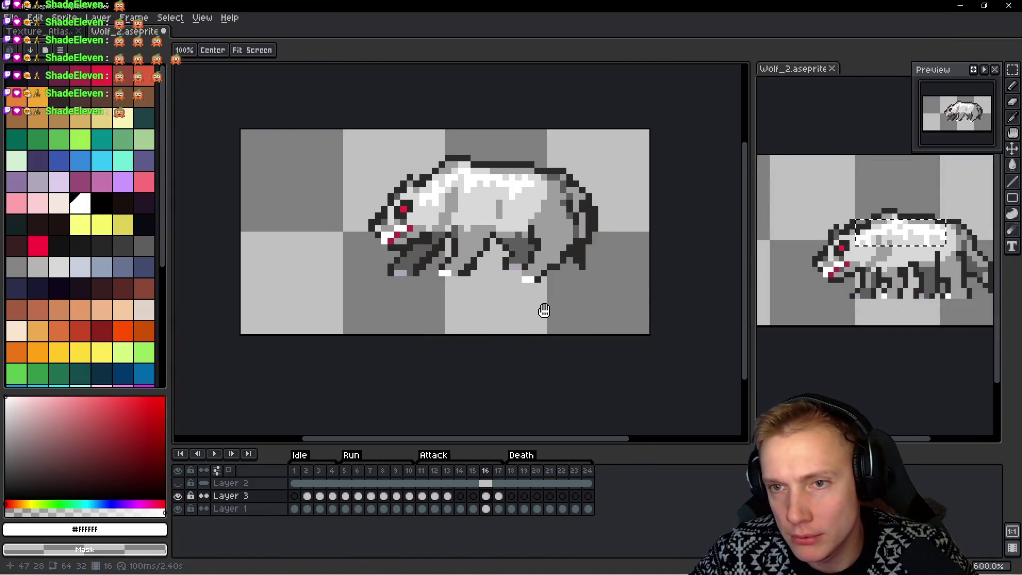
pyautogui.press('Left')
pyautogui.press('Left')
pyautogui.press('Left')
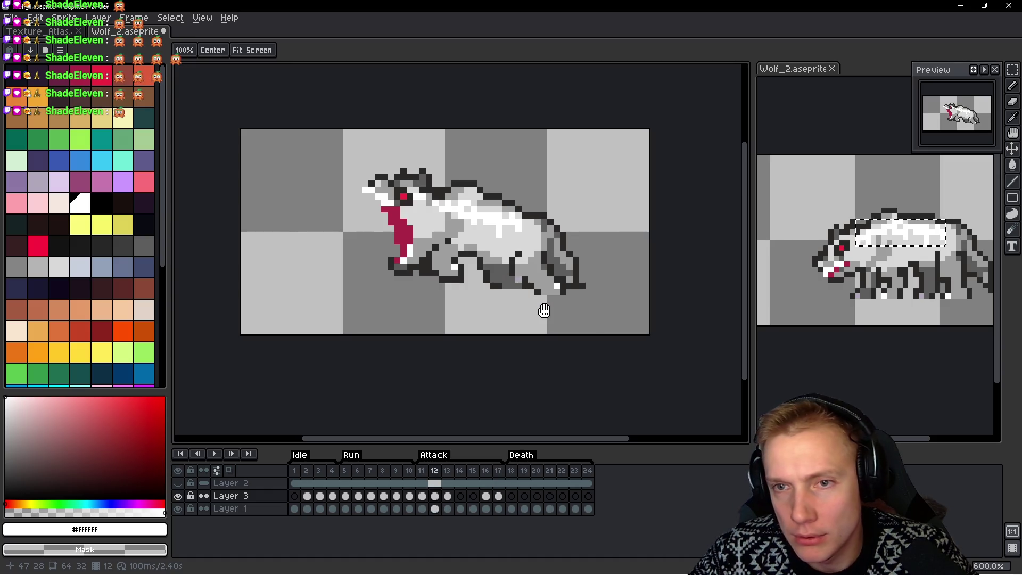
pyautogui.press('Right')
pyautogui.press('Right')
pyautogui.press('Right')
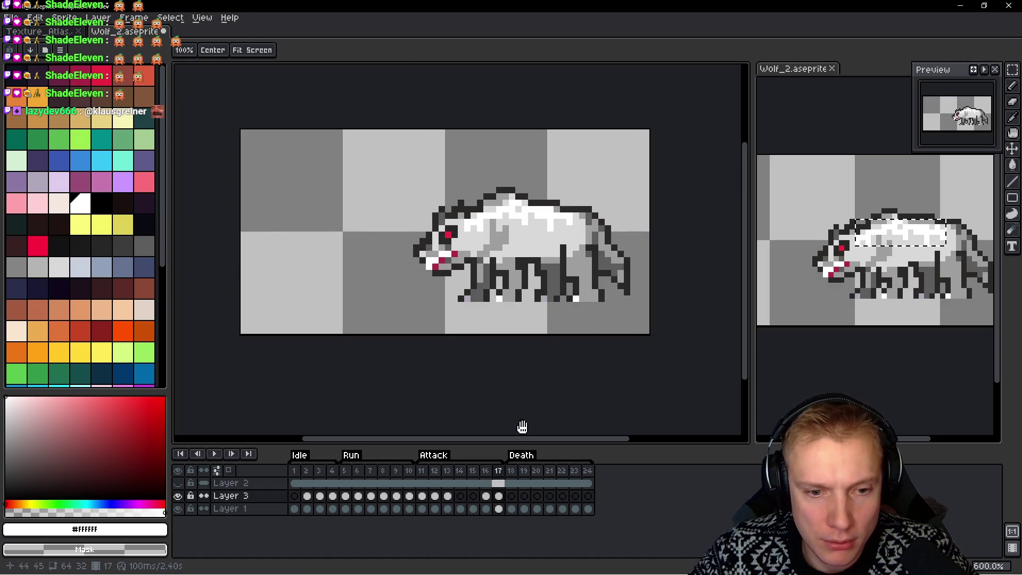
pyautogui.click(516, 473)
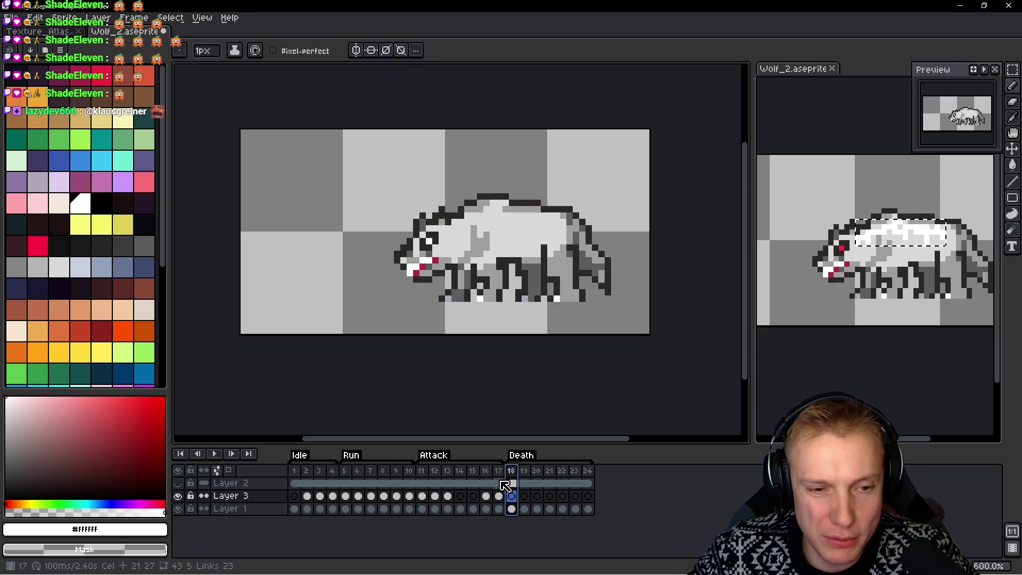
pyautogui.click(346, 477)
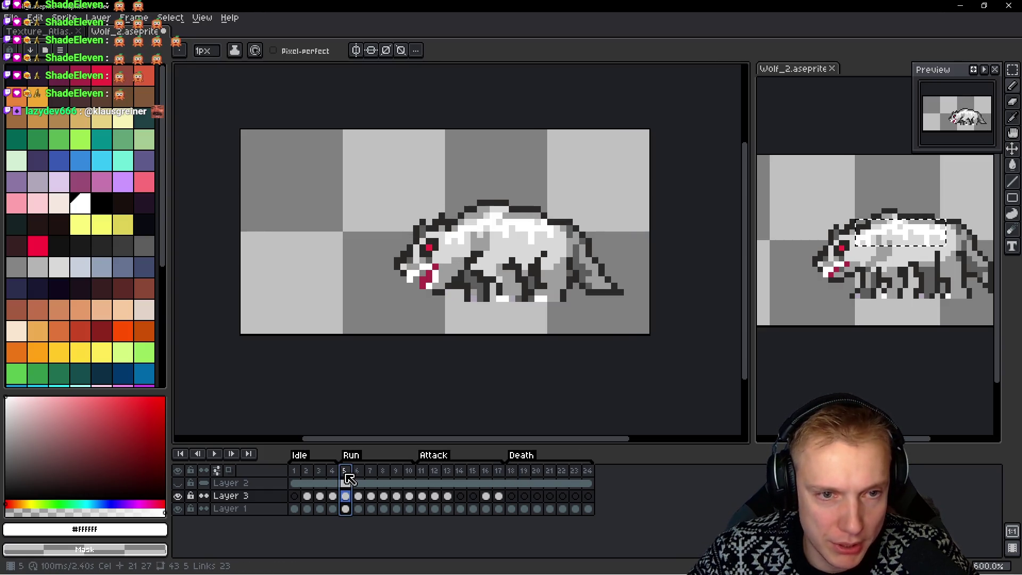
pyautogui.hscroll(1, 526, 316)
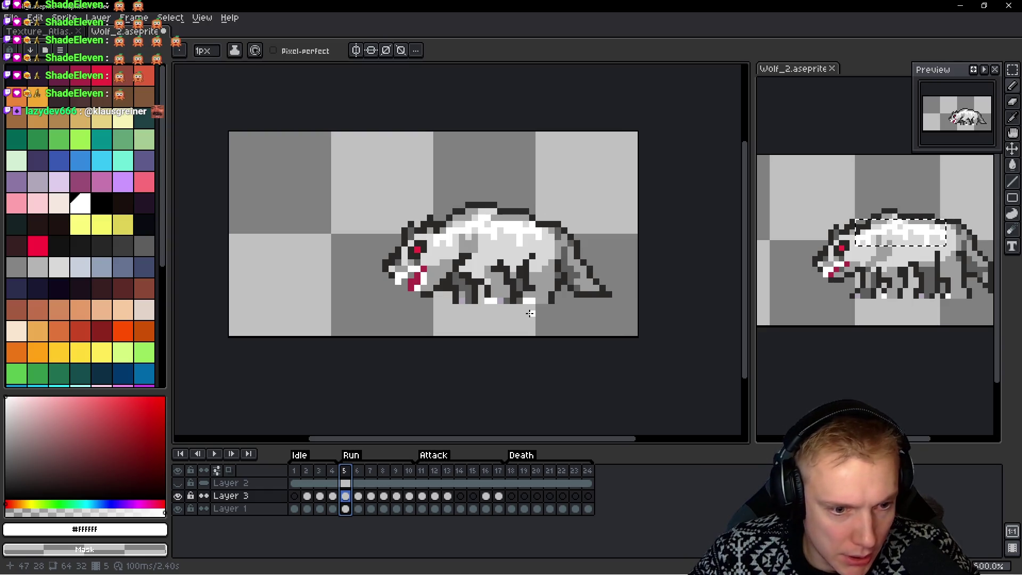
# Paste the back highlights onto frames 18 and 19
pyautogui.press('m')
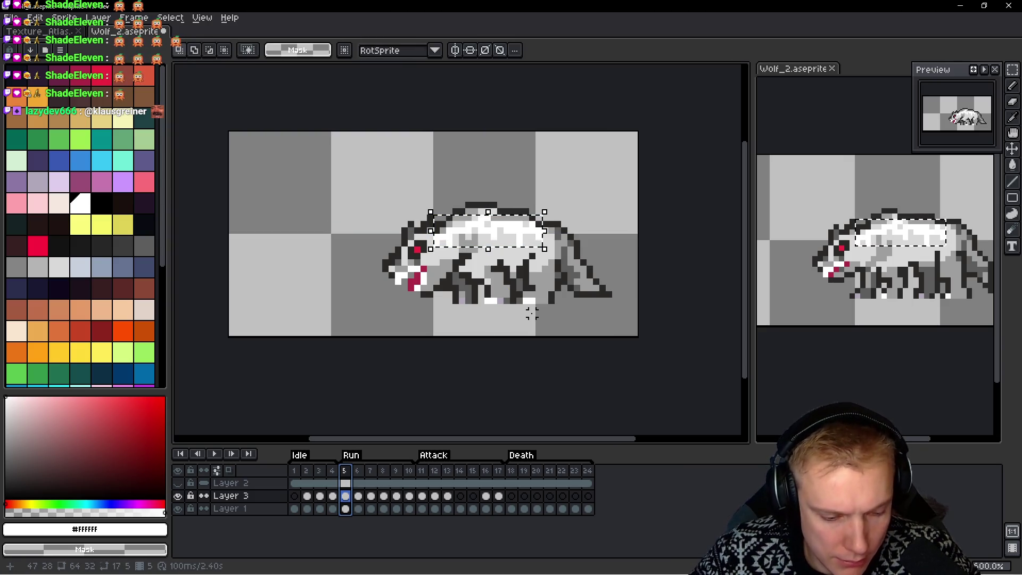
pyautogui.press('Return')
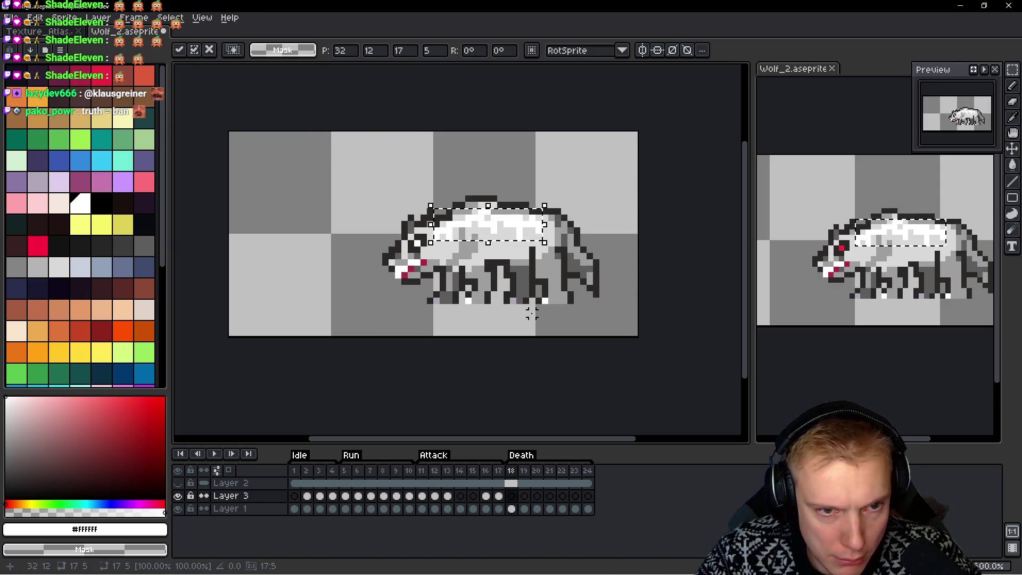
pyautogui.press('.')
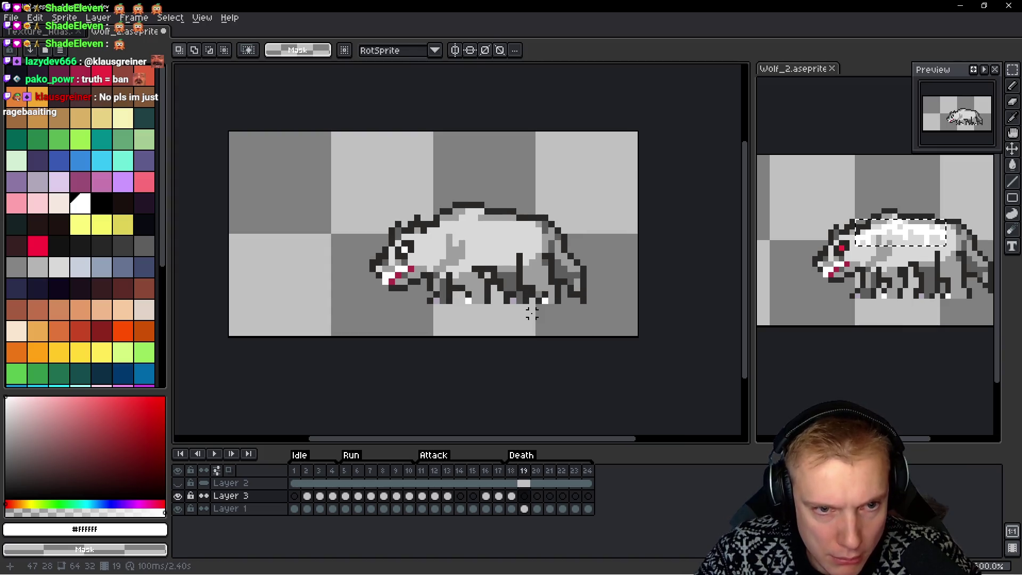
pyautogui.hotkey('ctrl', 'v')
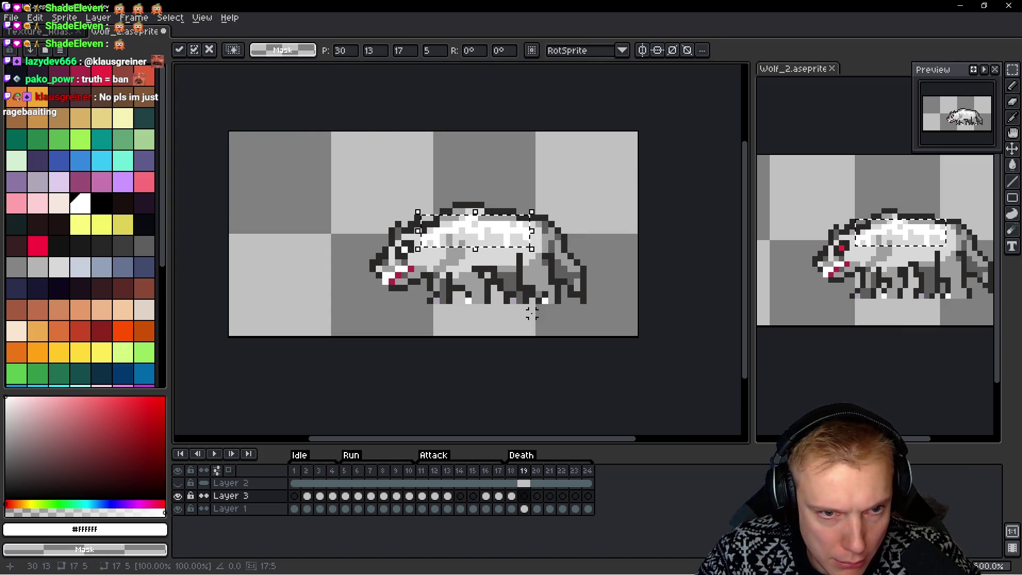
pyautogui.press('Return')
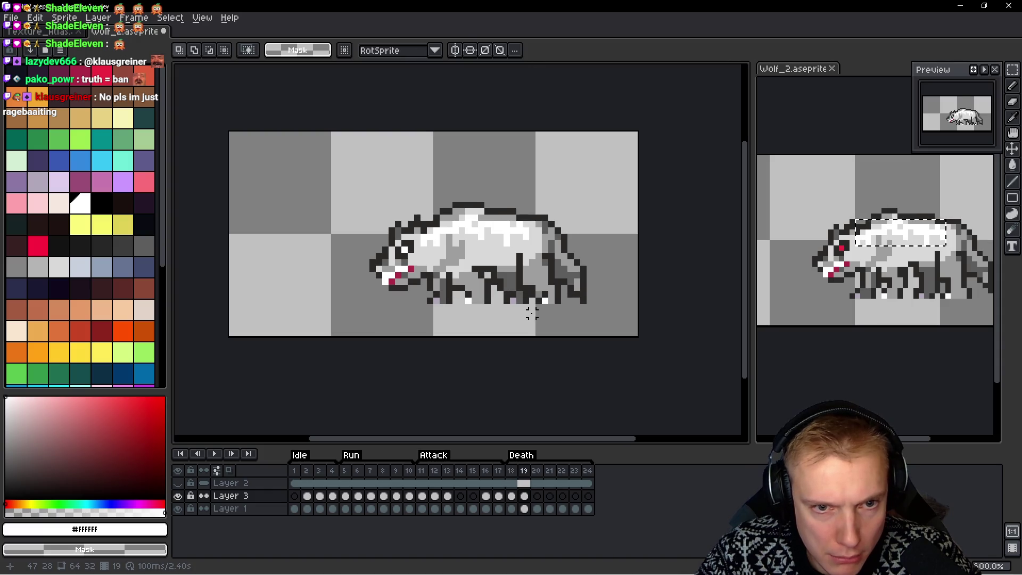
# Paste the back highlights onto frame 20, shifted three pixels left
pyautogui.press('.')
pyautogui.hotkey('ctrl', 'v')
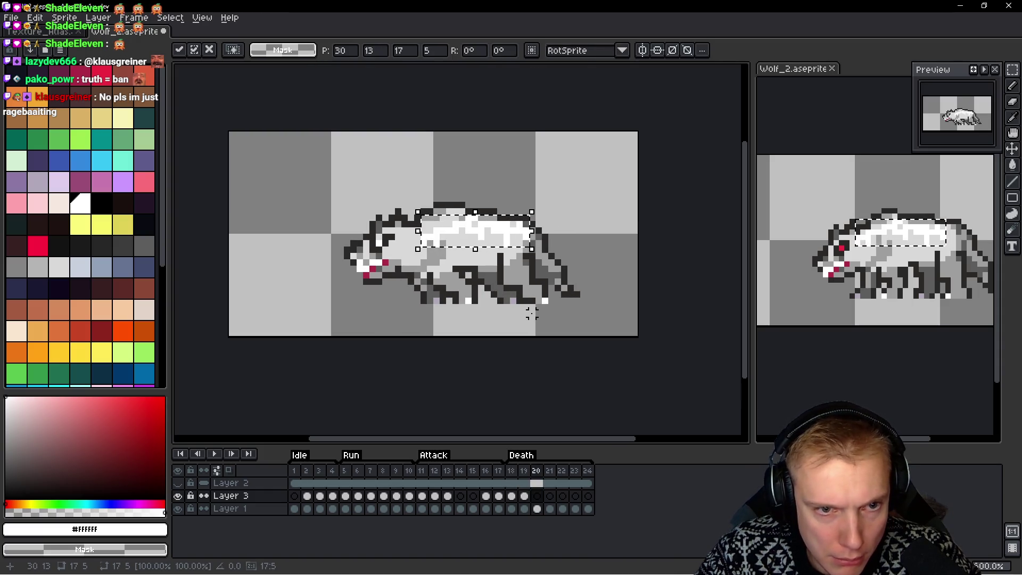
pyautogui.press('Left')
pyautogui.press('Left')
pyautogui.press('Left')
pyautogui.press('Return')
pyautogui.press(',')
pyautogui.press('.')
pyautogui.press('.')
# Paste highlights onto frame 21's lying wolf, moved down-left and squashed to four pixels tall
pyautogui.hotkey('ctrl', 'v')
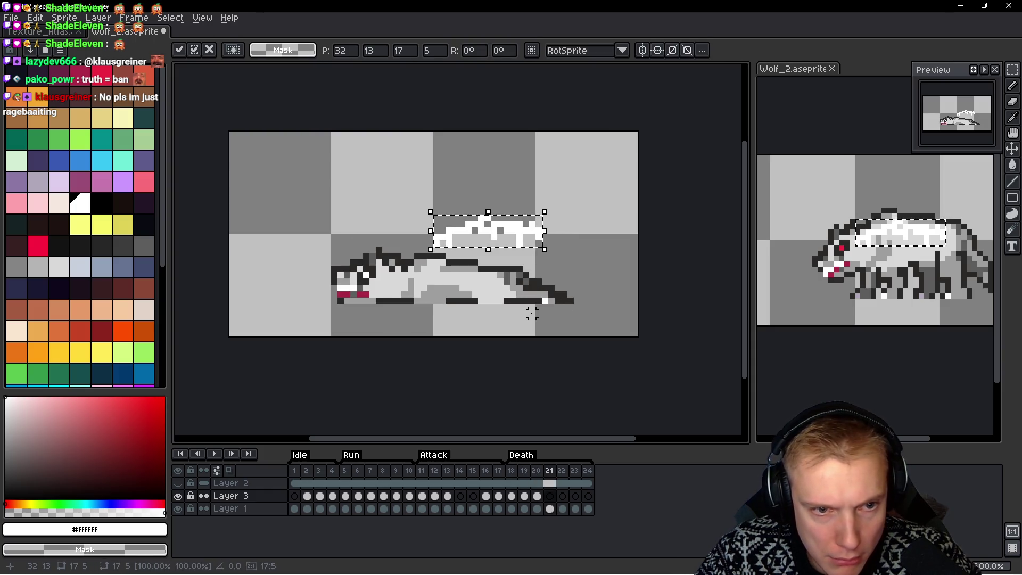
pyautogui.press('Down')
pyautogui.press('Down')
pyautogui.press('Down')
pyautogui.press('Left')
pyautogui.press('Left')
pyautogui.press('Left')
pyautogui.press('Left')
pyautogui.press('Left')
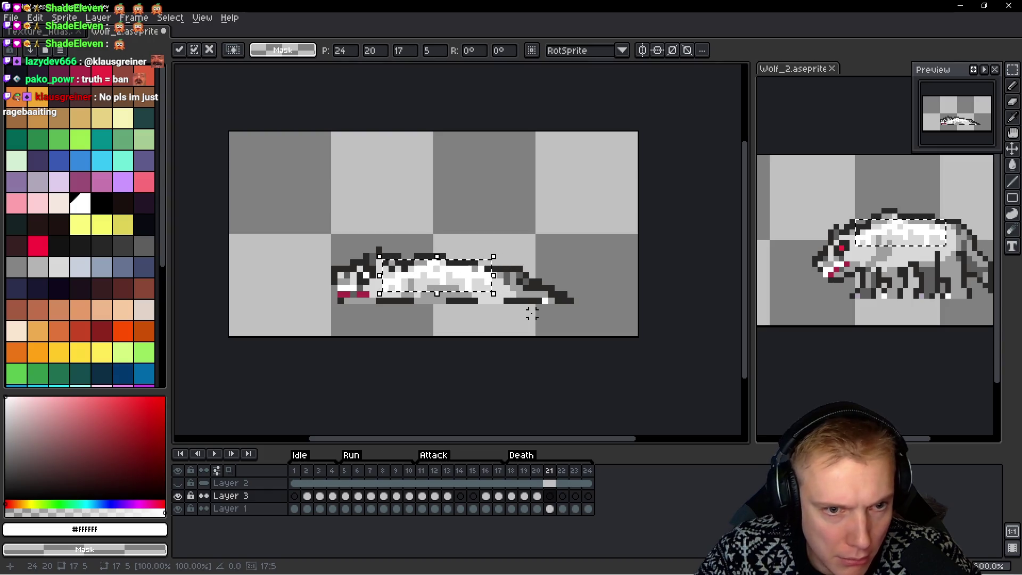
pyautogui.scroll(4, 436, 308)
pyautogui.moveTo(424, 252); pyautogui.dragTo(437, 241)
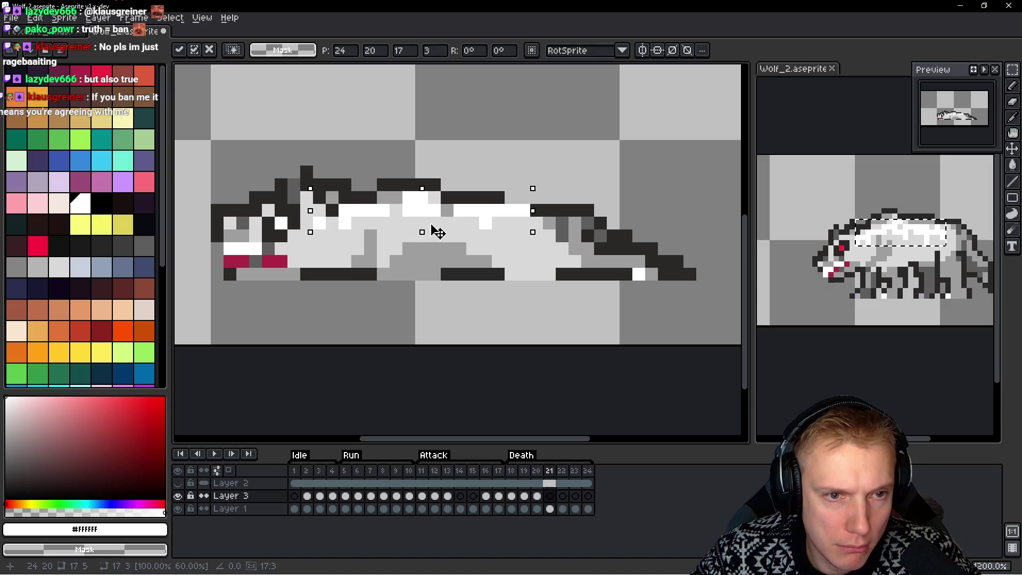
pyautogui.moveTo(453, 189); pyautogui.dragTo(458, 200)
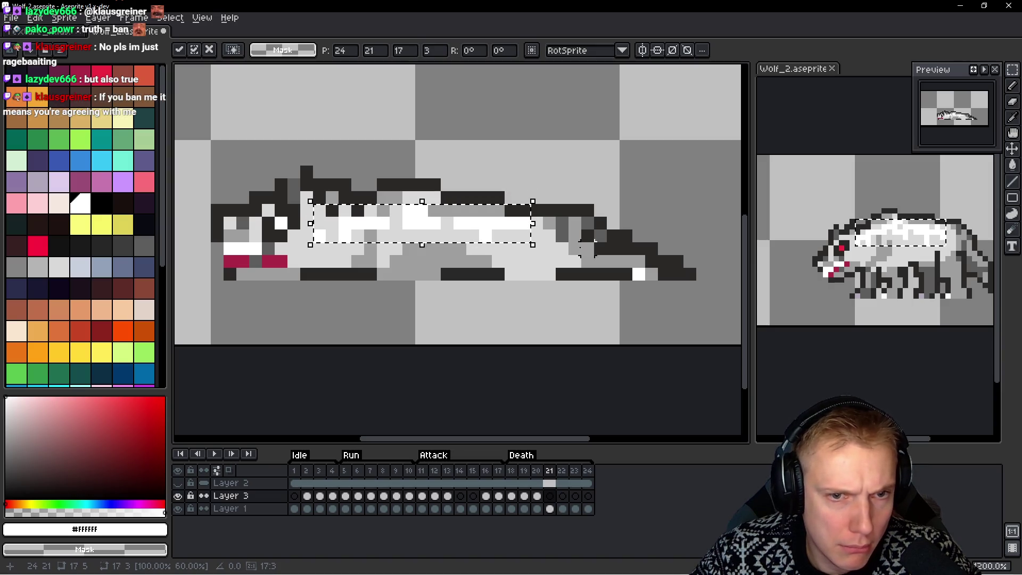
pyautogui.press('Return')
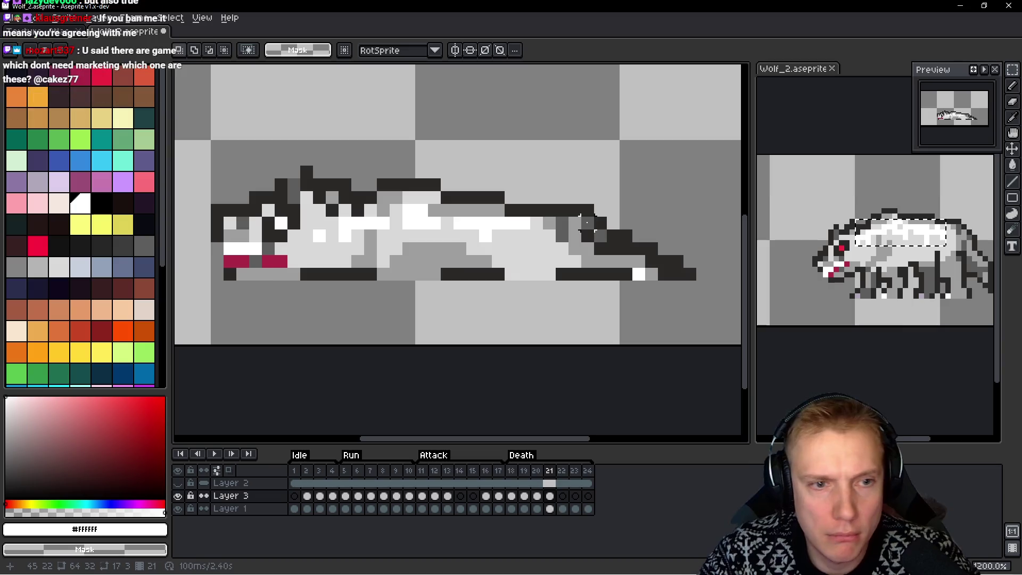
# Advance to Death frame 24 and bring up the File menu
pyautogui.press('Right')
pyautogui.press('Right')
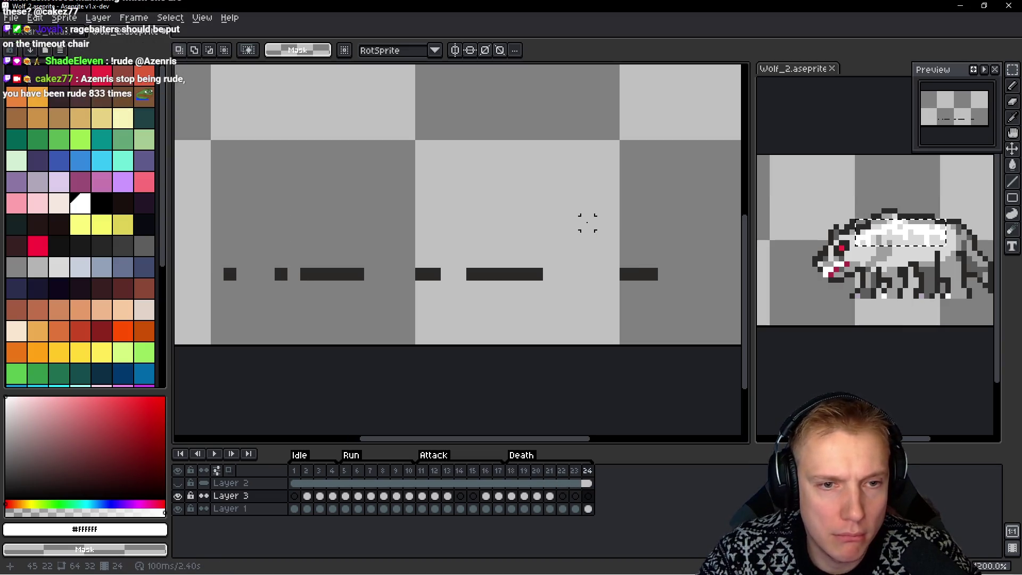
pyautogui.press('Right')
pyautogui.scroll(-2, 538, 218)
pyautogui.scroll(-1, 521, 234)
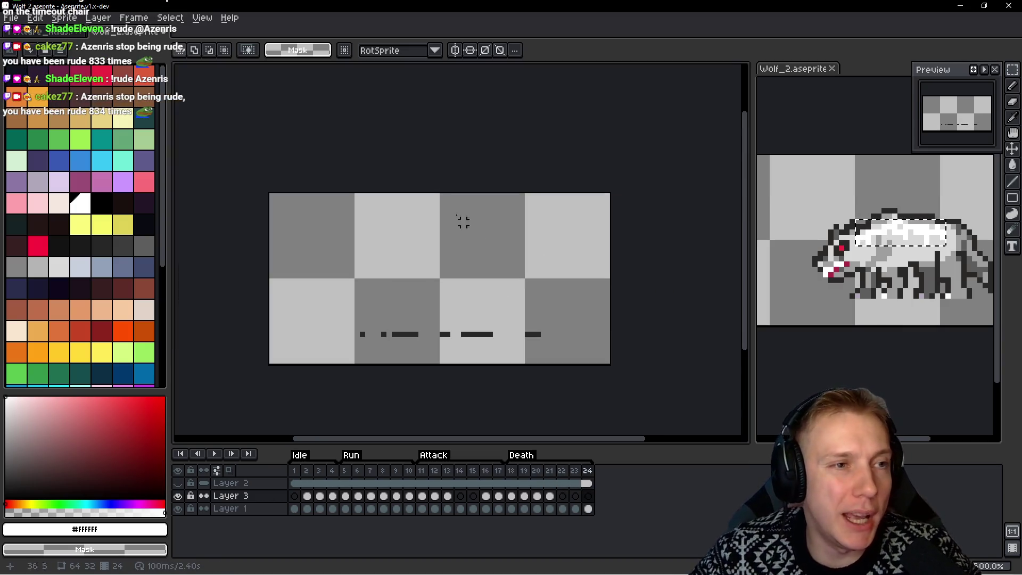
pyautogui.click(10, 18)
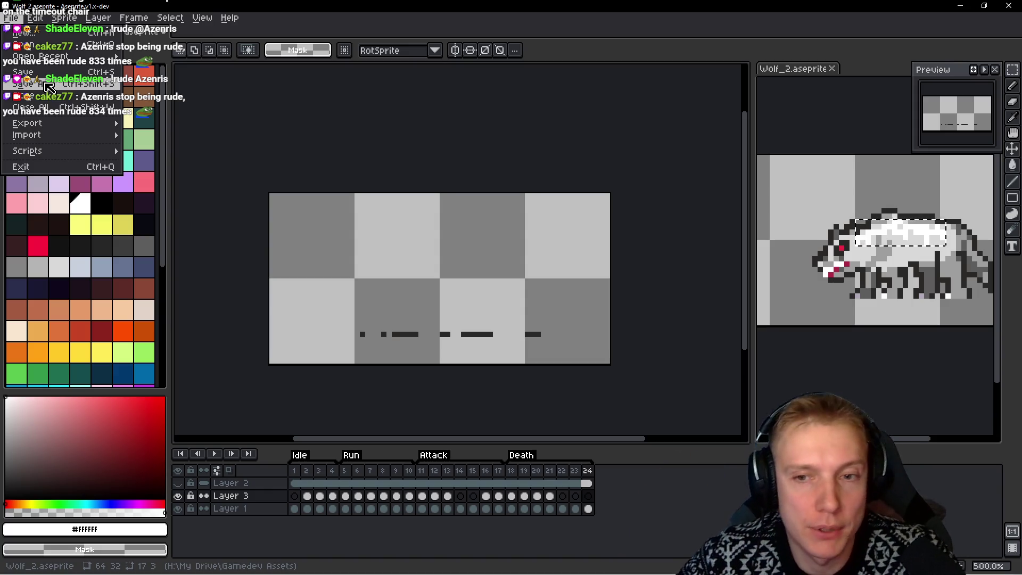
# Begin a Save As of the sprite with the file name Ice_Wolf, leaving the dialog open
pyautogui.click(48, 86)
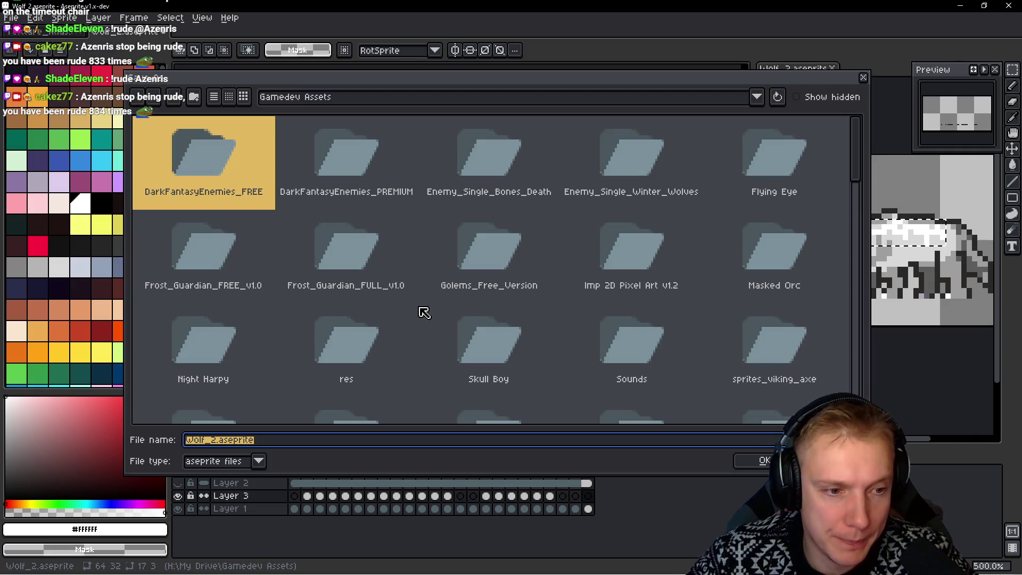
pyautogui.write('wo')
pyautogui.press('BackSpace')
pyautogui.press('BackSpace')
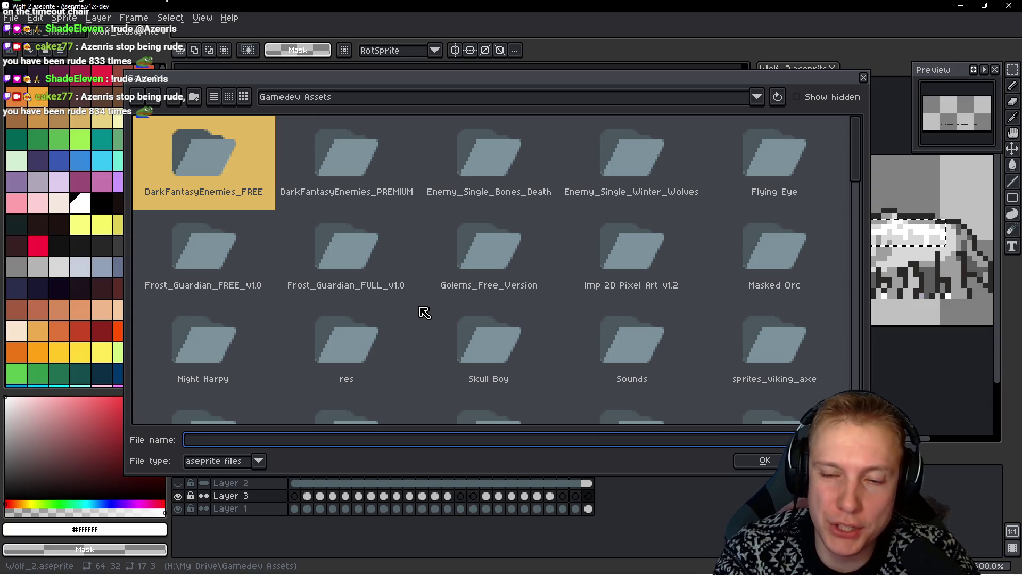
pyautogui.write('Ice_Wolf')
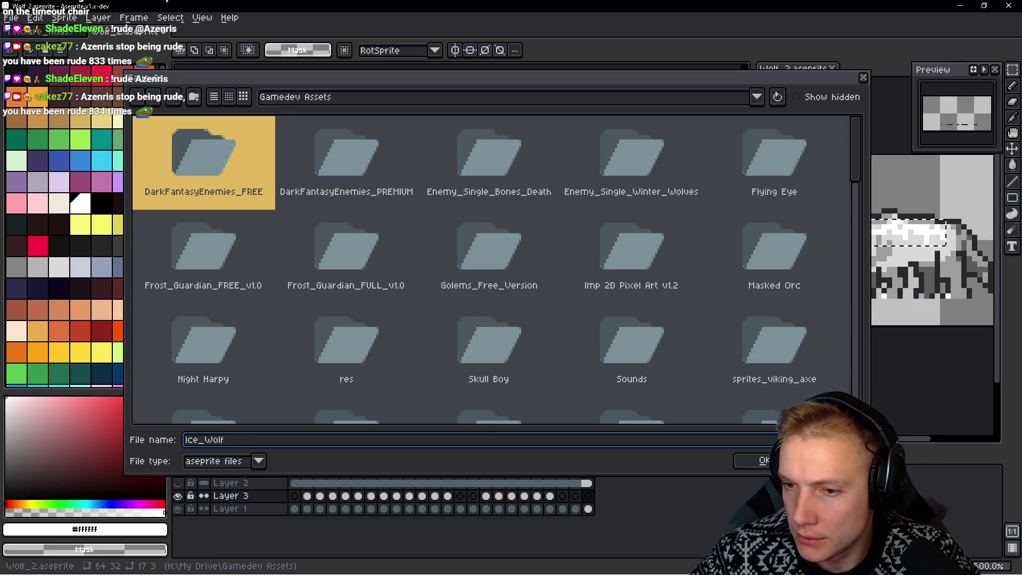
pyautogui.hotkey('alt', 'Tab')
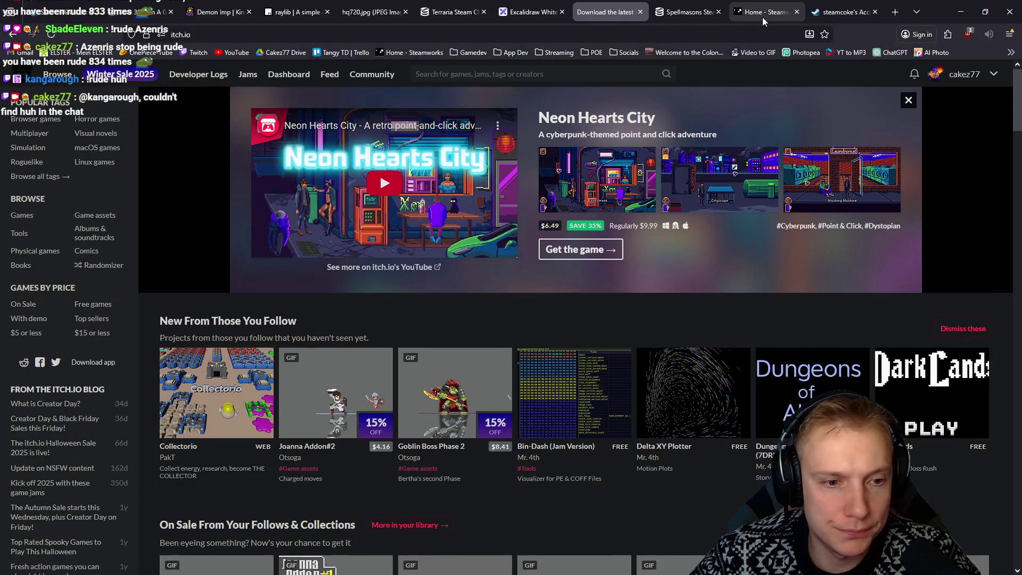
# Search 'kingdrom rush enemies' and view Winter Wolf on the Kingdom Rush Wiki Enemies category
pyautogui.click(704, 11)
pyautogui.click(420, 34)
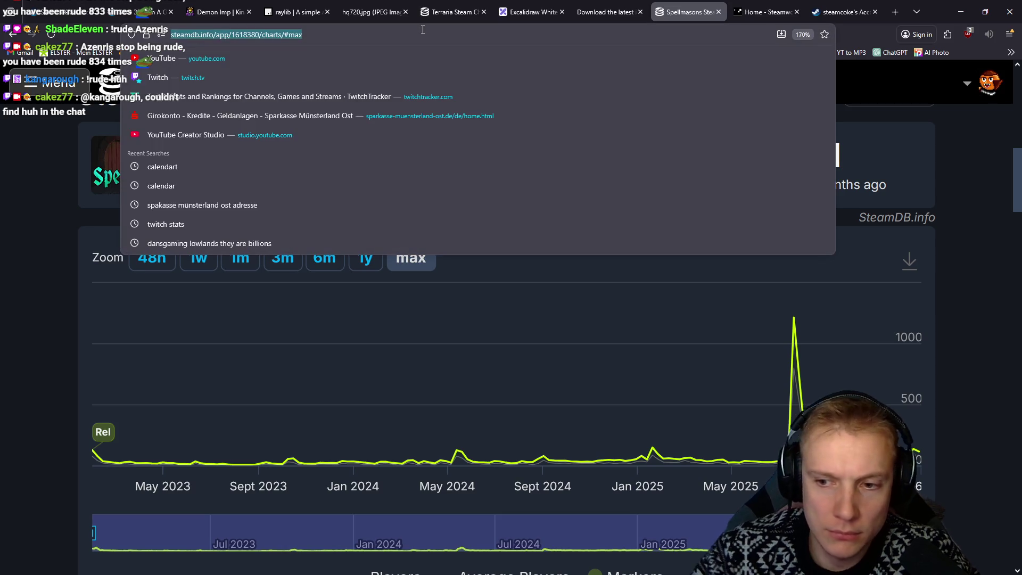
pyautogui.write('king')
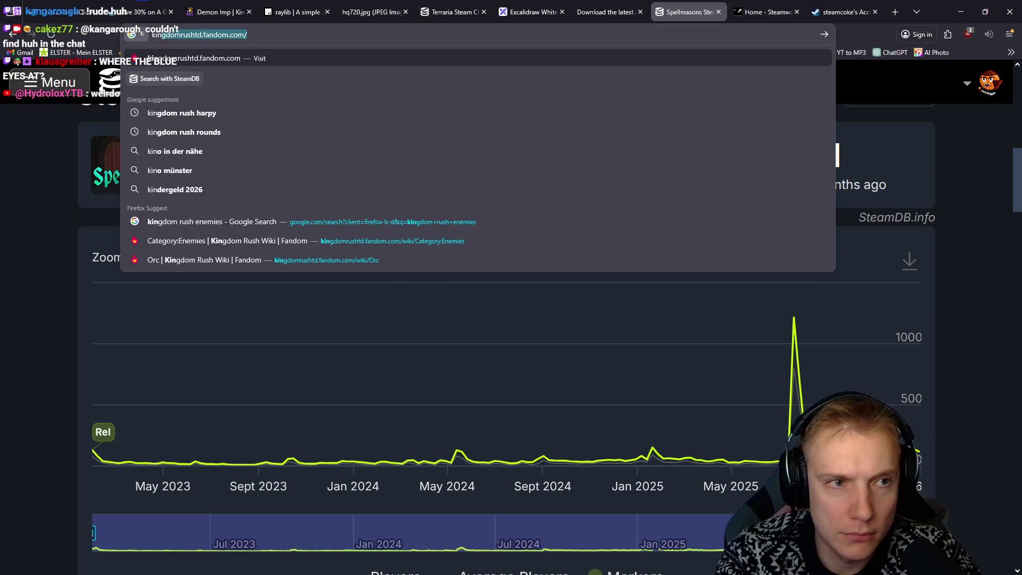
pyautogui.write('drom rush en')
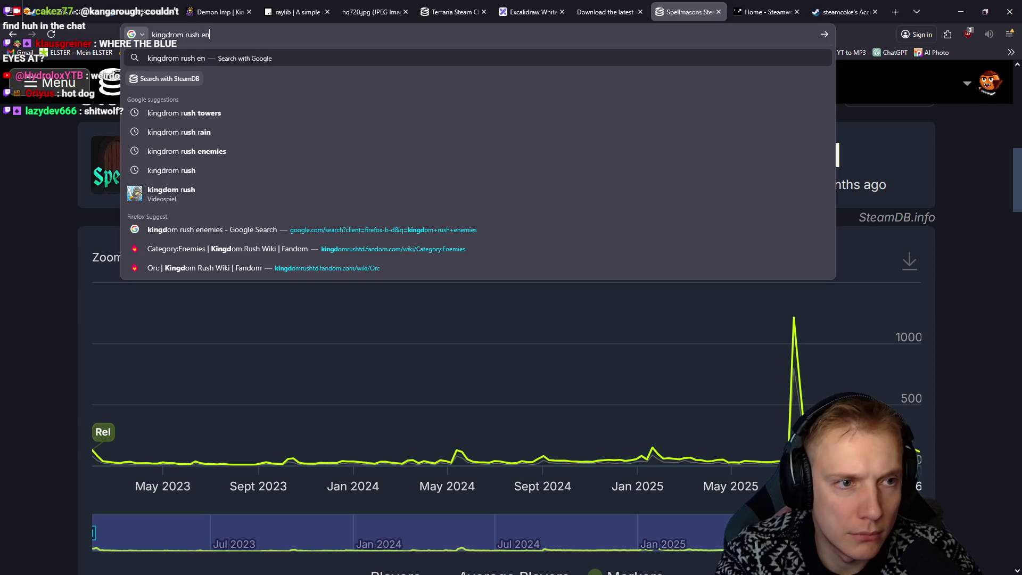
pyautogui.write('emies')
pyautogui.press('Return')
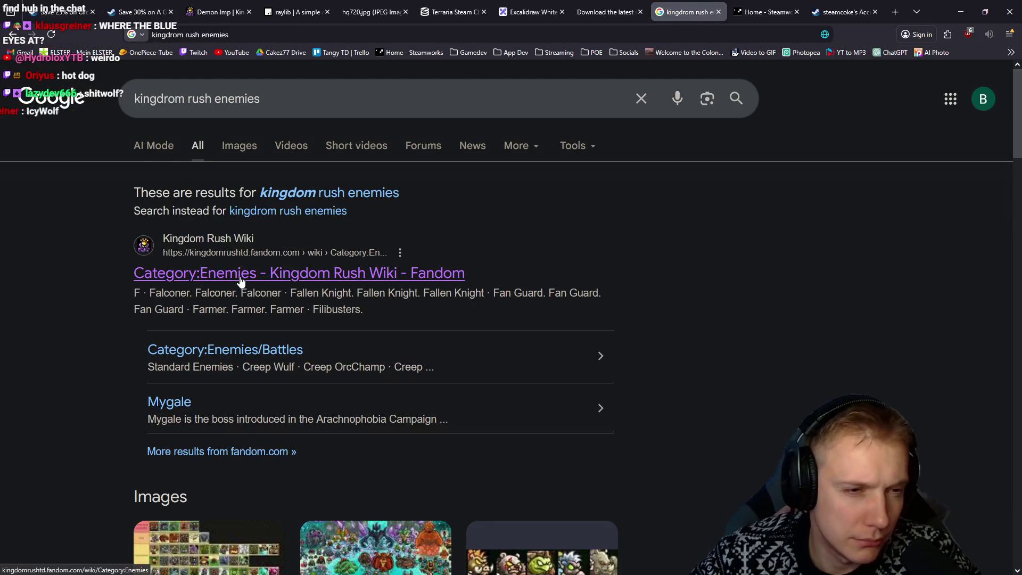
pyautogui.click(240, 281)
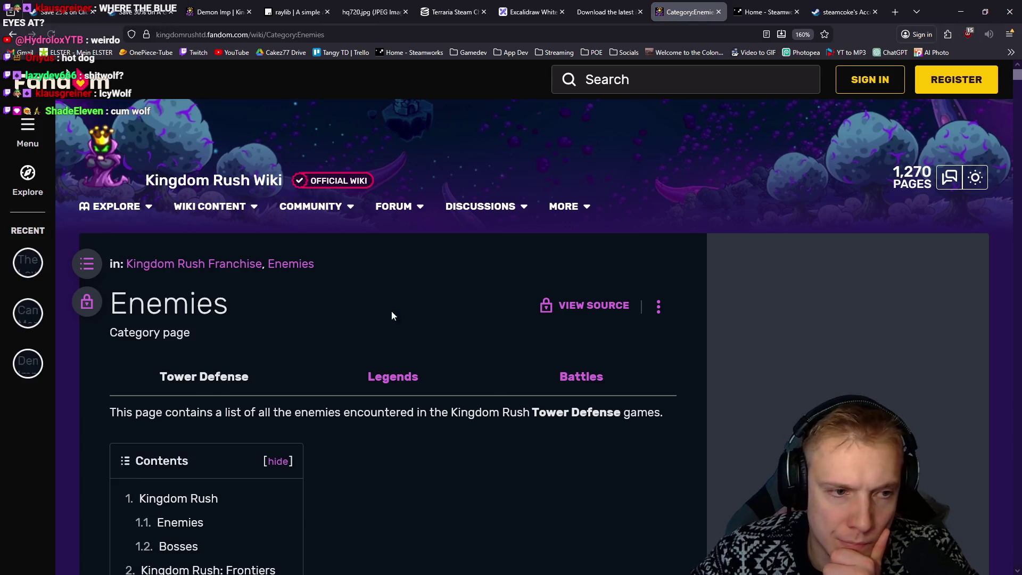
pyautogui.scroll(-15, 392, 315)
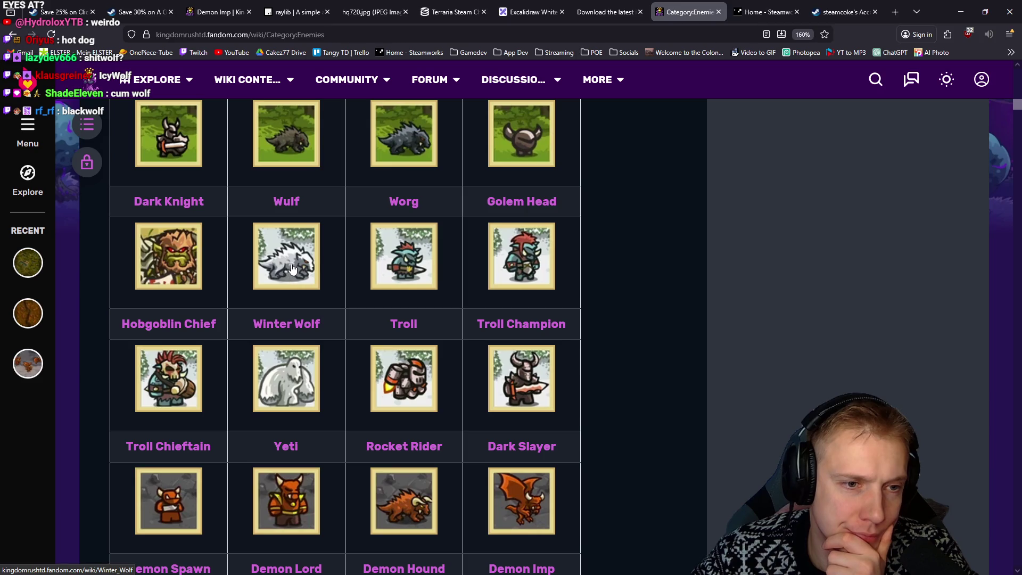
pyautogui.hotkey('alt', 'Tab')
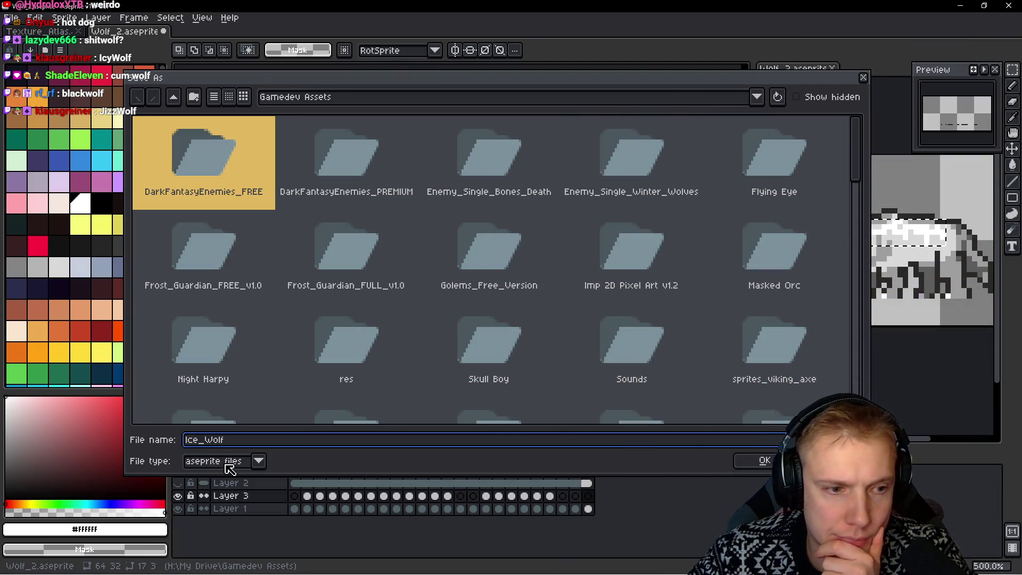
# Save the wolf sprite under the name Ice_Wolf.aseprite
pyautogui.press('BackSpace')
pyautogui.press('BackSpace')
pyautogui.press('BackSpace')
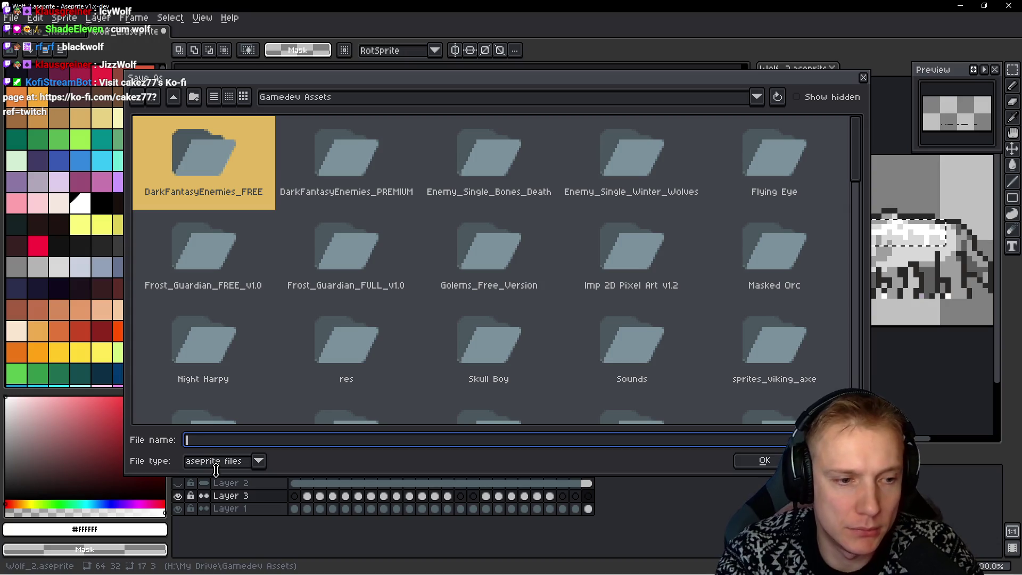
pyautogui.write('Ic')
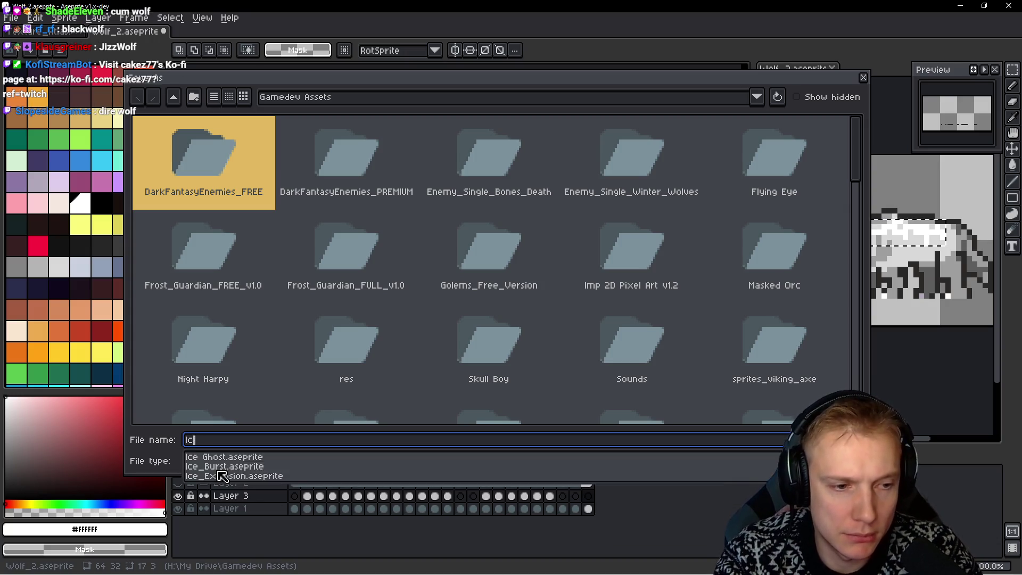
pyautogui.write('e_Wold')
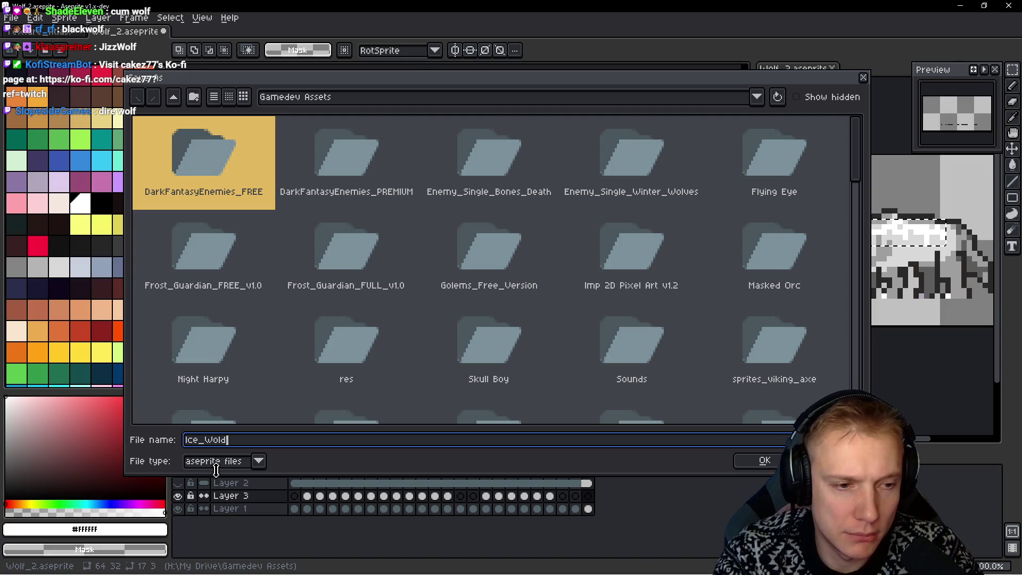
pyautogui.press('BackSpace')
pyautogui.write('f')
pyautogui.press('Return')
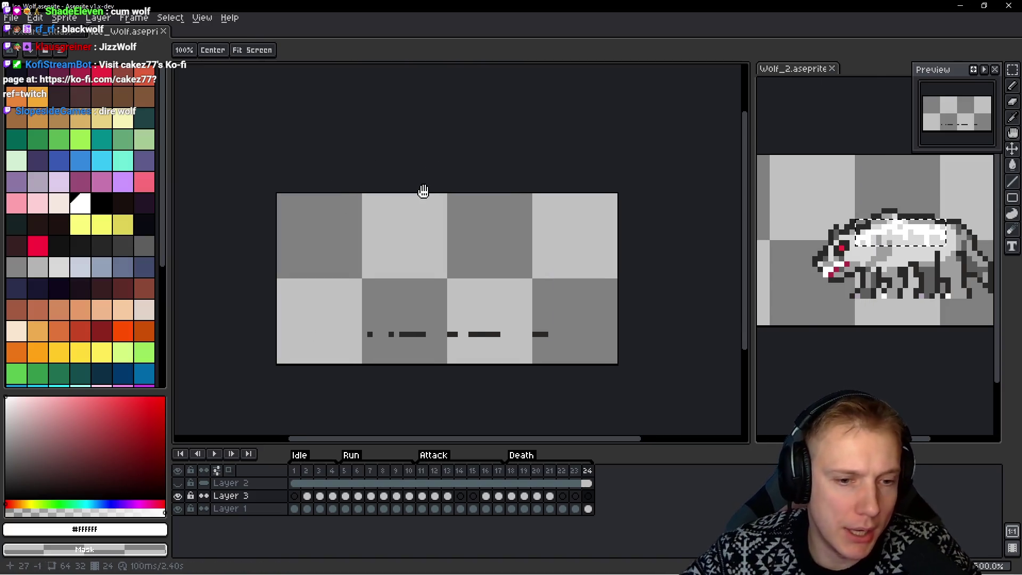
# Switch to the Texture_Atlas.aseprite document and bring up the recently opened files list
pyautogui.press('Left')
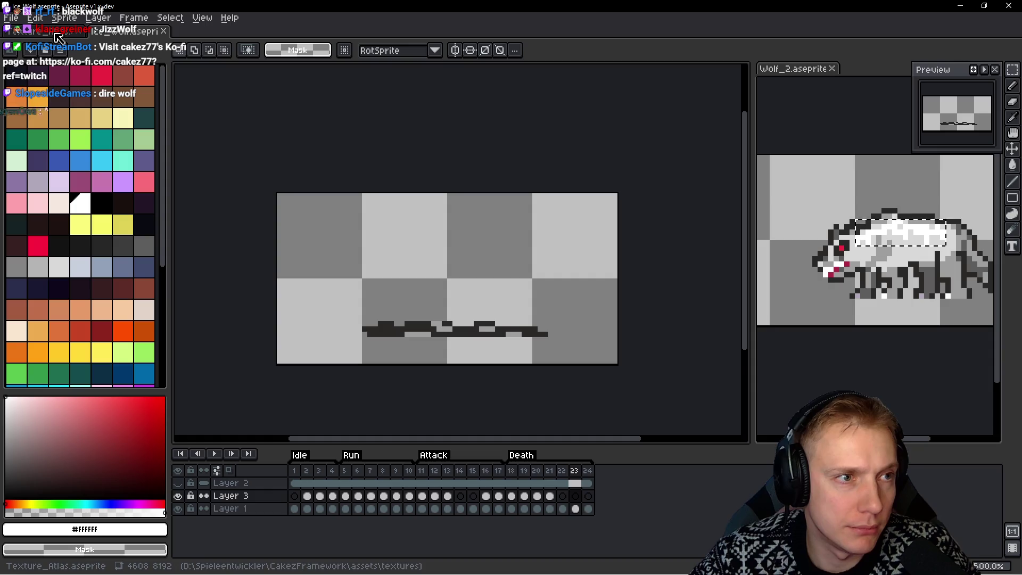
pyautogui.click(16, 31)
pyautogui.click(12, 19)
# Reopen Ice_Wolf.aseprite from Open Recent and play its Idle animation
pyautogui.moveTo(64, 57)
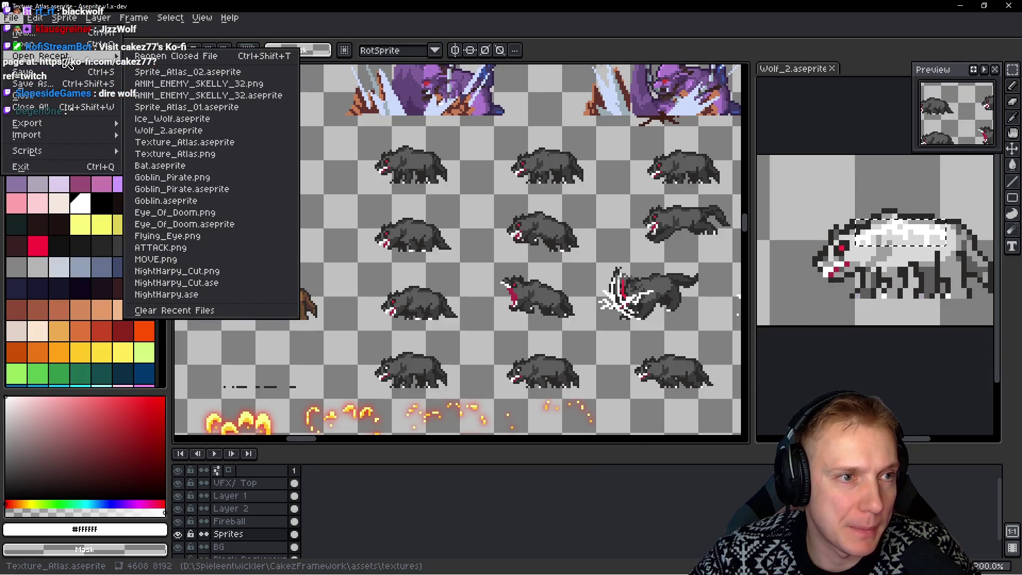
pyautogui.click(193, 119)
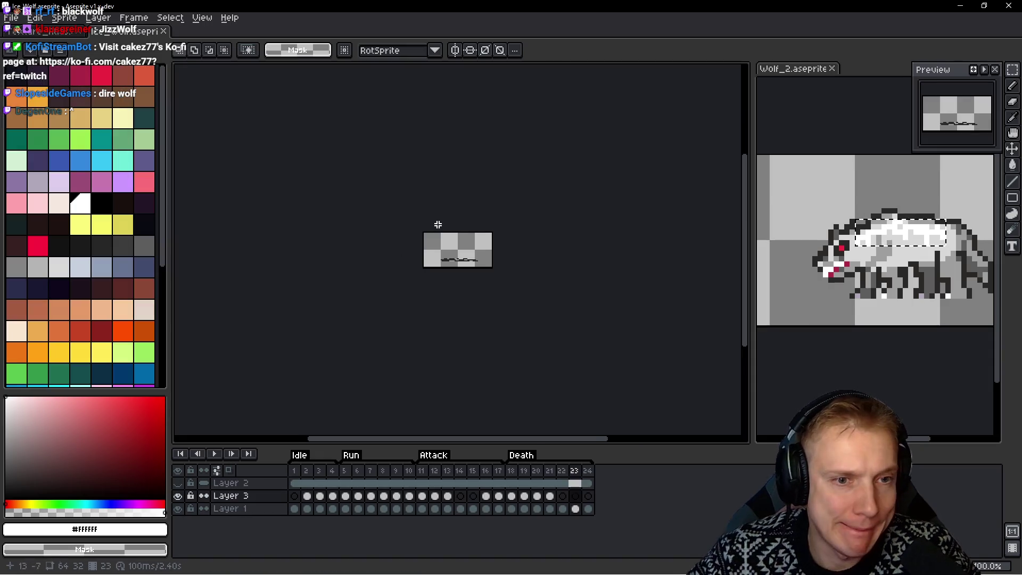
pyautogui.press('Return')
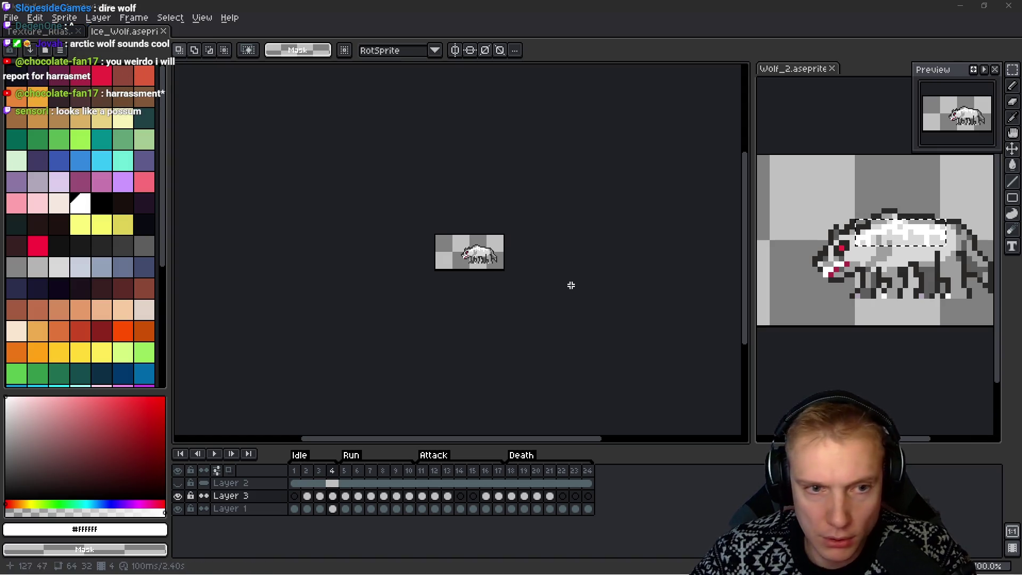
pyautogui.scroll(3, 506, 270)
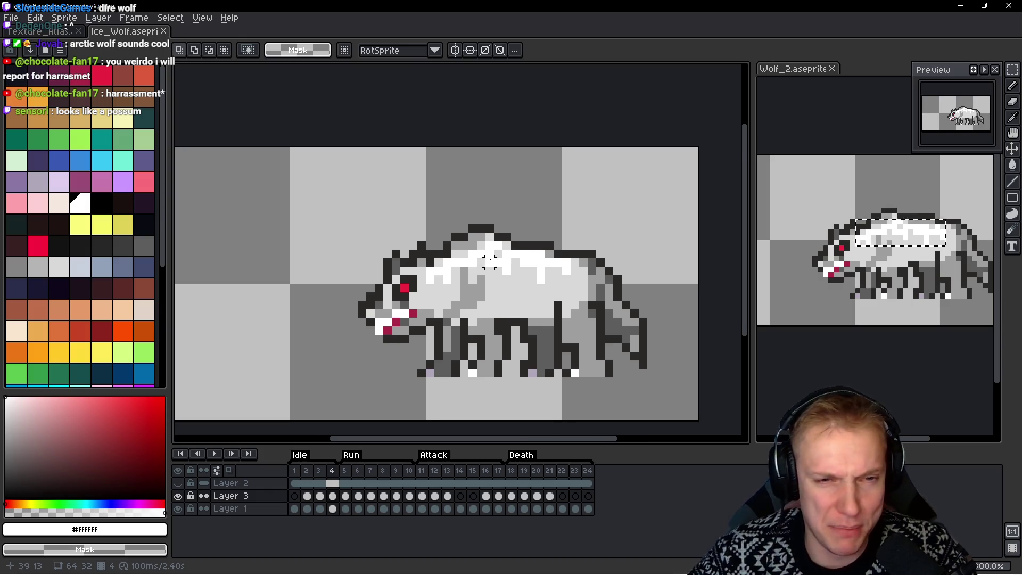
# On the first frame, paint light grey #d9d9d9 highlight pixels along the wolf's back
pyautogui.scroll(2, 489, 261)
pyautogui.scroll(-1, 526, 246)
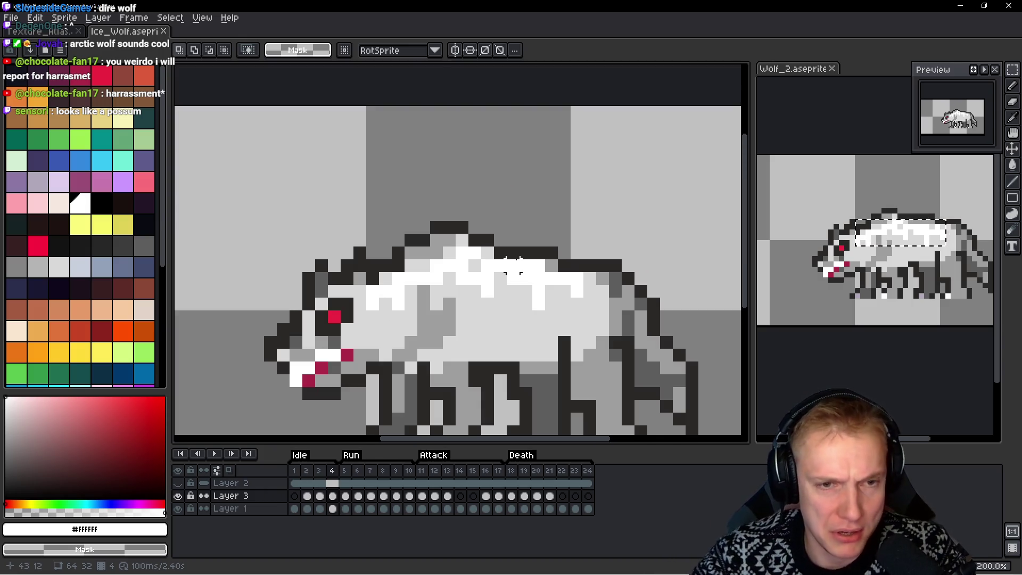
pyautogui.press(',')
pyautogui.press(',')
pyautogui.press(',')
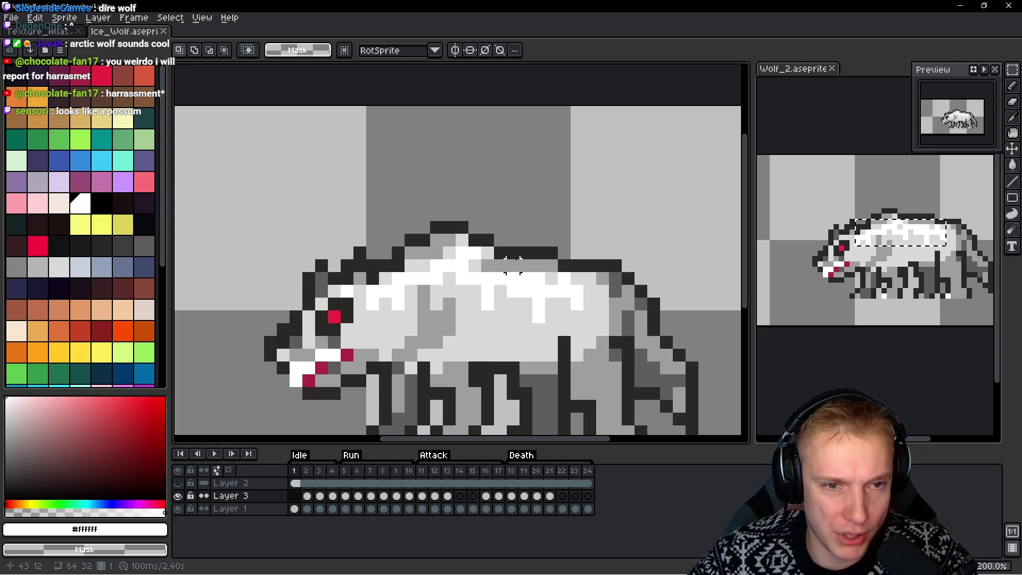
pyautogui.scroll(2, 513, 266)
pyautogui.press('b')
pyautogui.keyDown('alt'); pyautogui.click(452, 240); pyautogui.keyUp('alt')
pyautogui.click(425, 219)
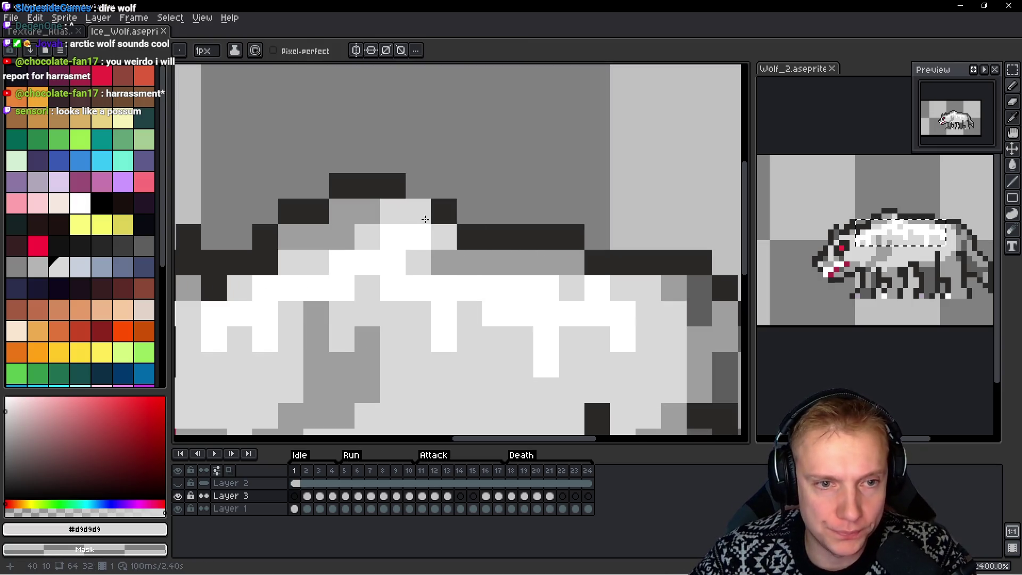
pyautogui.moveTo(429, 212)
pyautogui.mouseDown()
pyautogui.moveTo(485, 188)
pyautogui.moveTo(461, 205)
pyautogui.mouseUp()
pyautogui.moveTo(580, 245)
pyautogui.mouseDown()
pyautogui.moveTo(566, 253)
pyautogui.moveTo(531, 244)
pyautogui.moveTo(605, 223)
pyautogui.mouseUp()
pyautogui.scroll(-3, 642, 236)
pyautogui.scroll(1, 639, 239)
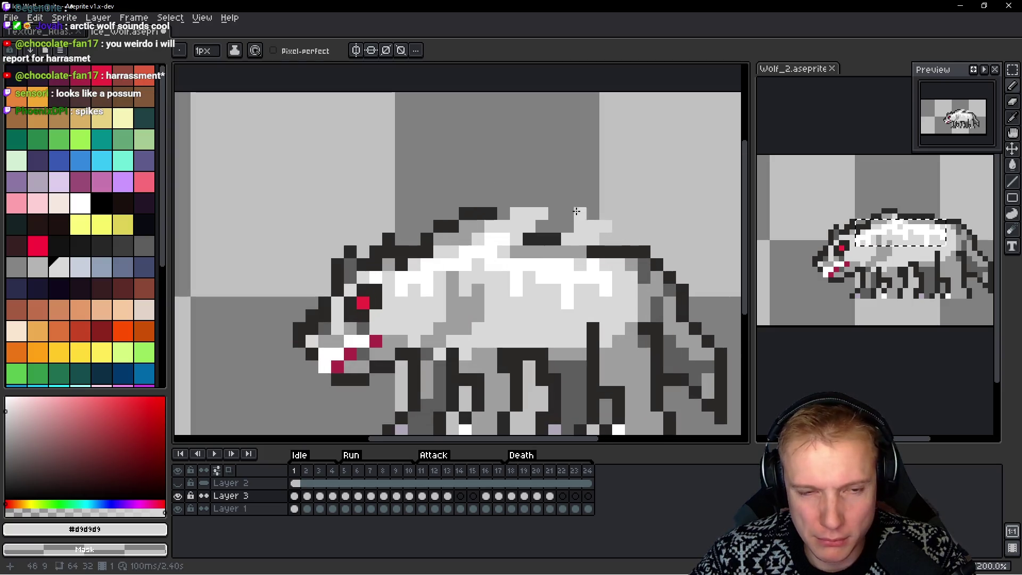
# Draw a dark #2b2928 spiky ridge along the back's top outline
pyautogui.keyDown('alt'); pyautogui.click(501, 213); pyautogui.keyUp('alt')
pyautogui.click(513, 201)
pyautogui.moveTo(512, 203)
pyautogui.mouseDown()
pyautogui.moveTo(557, 202)
pyautogui.moveTo(541, 225)
pyautogui.mouseUp()
pyautogui.click(592, 243)
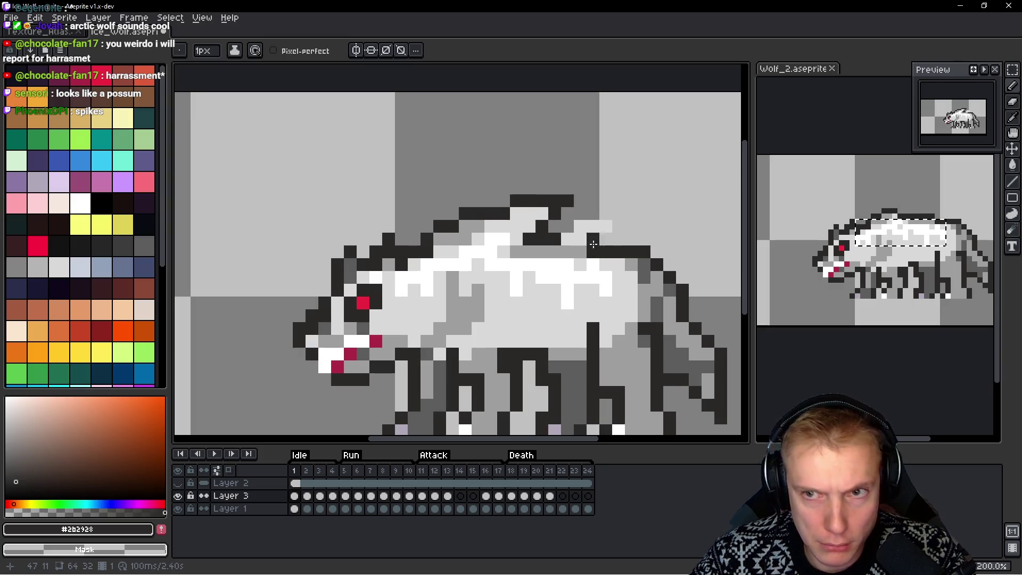
pyautogui.scroll(-3, 612, 250)
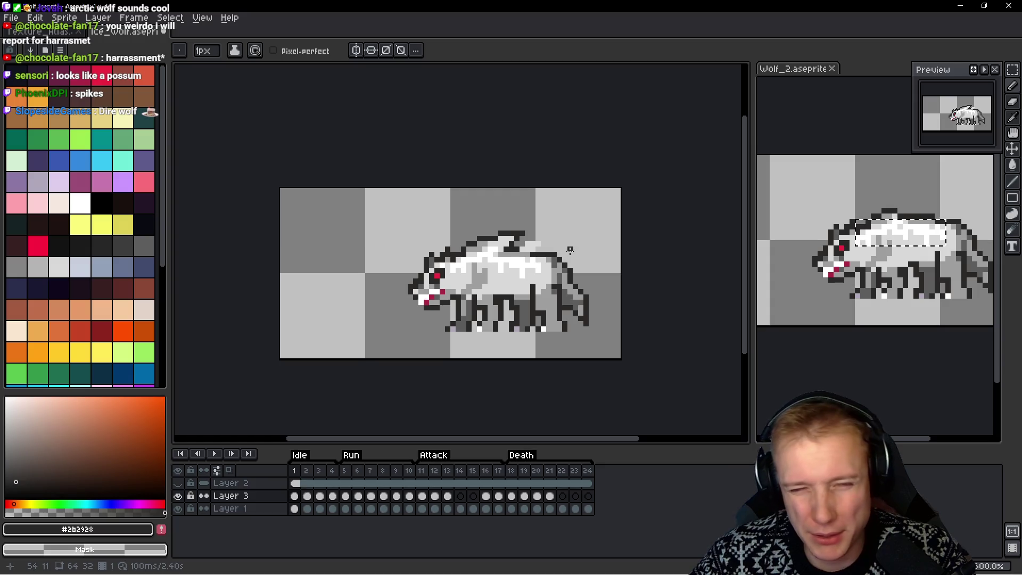
pyautogui.scroll(5, 559, 237)
pyautogui.moveTo(456, 244)
pyautogui.mouseDown()
pyautogui.moveTo(511, 250)
pyautogui.moveTo(571, 288)
pyautogui.mouseUp()
pyautogui.rightClick(575, 288)
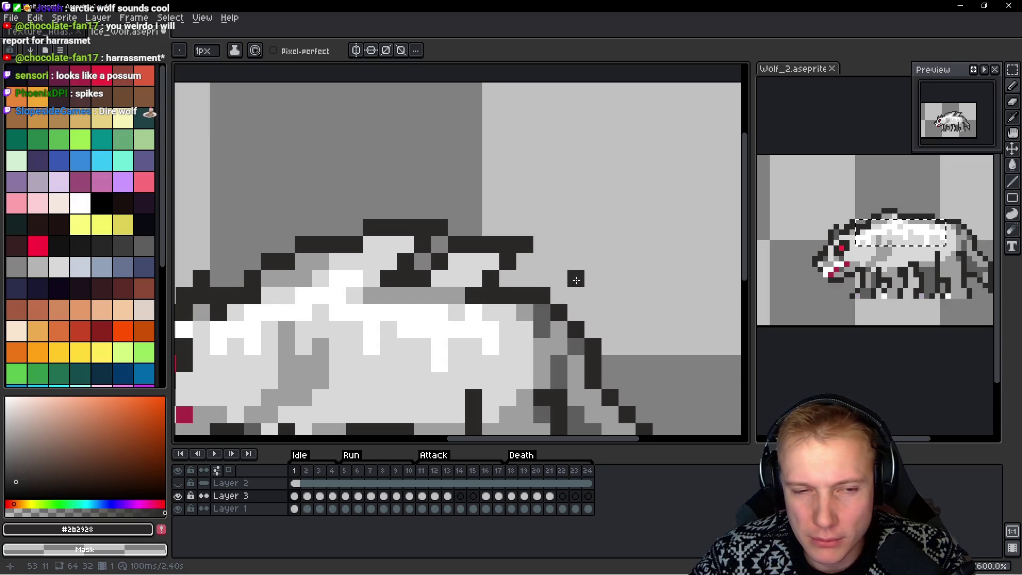
pyautogui.scroll(1, 482, 311)
# Fill light grey #d9d9d9 pixels beneath the ridge along the back edge
pyautogui.keyDown('alt'); pyautogui.click(450, 263); pyautogui.keyUp('alt')
pyautogui.moveTo(447, 285); pyautogui.dragTo(429, 280)
pyautogui.scroll(-6, 428, 280)
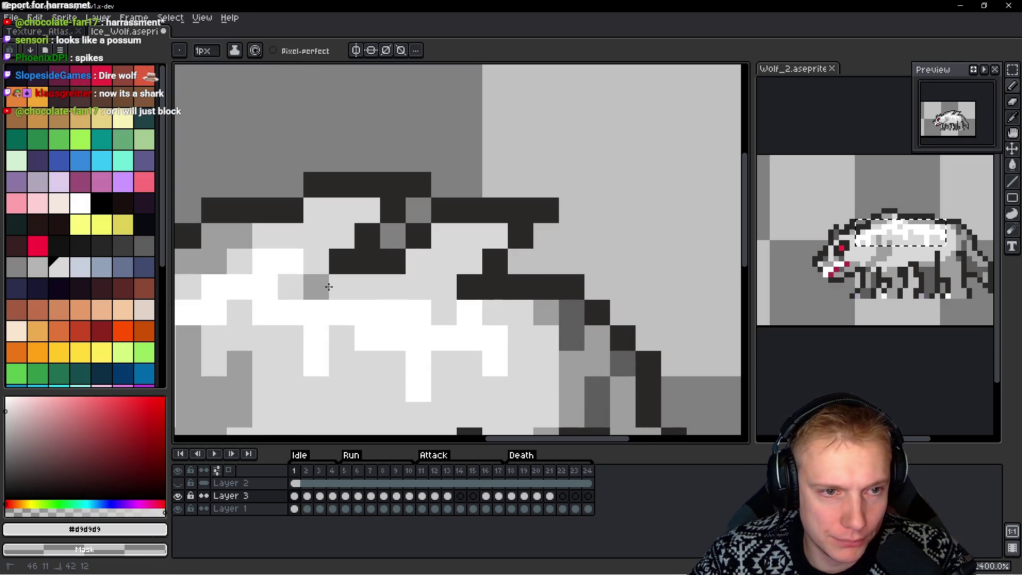
pyautogui.scroll(5, 441, 296)
pyautogui.click(441, 296)
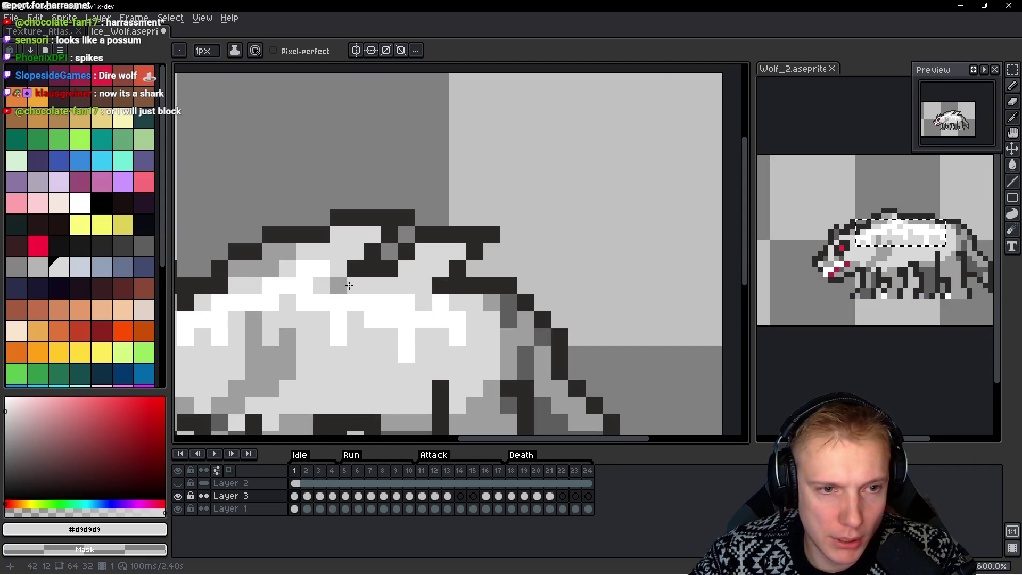
pyautogui.moveTo(519, 317); pyautogui.dragTo(534, 304)
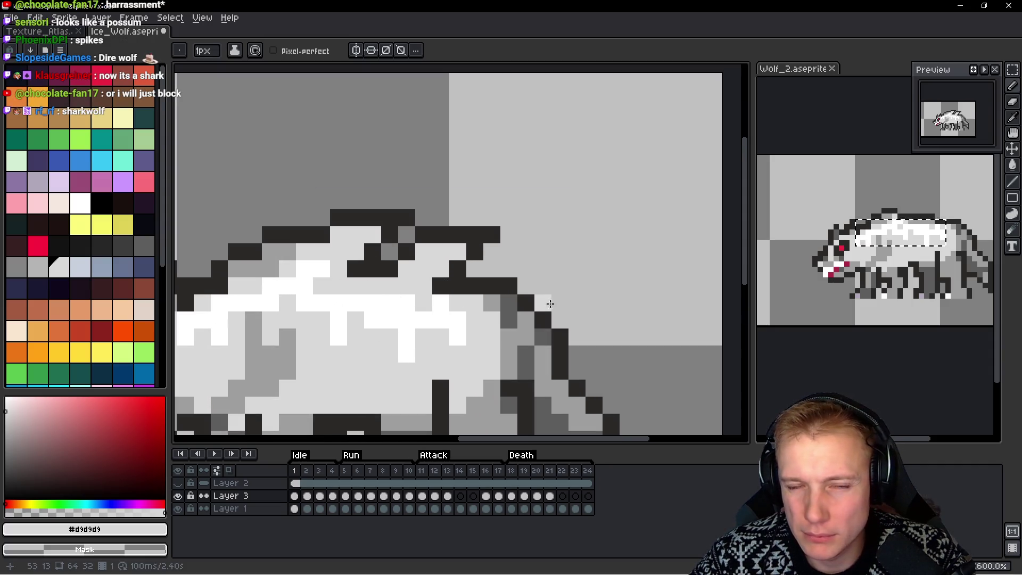
pyautogui.scroll(2, 550, 303)
# Touch up the ridge gaps with dark #2b2928 and light grey #d9d9d9 pixels
pyautogui.keyDown('alt'); pyautogui.click(589, 154); pyautogui.keyUp('alt')
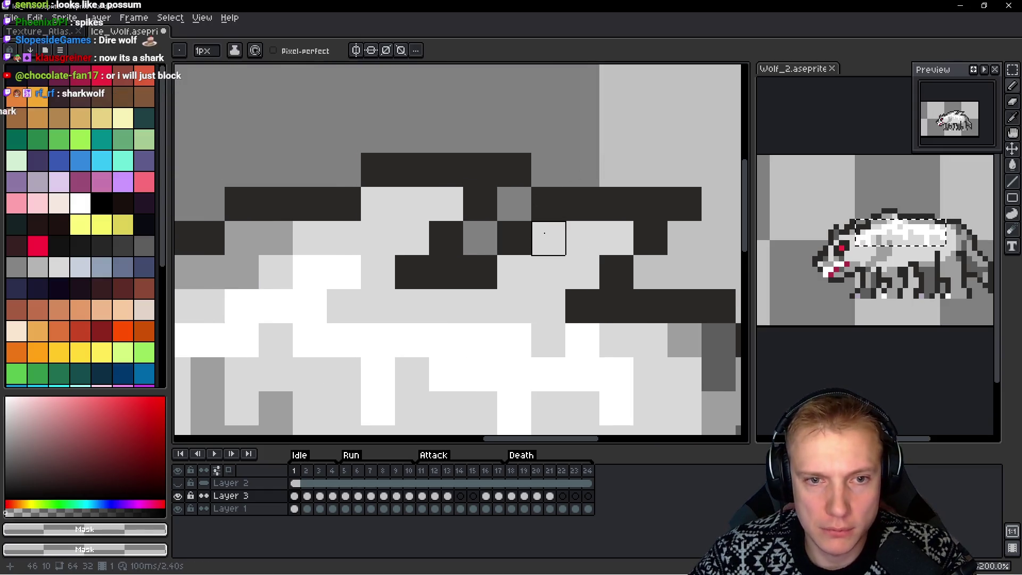
pyautogui.keyDown('alt'); pyautogui.click(554, 213); pyautogui.keyUp('alt')
pyautogui.click(525, 267)
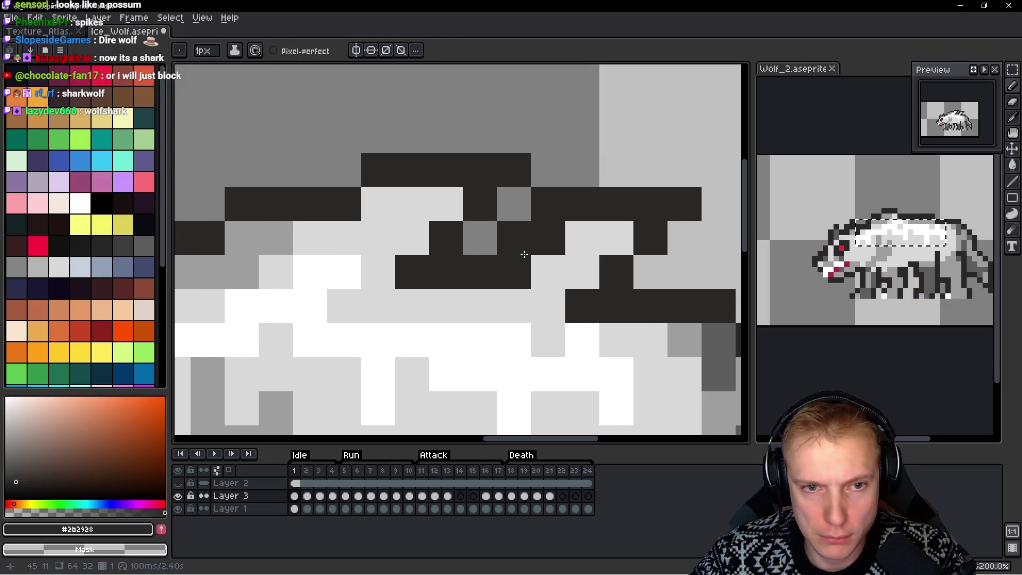
pyautogui.rightClick(548, 205)
pyautogui.keyDown('alt'); pyautogui.click(530, 271); pyautogui.keyUp('alt')
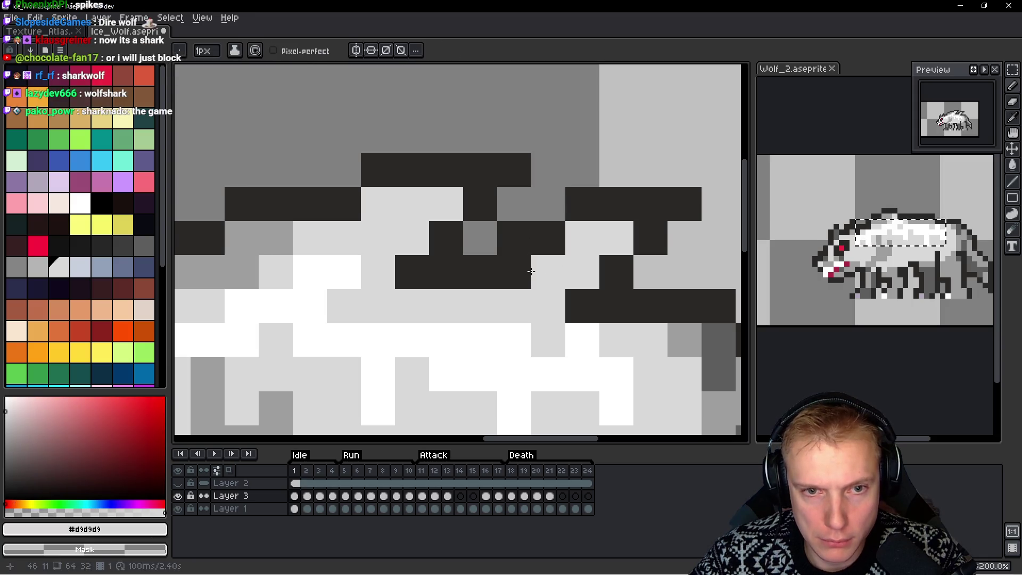
pyautogui.click(530, 272)
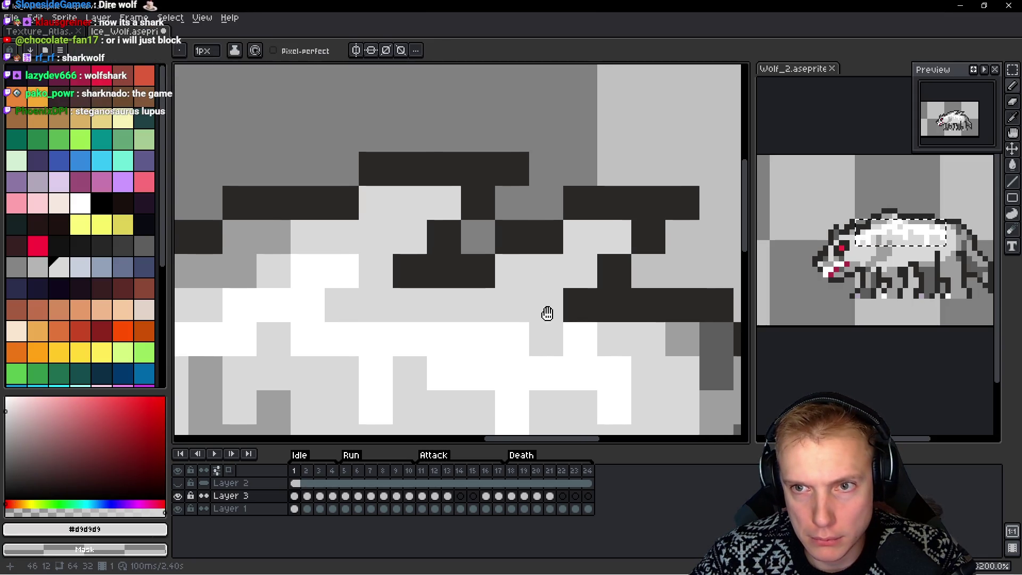
pyautogui.moveTo(548, 313); pyautogui.dragTo(532, 315)
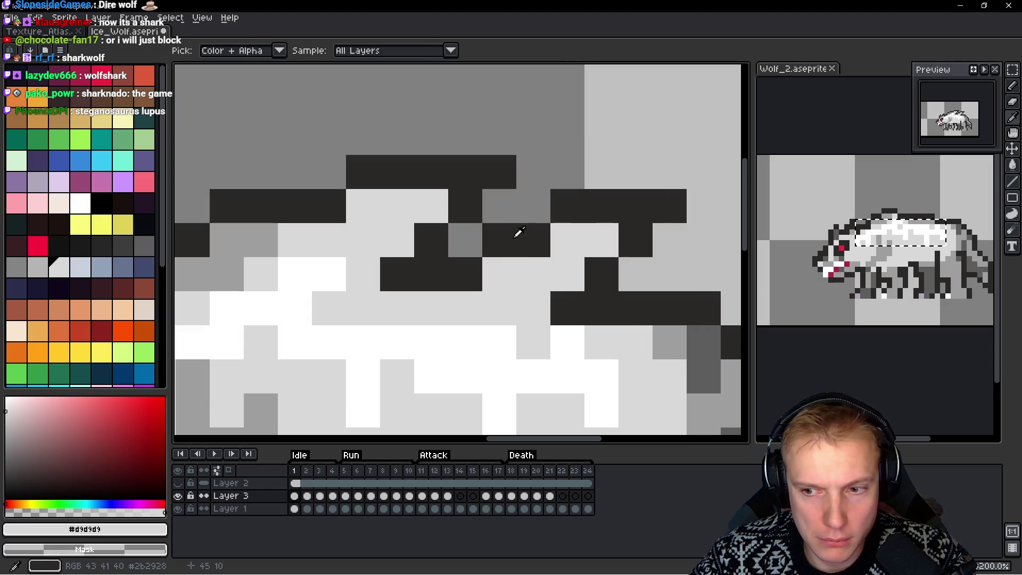
pyautogui.scroll(-5, 513, 238)
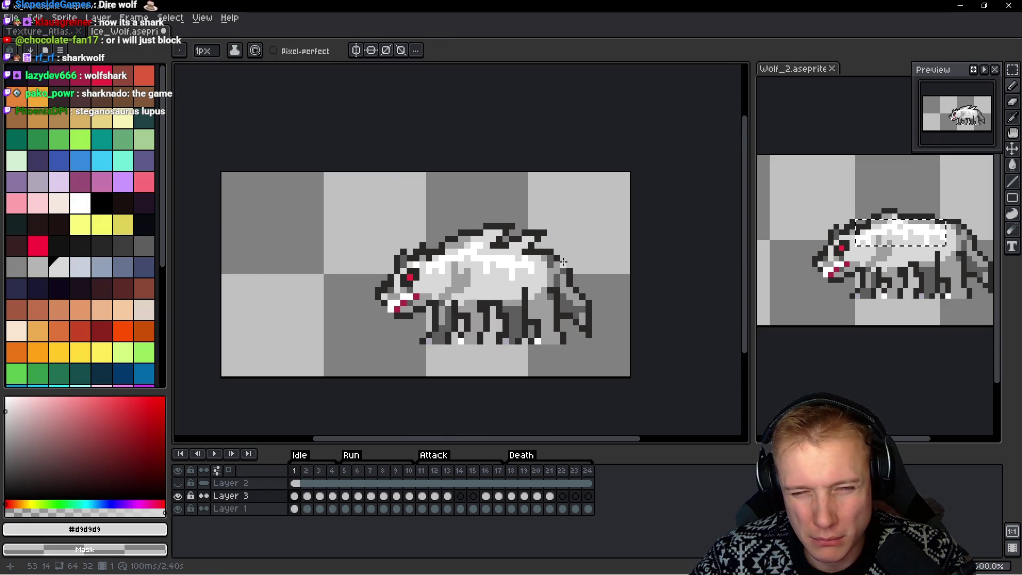
pyautogui.scroll(7, 502, 253)
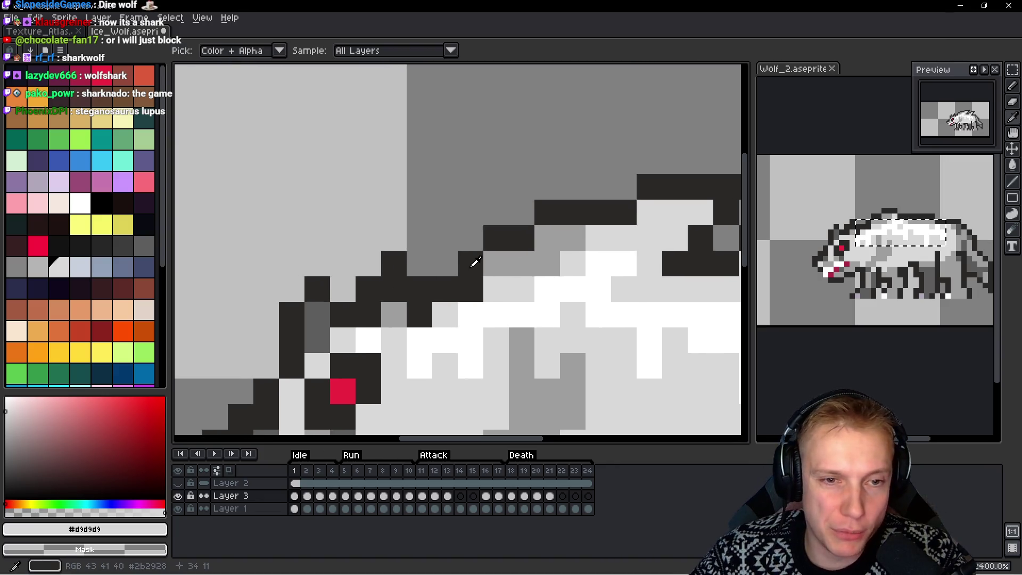
# Shade the front ridge with dark, mid grey and light grey pixels
pyautogui.keyDown('alt'); pyautogui.click(469, 260); pyautogui.keyUp('alt')
pyautogui.click(470, 238)
pyautogui.keyDown('alt'); pyautogui.click(499, 258); pyautogui.keyUp('alt')
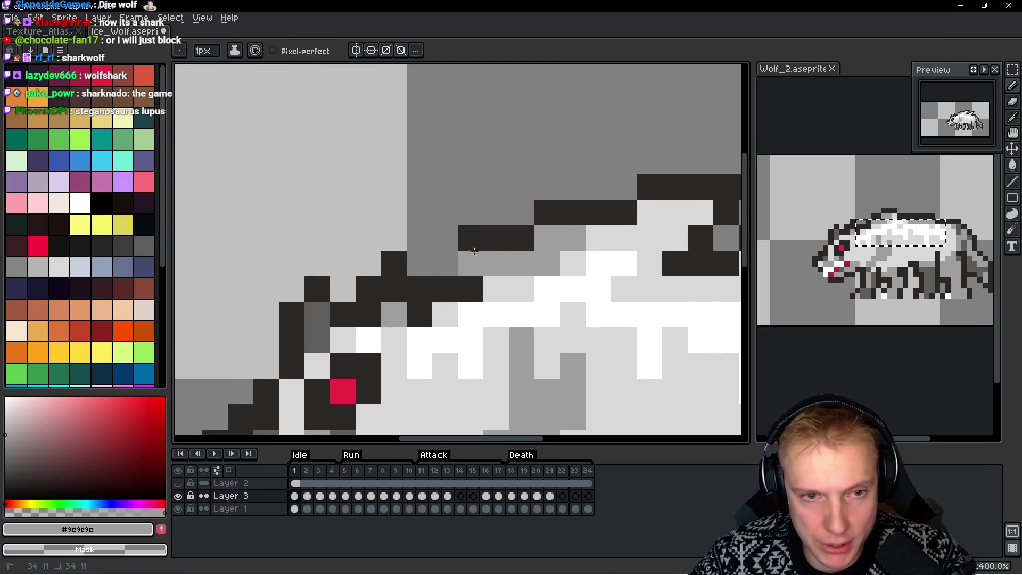
pyautogui.click(479, 236)
pyautogui.click(469, 288)
# Draw a tall dark vertical spike above the wolf's shoulders
pyautogui.keyDown('alt'); pyautogui.click(483, 241); pyautogui.keyUp('alt')
pyautogui.click(473, 205)
pyautogui.moveTo(444, 186); pyautogui.dragTo(445, 266)
pyautogui.click(567, 279)
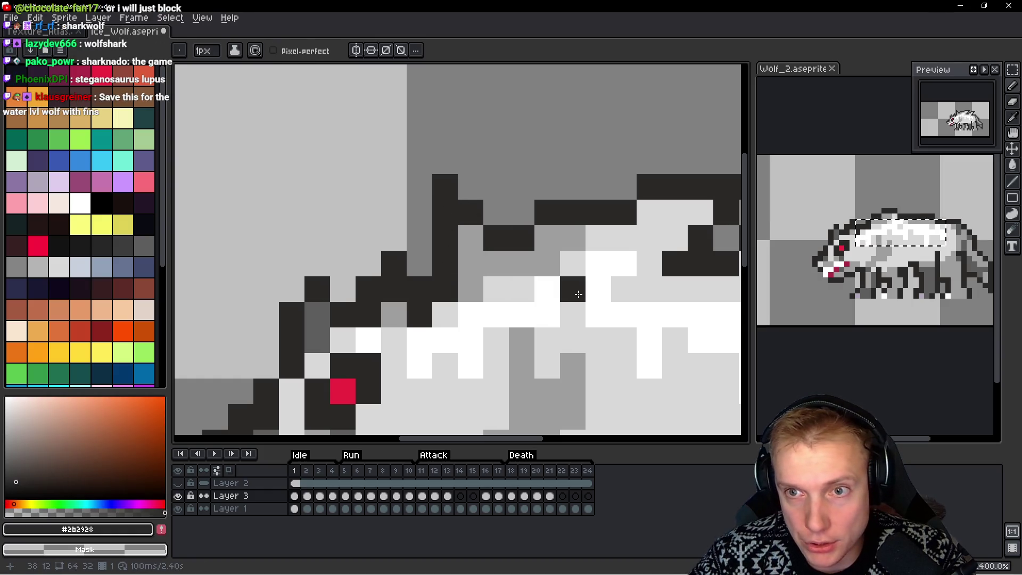
pyautogui.hotkey('ctrl', 'z')
pyautogui.scroll(-5, 556, 251)
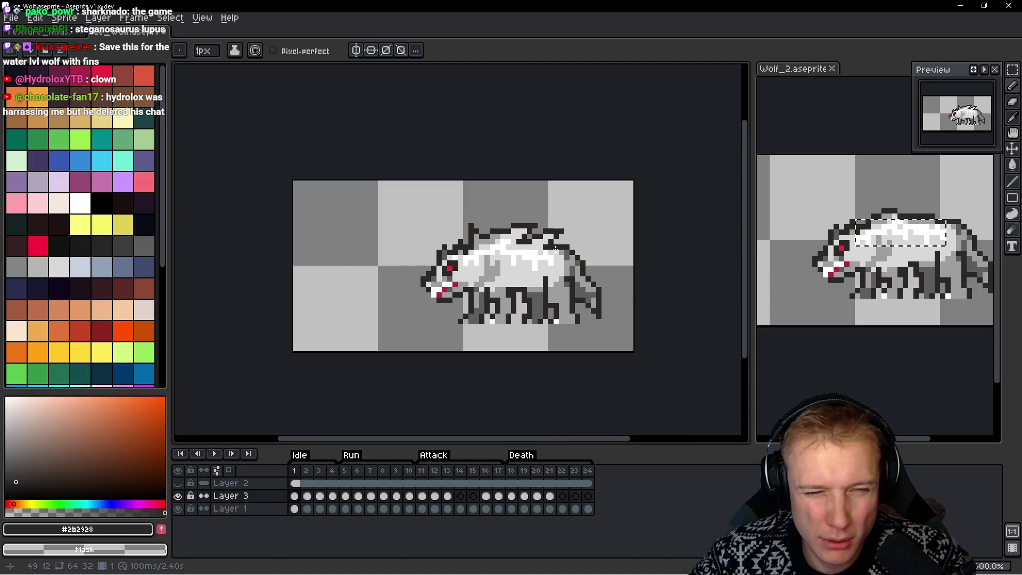
pyautogui.scroll(1, 556, 251)
pyautogui.scroll(4, 461, 234)
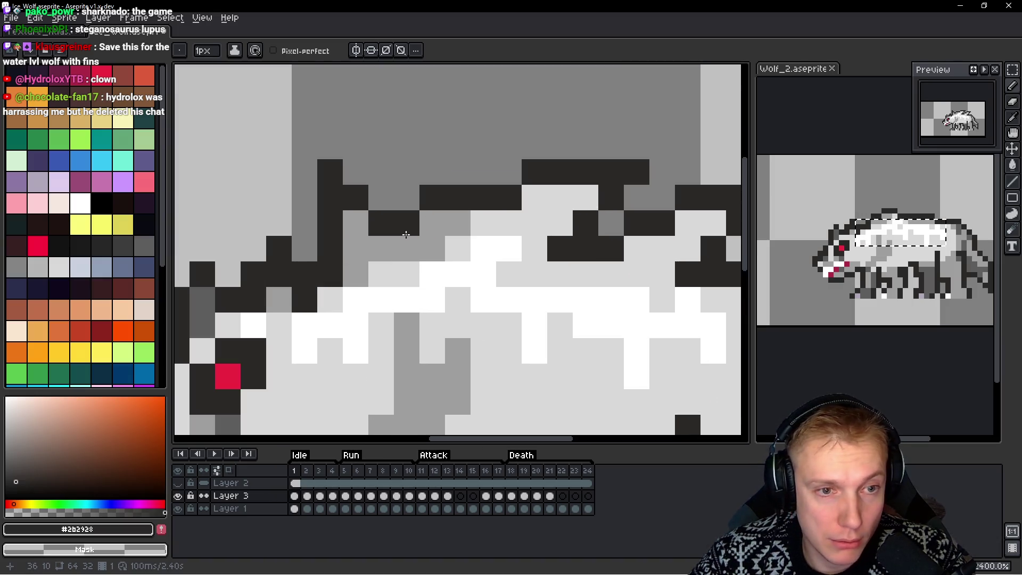
pyautogui.scroll(-5, 442, 229)
pyautogui.scroll(1, 443, 230)
pyautogui.scroll(1, 443, 230)
# Lasso the back spikes, move them one pixel right and down, and commit
pyautogui.press('m')
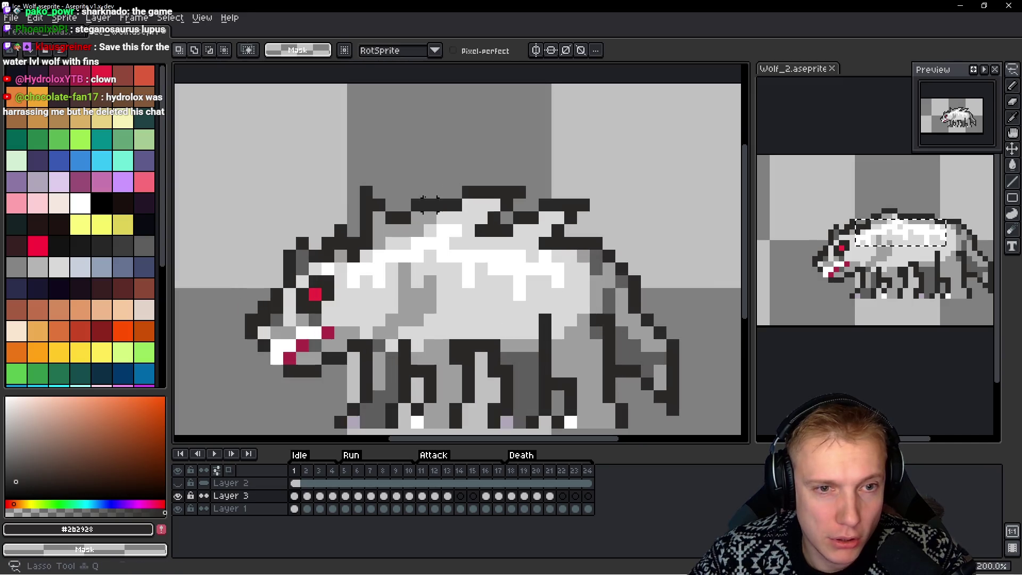
pyautogui.moveTo(430, 153)
pyautogui.mouseDown()
pyautogui.moveTo(358, 189)
pyautogui.moveTo(434, 229)
pyautogui.moveTo(508, 229)
pyautogui.moveTo(609, 179)
pyautogui.moveTo(479, 150)
pyautogui.moveTo(483, 158)
pyautogui.moveTo(488, 146)
pyautogui.mouseUp()
pyautogui.press('Return')
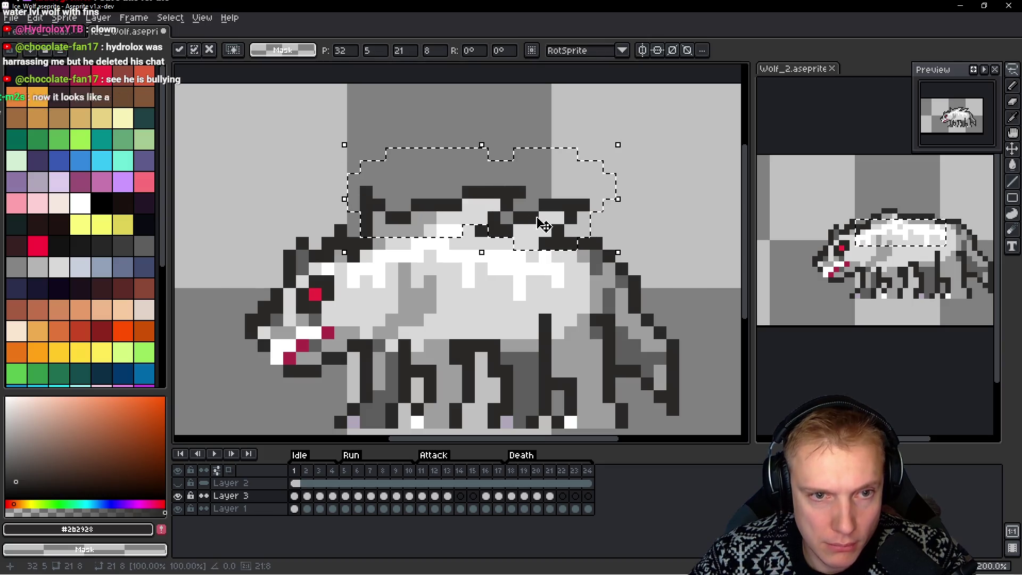
pyautogui.press('q')
pyautogui.moveTo(551, 154)
pyautogui.mouseDown()
pyautogui.moveTo(381, 165)
pyautogui.moveTo(365, 203)
pyautogui.moveTo(426, 229)
pyautogui.moveTo(482, 228)
pyautogui.moveTo(497, 160)
pyautogui.moveTo(507, 210)
pyautogui.mouseUp()
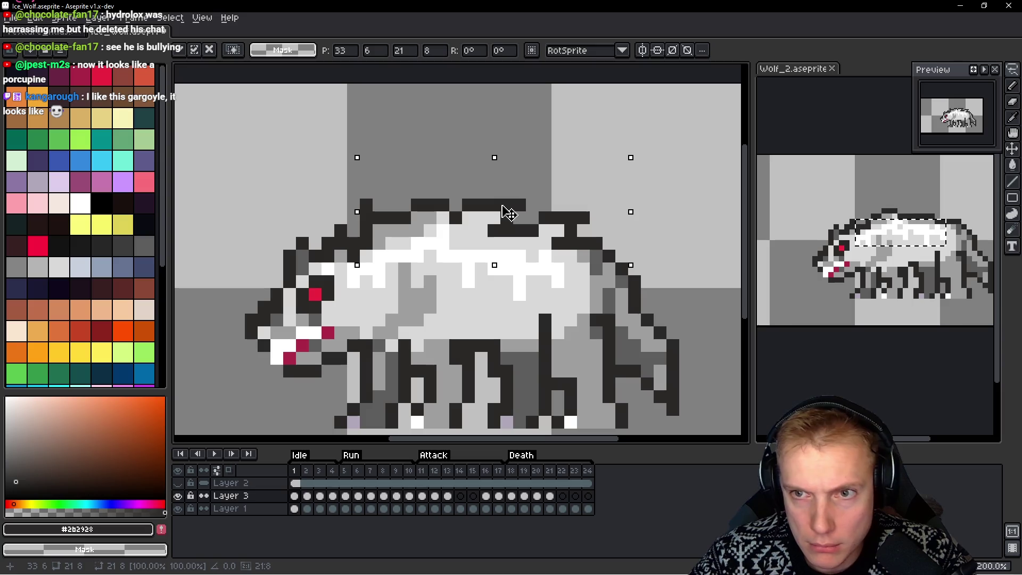
pyautogui.press('Return')
pyautogui.scroll(1, 463, 236)
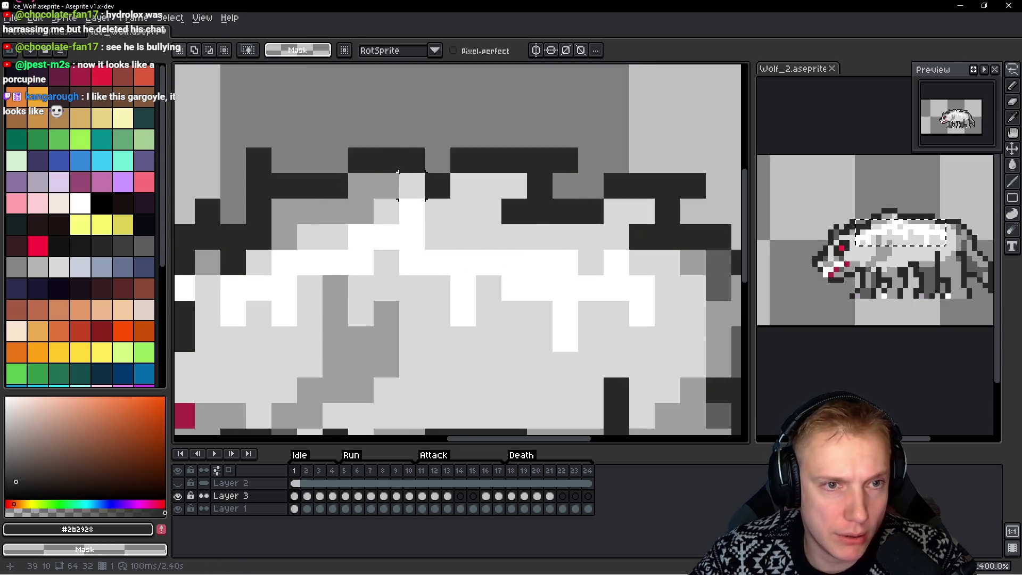
pyautogui.press('b')
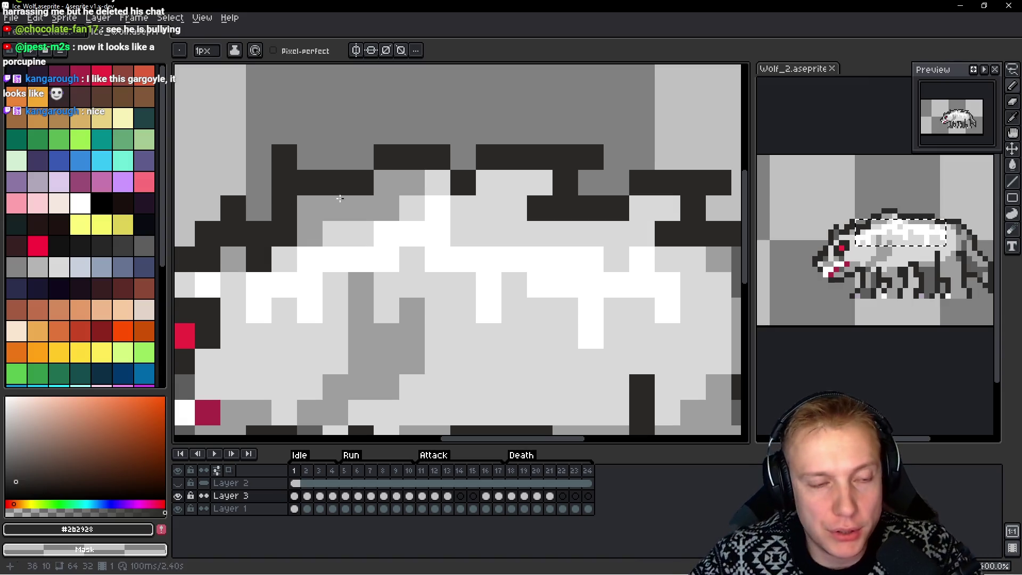
# Repaint the dark neck pixels mid grey and draw a diagonal dark line up the neck
pyautogui.hscroll(-3, 426, 203)
pyautogui.keyDown('alt'); pyautogui.click(451, 200); pyautogui.keyUp('alt')
pyautogui.moveTo(450, 199)
pyautogui.mouseDown()
pyautogui.moveTo(463, 142)
pyautogui.moveTo(485, 153)
pyautogui.mouseUp()
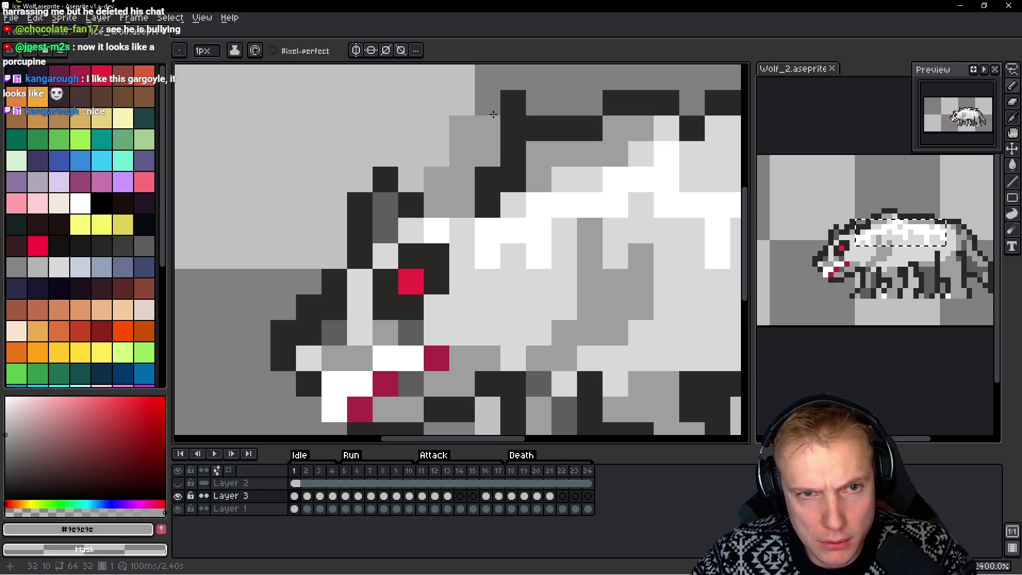
pyautogui.keyDown('alt'); pyautogui.click(482, 179); pyautogui.keyUp('alt')
pyautogui.moveTo(416, 171)
pyautogui.mouseDown()
pyautogui.moveTo(459, 98)
pyautogui.moveTo(485, 76)
pyautogui.moveTo(495, 128)
pyautogui.moveTo(486, 85)
pyautogui.moveTo(482, 112)
pyautogui.mouseUp()
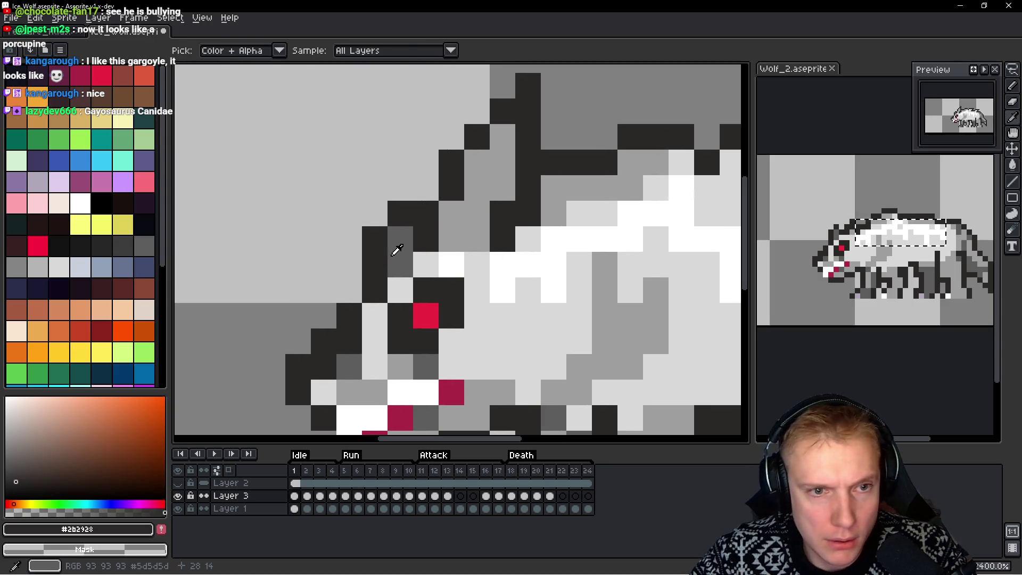
# Add #5d5d5d grey shading and a tall dark spike behind the head, then zoom out
pyautogui.keyDown('alt'); pyautogui.click(390, 235); pyautogui.keyUp('alt')
pyautogui.moveTo(389, 231); pyautogui.dragTo(401, 175)
pyautogui.keyDown('alt'); pyautogui.click(363, 238); pyautogui.keyUp('alt')
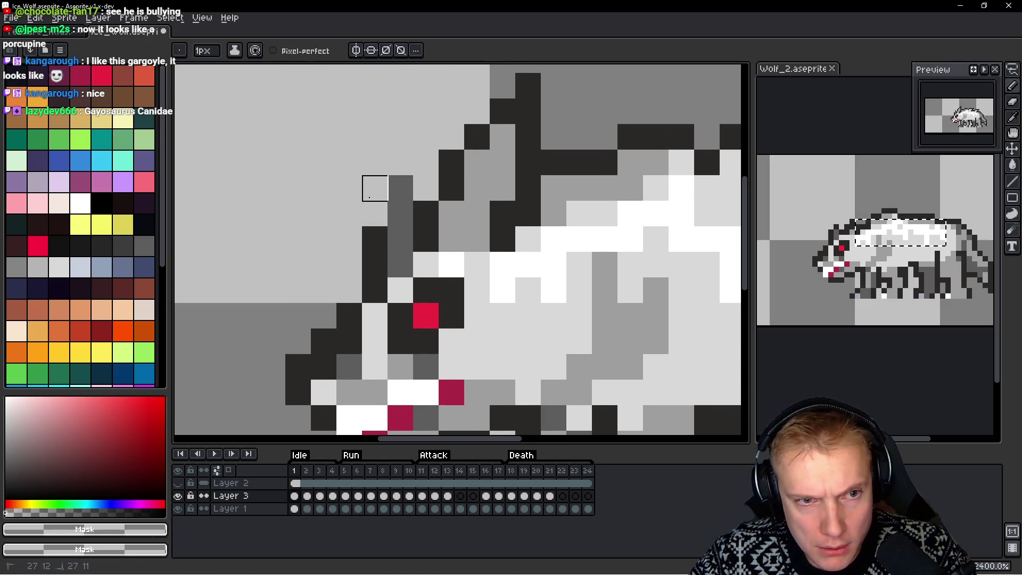
pyautogui.keyDown('alt'); pyautogui.click(372, 228); pyautogui.keyUp('alt')
pyautogui.moveTo(374, 223); pyautogui.dragTo(378, 126)
pyautogui.click(400, 162)
pyautogui.click(426, 188)
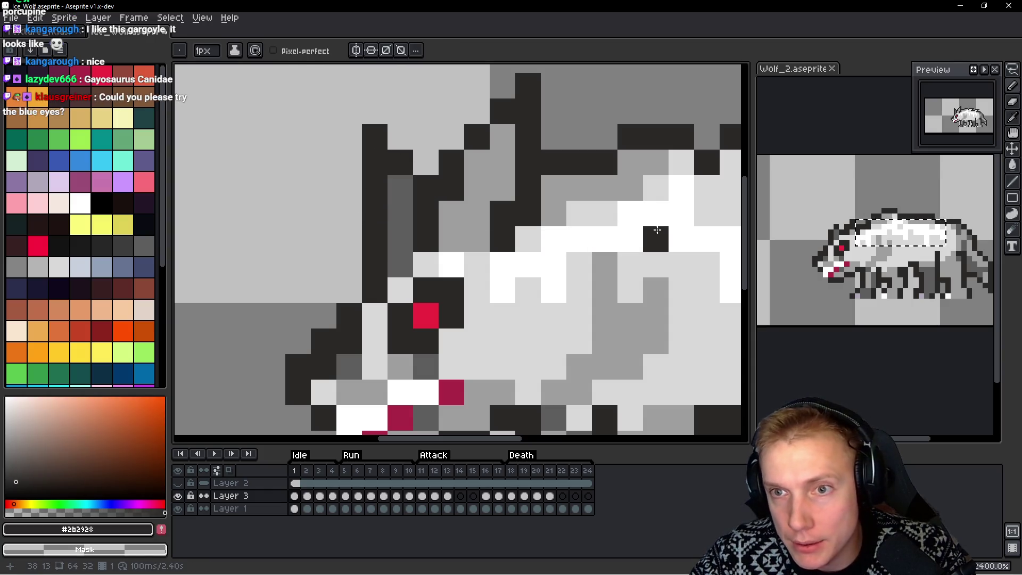
pyautogui.scroll(-5, 657, 229)
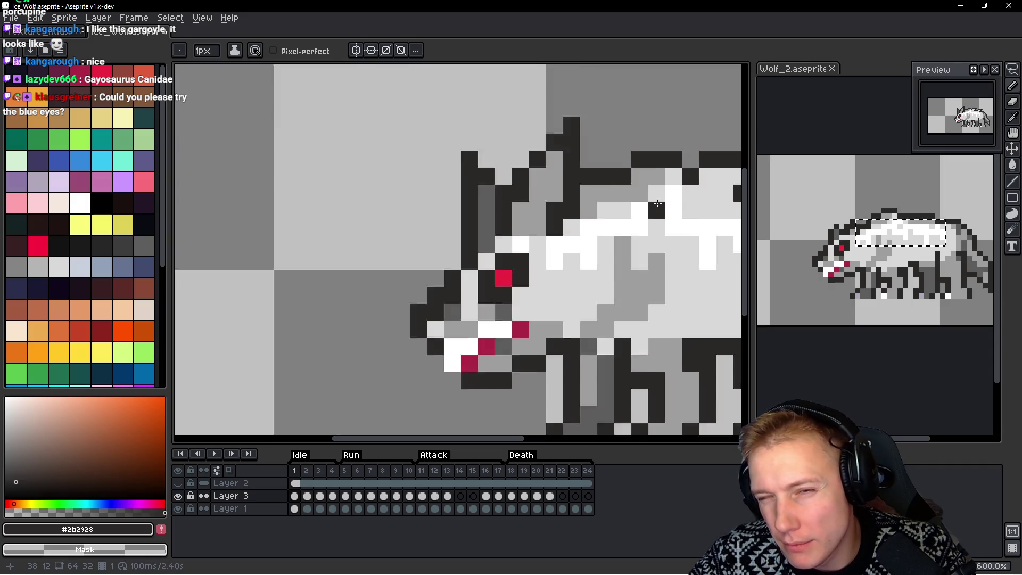
pyautogui.moveTo(658, 229); pyautogui.dragTo(492, 195)
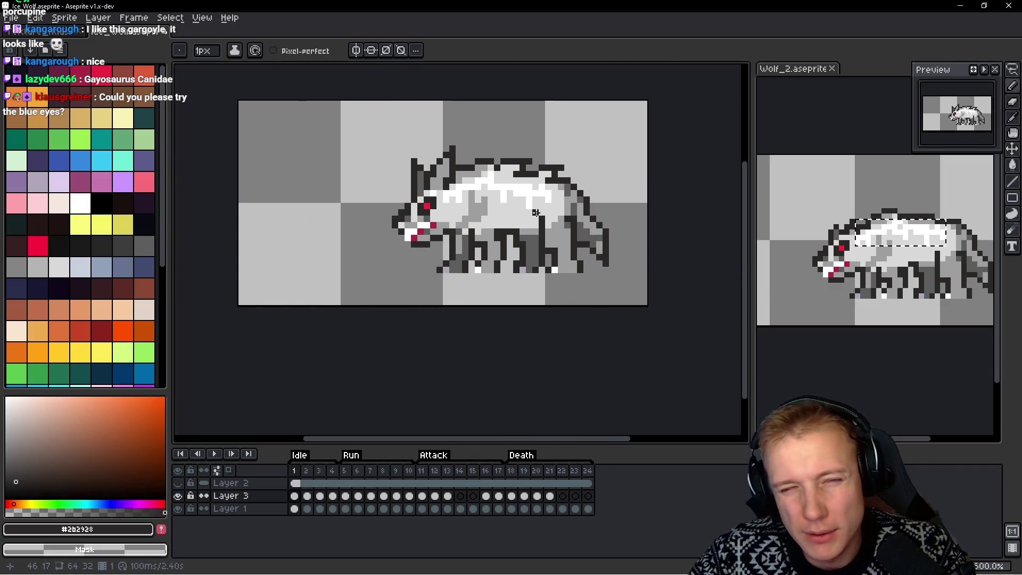
# Turn some dark ridge pixels grey and extend a ridge spike upward with dark pixels
pyautogui.scroll(5, 534, 197)
pyautogui.scroll(-5, 534, 196)
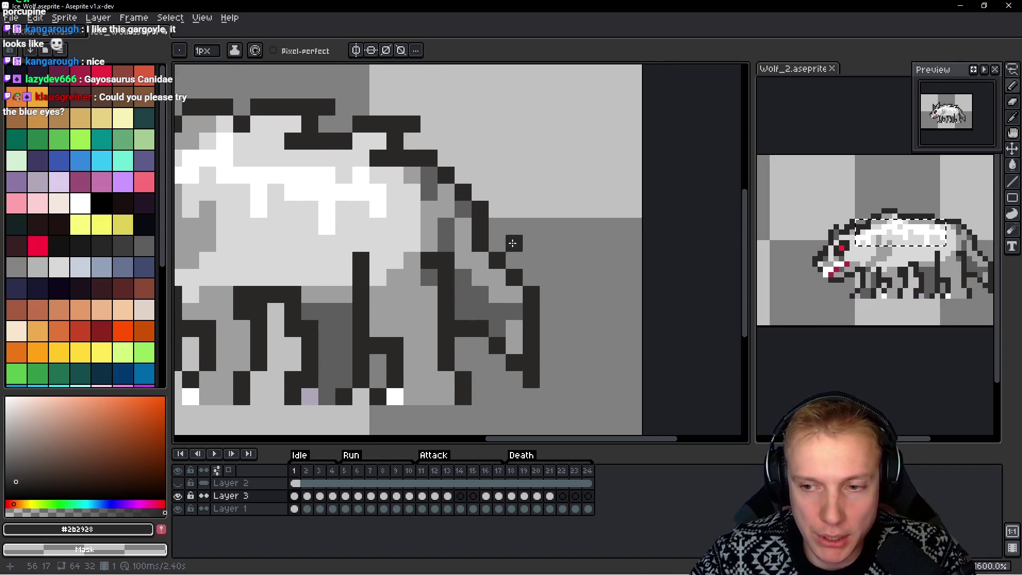
pyautogui.moveTo(455, 204); pyautogui.dragTo(451, 220)
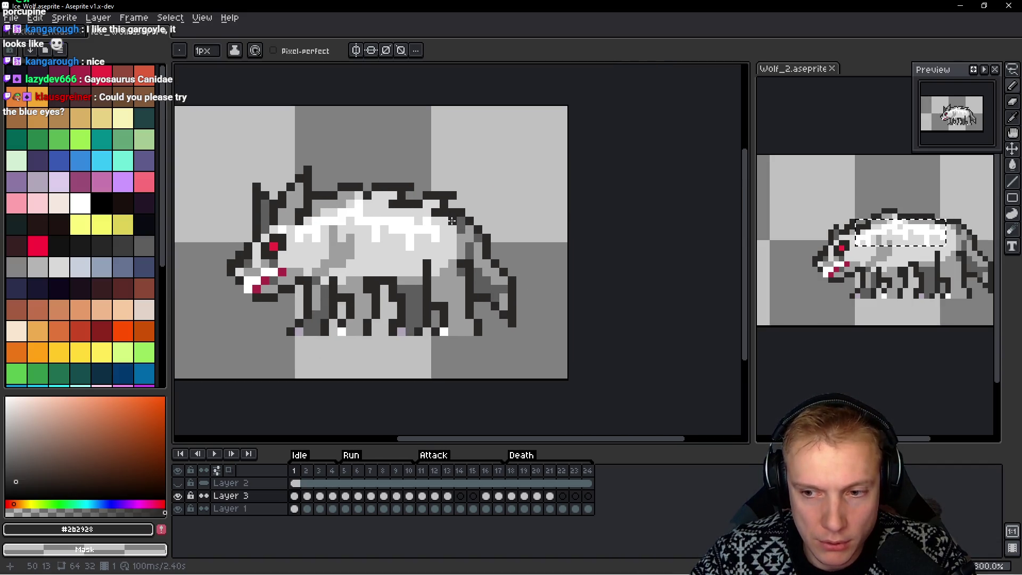
pyautogui.scroll(-1, 451, 221)
pyautogui.scroll(5, 367, 240)
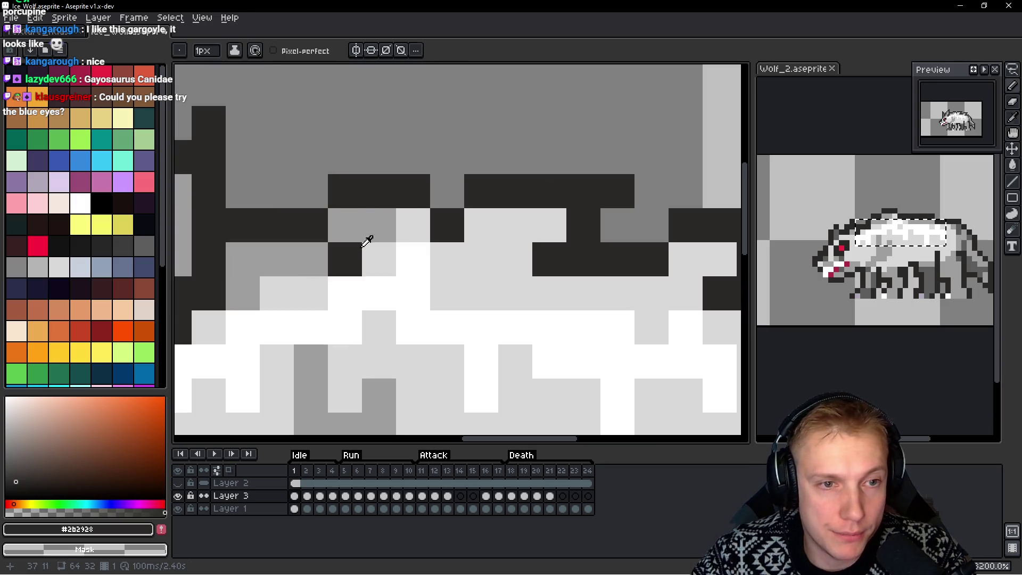
pyautogui.keyDown('alt'); pyautogui.click(365, 221); pyautogui.keyUp('alt')
pyautogui.click(371, 193)
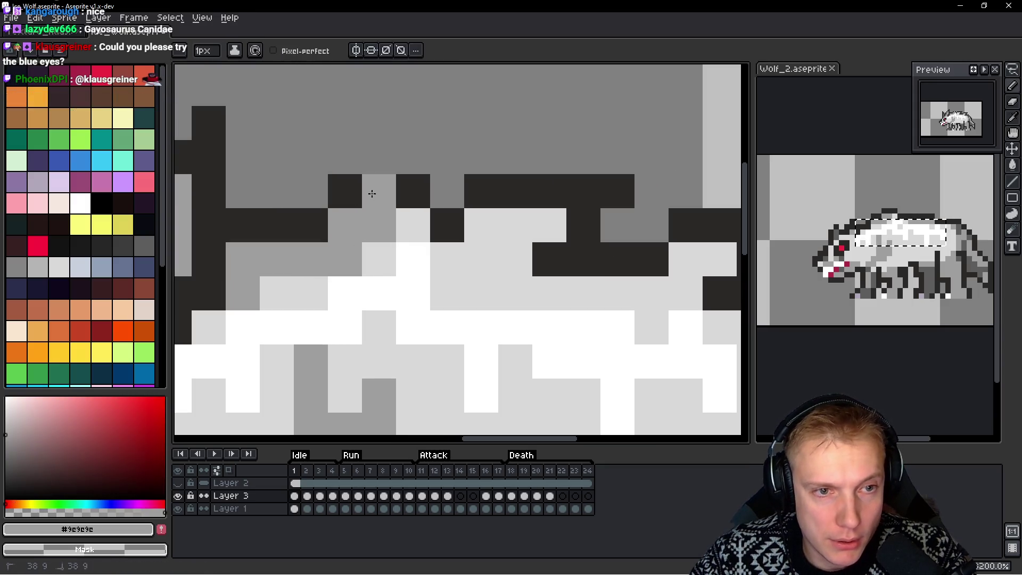
pyautogui.keyDown('alt'); pyautogui.click(404, 189); pyautogui.keyUp('alt')
pyautogui.click(393, 149)
pyautogui.click(409, 122)
pyautogui.click(411, 152)
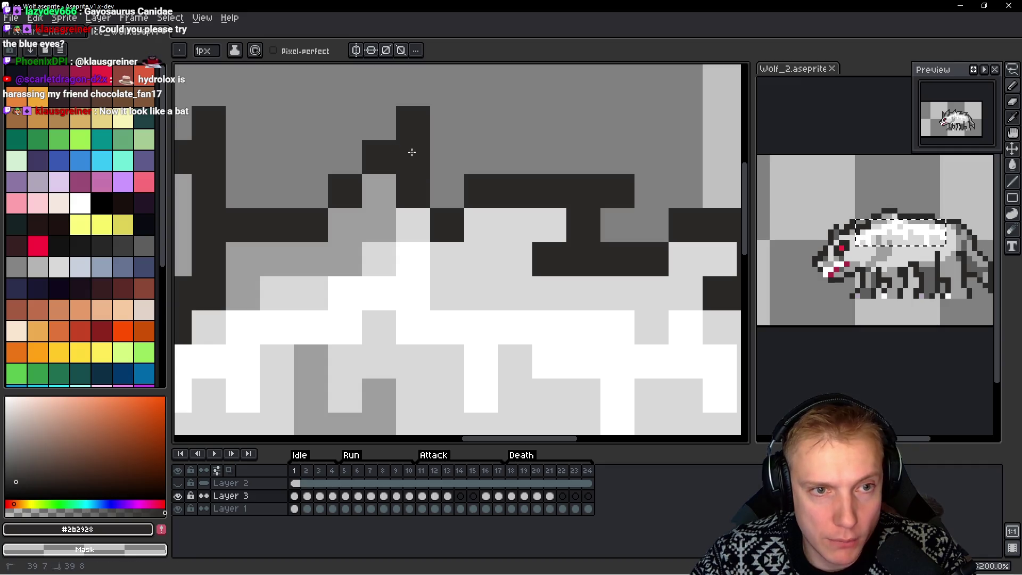
pyautogui.scroll(-2, 591, 236)
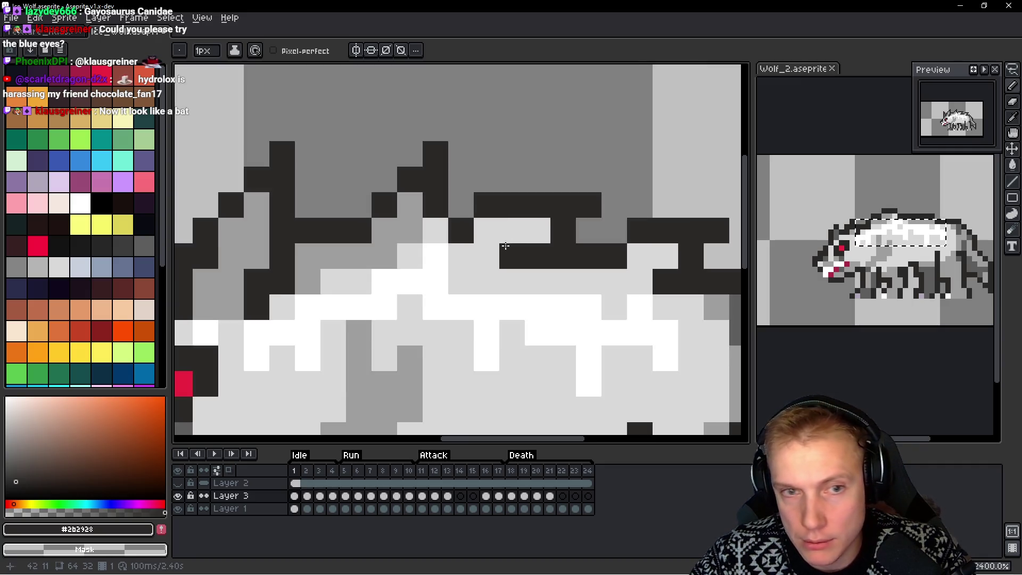
pyautogui.scroll(1, 422, 217)
# Lasso part of the back ridge, raise it four pixels, and commit it
pyautogui.press('q')
pyautogui.moveTo(503, 113)
pyautogui.mouseDown()
pyautogui.moveTo(447, 140)
pyautogui.moveTo(373, 235)
pyautogui.moveTo(441, 269)
pyautogui.moveTo(462, 266)
pyautogui.moveTo(505, 128)
pyautogui.mouseUp()
pyautogui.click(468, 231)
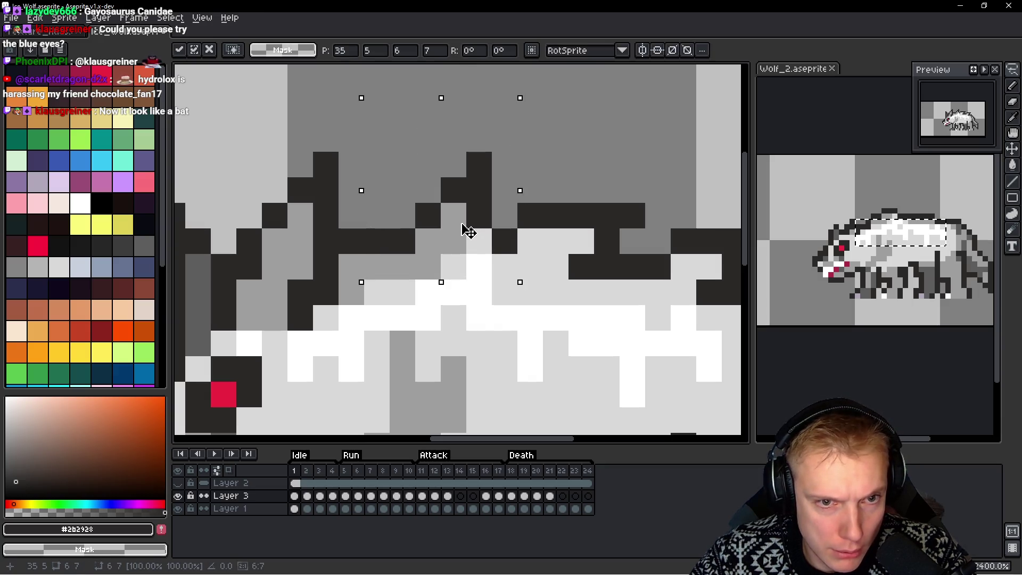
pyautogui.press('Down')
pyautogui.press('Up')
pyautogui.press('Down')
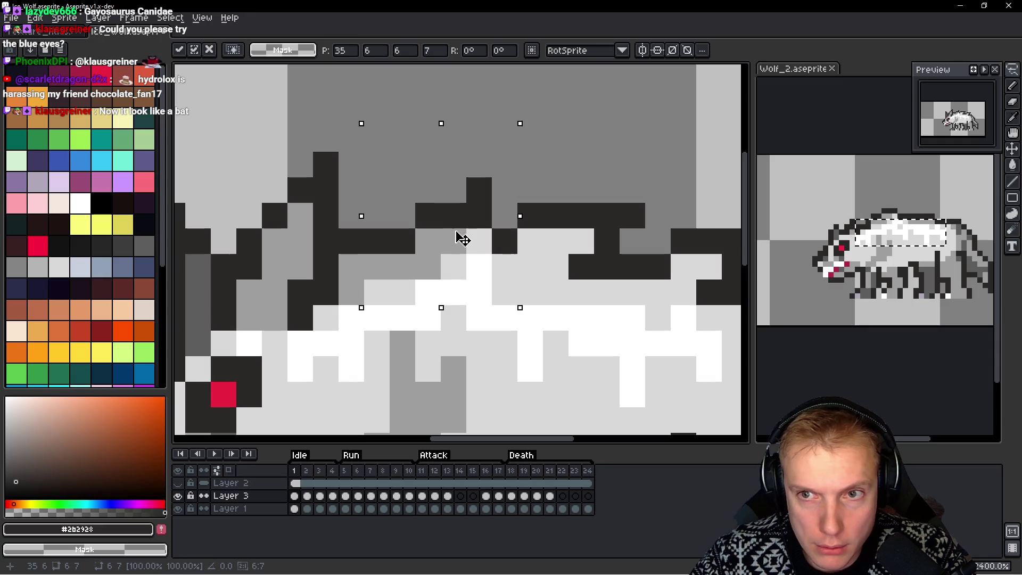
pyautogui.moveTo(460, 254)
pyautogui.mouseDown()
pyautogui.moveTo(455, 266)
pyautogui.moveTo(470, 143)
pyautogui.moveTo(463, 153)
pyautogui.mouseUp()
pyautogui.click(479, 215)
pyautogui.scroll(-2, 503, 216)
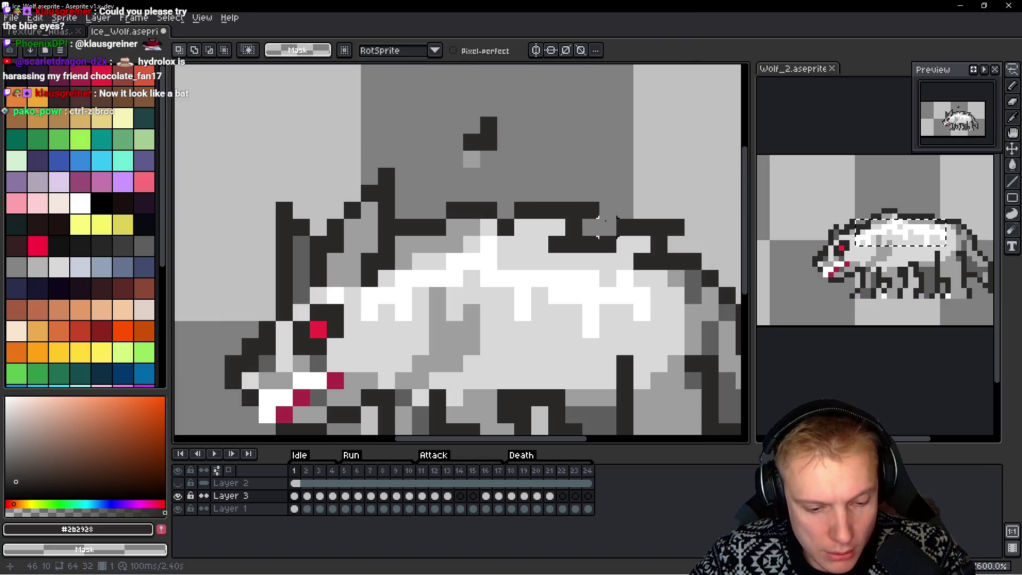
# Undo the transform and spike edits on the back, then make Layer 1 active
pyautogui.press('m')
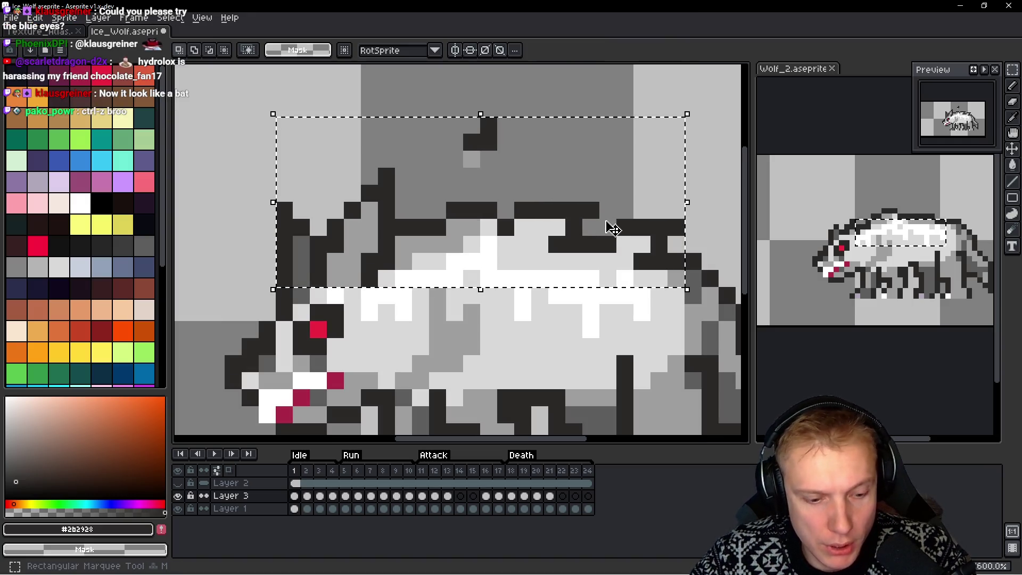
pyautogui.keyDown('ctrl'); pyautogui.click(612, 227); pyautogui.keyUp('ctrl')
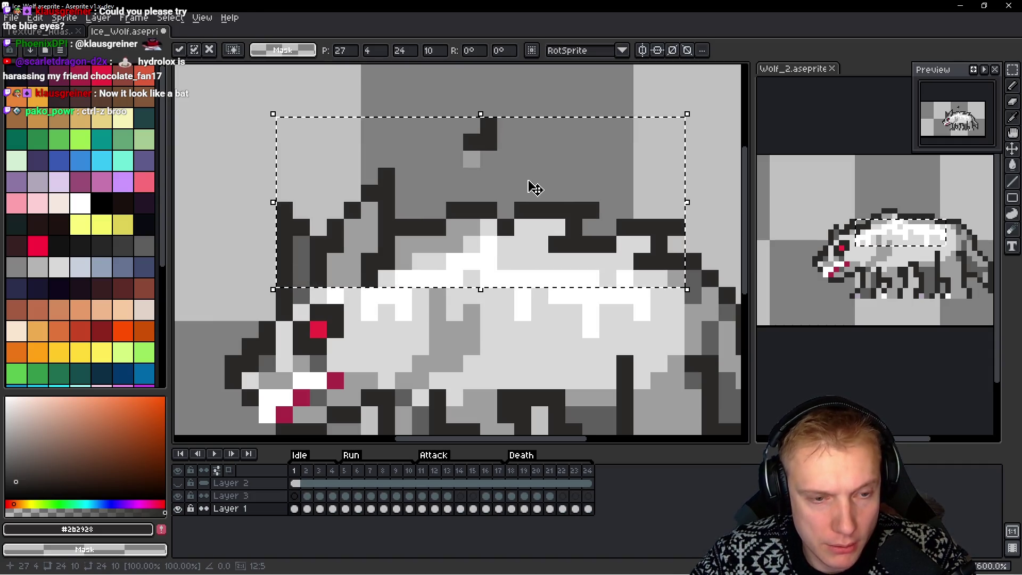
pyautogui.hotkey('ctrl', 'z')
pyautogui.hotkey('ctrl', 'z')
pyautogui.hotkey('ctrl', 'z')
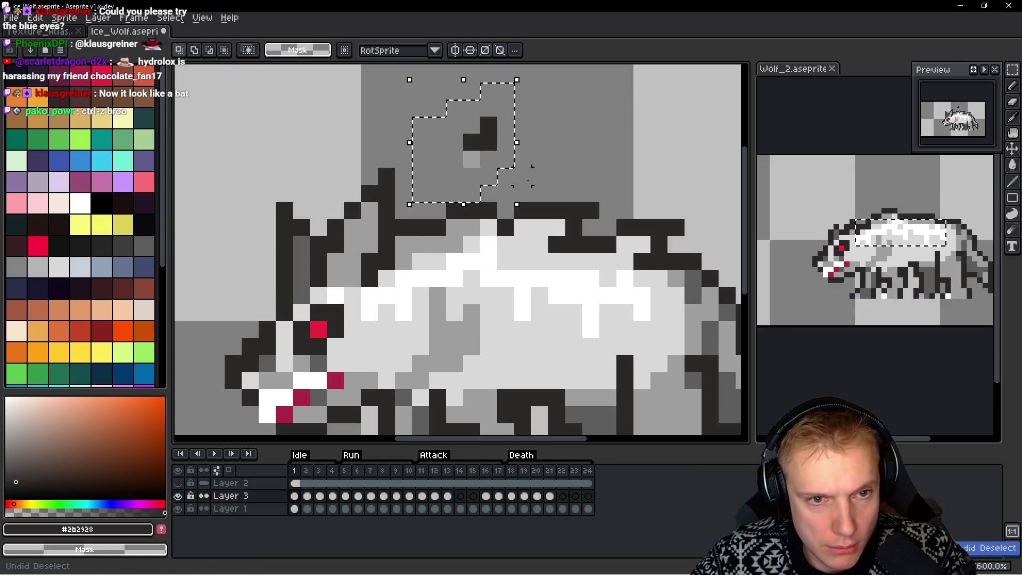
pyautogui.hotkey('ctrl', 'z')
pyautogui.hotkey('ctrl', 'z')
pyautogui.press('m')
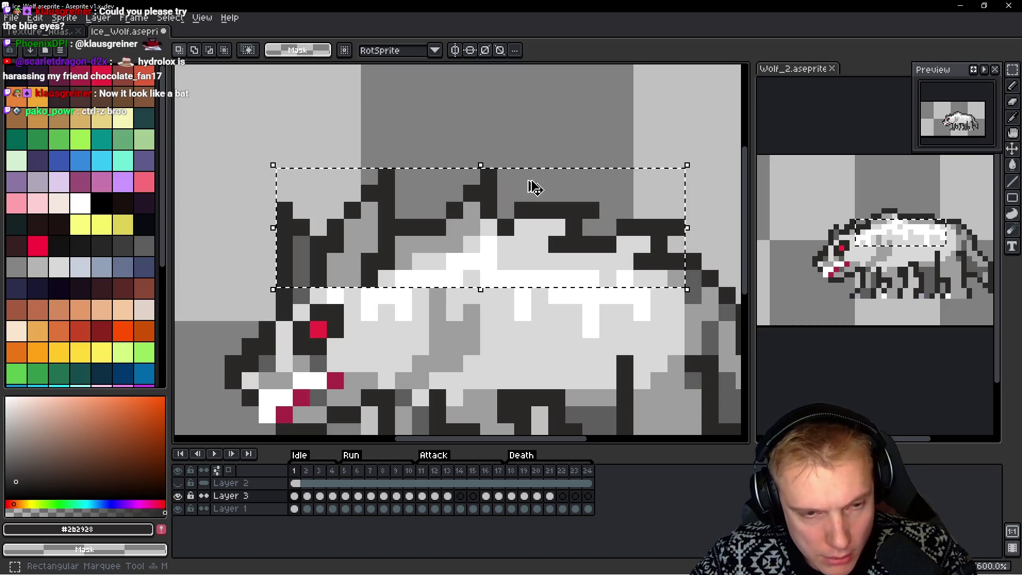
pyautogui.hotkey('ctrl', 'z')
pyautogui.press('Down')
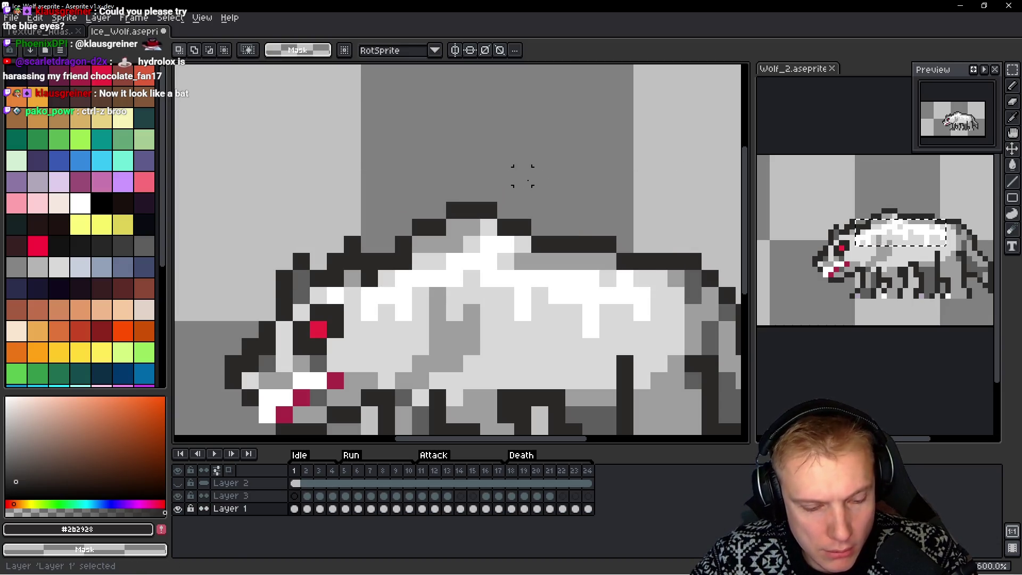
# Redo the tall dark spike edit on the wolf's back
pyautogui.hotkey('ctrl', 'y')
pyautogui.hotkey('ctrl', 'd')
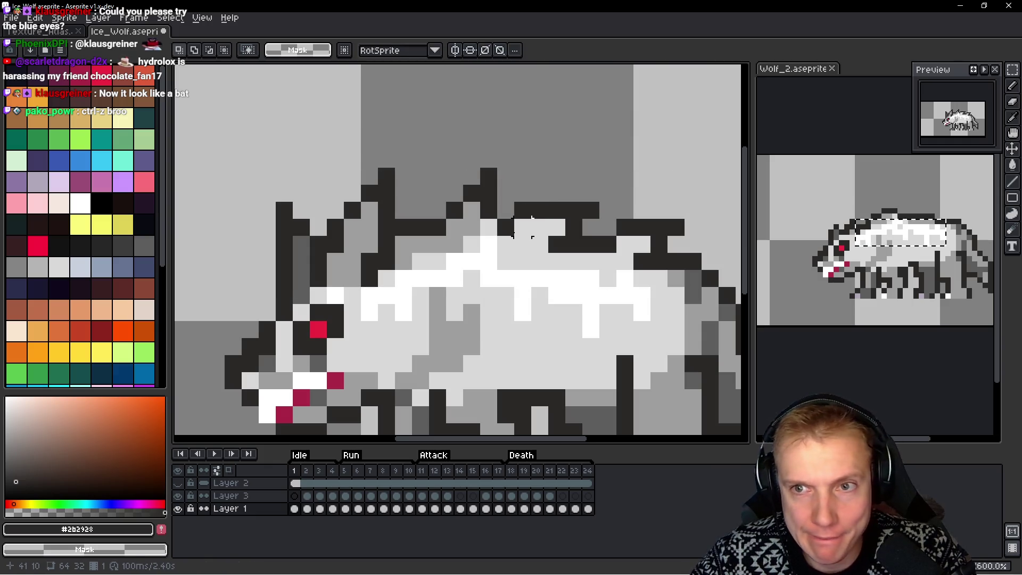
pyautogui.scroll(-4, 504, 233)
pyautogui.scroll(1, 520, 249)
pyautogui.scroll(3, 519, 248)
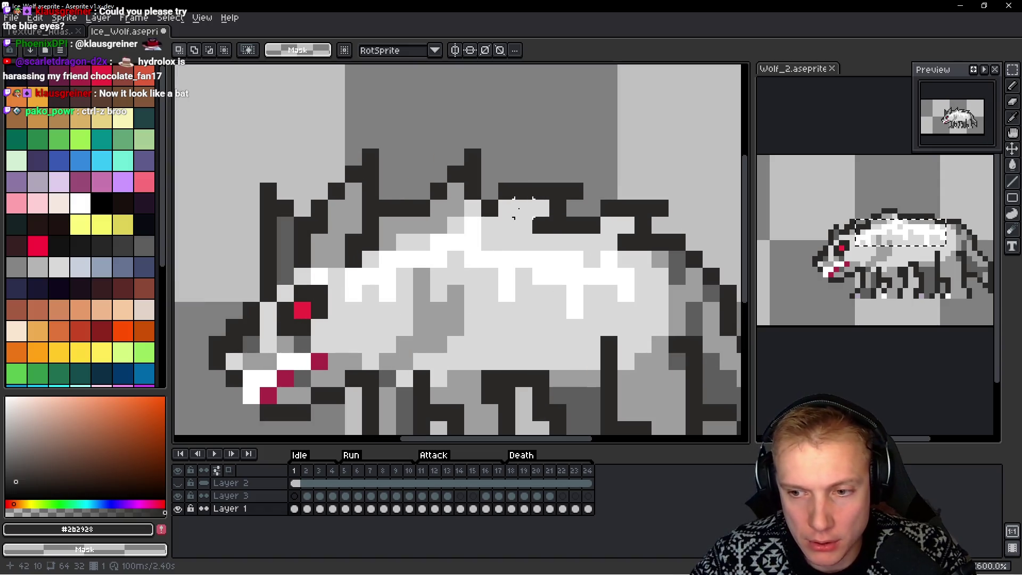
pyautogui.scroll(5, 503, 211)
# Discard a stray pencil stroke, then lower the selected spike section one pixel and commit
pyautogui.press('b')
pyautogui.moveTo(464, 145)
pyautogui.mouseDown()
pyautogui.moveTo(368, 173)
pyautogui.moveTo(338, 244)
pyautogui.moveTo(346, 275)
pyautogui.moveTo(391, 275)
pyautogui.moveTo(366, 300)
pyautogui.moveTo(443, 234)
pyautogui.moveTo(469, 170)
pyautogui.mouseUp()
pyautogui.hotkey('ctrl', 'z')
pyautogui.hotkey('ctrl', 'z')
pyautogui.hotkey('ctrl', 'z')
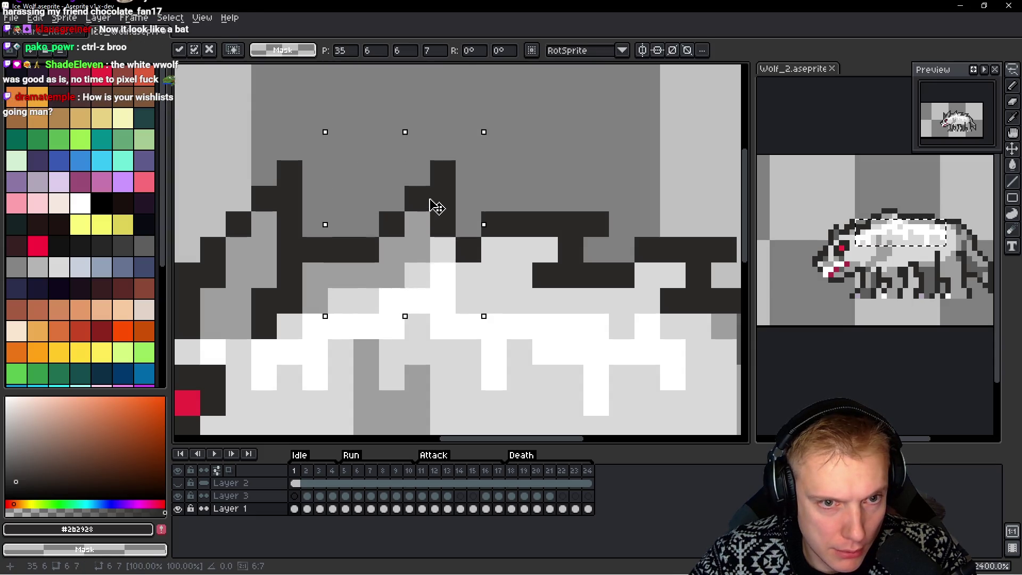
pyautogui.press('Down')
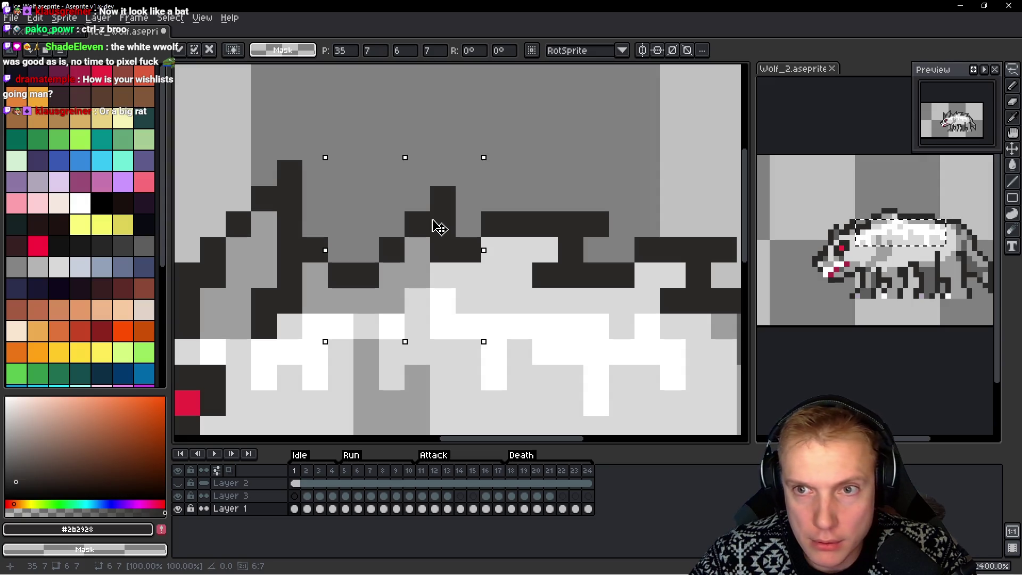
pyautogui.press('Return')
pyautogui.scroll(-8, 609, 224)
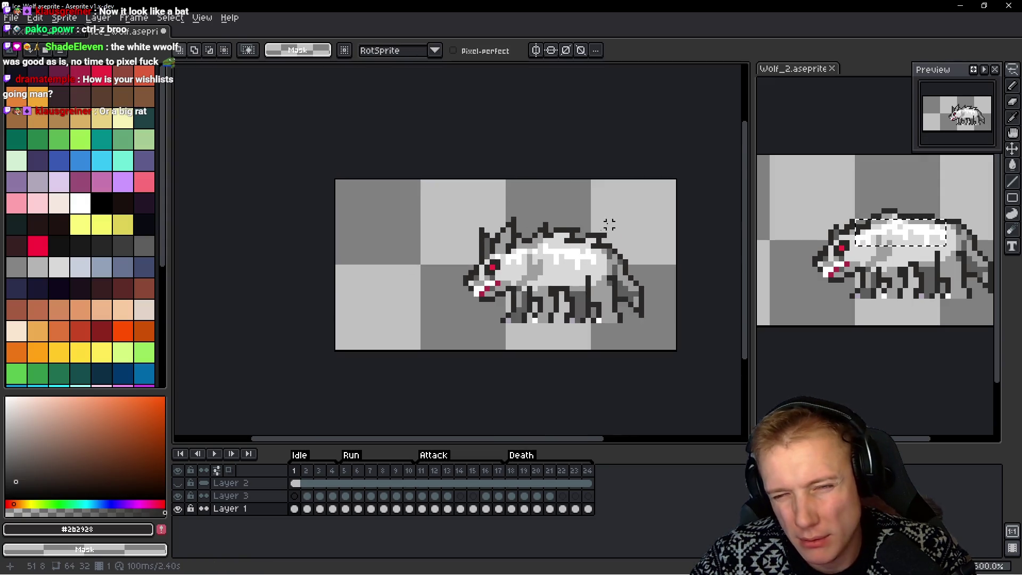
# With the Pencil, pick #d9d9d9 from the body and add a light-grey pixel among the legs
pyautogui.scroll(6, 609, 261)
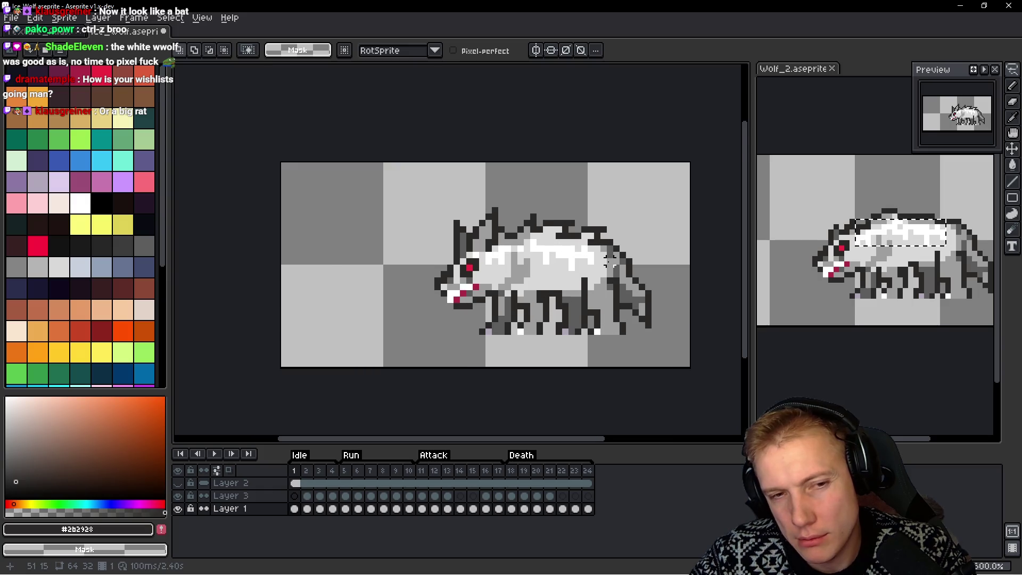
pyautogui.scroll(-3, 523, 272)
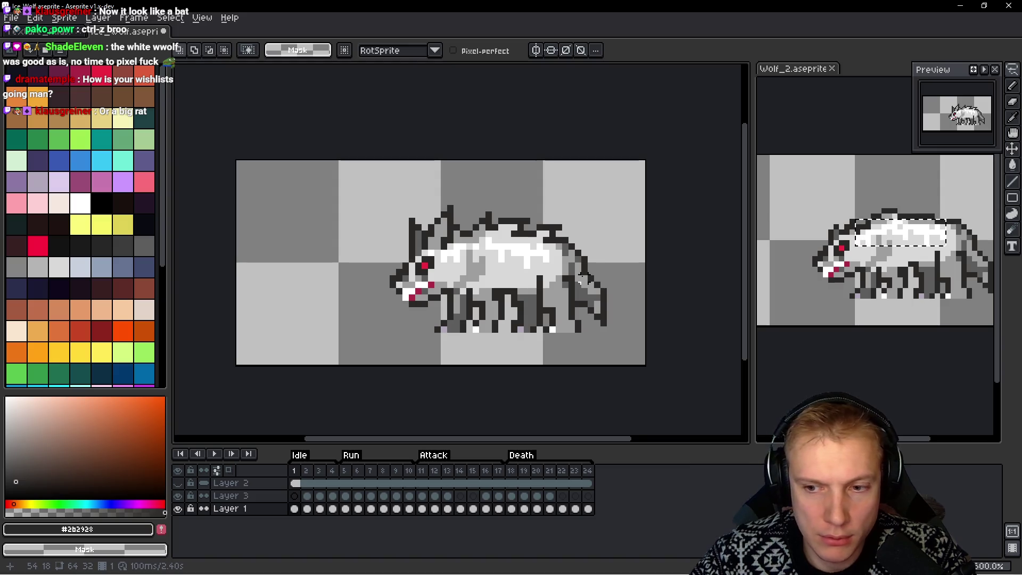
pyautogui.scroll(7, 377, 246)
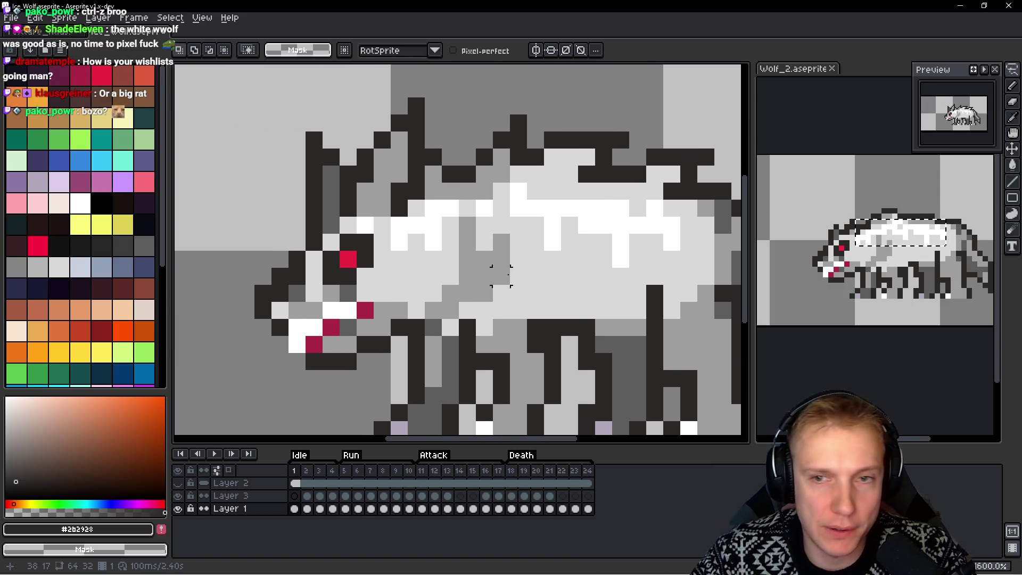
pyautogui.scroll(-2, 597, 299)
pyautogui.scroll(2, 554, 277)
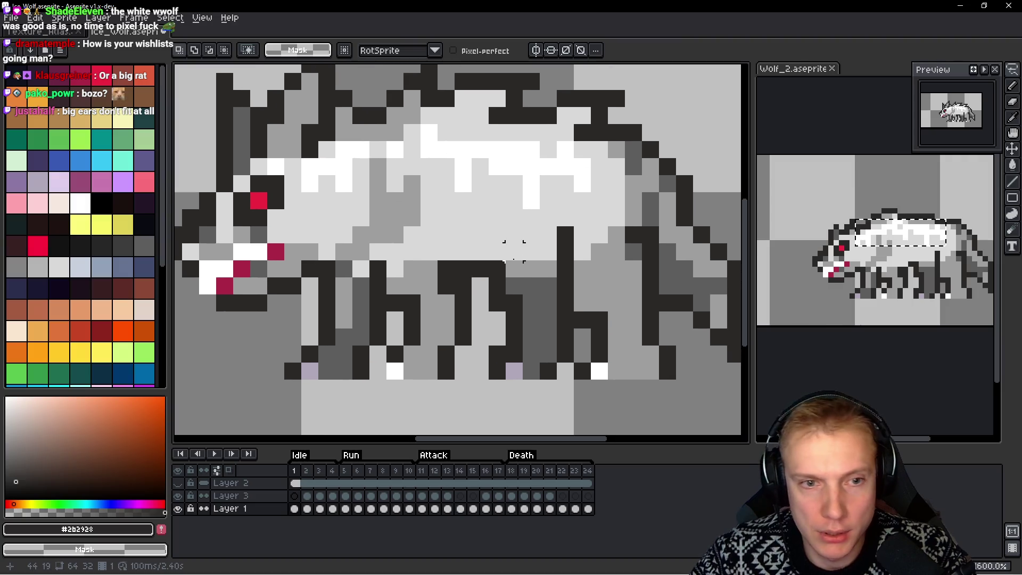
pyautogui.press('b')
pyautogui.keyDown('alt'); pyautogui.click(468, 237); pyautogui.keyUp('alt')
pyautogui.click(430, 334)
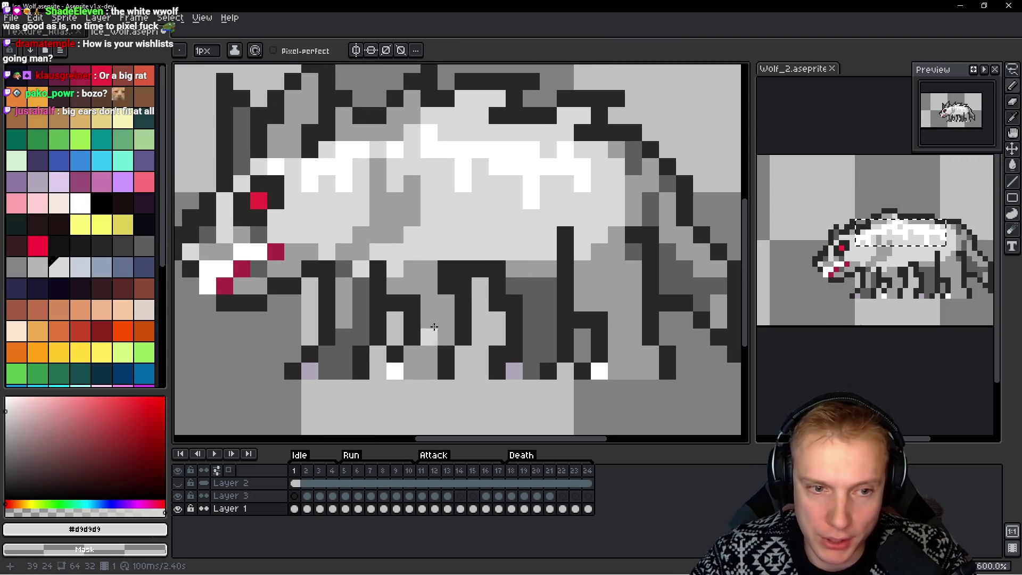
pyautogui.scroll(-1, 434, 327)
pyautogui.scroll(1, 457, 320)
pyautogui.hotkey('ctrl', 'z')
pyautogui.click(494, 339)
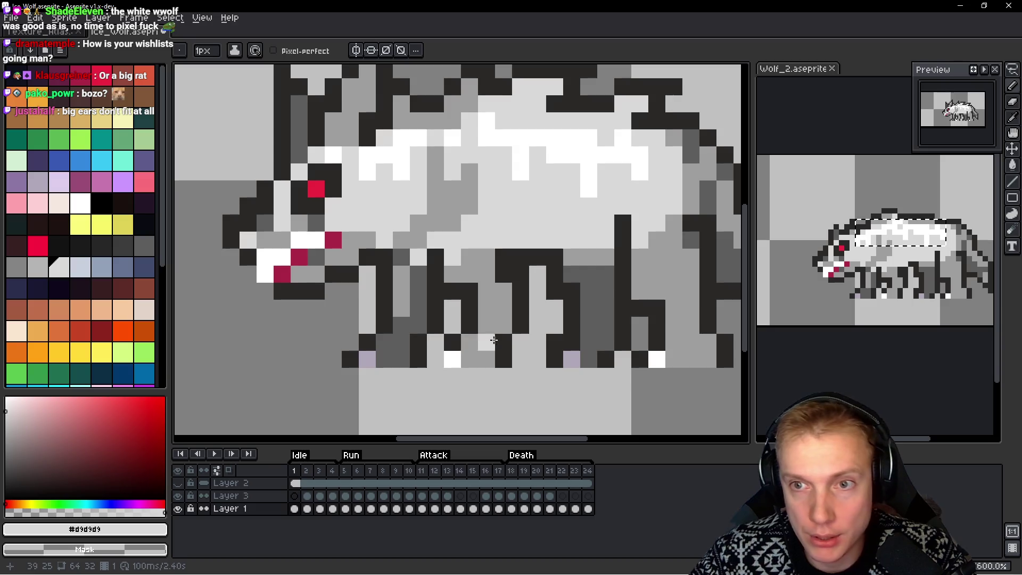
# Zoom and scroll around the sprite to inspect the new leg highlight
pyautogui.scroll(-7, 543, 330)
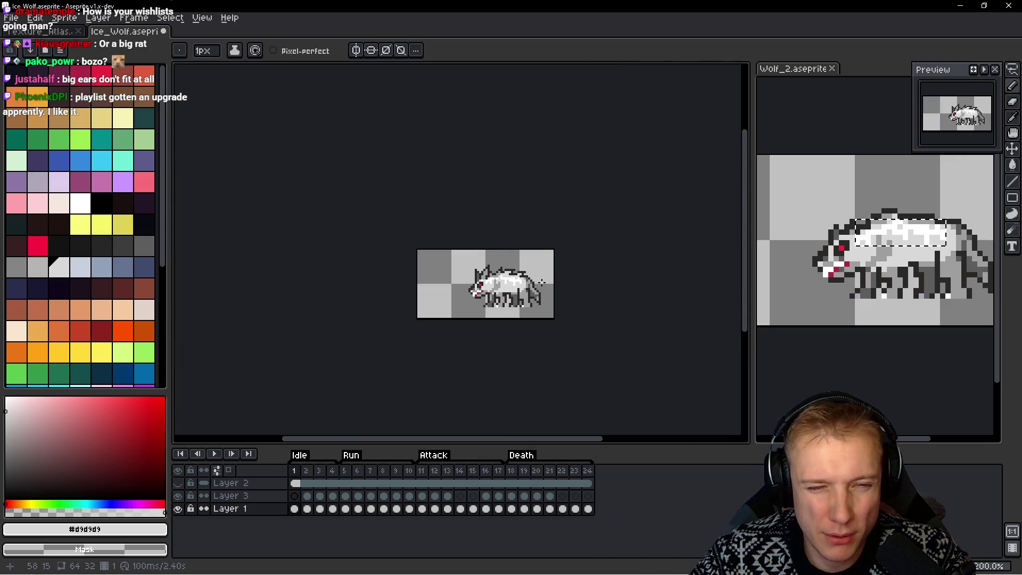
pyautogui.scroll(4, 542, 282)
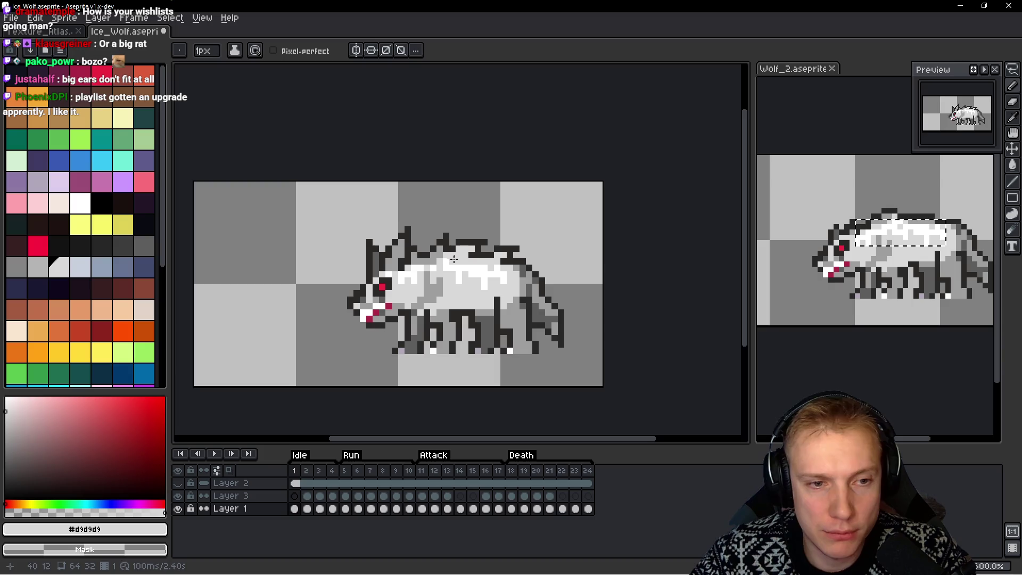
pyautogui.scroll(1, 453, 259)
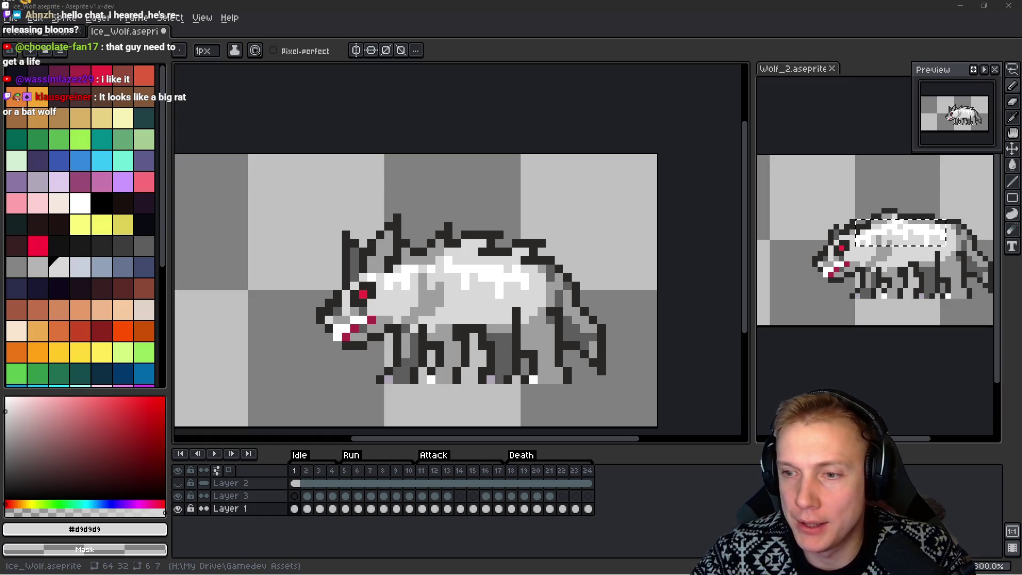
pyautogui.scroll(-1, 532, 314)
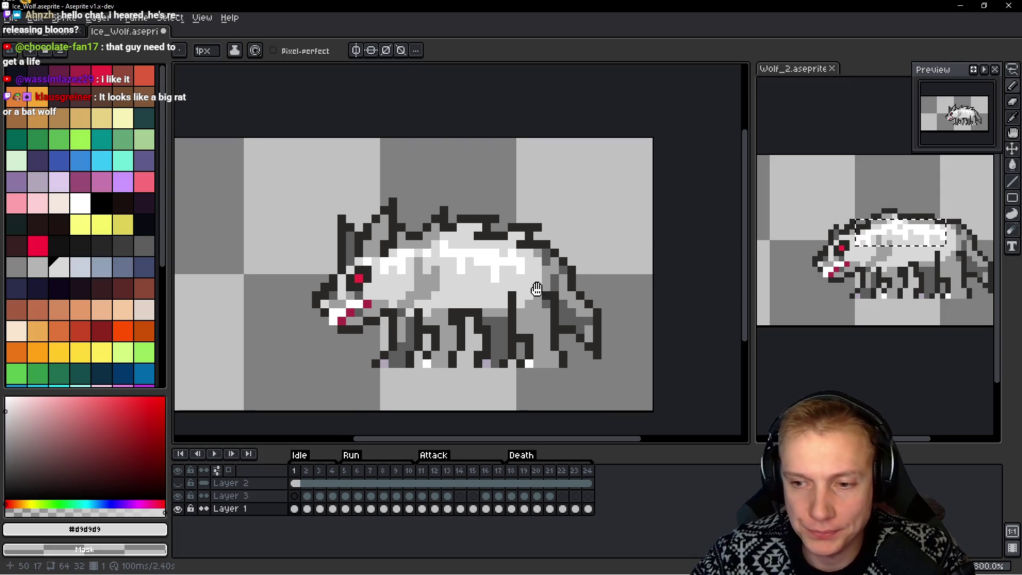
pyautogui.hscroll(1, 525, 327)
pyautogui.scroll(-1, 469, 263)
pyautogui.scroll(4, 351, 255)
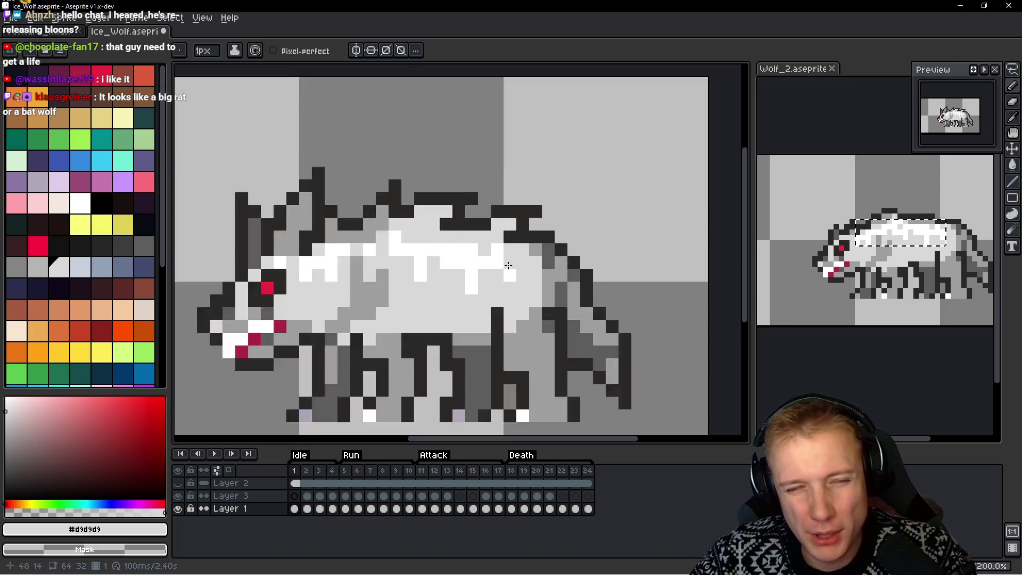
pyautogui.scroll(-1, 346, 253)
pyautogui.scroll(2, 320, 267)
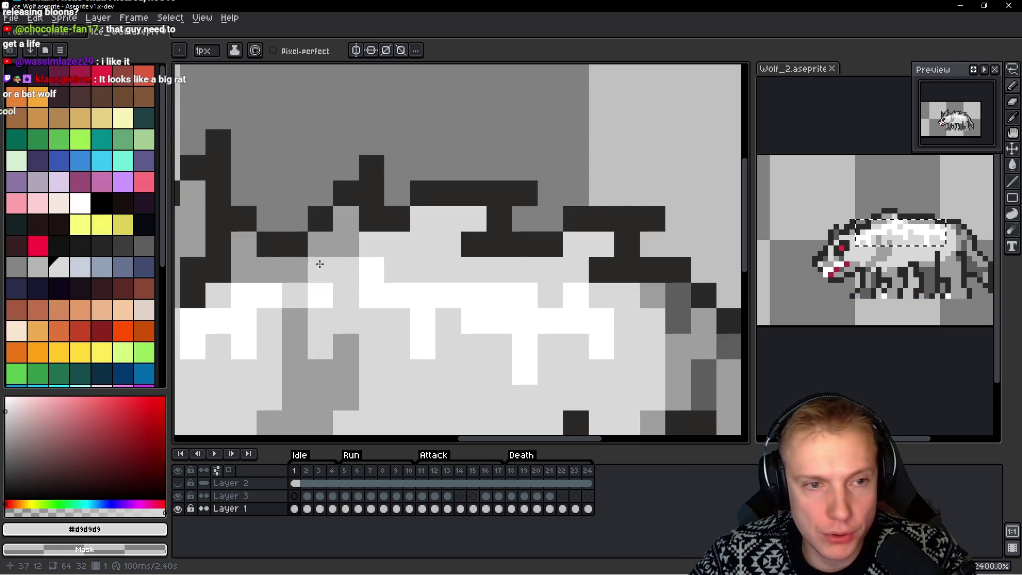
# Pick the grey from the sprite and paint three grey pixels around the back ridge
pyautogui.keyDown('alt'); pyautogui.click(343, 221); pyautogui.keyUp('alt')
pyautogui.click(553, 241)
pyautogui.hotkey('ctrl', 'z')
pyautogui.click(554, 218)
pyautogui.click(531, 218)
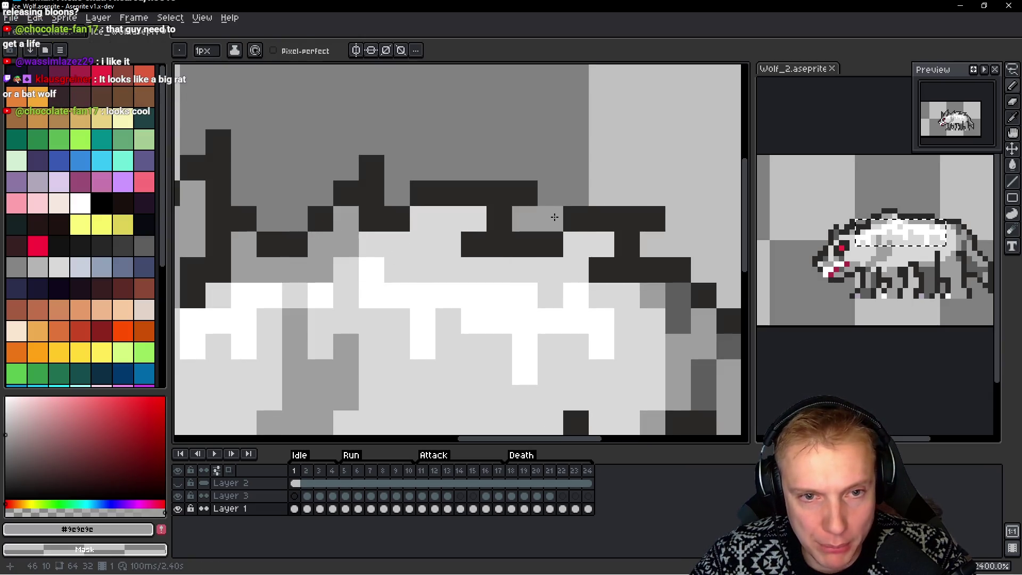
pyautogui.click(550, 194)
# Pick dark #2b2928, extend a back spike upward and darken grey ridge pixels
pyautogui.keyDown('alt'); pyautogui.click(356, 180); pyautogui.keyUp('alt')
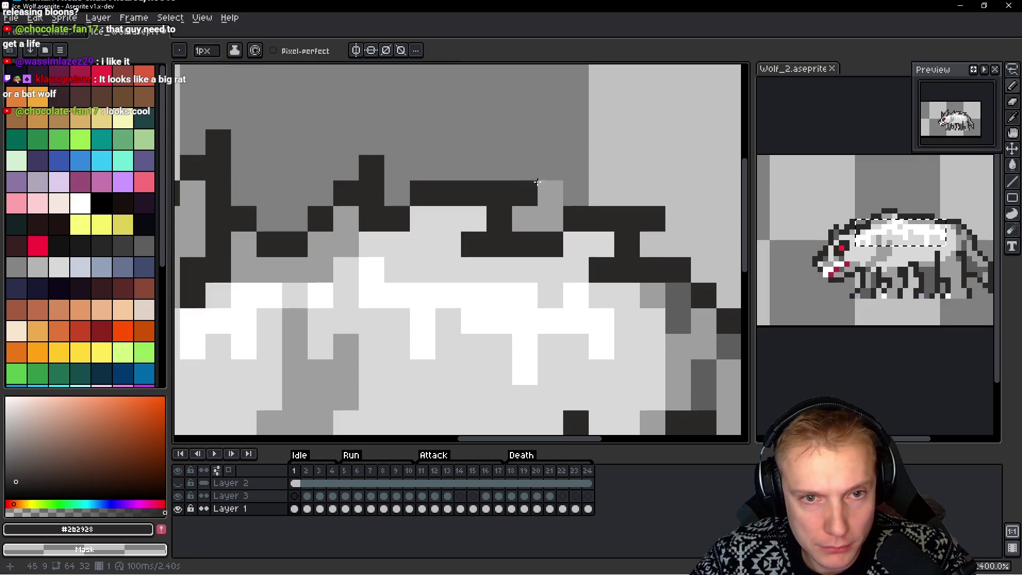
pyautogui.moveTo(546, 176); pyautogui.dragTo(575, 167)
pyautogui.click(576, 193)
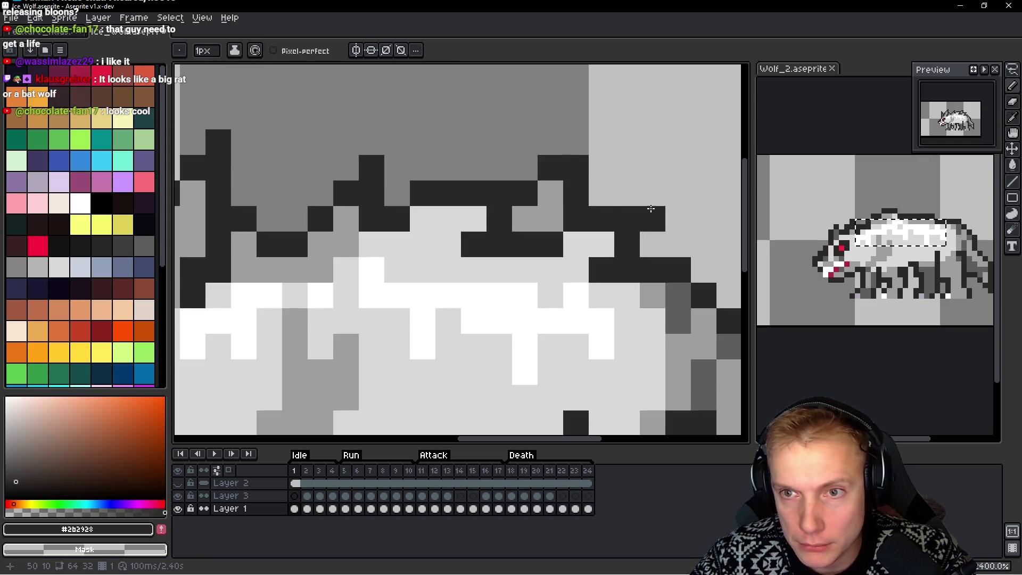
pyautogui.hotkey('ctrl', 'z')
pyautogui.click(547, 187)
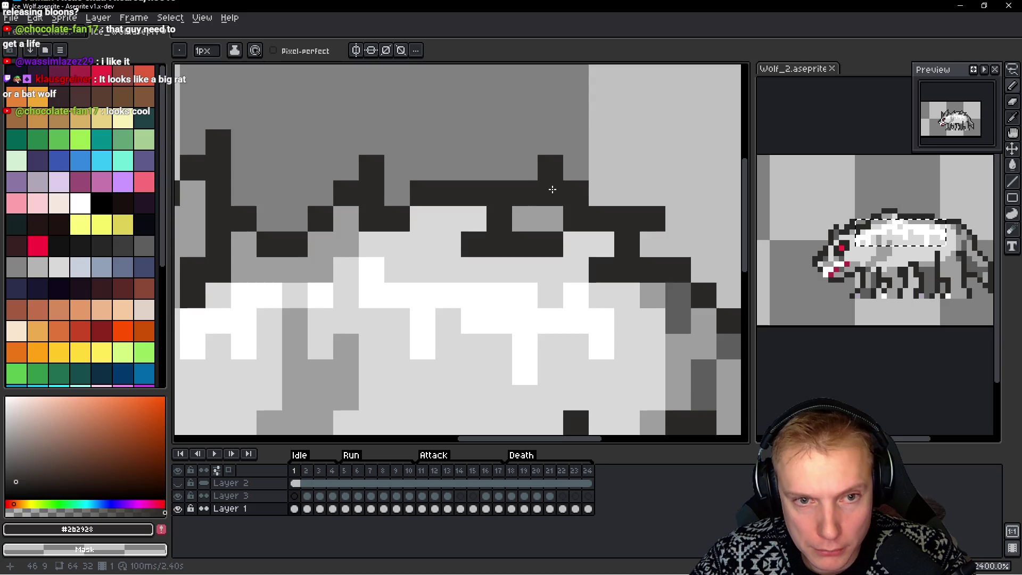
pyautogui.hotkey('ctrl', 'z')
pyautogui.moveTo(565, 168); pyautogui.dragTo(546, 190)
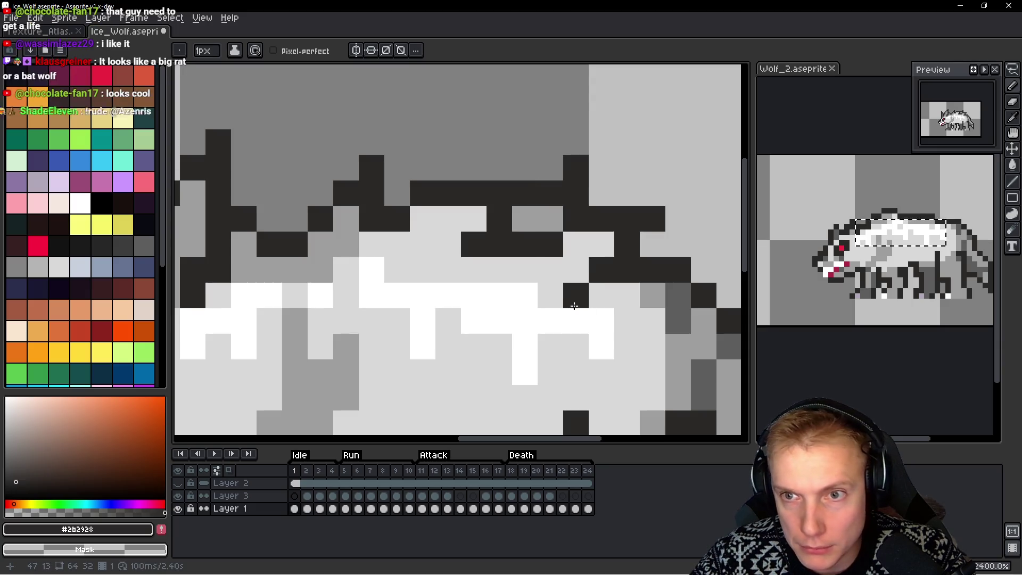
pyautogui.click(550, 219)
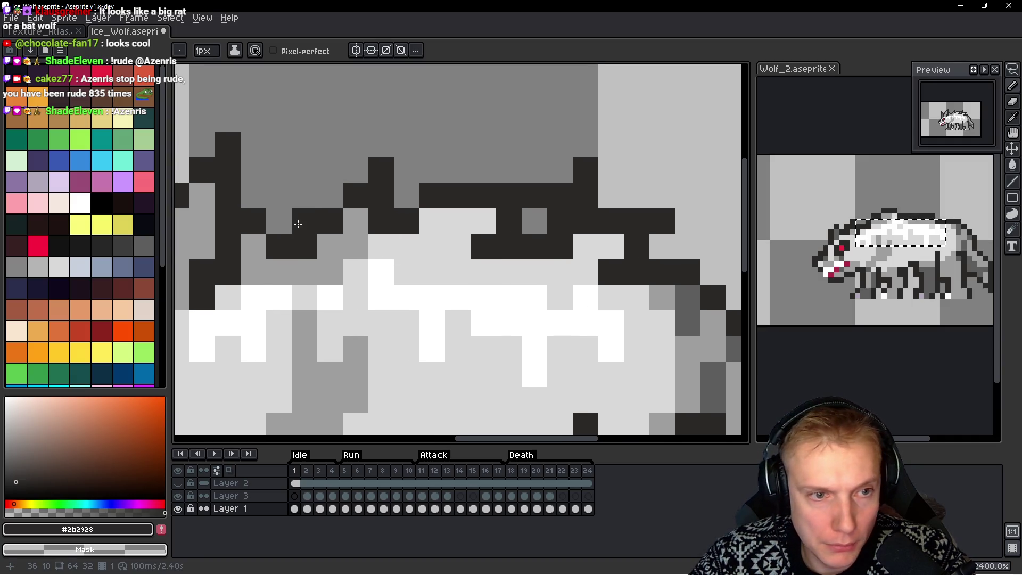
# Darken more grey ridge pixels and add dark pixels beside the wolf's back
pyautogui.moveTo(297, 221); pyautogui.dragTo(304, 198)
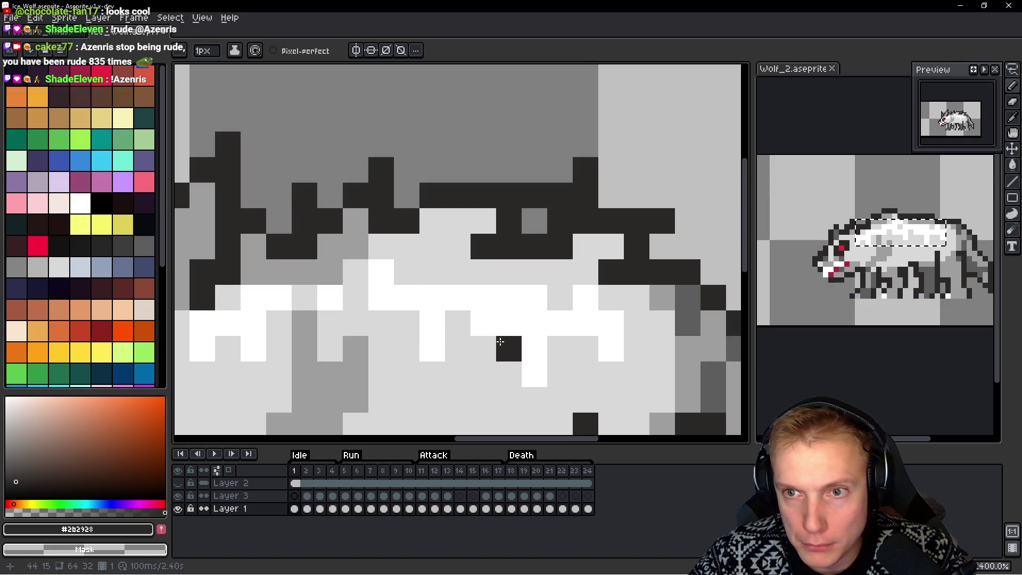
pyautogui.moveTo(507, 346); pyautogui.dragTo(426, 306)
pyautogui.moveTo(553, 228); pyautogui.dragTo(581, 228)
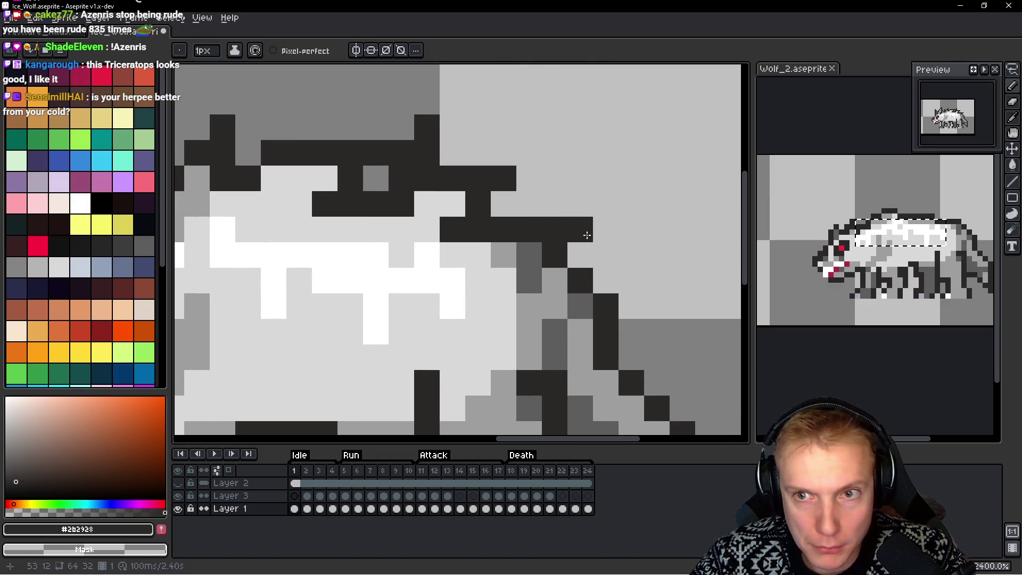
# Add dark pixels at the hind leg edge and further along the rear outline
pyautogui.click(618, 308)
pyautogui.moveTo(618, 308); pyautogui.dragTo(569, 281)
pyautogui.scroll(-5, 587, 282)
pyautogui.scroll(5, 566, 295)
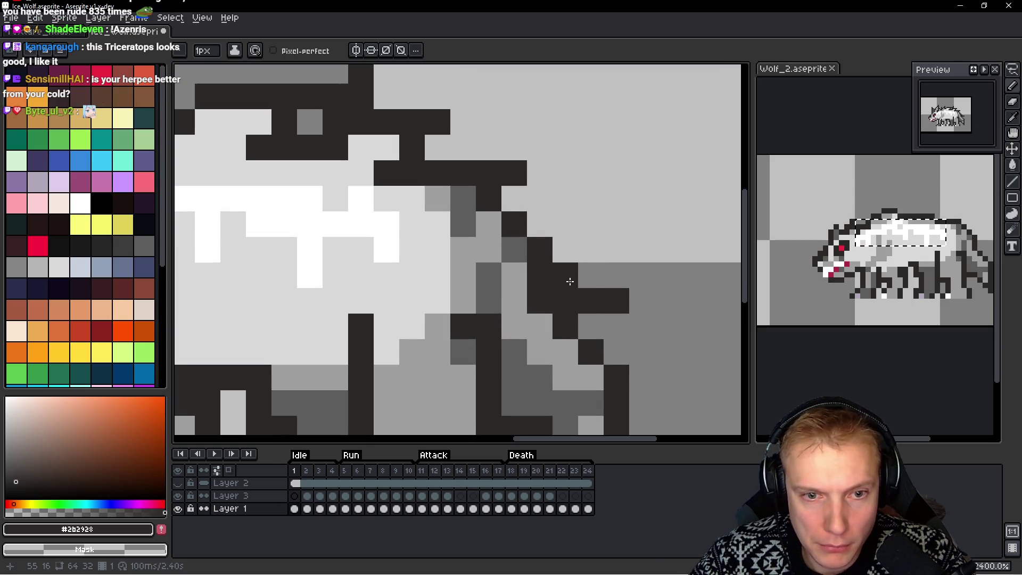
pyautogui.click(634, 302)
pyautogui.hotkey('ctrl', 'z')
pyautogui.hotkey('ctrl', 'z')
pyautogui.click(633, 303)
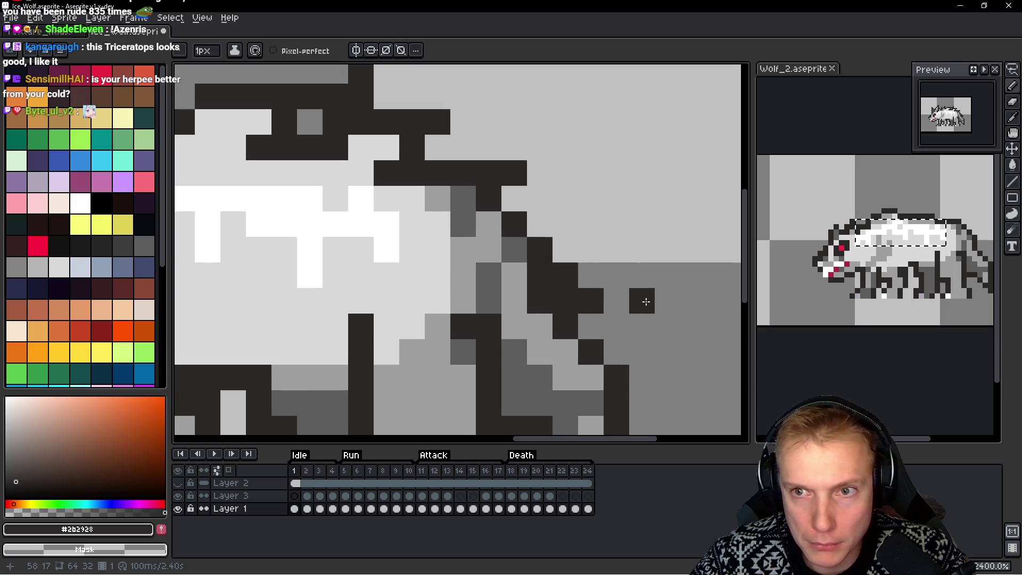
pyautogui.scroll(-5, 645, 302)
pyautogui.scroll(3, 639, 332)
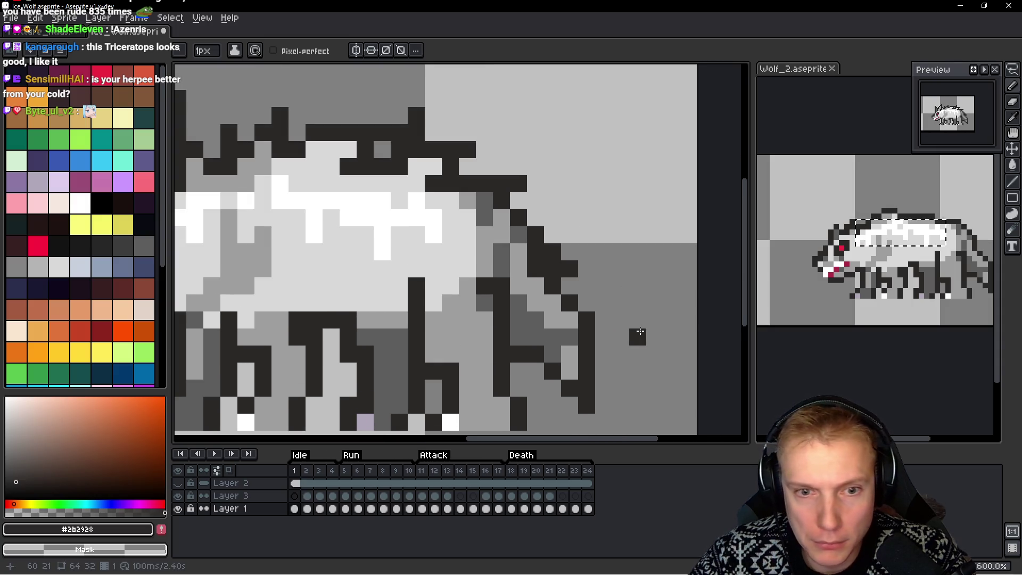
pyautogui.scroll(2, 640, 332)
# Fill two rear gaps with #9c9c9c, then extend the dark #2b2928 outline downward
pyautogui.keyDown('alt'); pyautogui.click(541, 288); pyautogui.keyUp('alt')
pyautogui.click(571, 327)
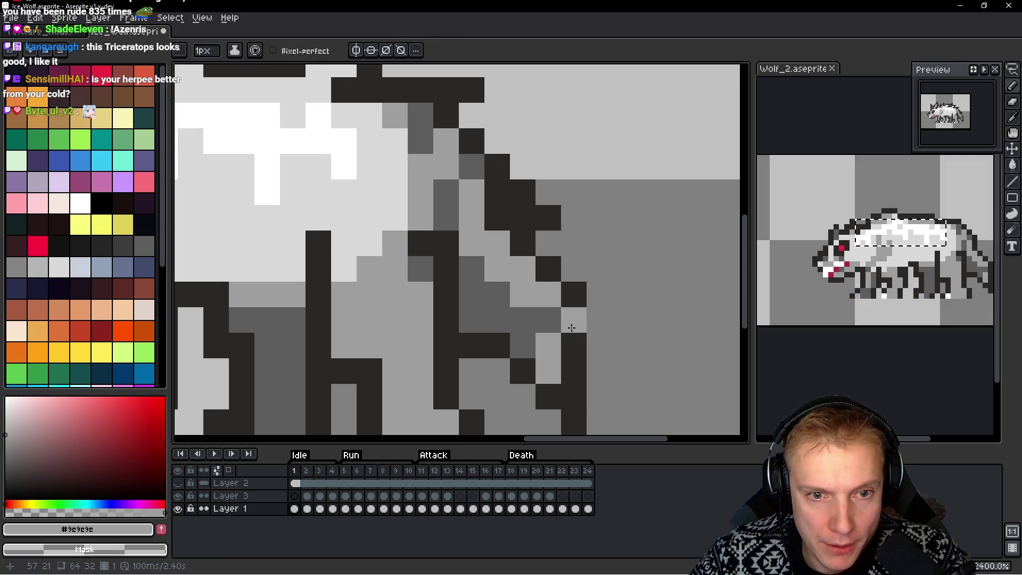
pyautogui.click(549, 319)
pyautogui.keyDown('alt'); pyautogui.click(598, 308); pyautogui.keyUp('alt')
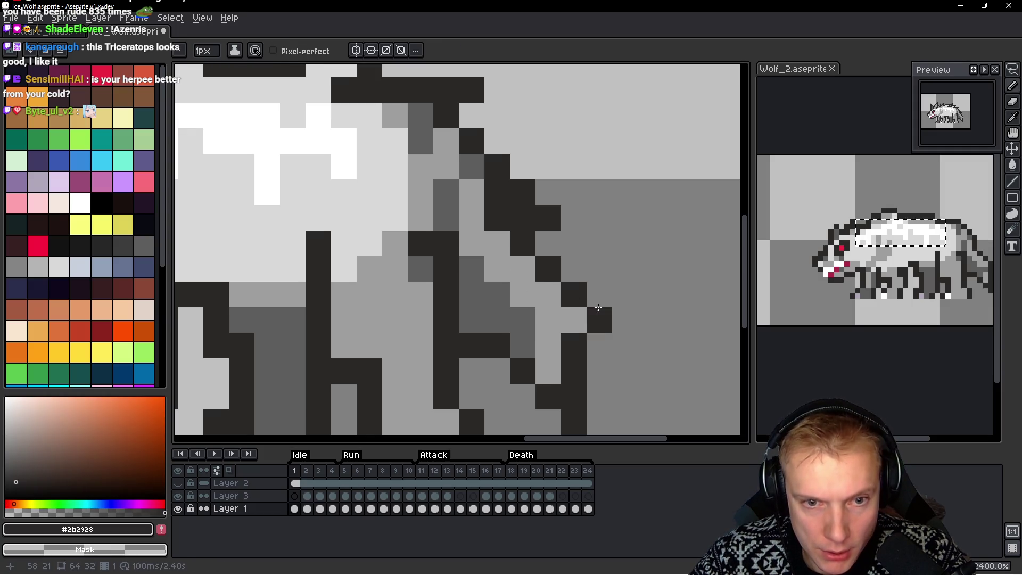
pyautogui.click(601, 314)
pyautogui.click(625, 345)
pyautogui.click(599, 345)
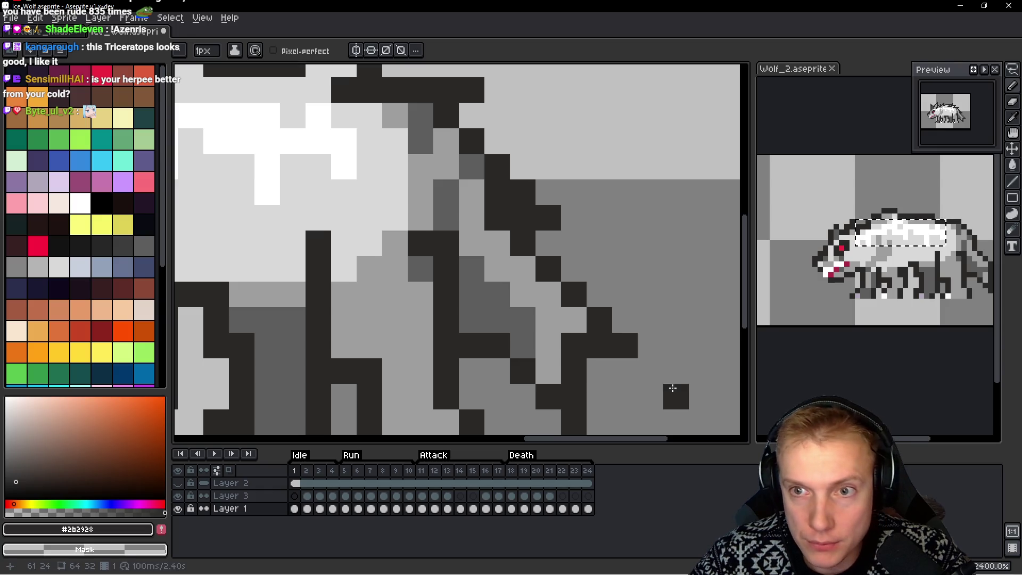
pyautogui.scroll(-5, 639, 309)
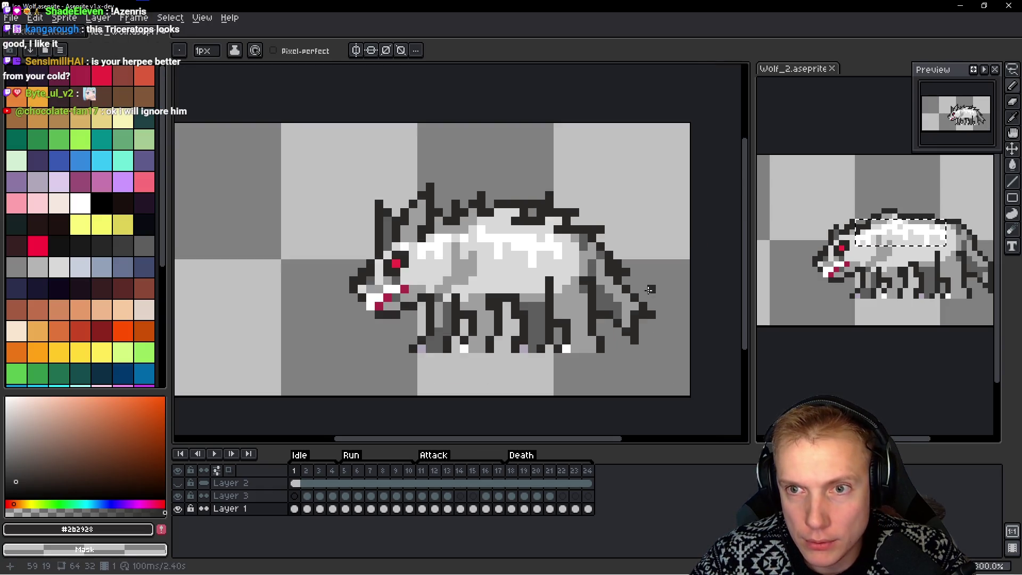
pyautogui.scroll(-1, 645, 289)
pyautogui.scroll(5, 635, 286)
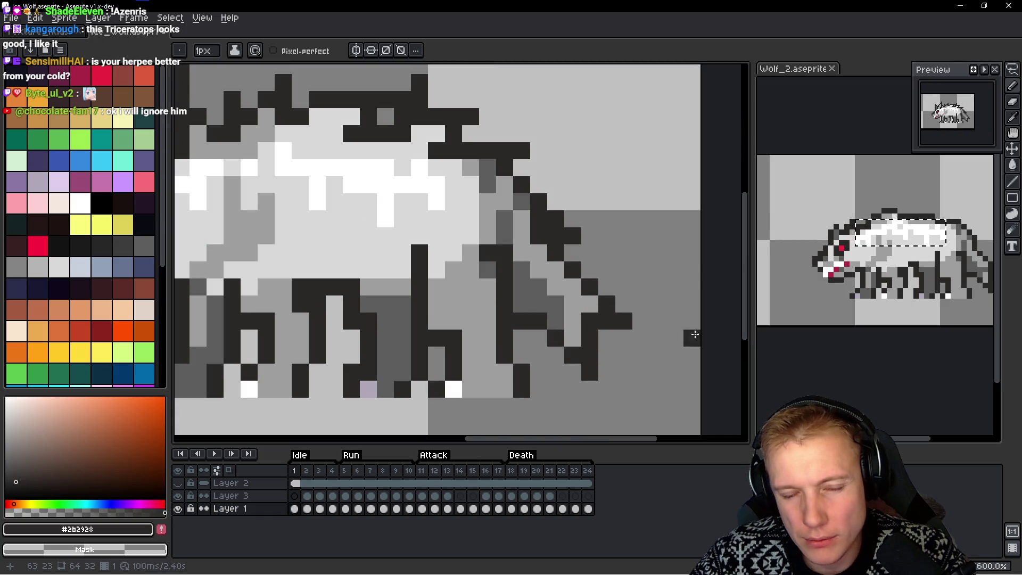
# Move a 4x4 block of pixels up-left with Rectangular Marquee and commit it
pyautogui.press('m')
pyautogui.moveTo(598, 285)
pyautogui.mouseDown()
pyautogui.moveTo(649, 362)
pyautogui.moveTo(604, 296)
pyautogui.moveTo(575, 278)
pyautogui.moveTo(585, 279)
pyautogui.mouseUp()
pyautogui.press('Return')
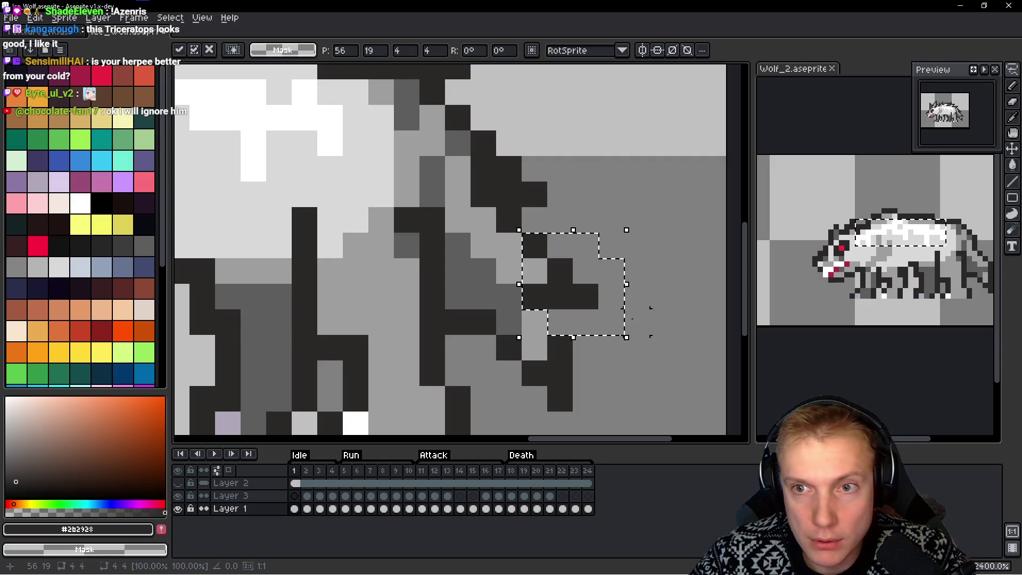
pyautogui.press('b')
pyautogui.hotkey('ctrl', 'd')
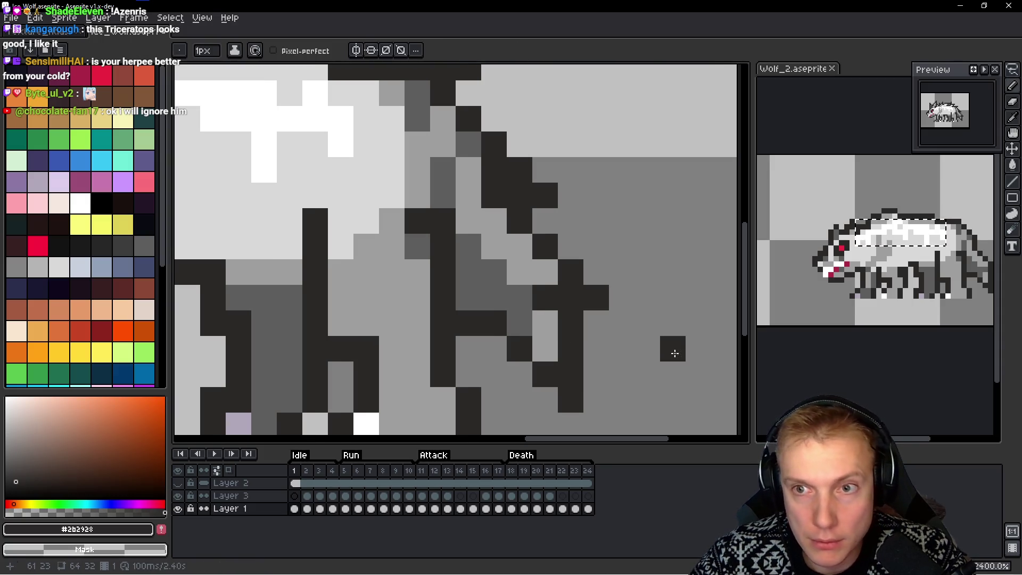
pyautogui.scroll(-7, 641, 330)
pyautogui.scroll(2, 641, 328)
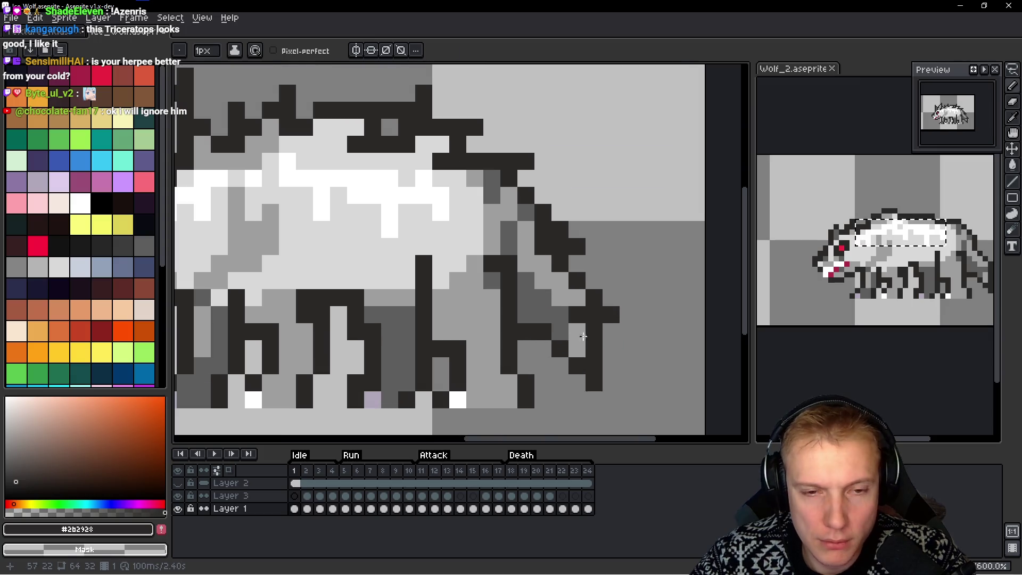
# Sample the dark grey #5d5d5d and dark outline colours from the sprite
pyautogui.keyDown('alt'); pyautogui.click(559, 315); pyautogui.keyUp('alt')
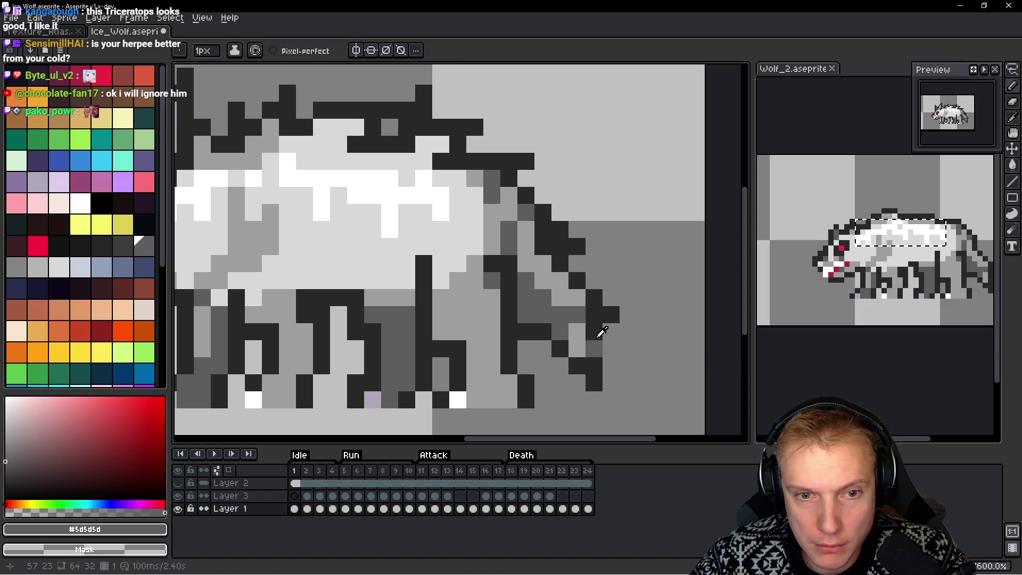
pyautogui.keyDown('alt'); pyautogui.click(598, 306); pyautogui.keyUp('alt')
pyautogui.scroll(-6, 627, 319)
pyautogui.scroll(5, 646, 340)
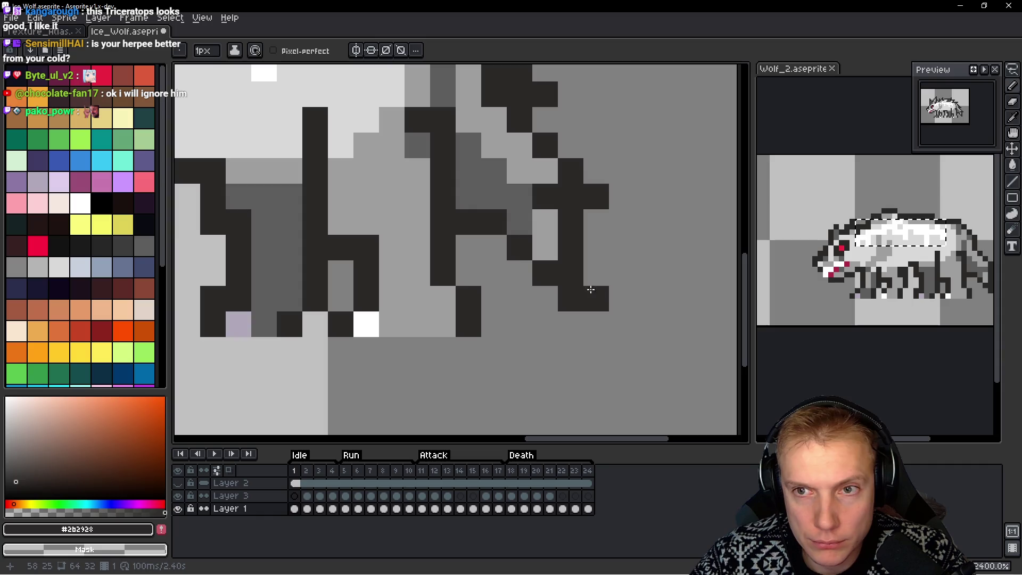
pyautogui.scroll(-3, 508, 242)
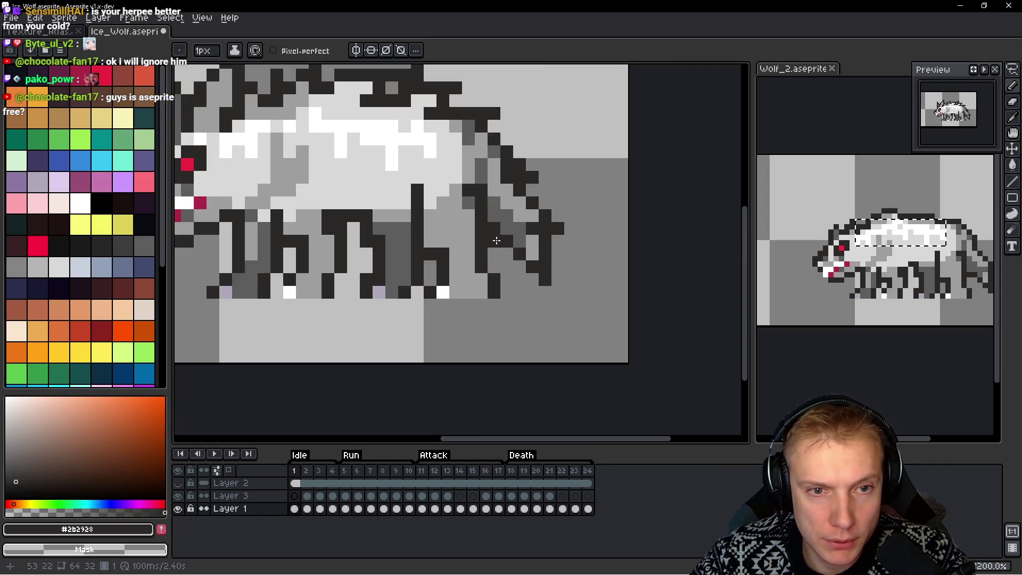
pyautogui.keyDown('alt'); pyautogui.click(495, 223); pyautogui.keyUp('alt')
pyautogui.scroll(-6, 495, 229)
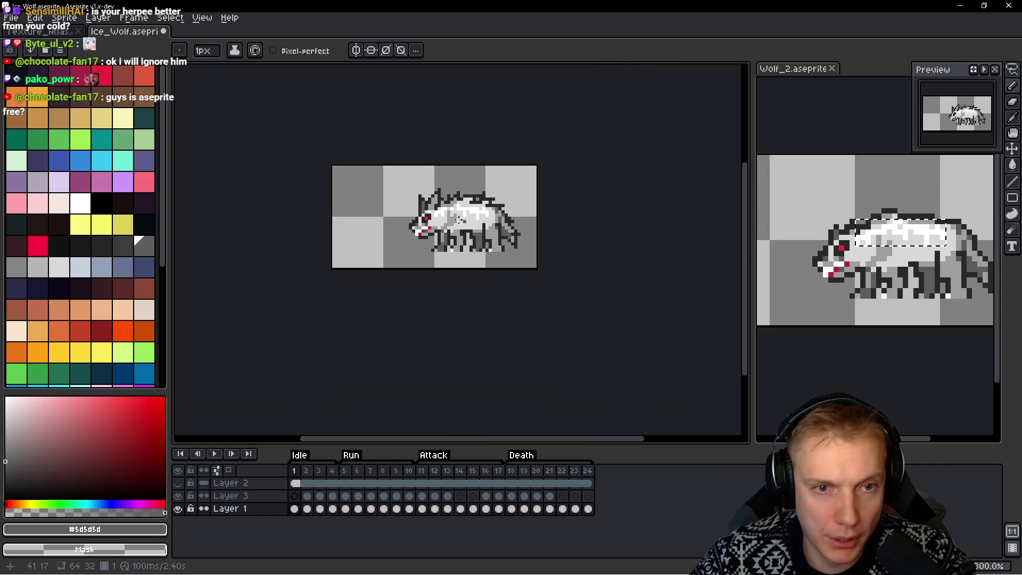
pyautogui.scroll(1, 524, 249)
pyautogui.hscroll(2, 548, 237)
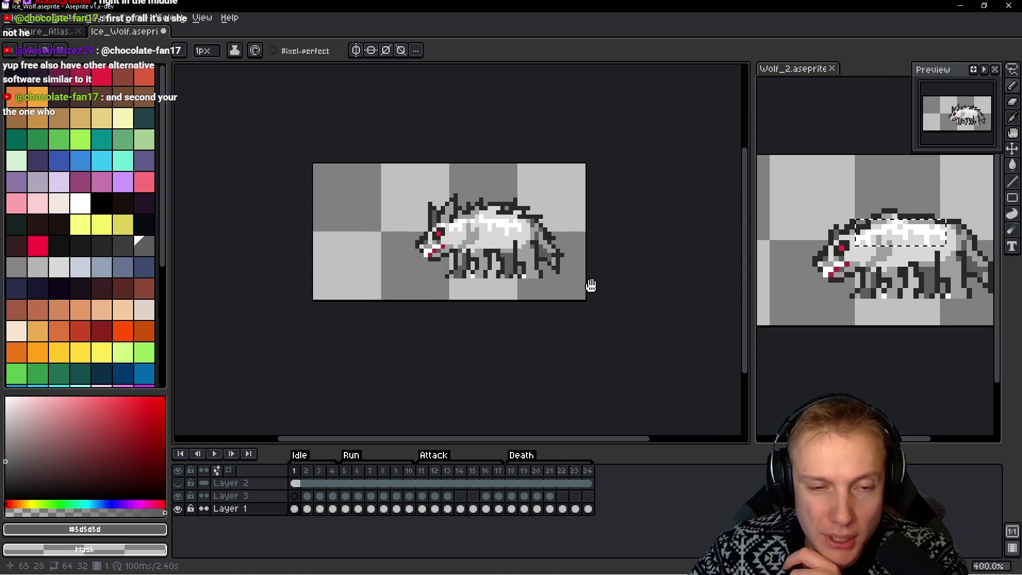
# Pick the medium grey #9c9c9c and zoom and pan to centre the wolf
pyautogui.hscroll(1, 588, 282)
pyautogui.scroll(8, 481, 237)
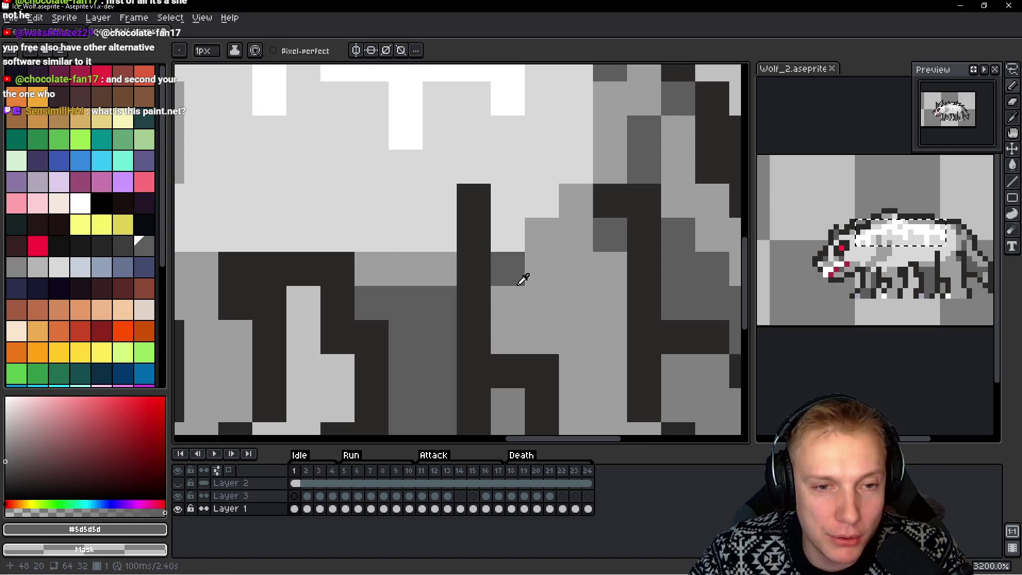
pyautogui.keyDown('alt'); pyautogui.click(521, 281); pyautogui.keyUp('alt')
pyautogui.scroll(-6, 532, 290)
pyautogui.scroll(-3, 536, 295)
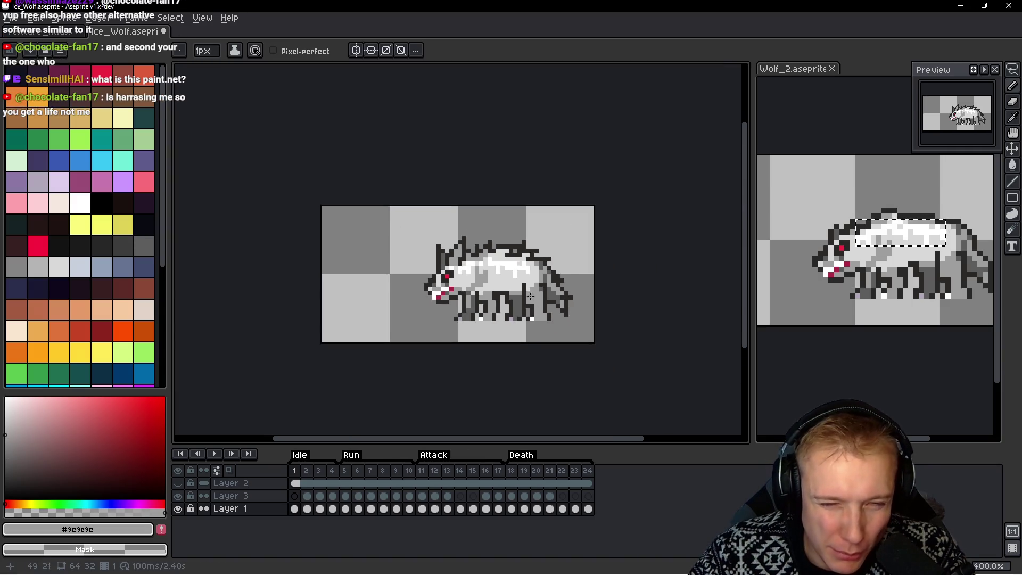
pyautogui.scroll(-1, 531, 296)
pyautogui.scroll(6, 487, 270)
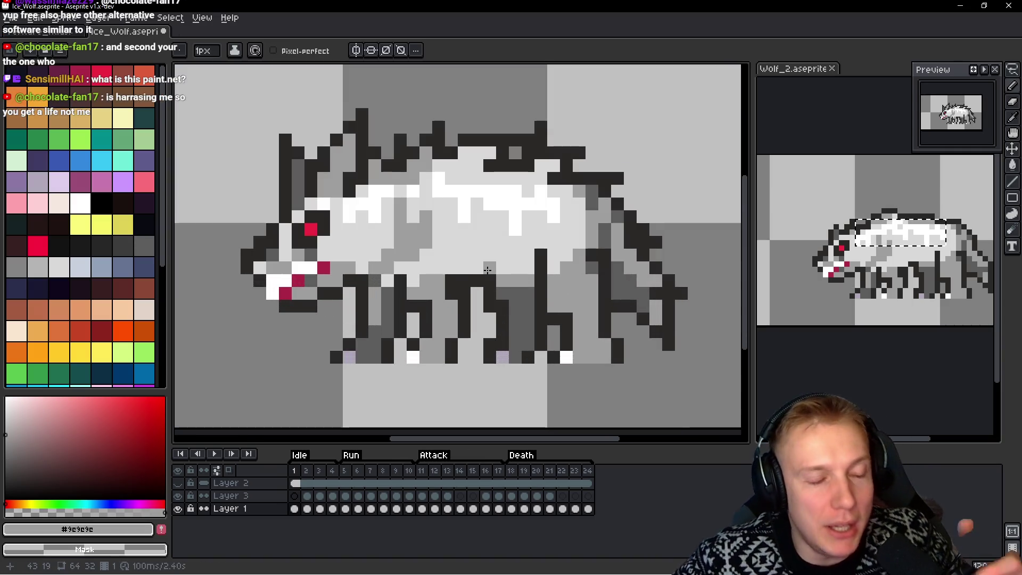
pyautogui.moveTo(363, 260); pyautogui.dragTo(400, 260)
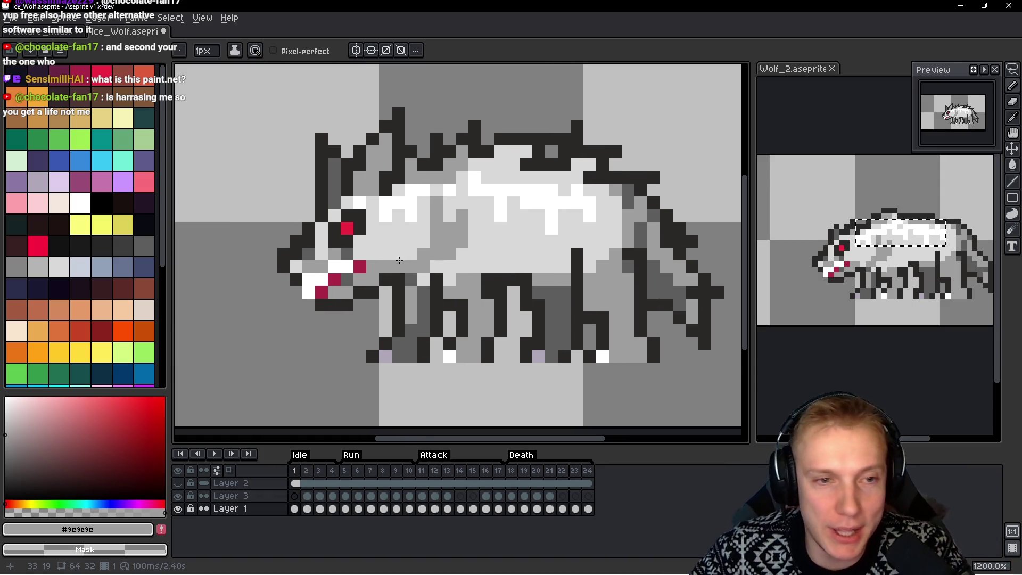
pyautogui.scroll(-3, 399, 260)
pyautogui.scroll(4, 373, 276)
pyautogui.scroll(2, 367, 285)
# Shade three pixels between the back spikes and near the neck with #5d5d5d
pyautogui.press('alt')
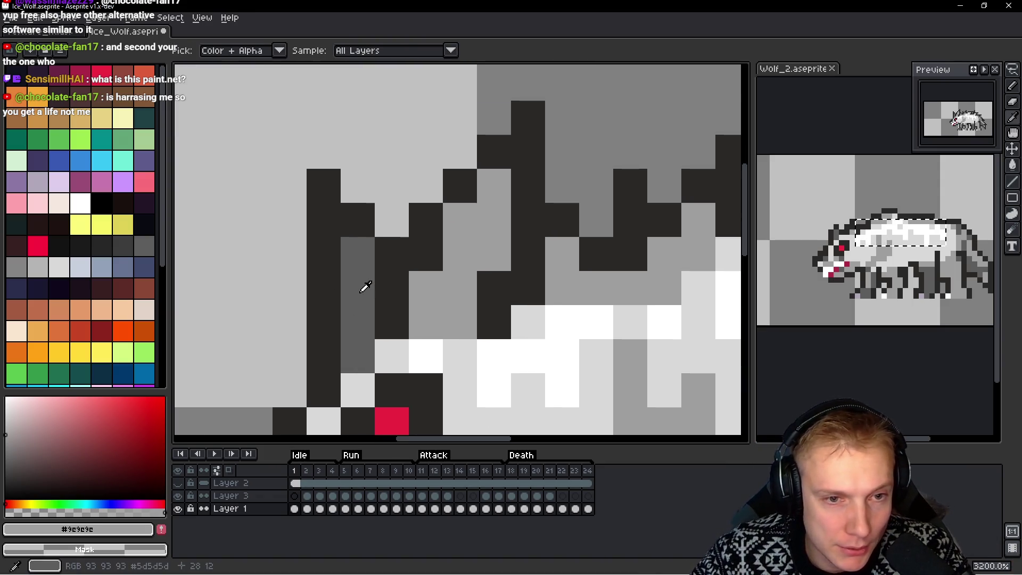
pyautogui.keyDown('alt'); pyautogui.click(365, 287); pyautogui.keyUp('alt')
pyautogui.click(495, 253)
pyautogui.click(494, 221)
pyautogui.click(448, 289)
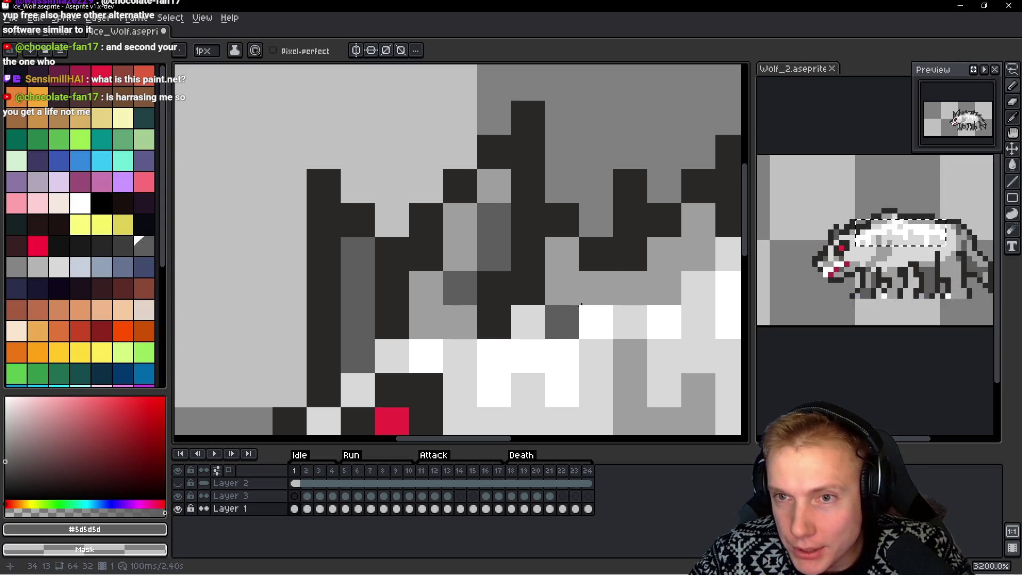
pyautogui.scroll(-6, 524, 290)
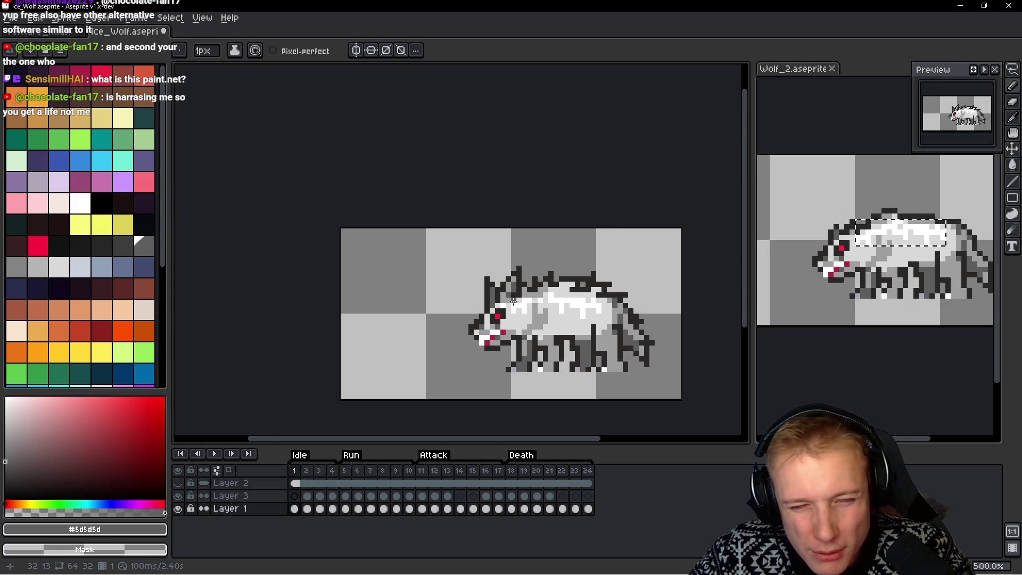
pyautogui.scroll(-1, 553, 316)
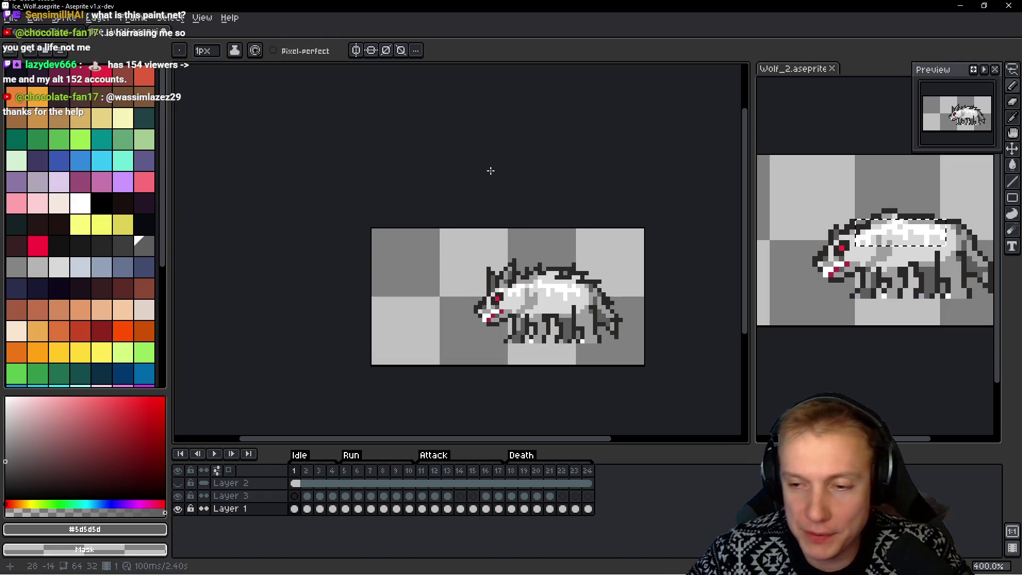
pyautogui.scroll(-2, 552, 221)
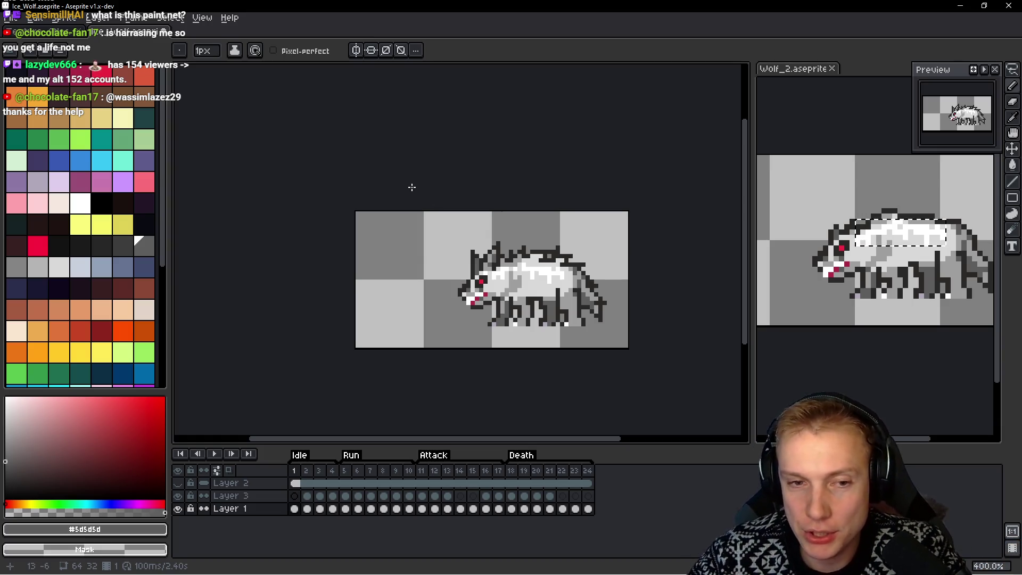
pyautogui.moveTo(510, 244)
pyautogui.mouseDown()
pyautogui.moveTo(473, 223)
pyautogui.moveTo(545, 211)
pyautogui.mouseUp()
# Add four white highlight pixels along the wolf's back and body
pyautogui.scroll(7, 448, 268)
pyautogui.keyDown('alt'); pyautogui.click(449, 268); pyautogui.keyUp('alt')
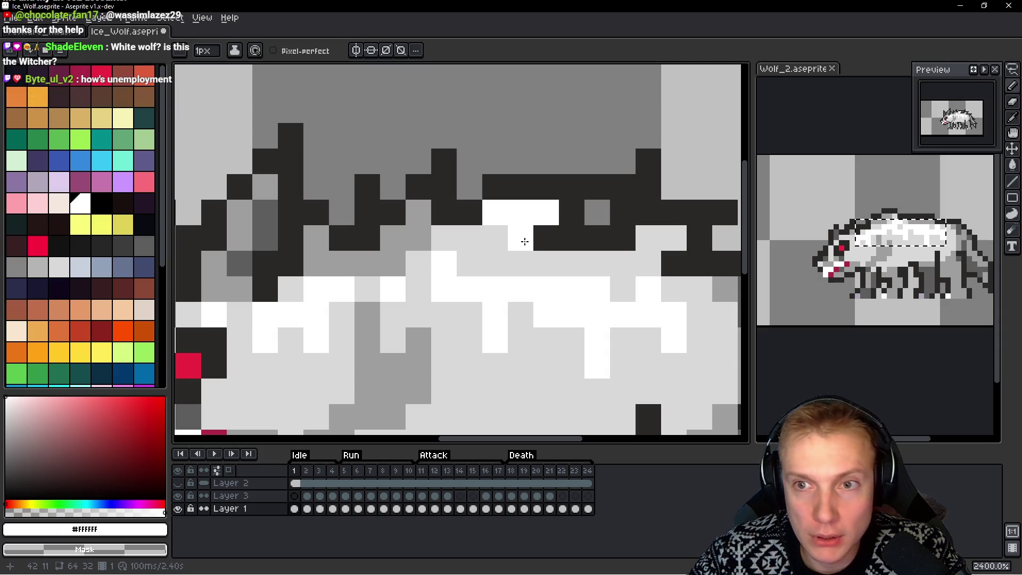
pyautogui.moveTo(524, 274)
pyautogui.mouseDown()
pyautogui.moveTo(424, 258)
pyautogui.moveTo(539, 282)
pyautogui.mouseUp()
pyautogui.click(564, 230)
pyautogui.click(540, 235)
pyautogui.click(541, 257)
pyautogui.click(608, 289)
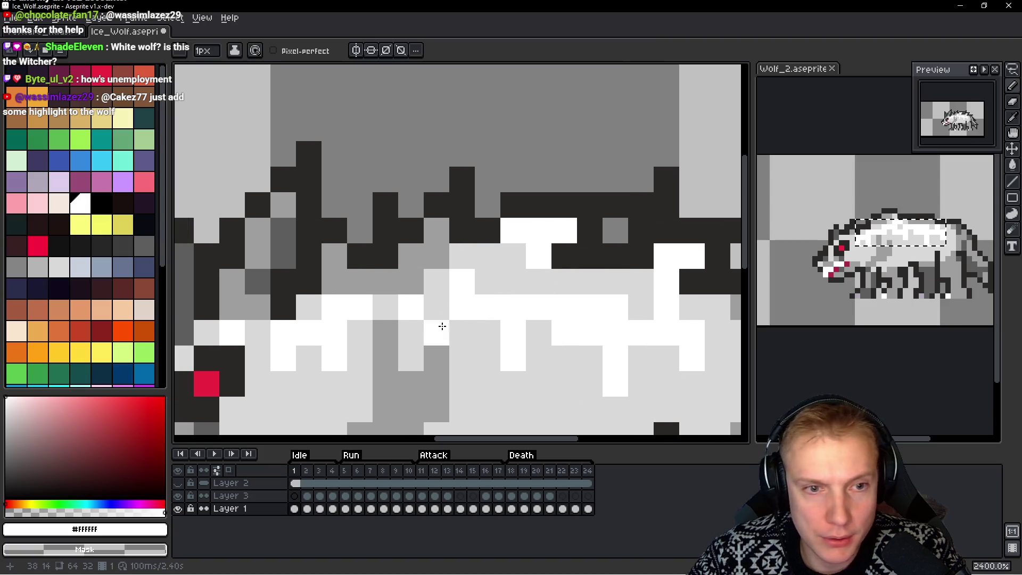
# Add #d9d9d9 pixels near the spikes and hind leg, recolouring the leg pixel #9c9c9c
pyautogui.keyDown('alt'); pyautogui.click(485, 253); pyautogui.keyUp('alt')
pyautogui.click(335, 255)
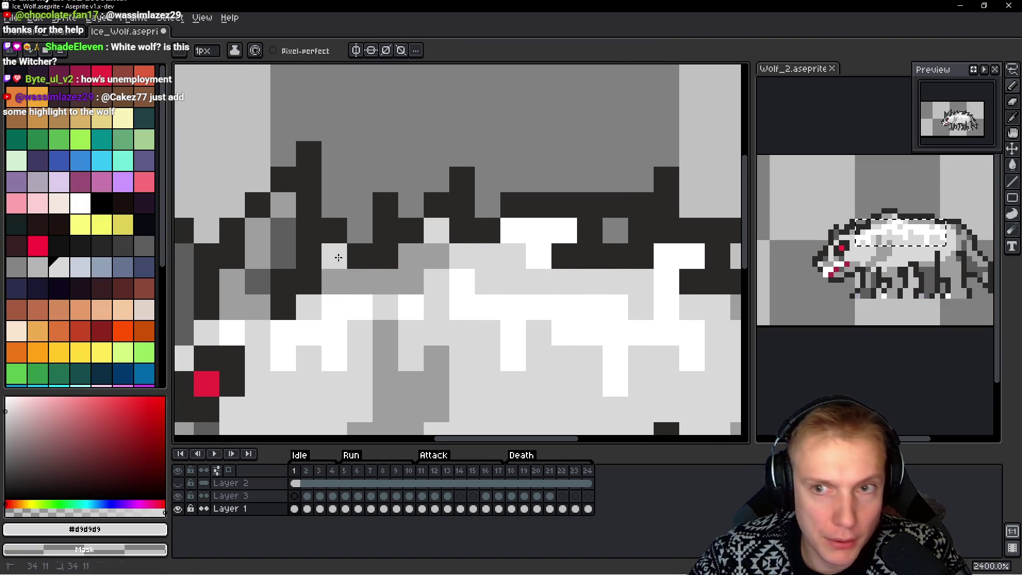
pyautogui.moveTo(521, 317); pyautogui.dragTo(181, 206)
pyautogui.click(513, 282)
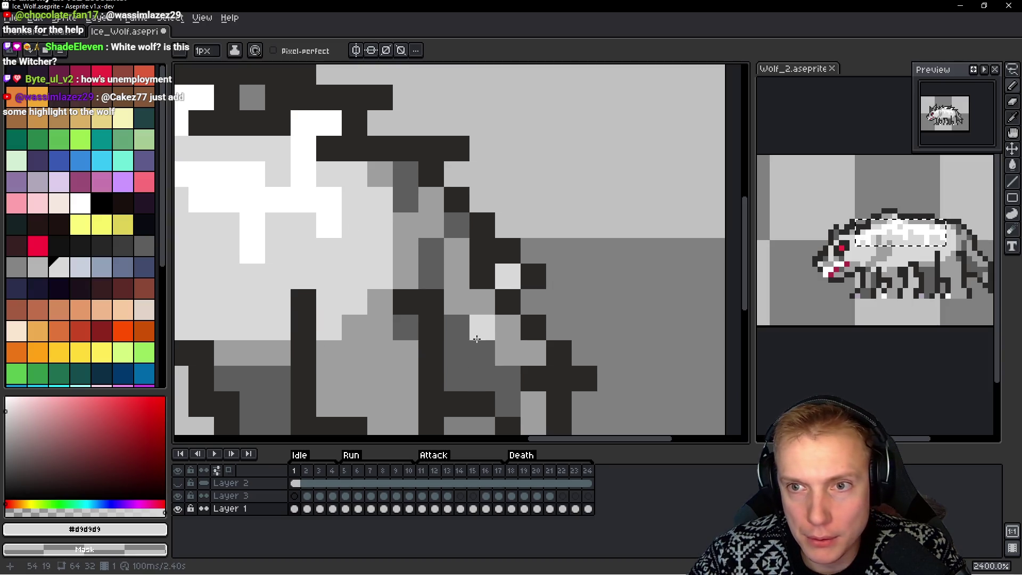
pyautogui.keyDown('alt'); pyautogui.click(466, 278); pyautogui.keyUp('alt')
pyautogui.click(507, 270)
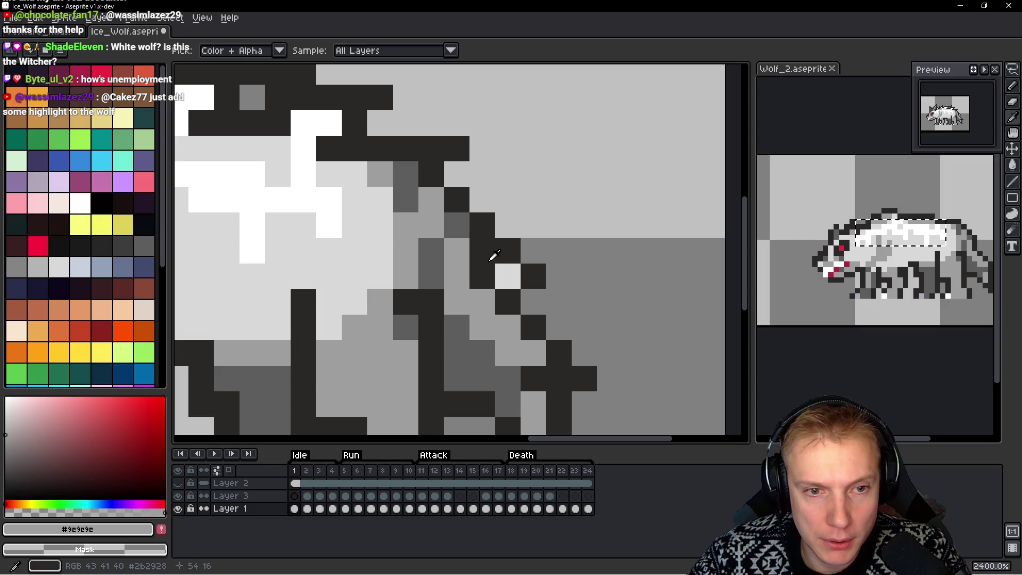
# With #2b2928, replace a stray dark back pixel with one in the back ridge
pyautogui.keyDown('alt'); pyautogui.click(493, 256); pyautogui.keyUp('alt')
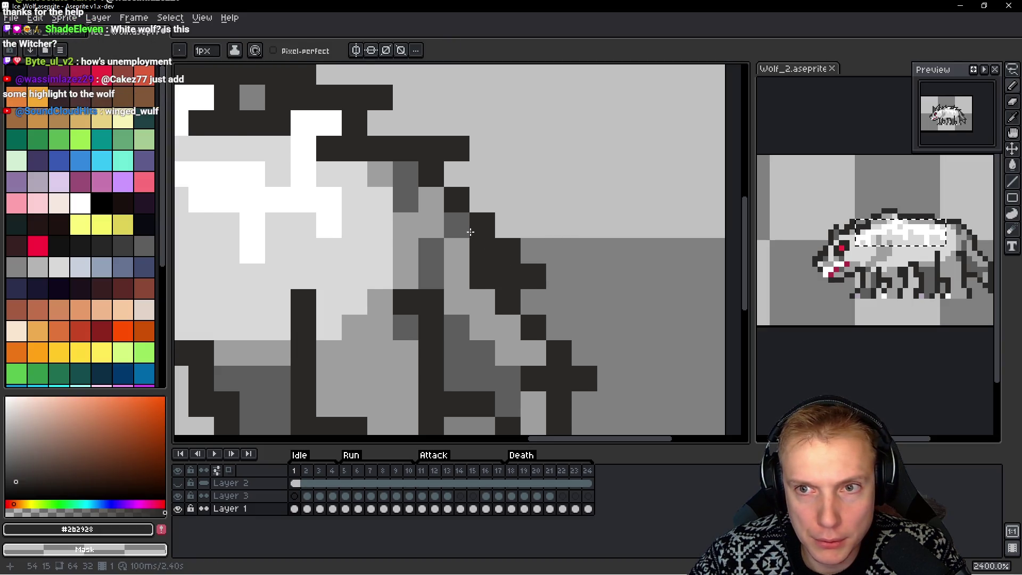
pyautogui.scroll(-2, 467, 221)
pyautogui.moveTo(486, 308); pyautogui.dragTo(482, 245)
pyautogui.click(445, 259)
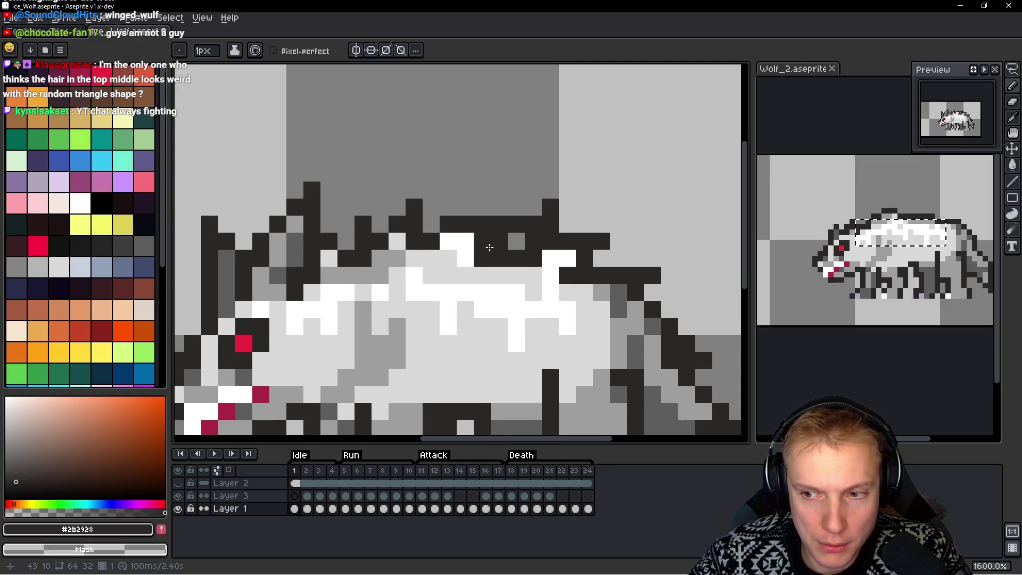
pyautogui.hotkey('ctrl', 'z')
pyautogui.click(450, 261)
pyautogui.scroll(-5, 446, 257)
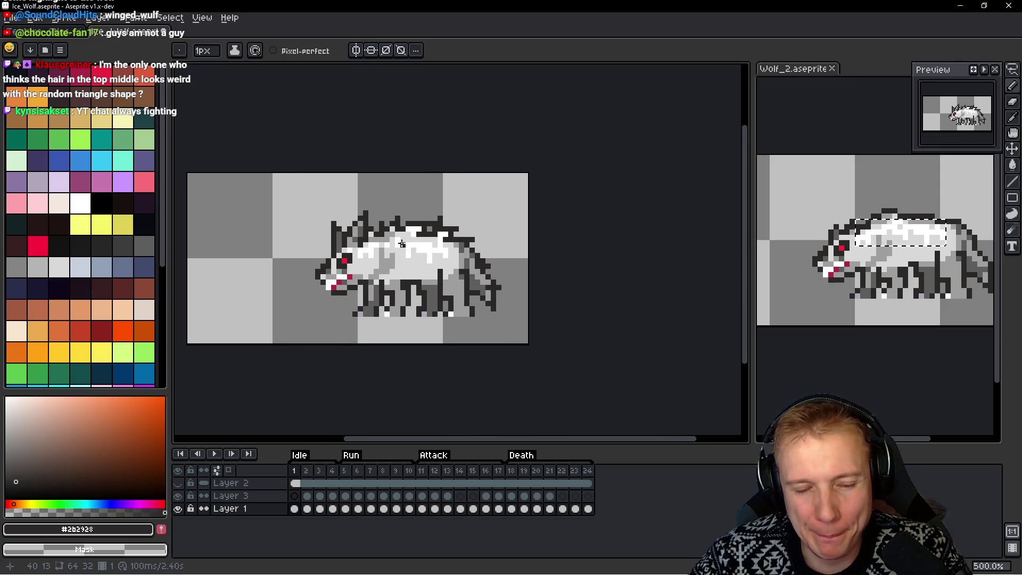
pyautogui.scroll(1, 402, 244)
pyautogui.scroll(-2, 424, 239)
# Save the Ice_Wolf sprite and recentre the wolf in the canvas view
pyautogui.scroll(2, 429, 234)
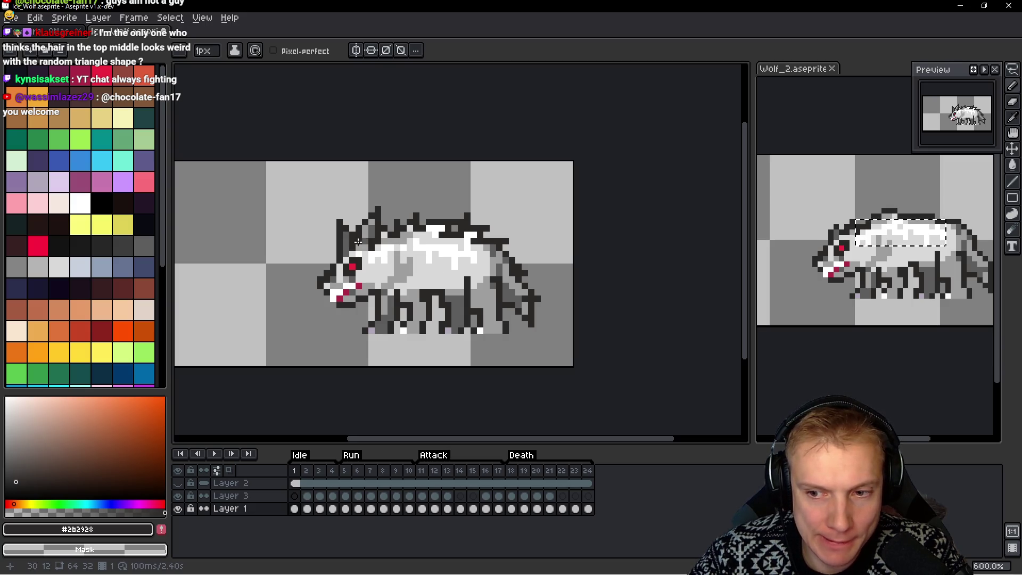
pyautogui.moveTo(357, 227); pyautogui.dragTo(339, 213)
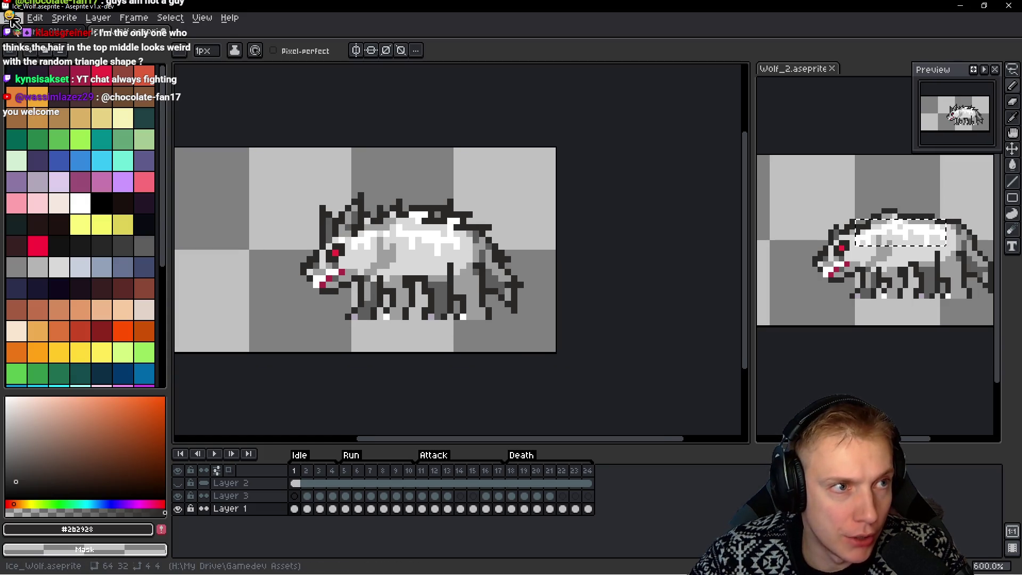
pyautogui.hotkey('ctrl', 's')
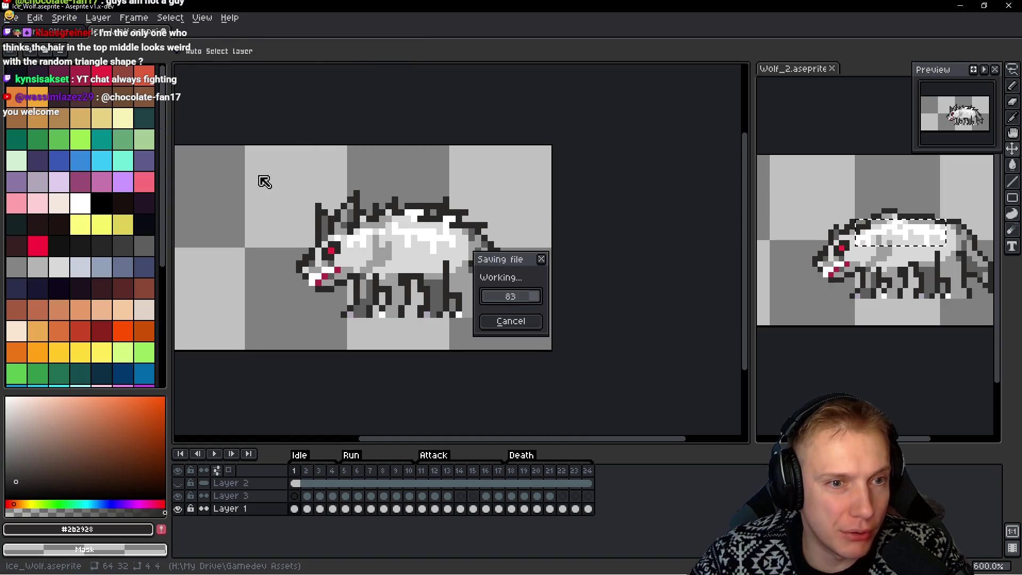
pyautogui.press('Return')
pyautogui.moveTo(299, 168); pyautogui.dragTo(427, 197)
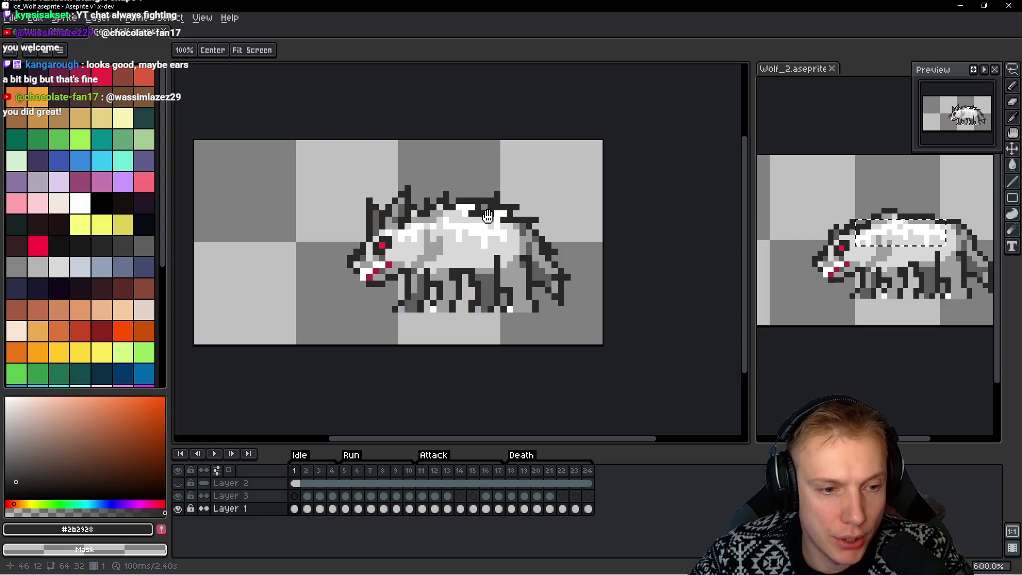
pyautogui.press('b')
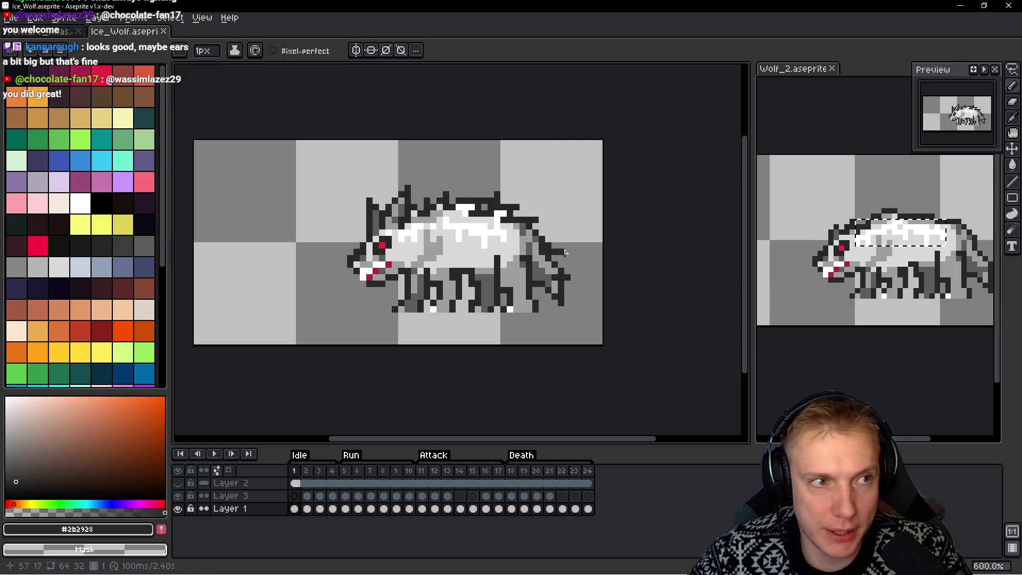
# Close the Wolf_2 reference and dock a recent-file Ice_Wolf view on the right
pyautogui.click(831, 68)
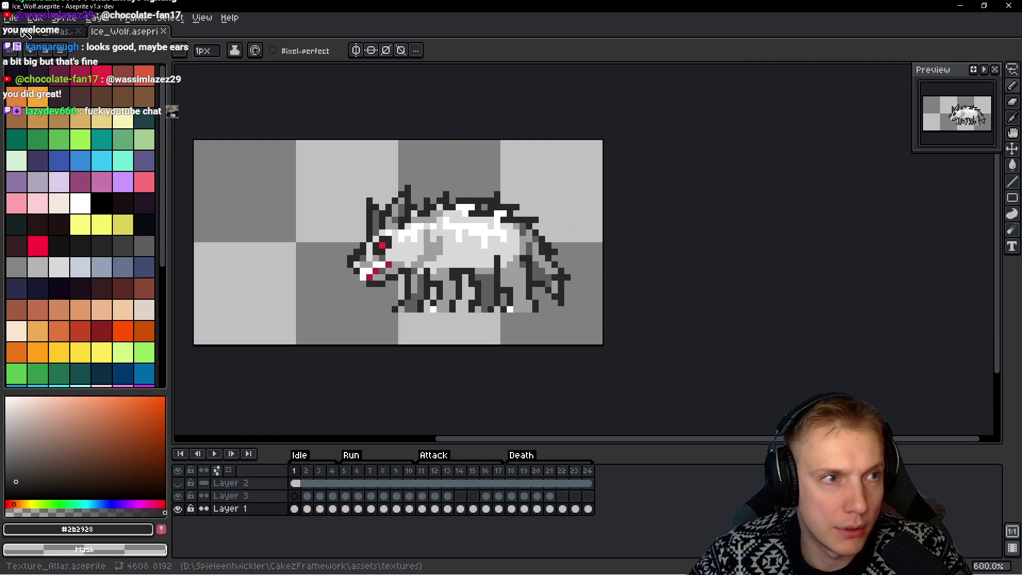
pyautogui.click(10, 18)
pyautogui.moveTo(42, 57)
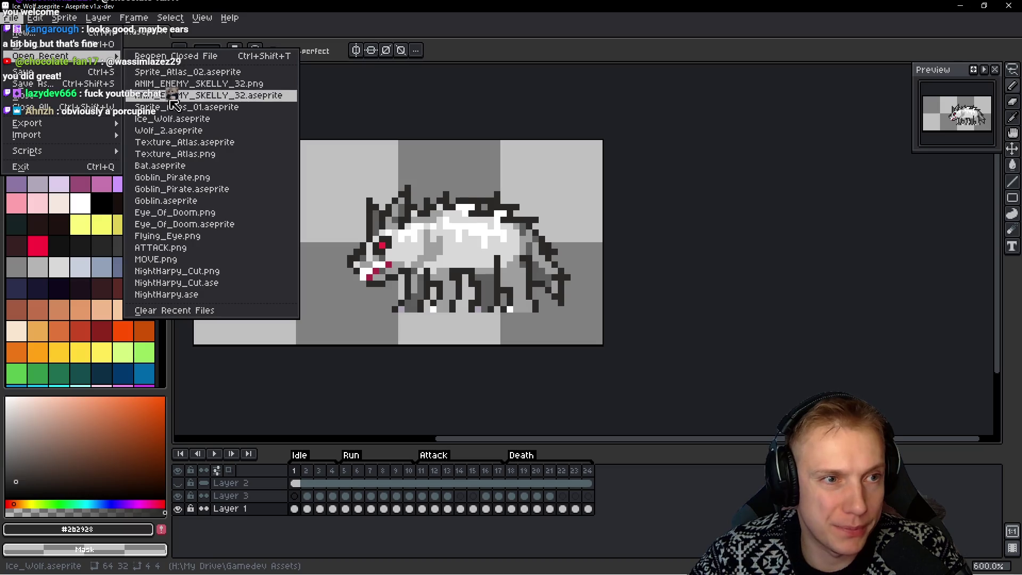
pyautogui.click(171, 127)
pyautogui.moveTo(128, 31)
pyautogui.mouseDown()
pyautogui.moveTo(332, 74)
pyautogui.moveTo(276, 114)
pyautogui.moveTo(160, 32)
pyautogui.moveTo(213, 32)
pyautogui.moveTo(987, 321)
pyautogui.mouseUp()
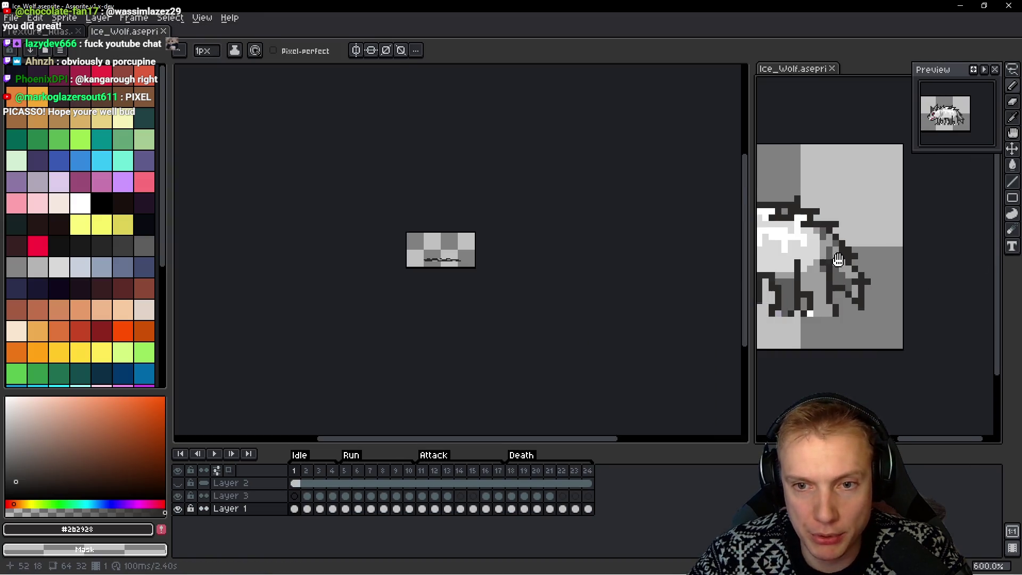
# Return the left canvas to frame 1 and zoom in
pyautogui.click(512, 240)
pyautogui.press('Home')
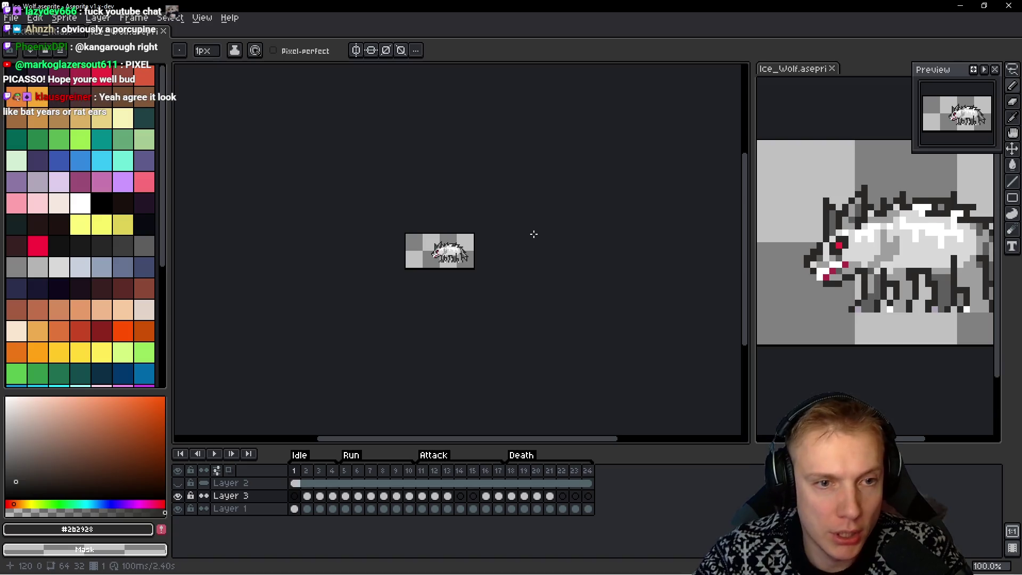
pyautogui.scroll(3, 405, 235)
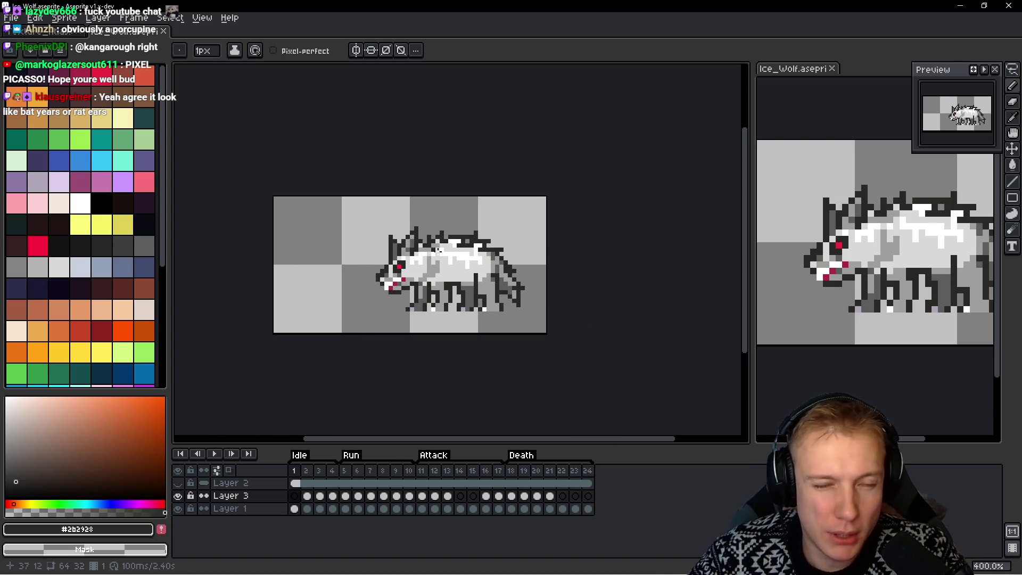
pyautogui.scroll(1, 527, 262)
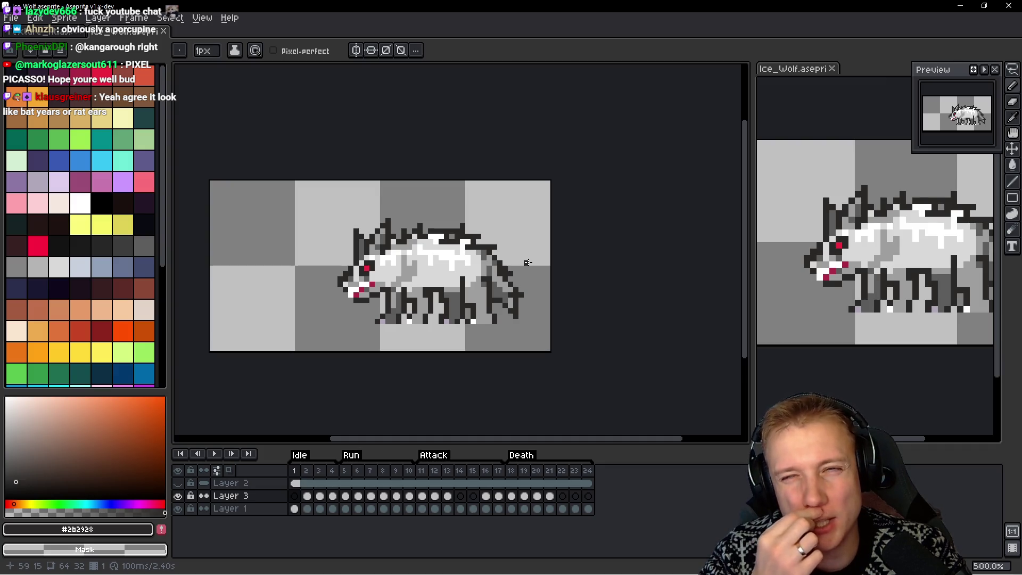
pyautogui.scroll(5, 353, 235)
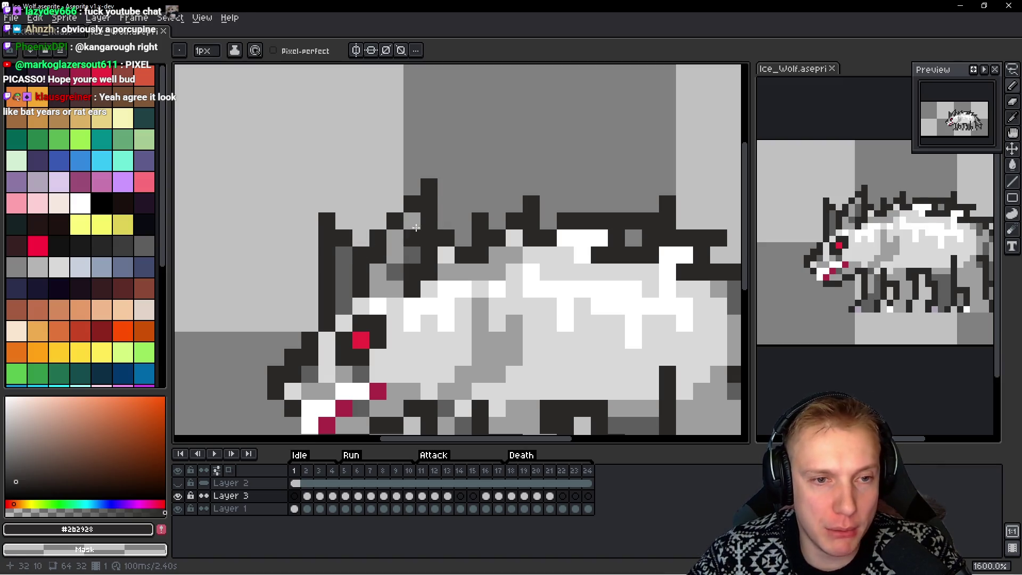
# Select the wolf's front ear with the marquee, drag it left, and nudge it up one pixel
pyautogui.press('m')
pyautogui.scroll(-3, 416, 181)
pyautogui.scroll(3, 394, 171)
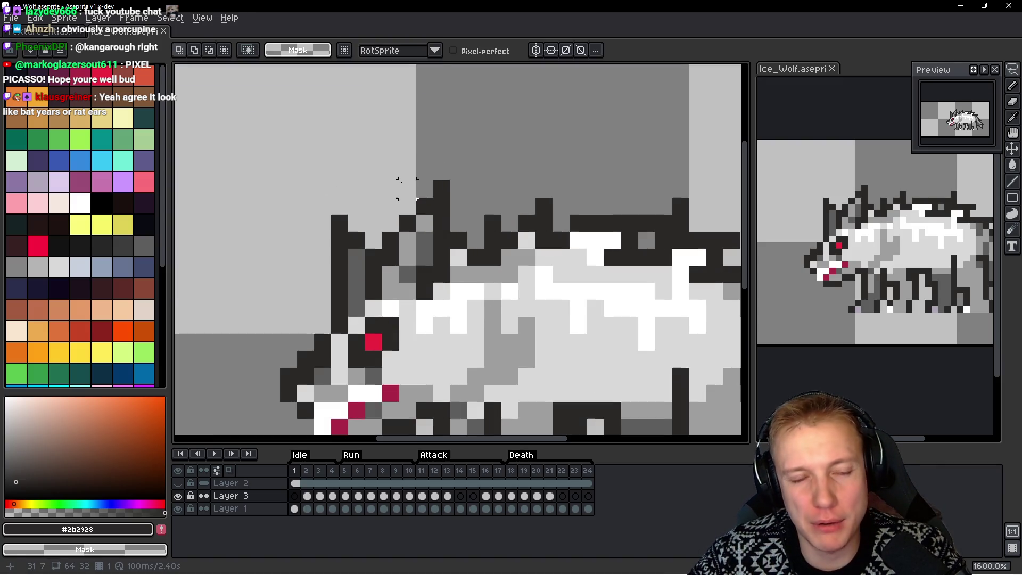
pyautogui.moveTo(442, 171)
pyautogui.mouseDown()
pyautogui.moveTo(391, 210)
pyautogui.moveTo(372, 250)
pyautogui.moveTo(426, 258)
pyautogui.mouseUp()
pyautogui.moveTo(447, 170); pyautogui.dragTo(369, 261)
pyautogui.moveTo(447, 231)
pyautogui.mouseDown()
pyautogui.moveTo(430, 246)
pyautogui.moveTo(445, 219)
pyautogui.moveTo(417, 228)
pyautogui.moveTo(408, 250)
pyautogui.moveTo(420, 255)
pyautogui.mouseUp()
pyautogui.scroll(-2, 430, 234)
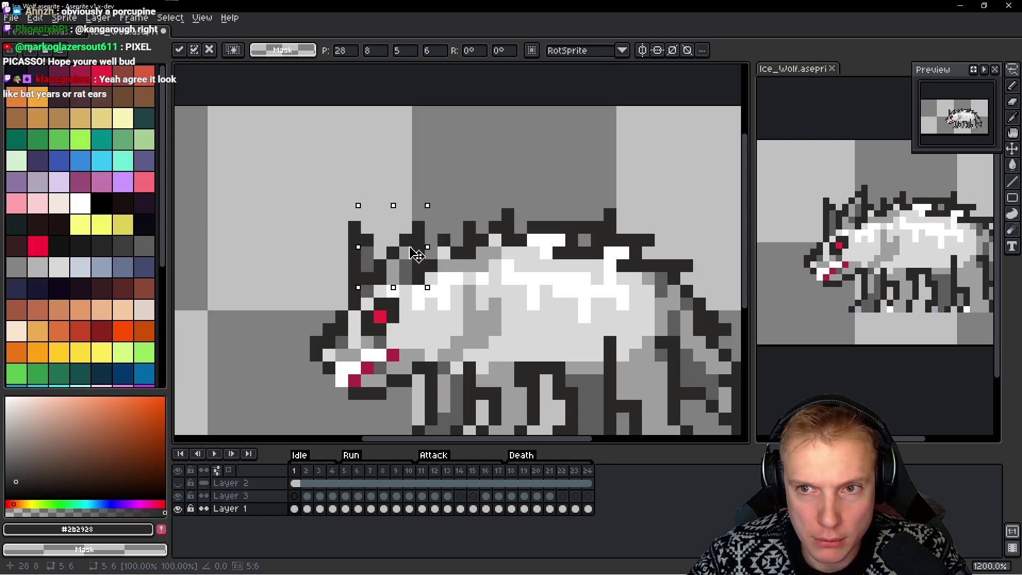
pyautogui.press('Up')
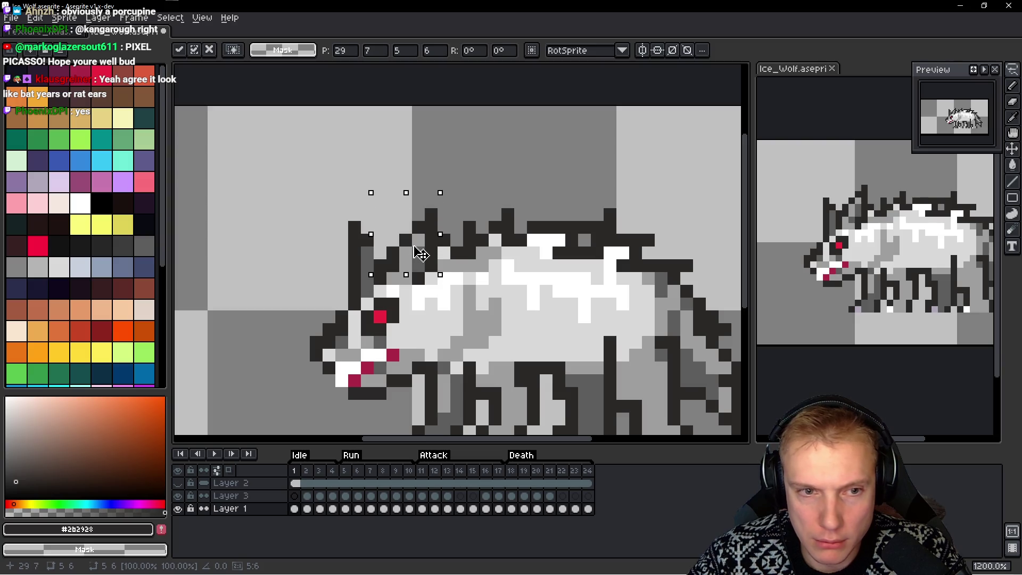
pyautogui.hotkey('ctrl', 'd')
pyautogui.press('b')
pyautogui.keyDown('alt'); pyautogui.click(406, 290); pyautogui.keyUp('alt')
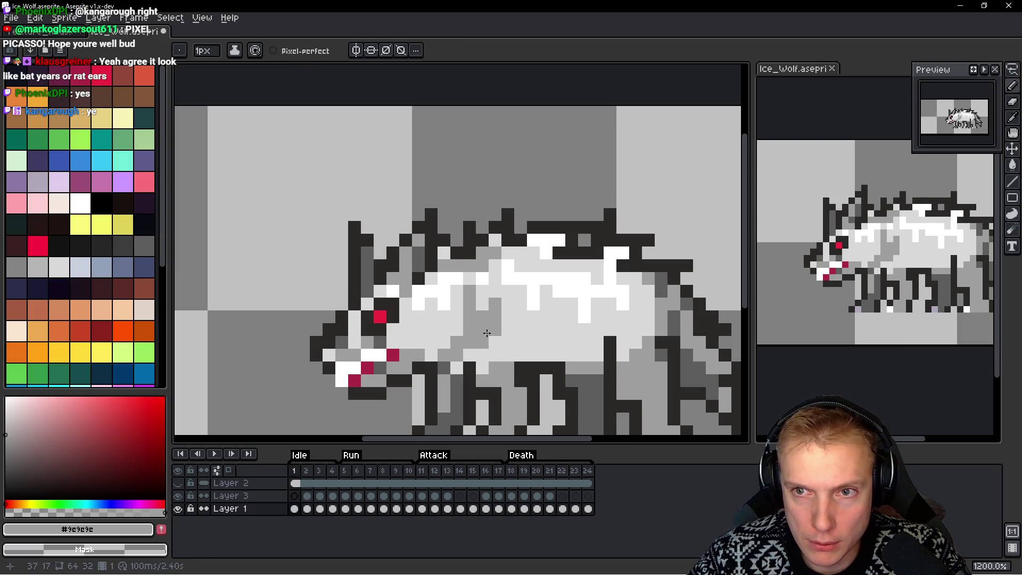
# Paint dark outline pixels along the front ear's edge and top
pyautogui.scroll(3, 324, 265)
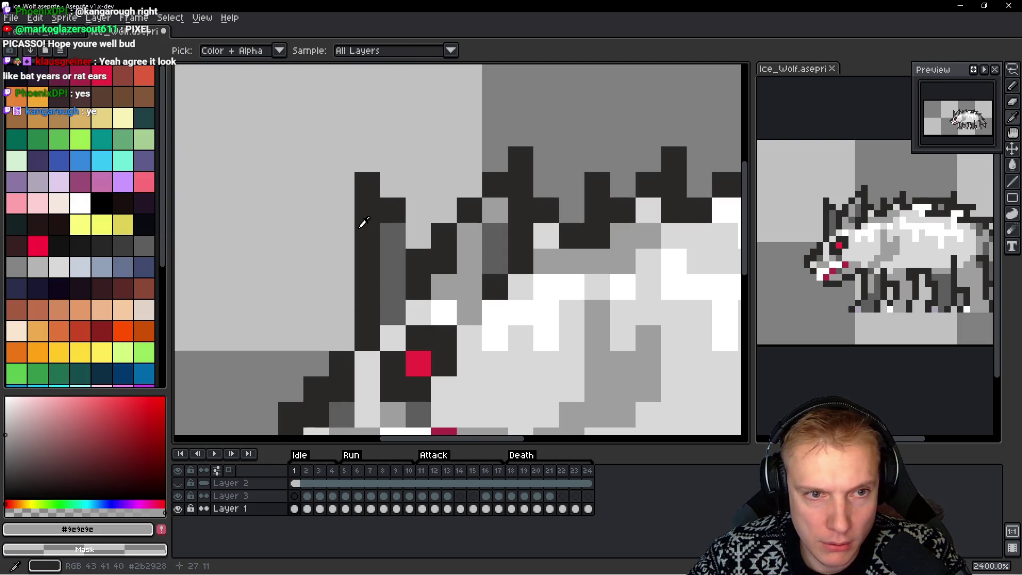
pyautogui.keyDown('alt'); pyautogui.click(358, 224); pyautogui.keyUp('alt')
pyautogui.moveTo(393, 229); pyautogui.dragTo(414, 216)
pyautogui.click(418, 184)
# Erase three pixels from the ear's left column and darken one body pixel beside it
pyautogui.rightClick(367, 184)
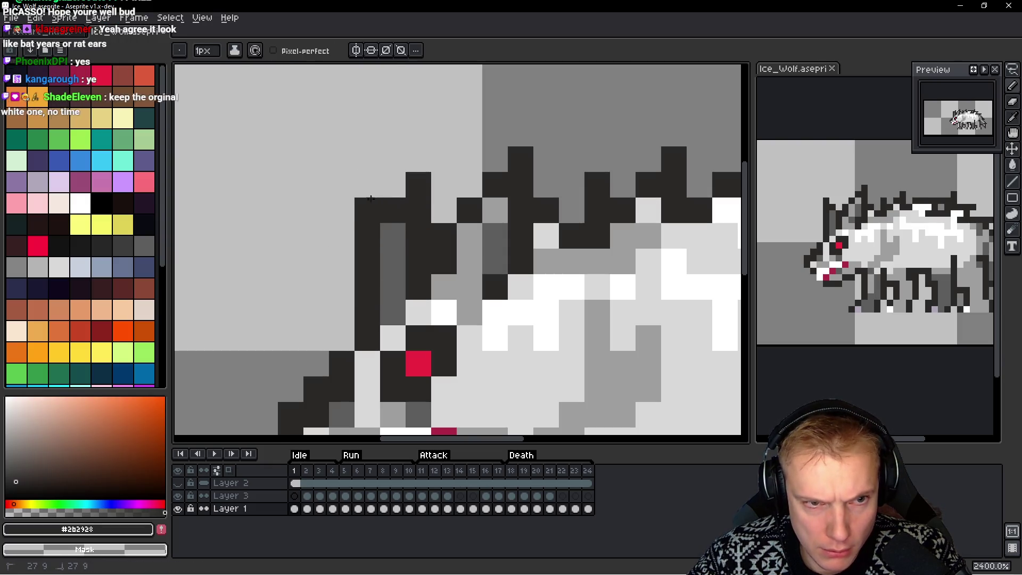
pyautogui.rightClick(367, 210)
pyautogui.rightClick(367, 234)
pyautogui.click(380, 236)
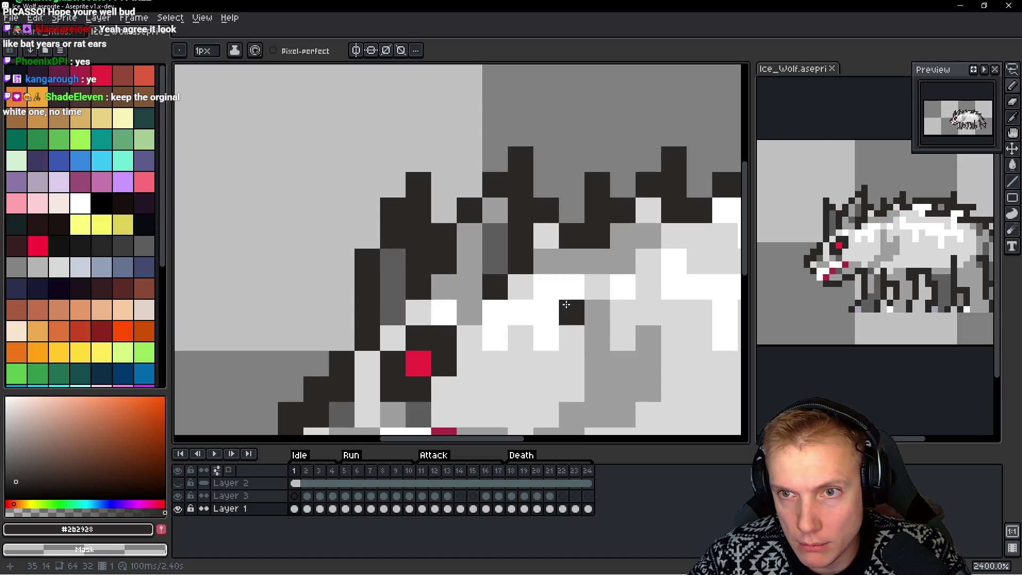
pyautogui.scroll(-8, 566, 305)
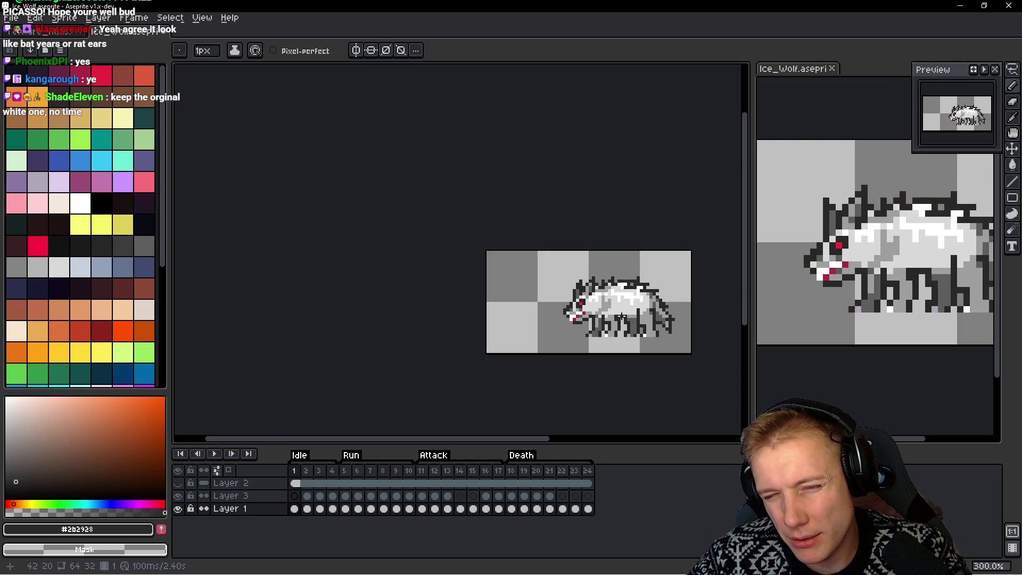
pyautogui.moveTo(626, 302); pyautogui.dragTo(532, 286)
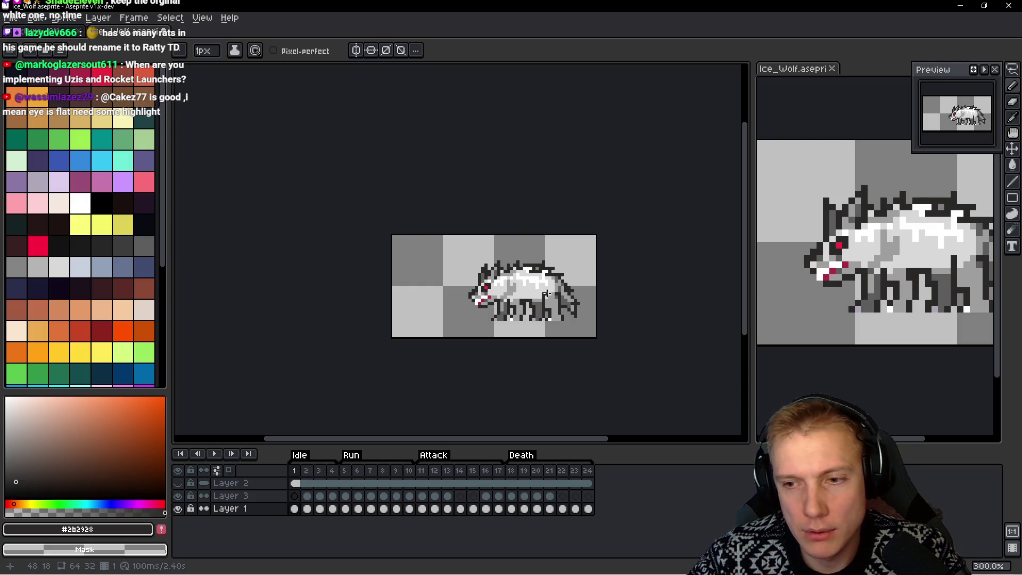
pyautogui.moveTo(547, 287); pyautogui.dragTo(517, 283)
# Try adding dark pixels to the back spikes and ridge, undoing each attempt
pyautogui.scroll(3, 501, 288)
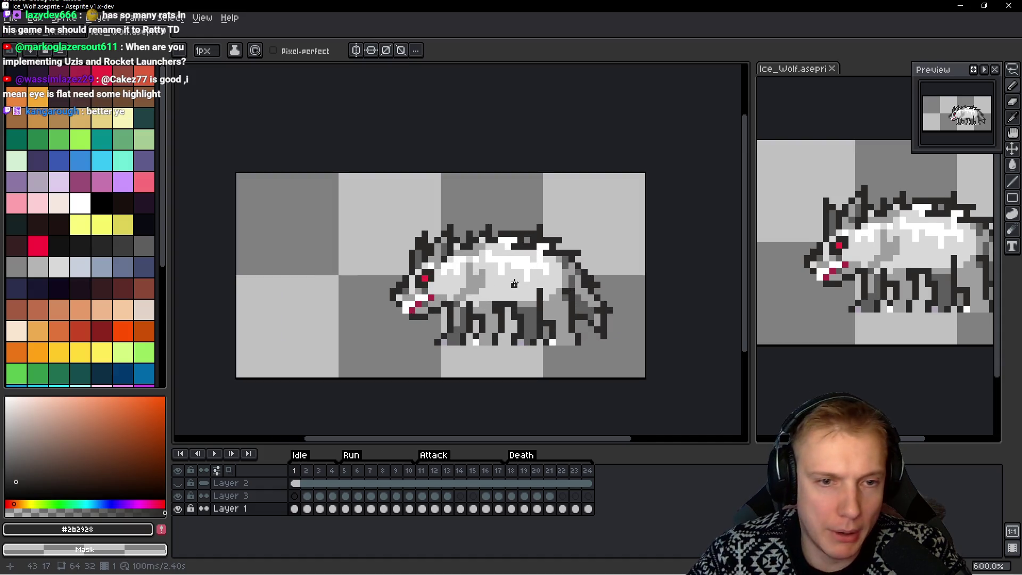
pyautogui.scroll(4, 516, 238)
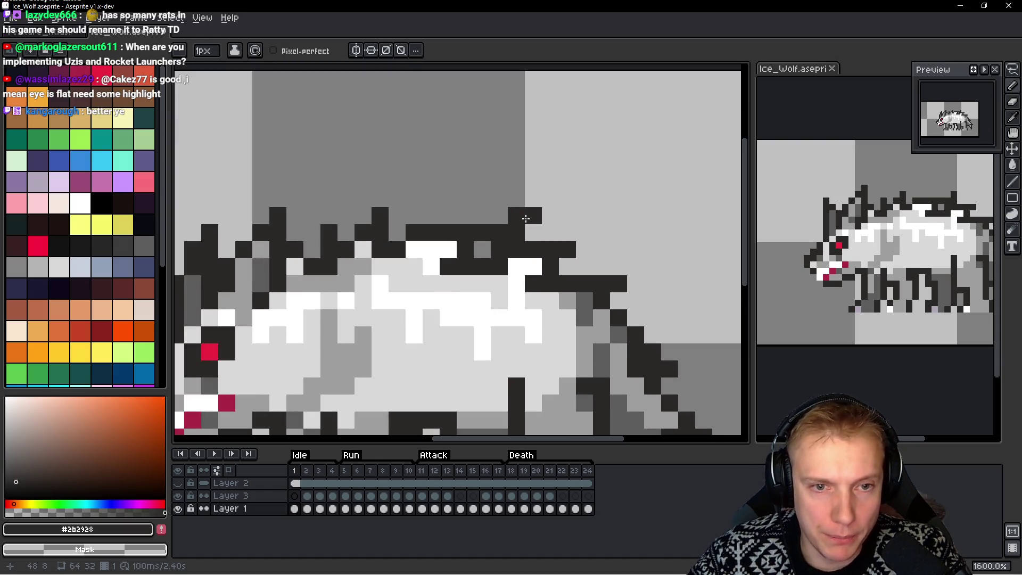
pyautogui.click(501, 219)
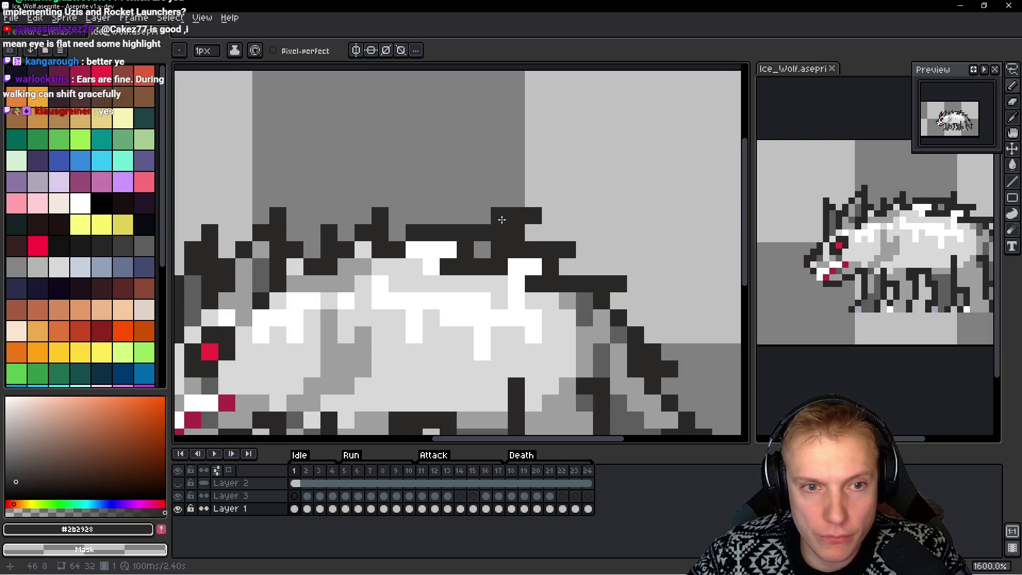
pyautogui.hotkey('ctrl', 'z')
pyautogui.hotkey('ctrl', 'z')
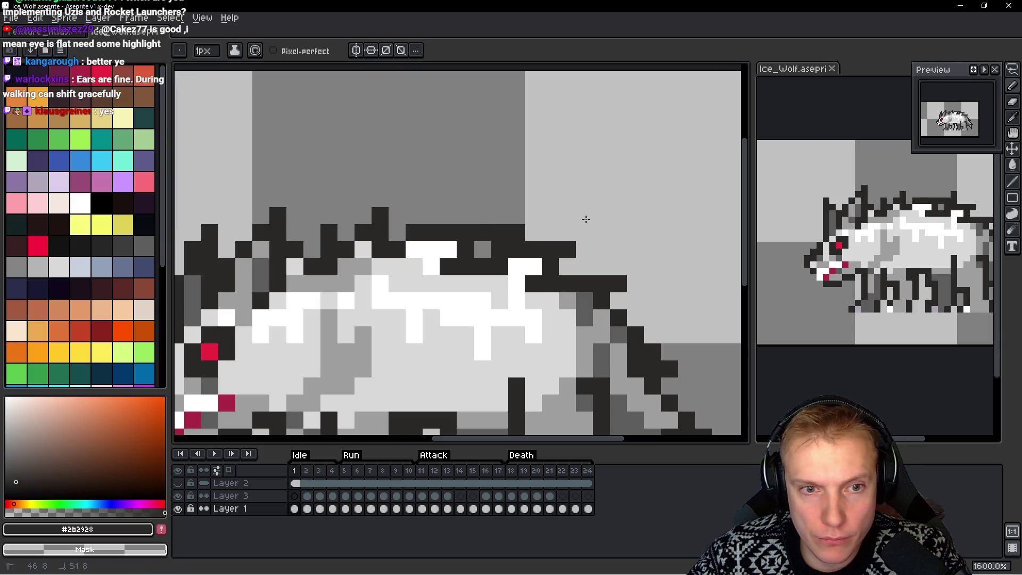
pyautogui.click(516, 216)
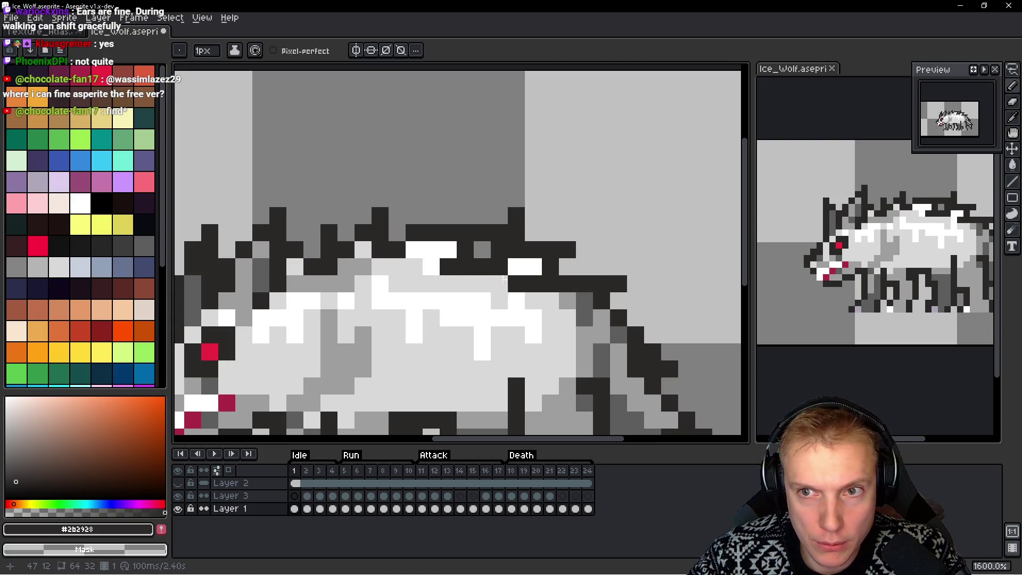
pyautogui.hotkey('ctrl', 'z')
pyautogui.click(481, 249)
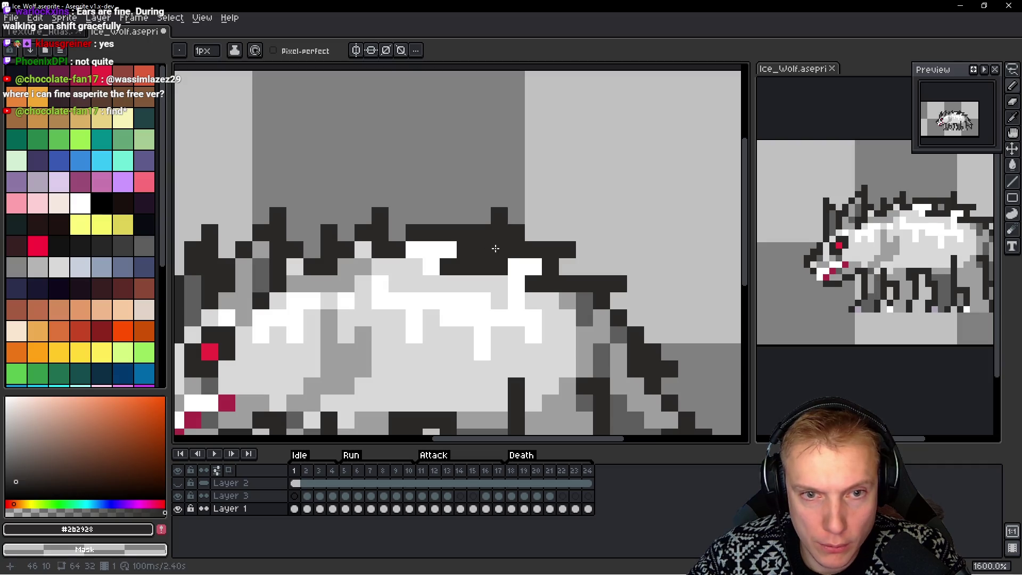
pyautogui.hotkey('ctrl', 'z')
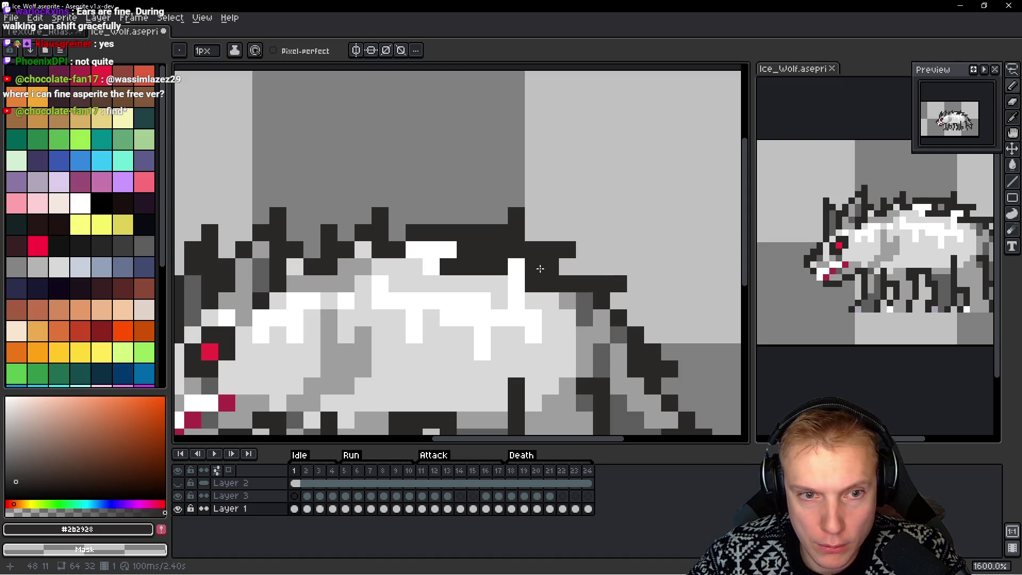
pyautogui.press('v')
pyautogui.hotkey('ctrl', 'z')
pyautogui.hotkey('ctrl', 'z')
pyautogui.hotkey('ctrl', 'z')
pyautogui.hotkey('ctrl', 'z')
pyautogui.press('b')
pyautogui.scroll(-1, 543, 276)
pyautogui.scroll(3, 542, 276)
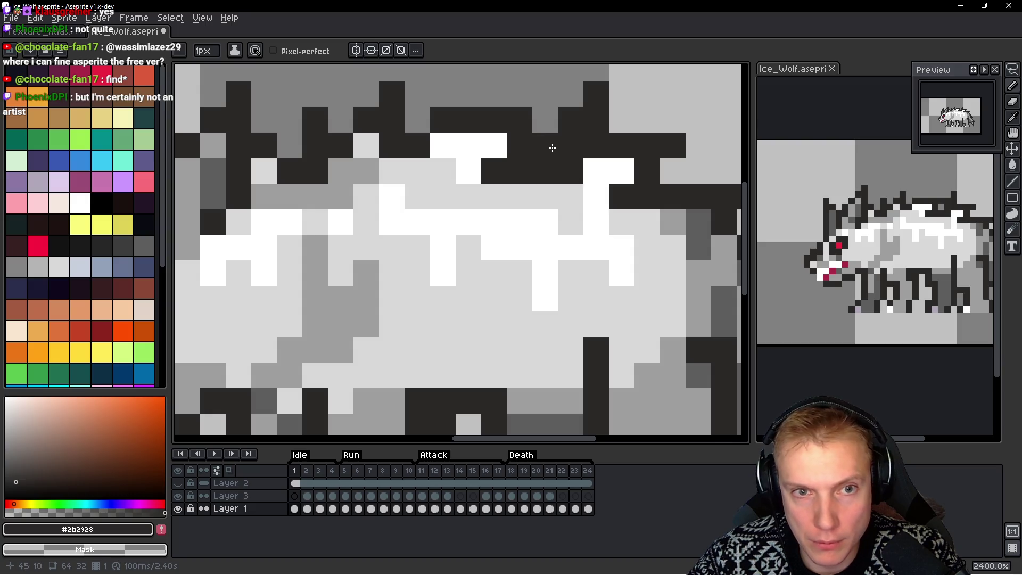
# Fill the grey notch in the dark back ridge and sample mid grey #9e9e9e from the body
pyautogui.click(544, 120)
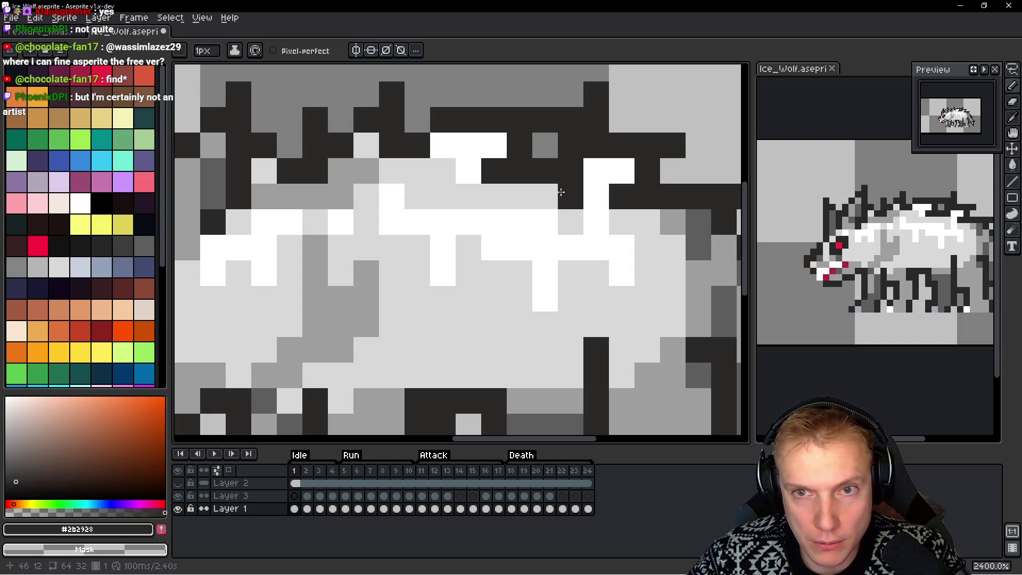
pyautogui.press('i')
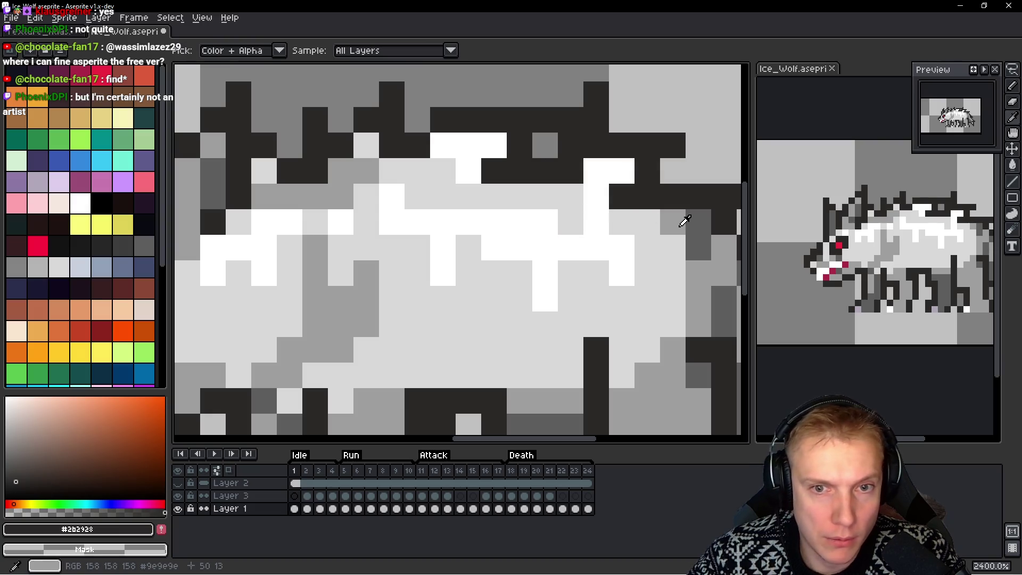
pyautogui.click(677, 217)
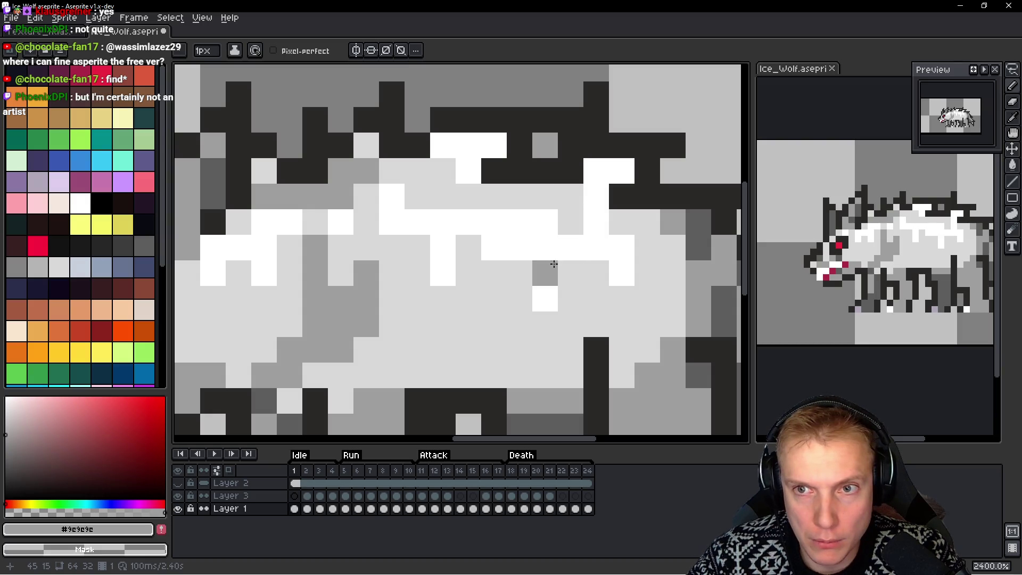
pyautogui.scroll(-2, 580, 229)
pyautogui.scroll(1, 584, 227)
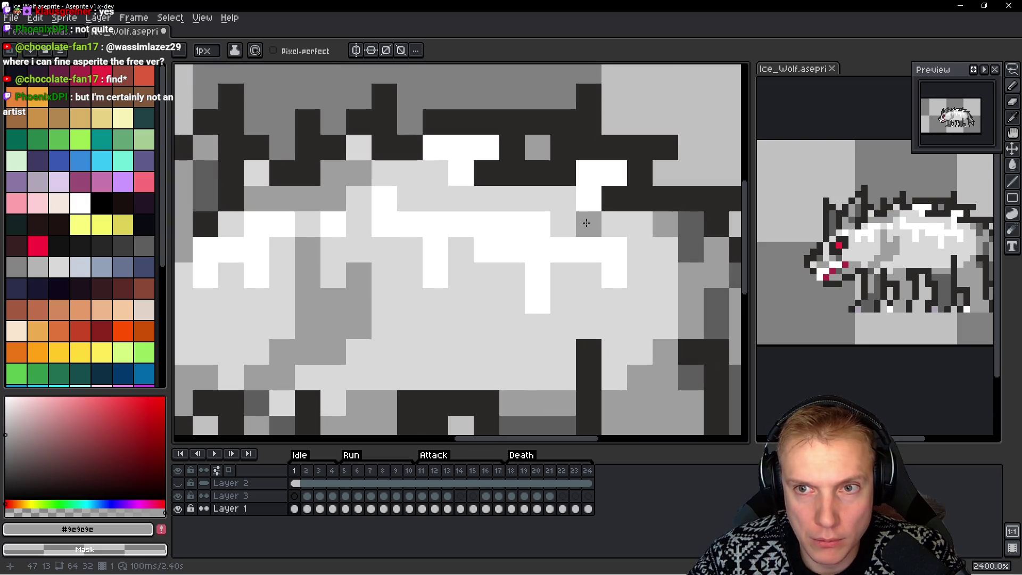
pyautogui.scroll(-1, 467, 181)
pyautogui.scroll(1, 434, 126)
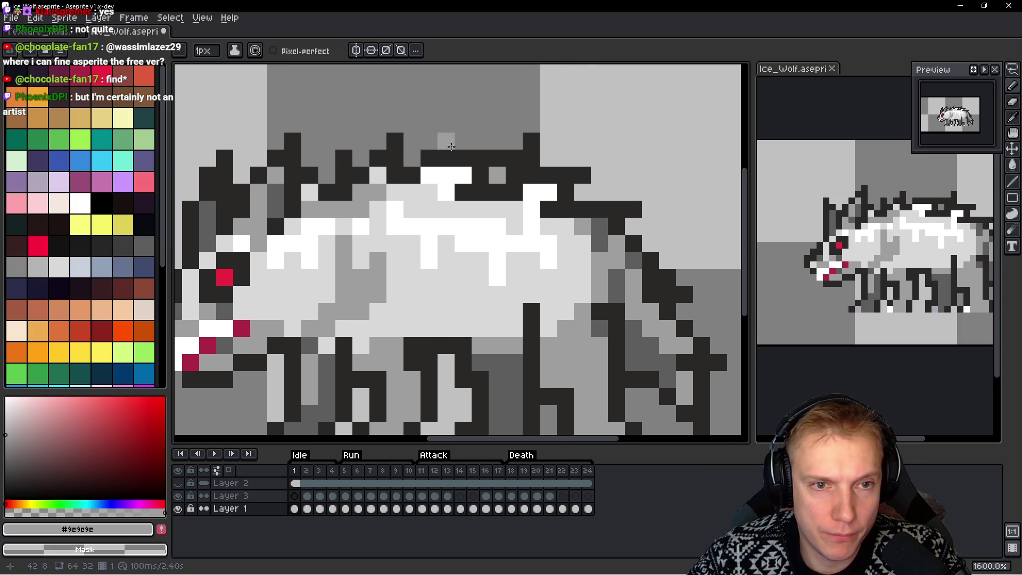
pyautogui.keyDown('alt'); pyautogui.click(435, 148); pyautogui.keyUp('alt')
# Add and erase dark pixels along the back ridge, undoing unwanted changes
pyautogui.scroll(1, 435, 148)
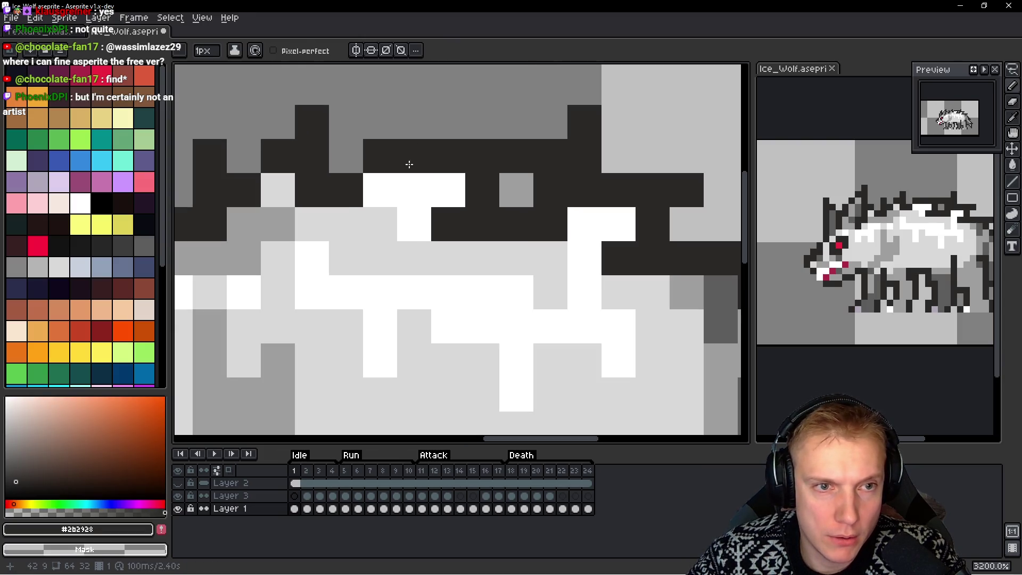
pyautogui.click(475, 137)
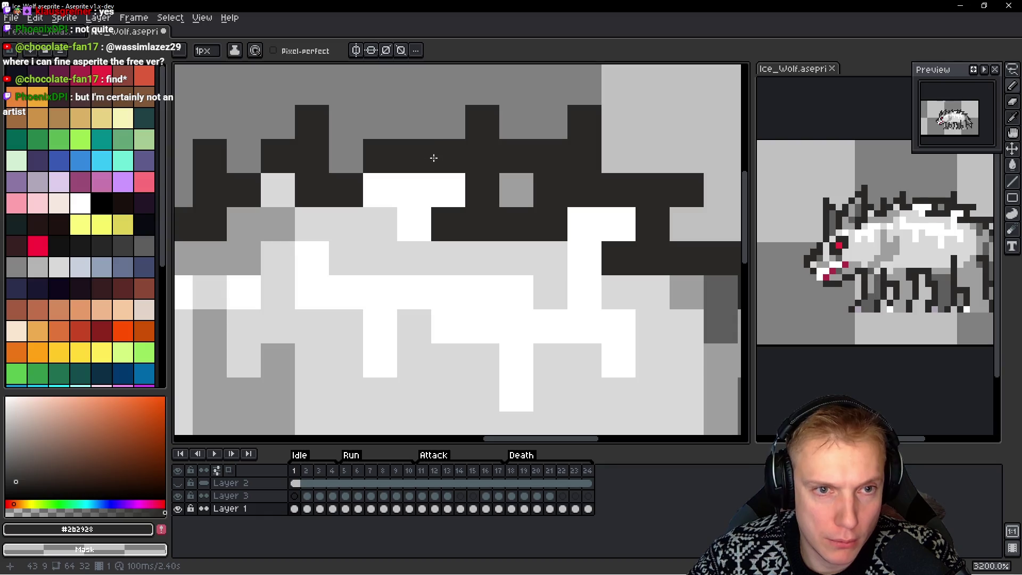
pyautogui.rightClick(380, 156)
pyautogui.click(380, 190)
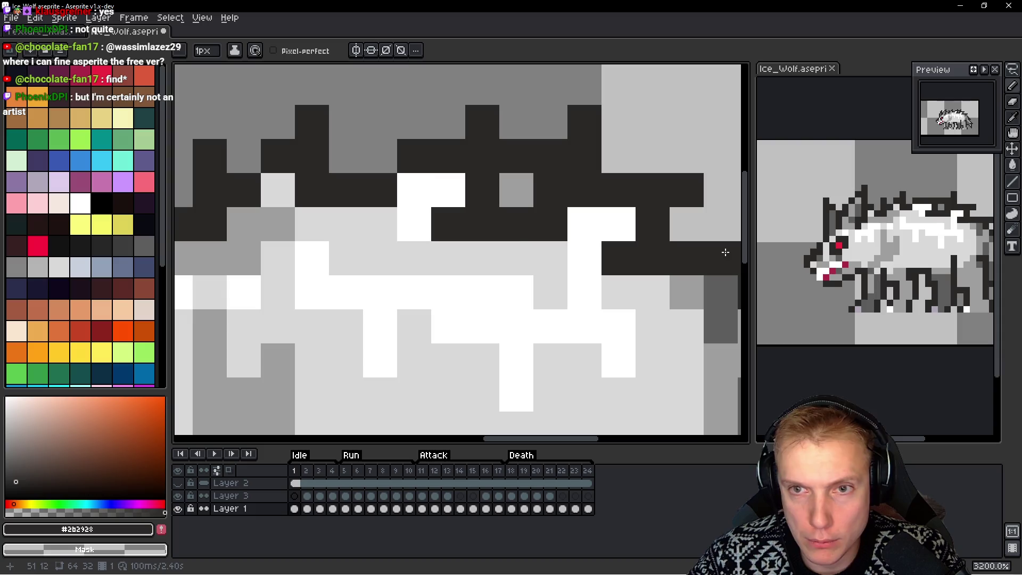
pyautogui.click(412, 175)
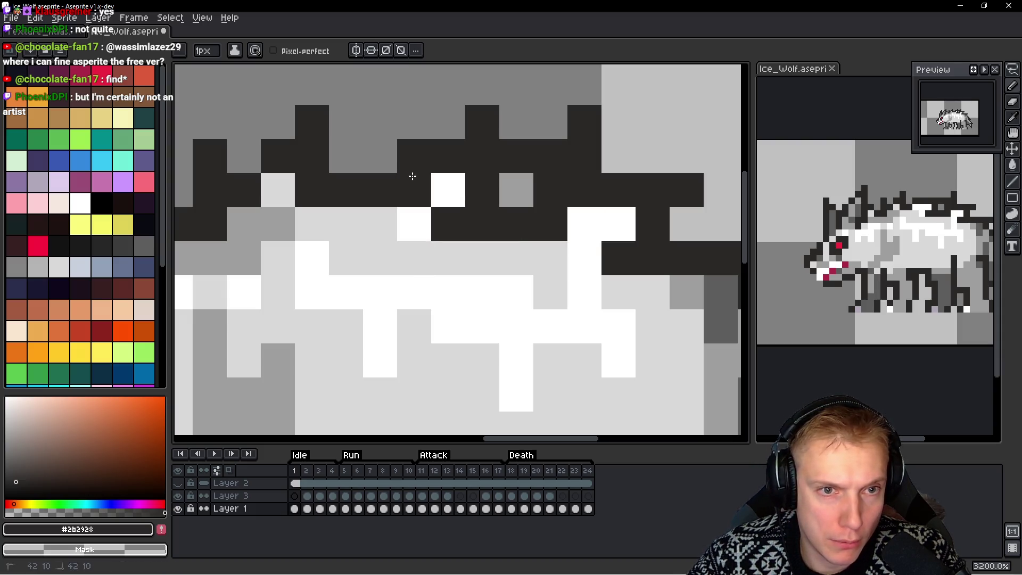
pyautogui.moveTo(413, 175); pyautogui.dragTo(414, 177)
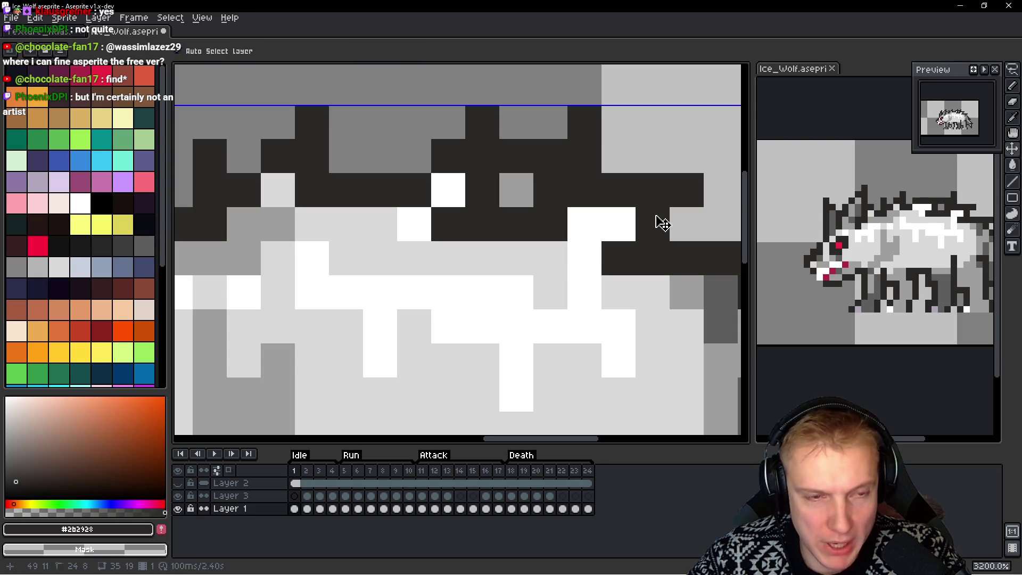
pyautogui.hotkey('ctrl', 'z')
pyautogui.hotkey('ctrl', 'z')
pyautogui.hotkey('ctrl', 'z')
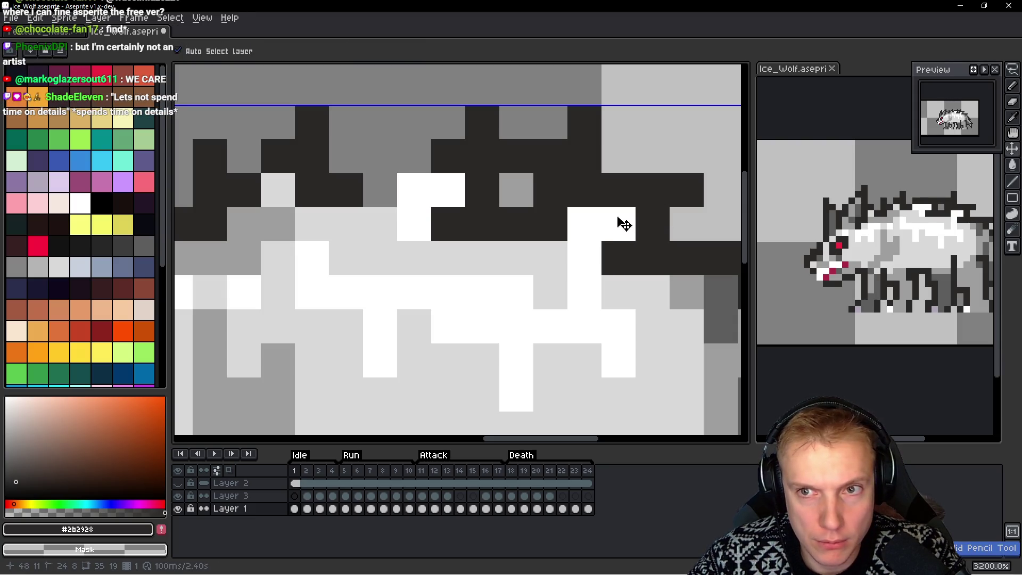
pyautogui.hotkey('ctrl', 'y')
pyautogui.click(377, 189)
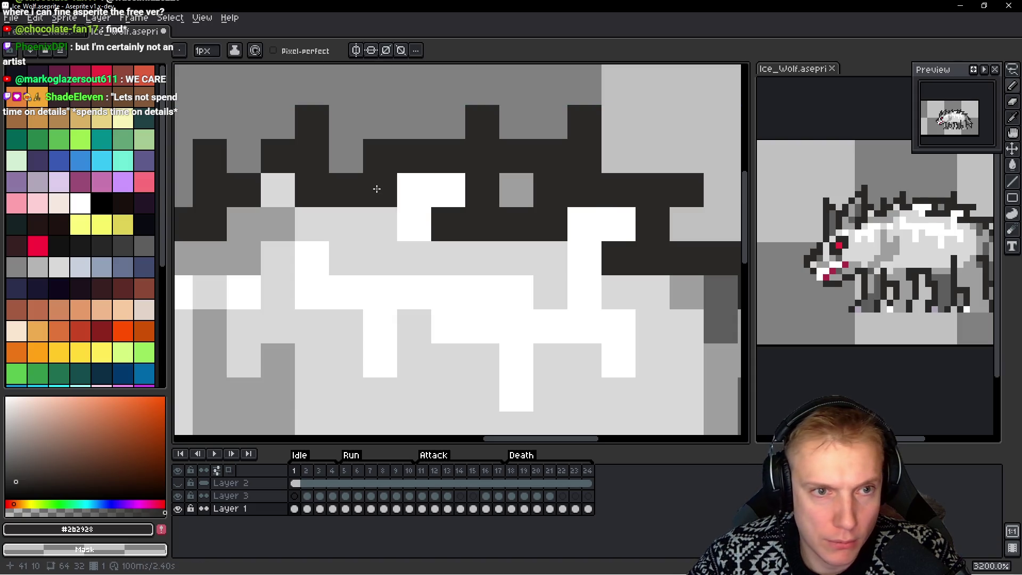
pyautogui.hotkey('ctrl', 'z')
# Rework the spike-top pixels to raise a taller dark spike near the ridge's middle
pyautogui.click(447, 130)
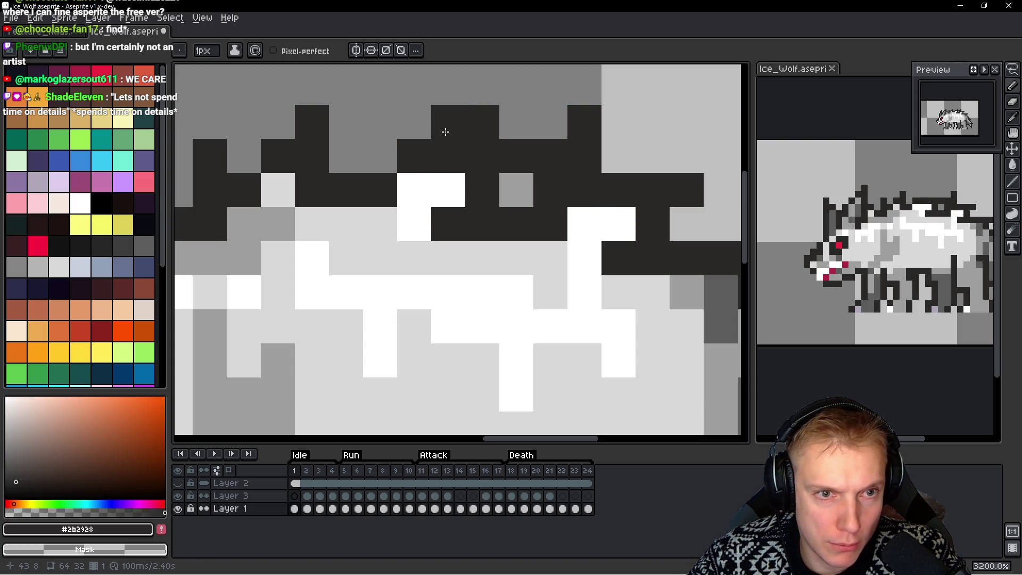
pyautogui.rightClick(445, 131)
pyautogui.click(413, 135)
pyautogui.rightClick(471, 126)
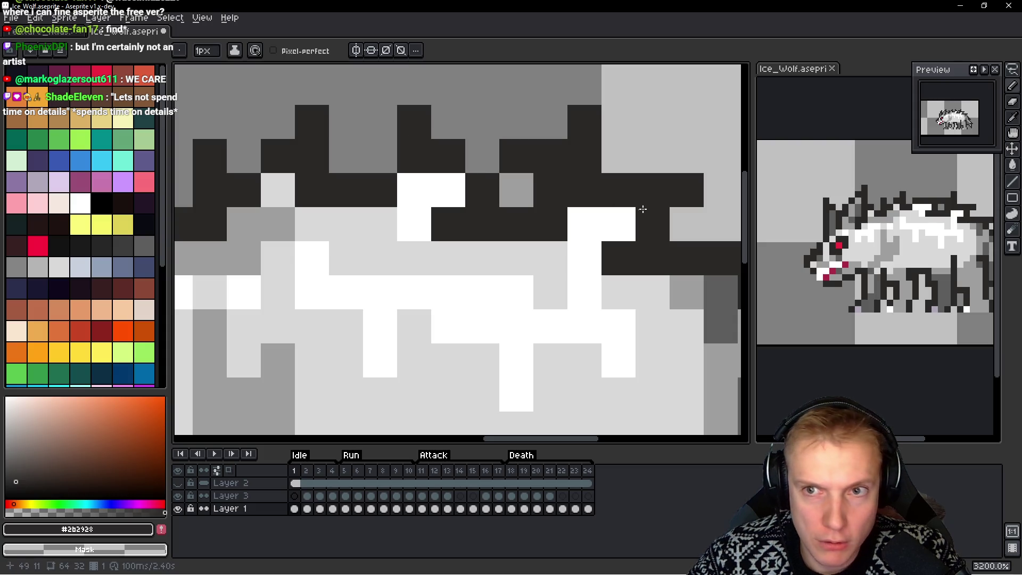
pyautogui.click(448, 190)
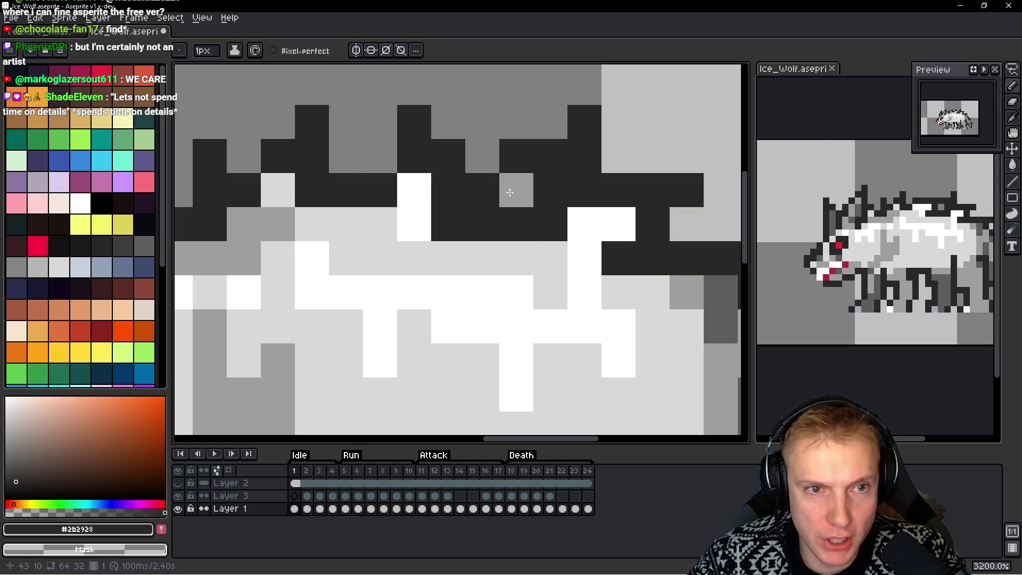
pyautogui.hotkey('ctrl', 'z')
pyautogui.hotkey('ctrl', 'z')
pyautogui.hotkey('ctrl', 'z')
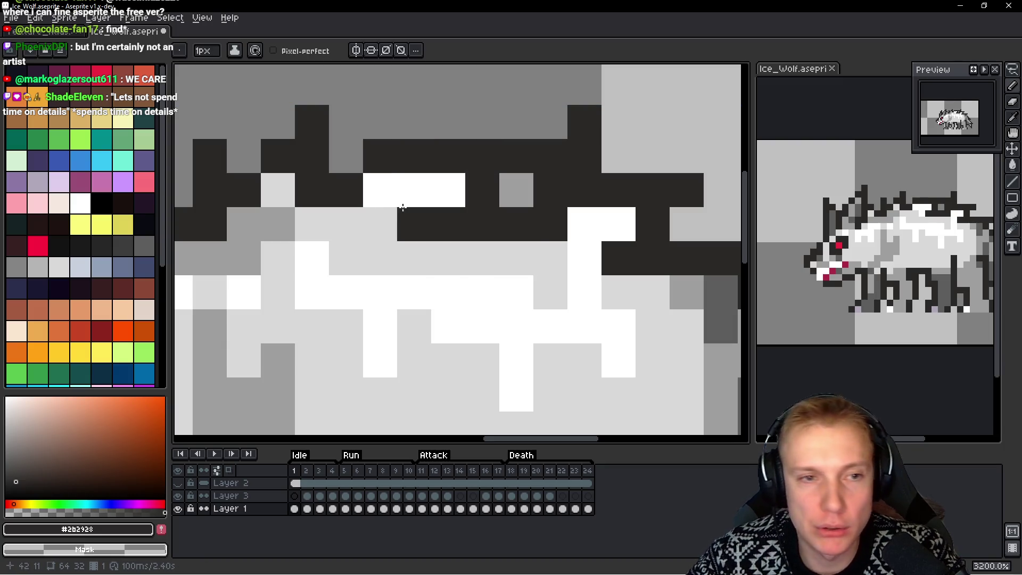
pyautogui.click(468, 125)
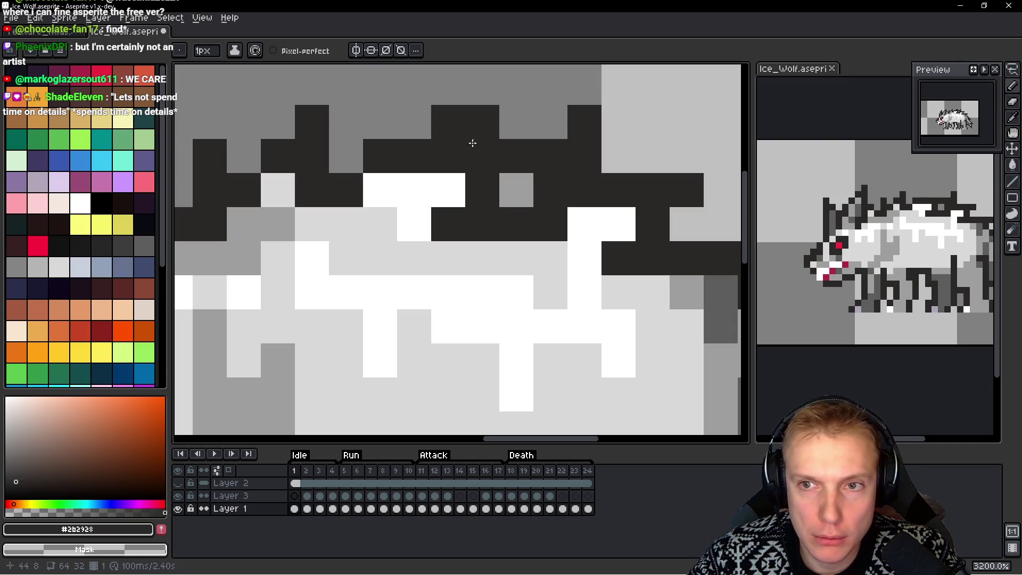
pyautogui.scroll(-8, 546, 232)
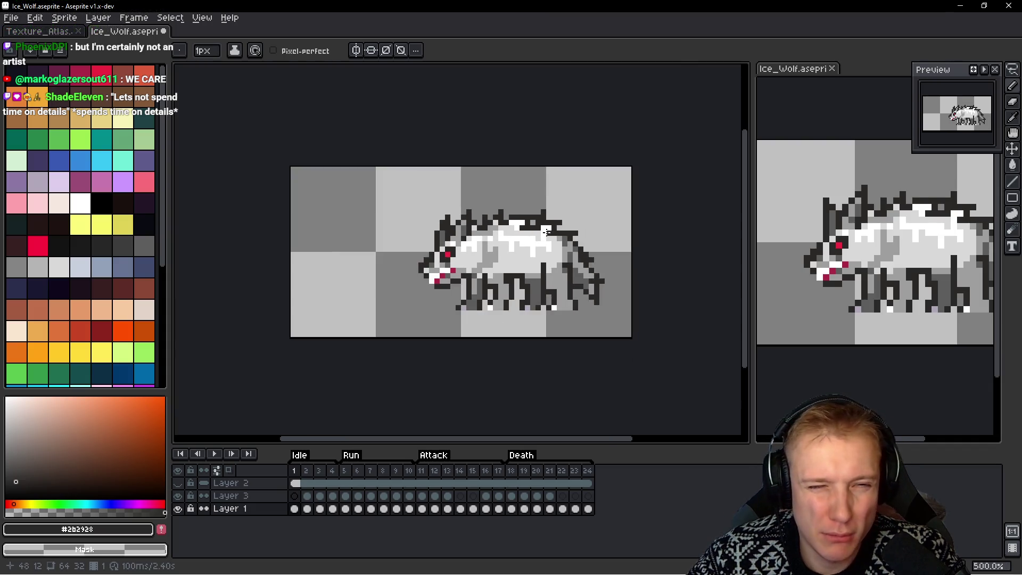
# Shade the wolf's white body with mid-grey #9e9e9e pixels, including a vertical run
pyautogui.scroll(7, 541, 238)
pyautogui.keyDown('alt'); pyautogui.click(406, 164); pyautogui.keyUp('alt')
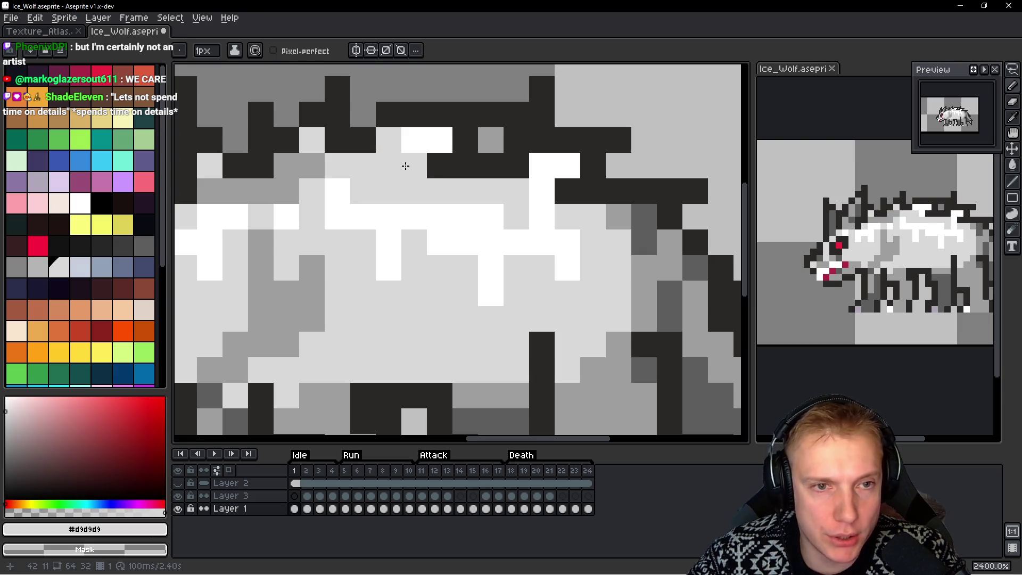
pyautogui.moveTo(445, 210); pyautogui.dragTo(546, 226)
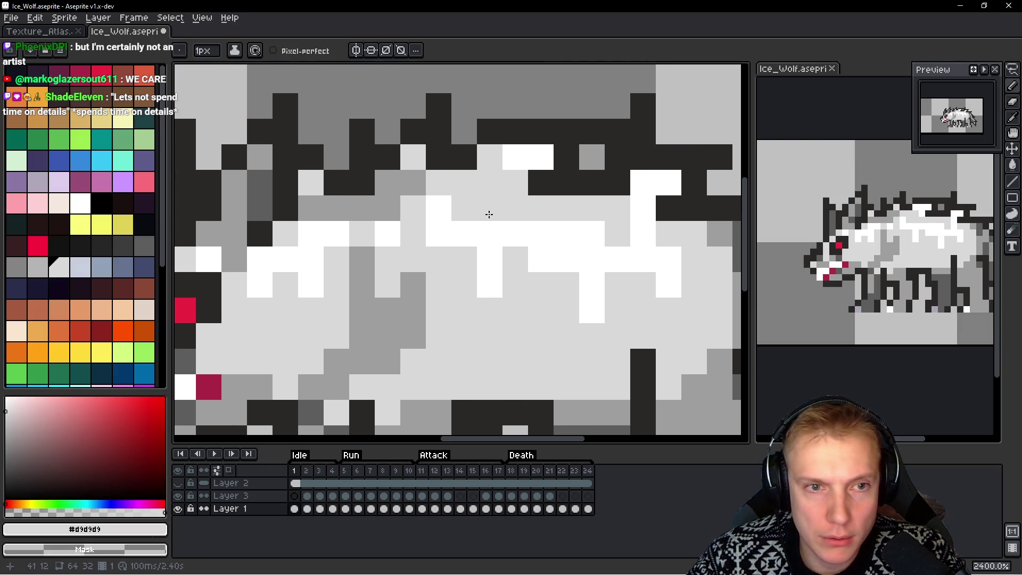
pyautogui.keyDown('alt'); pyautogui.click(589, 158); pyautogui.keyUp('alt')
pyautogui.click(490, 156)
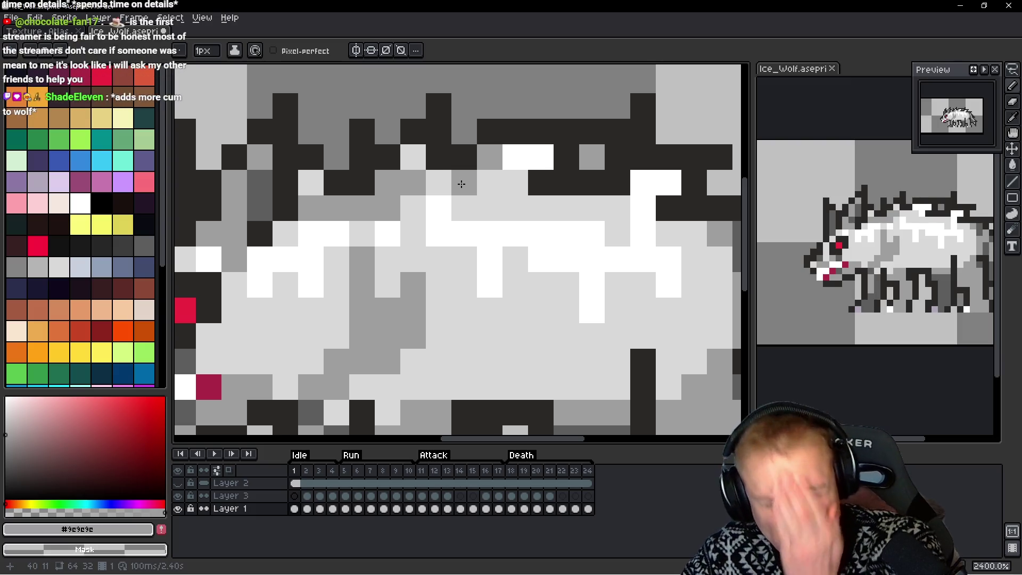
pyautogui.press('v')
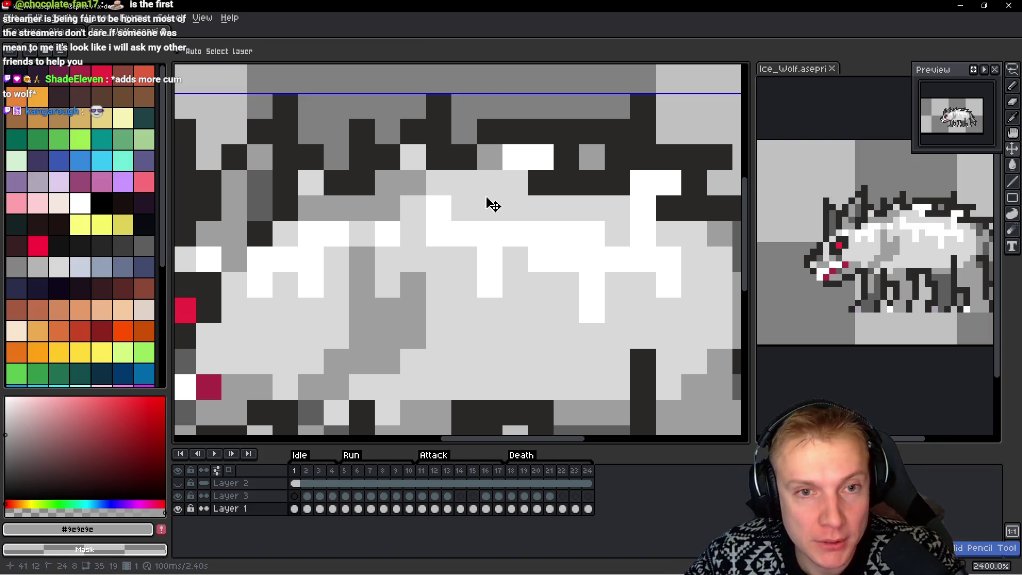
pyautogui.press('b')
pyautogui.moveTo(566, 207); pyautogui.dragTo(508, 200)
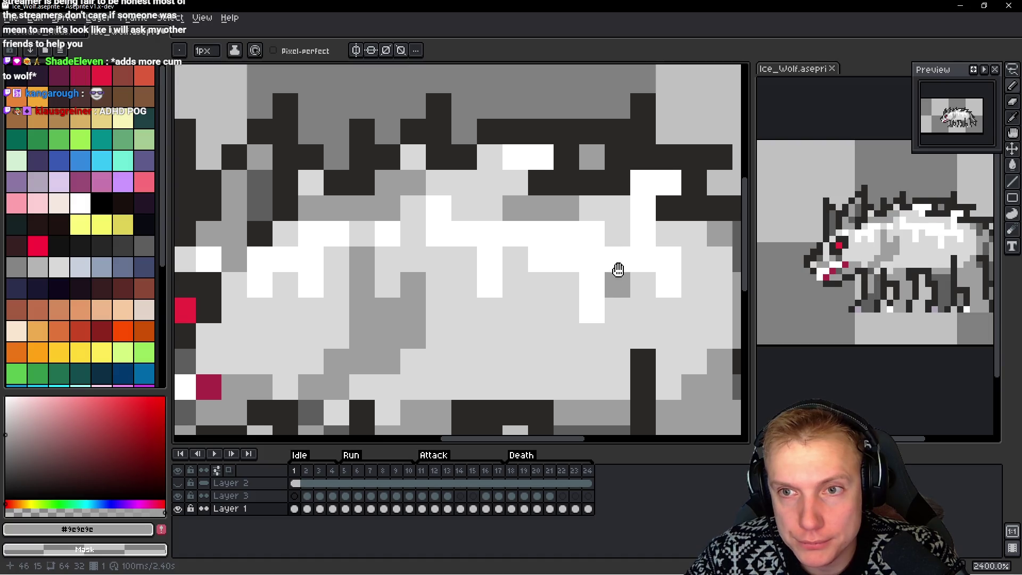
pyautogui.hscroll(2, 616, 274)
pyautogui.moveTo(633, 230)
pyautogui.mouseDown()
pyautogui.moveTo(640, 224)
pyautogui.moveTo(646, 274)
pyautogui.mouseUp()
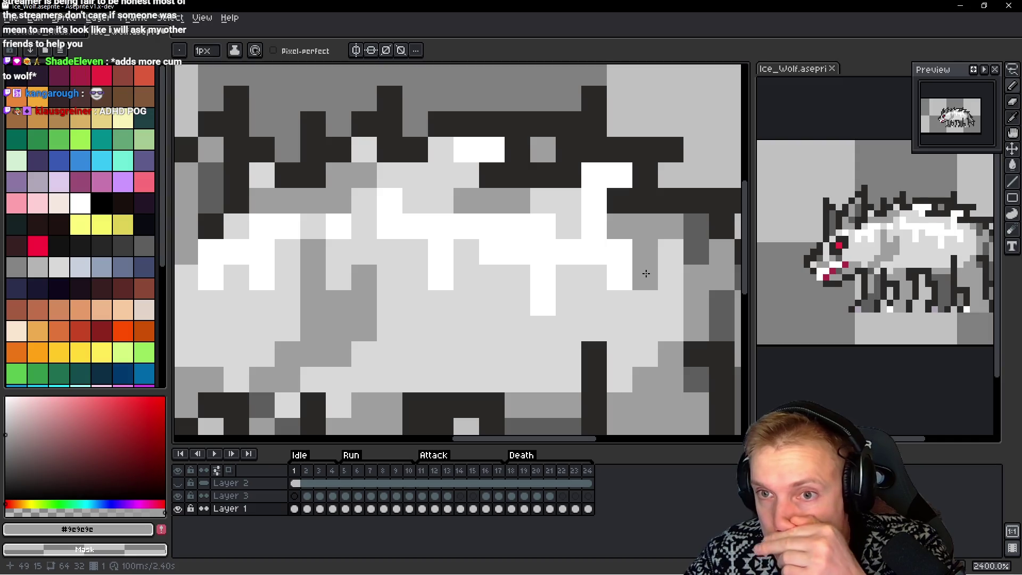
pyautogui.moveTo(554, 274); pyautogui.dragTo(666, 267)
# Add scattered dark-grey #5d5d5d shading pixels along the wolf's back
pyautogui.keyDown('alt'); pyautogui.click(381, 201); pyautogui.keyUp('alt')
pyautogui.click(502, 217)
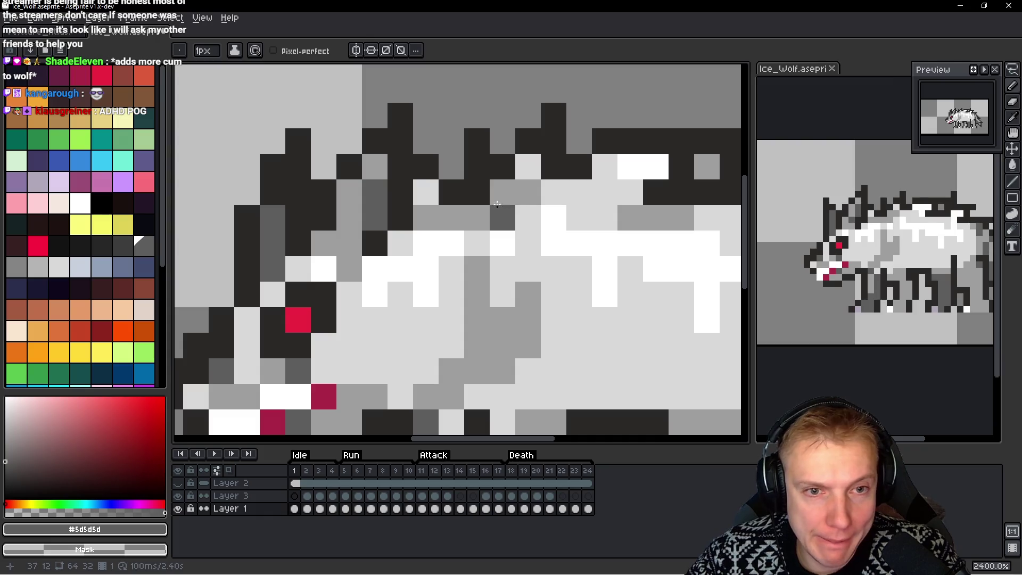
pyautogui.click(503, 191)
pyautogui.click(478, 224)
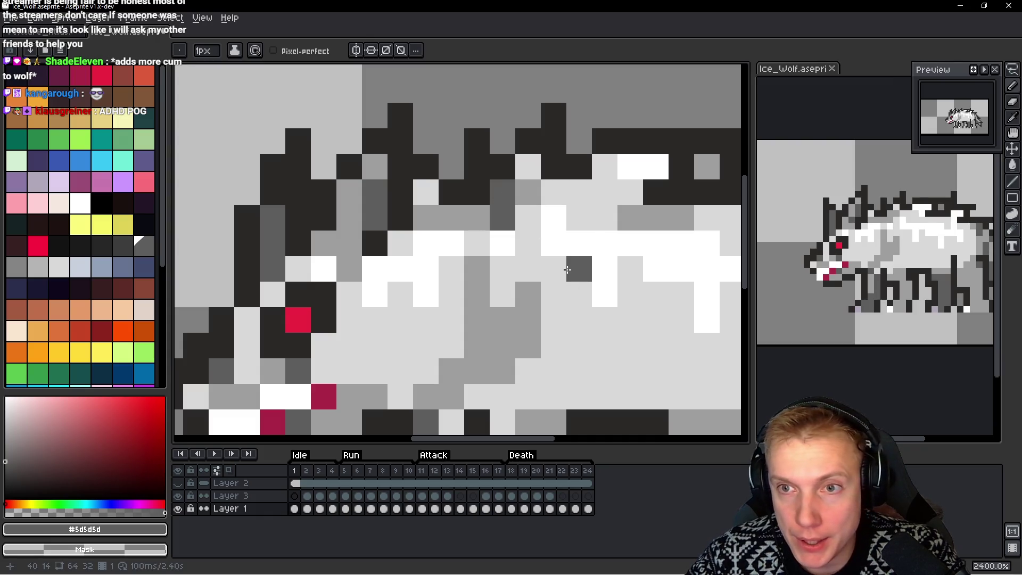
pyautogui.moveTo(567, 270); pyautogui.dragTo(420, 262)
pyautogui.click(428, 176)
pyautogui.click(457, 158)
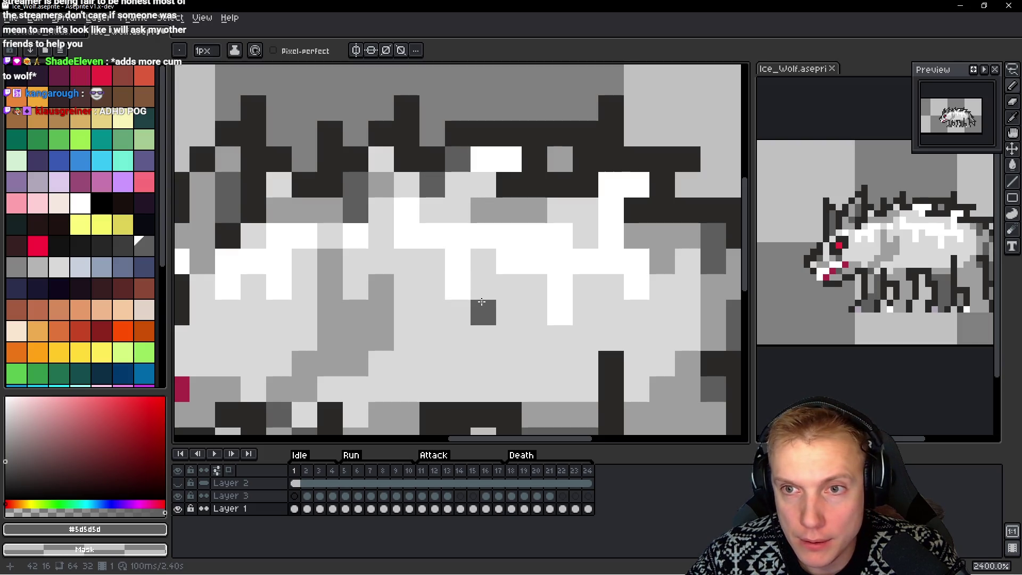
pyautogui.scroll(-6, 491, 304)
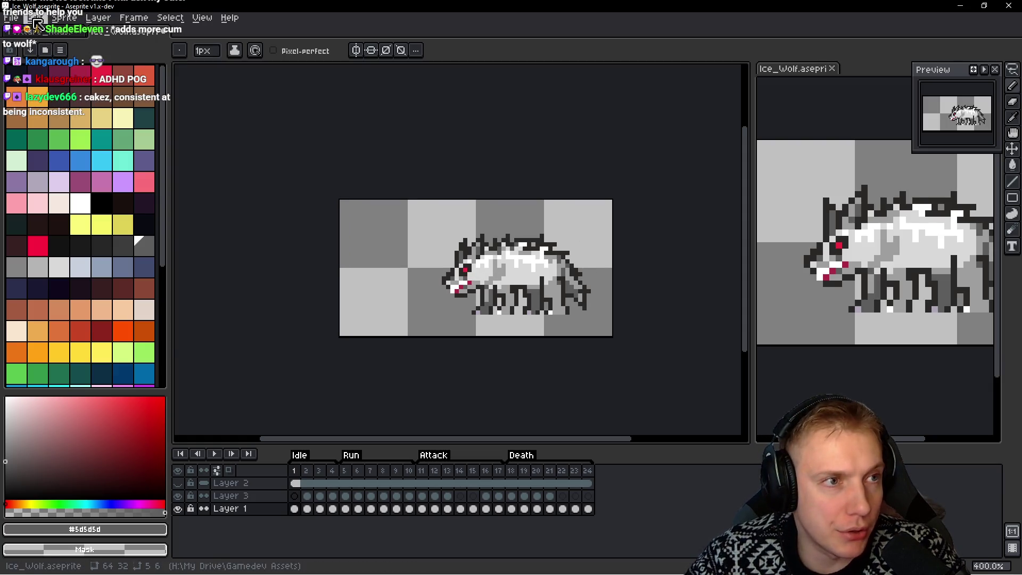
# Set Sprite Size height to 48 px with ratio locked, giving a 96×48 sprite
pyautogui.click(63, 17)
pyautogui.click(83, 76)
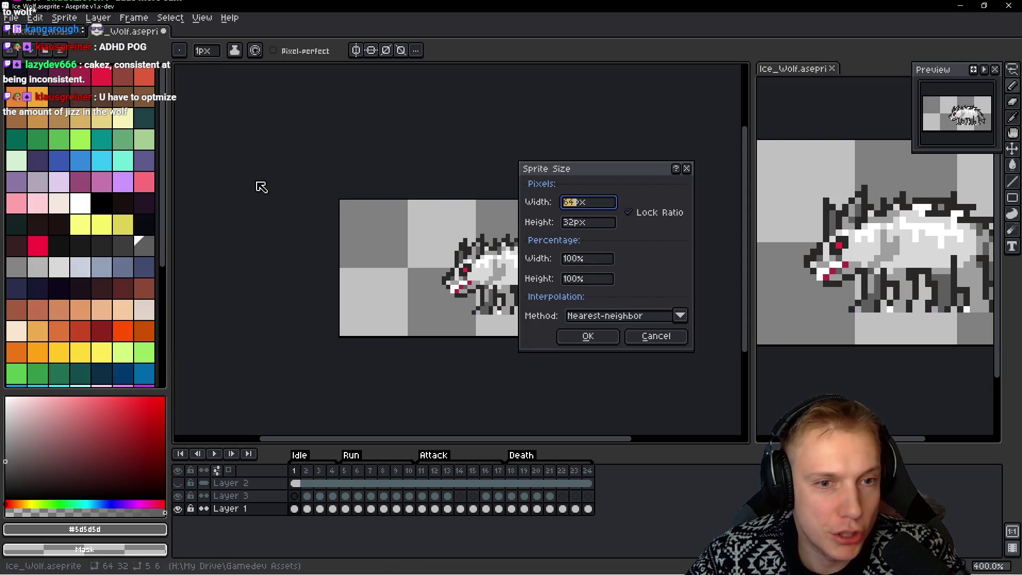
pyautogui.press('Tab')
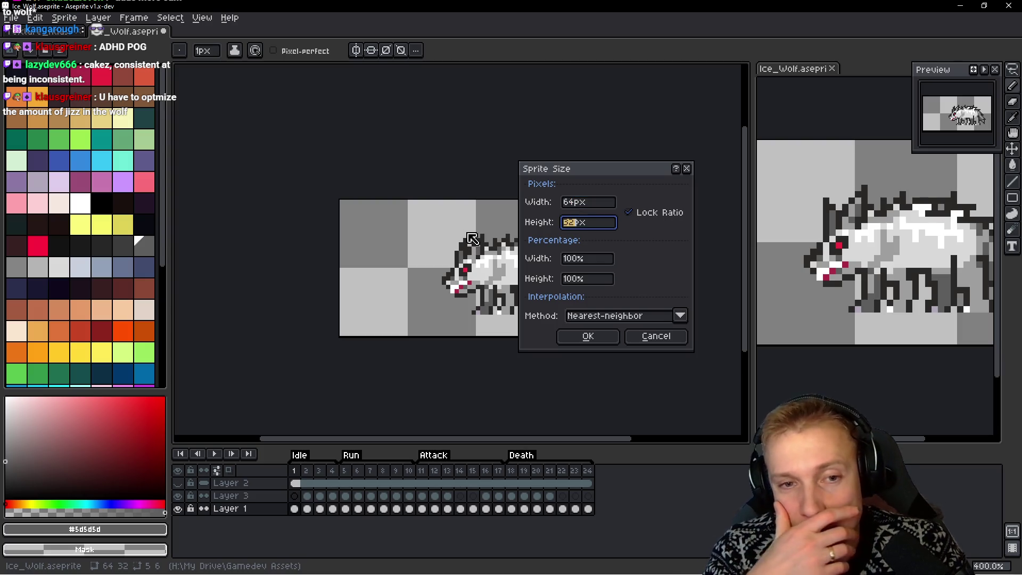
pyautogui.write('48')
pyautogui.press('Return')
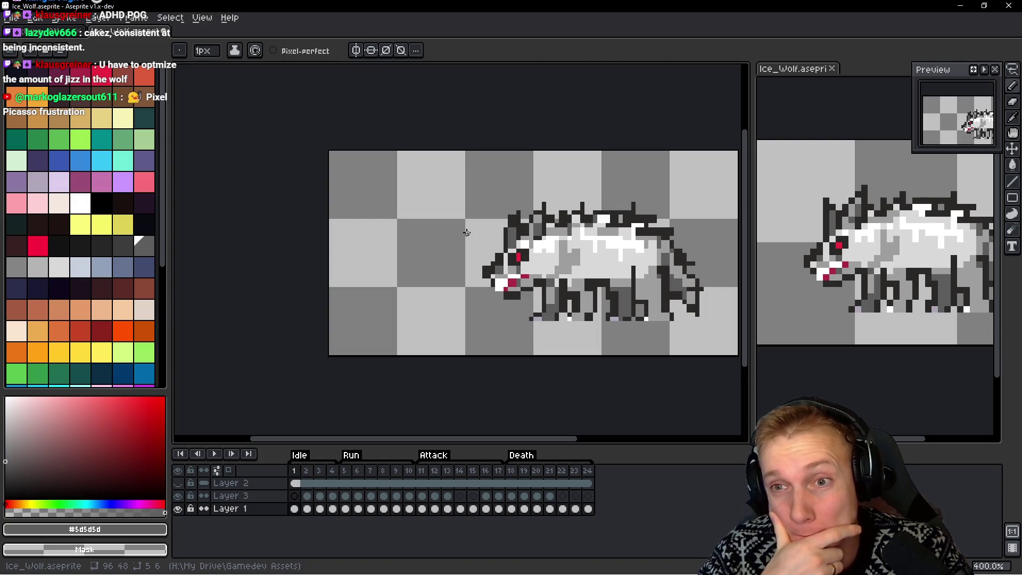
pyautogui.moveTo(466, 233); pyautogui.dragTo(296, 202)
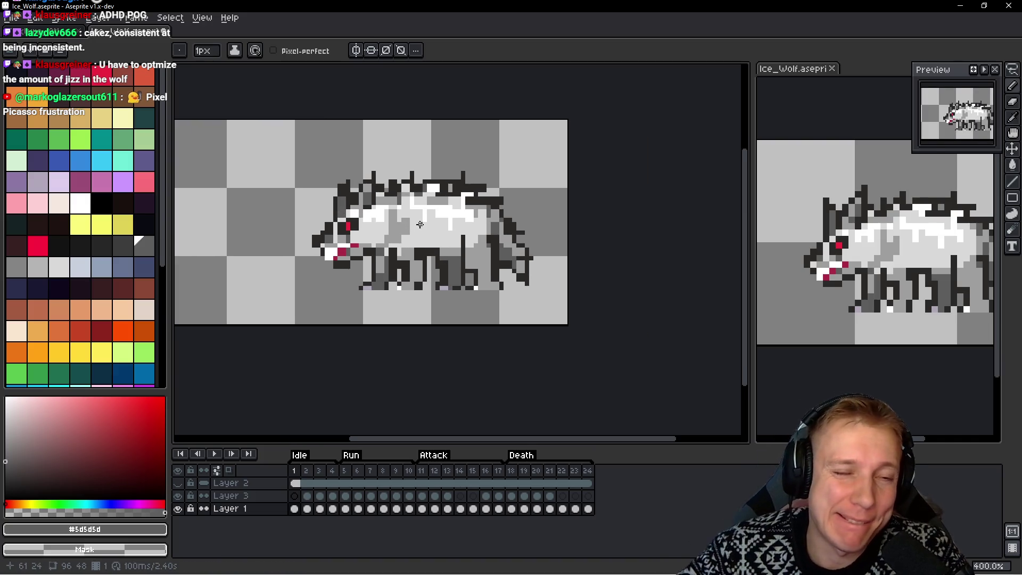
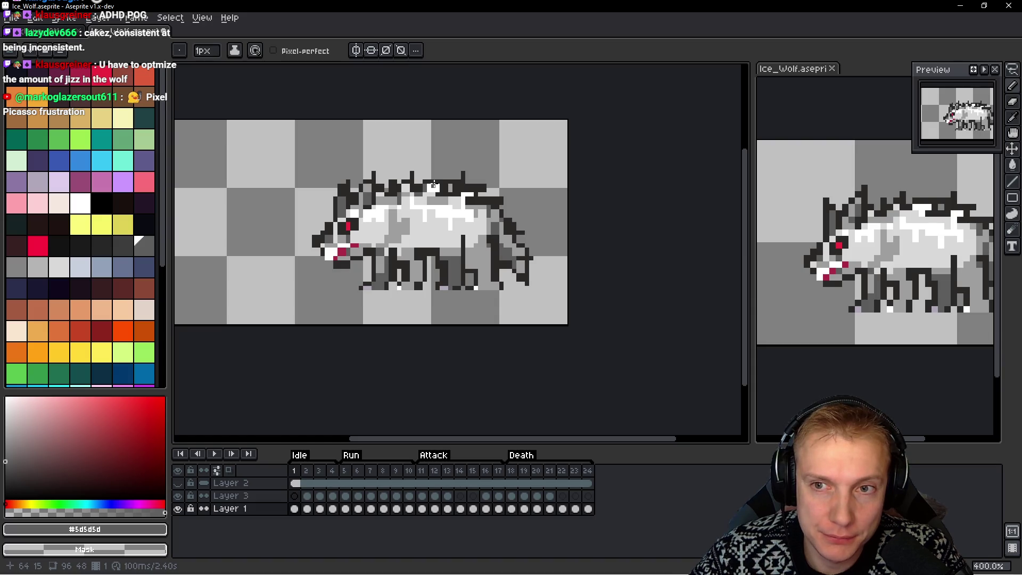
# Draw dark #2b2928 pixels along the head spikes and lighten two pixels above the stroke
pyautogui.scroll(-1, 432, 195)
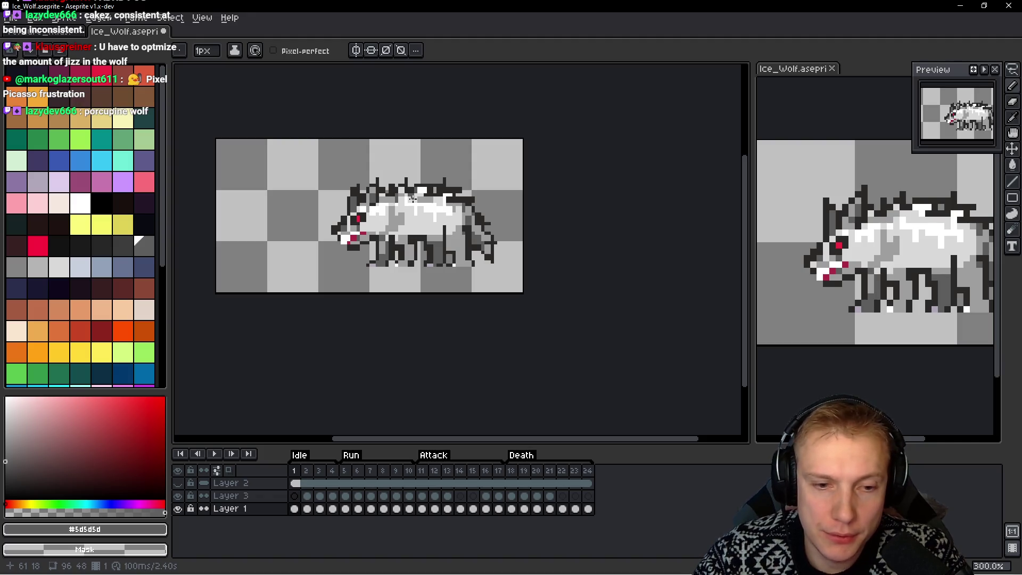
pyautogui.scroll(7, 412, 198)
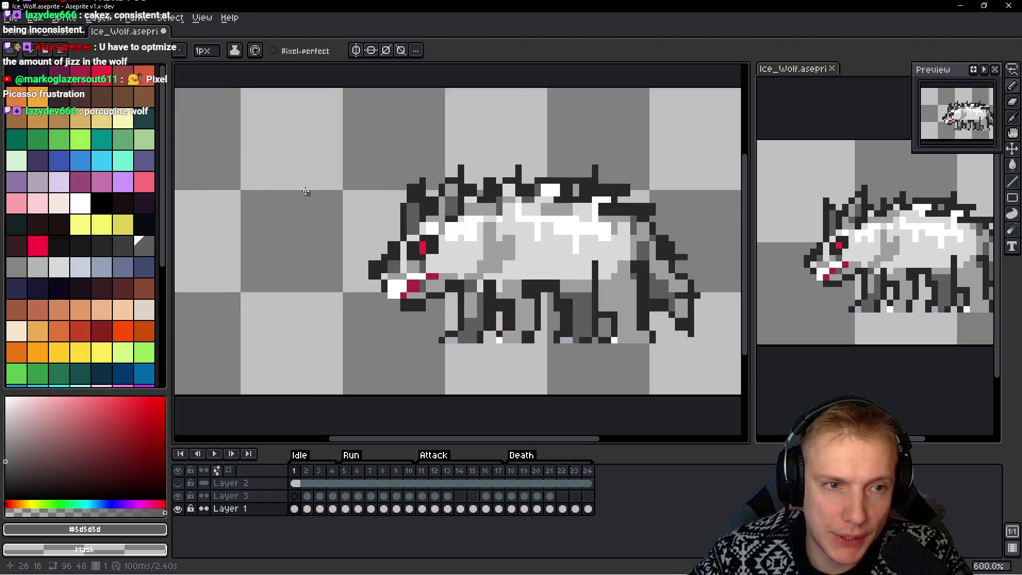
pyautogui.keyDown('alt'); pyautogui.click(260, 215); pyautogui.keyUp('alt')
pyautogui.moveTo(280, 213); pyautogui.dragTo(280, 248)
pyautogui.rightClick(280, 170)
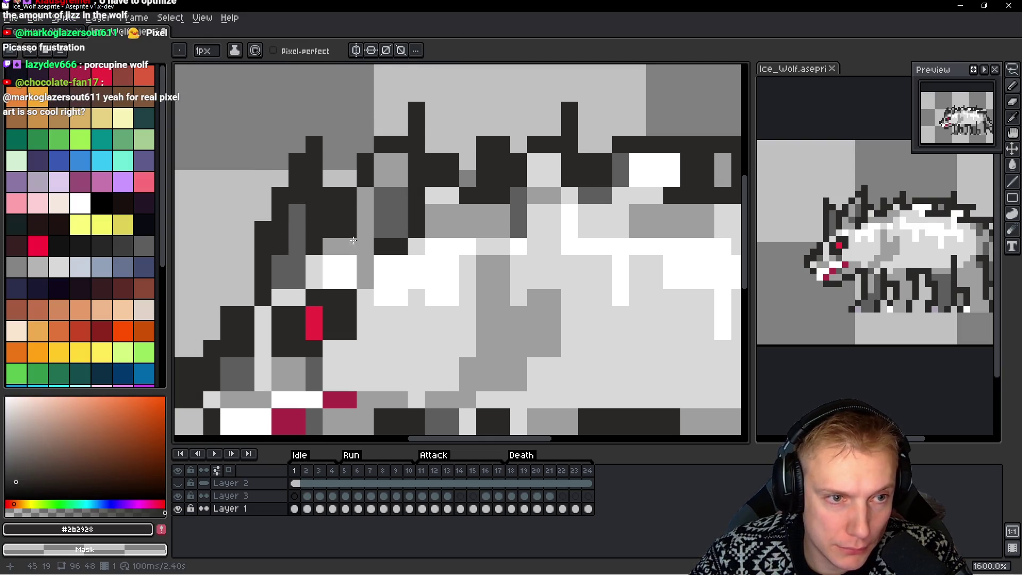
# Turn several dark and white head pixels mid-grey #9e9e9e
pyautogui.scroll(-6, 266, 213)
pyautogui.scroll(6, 286, 228)
pyautogui.keyDown('alt'); pyautogui.click(352, 222); pyautogui.keyUp('alt')
pyautogui.click(338, 233)
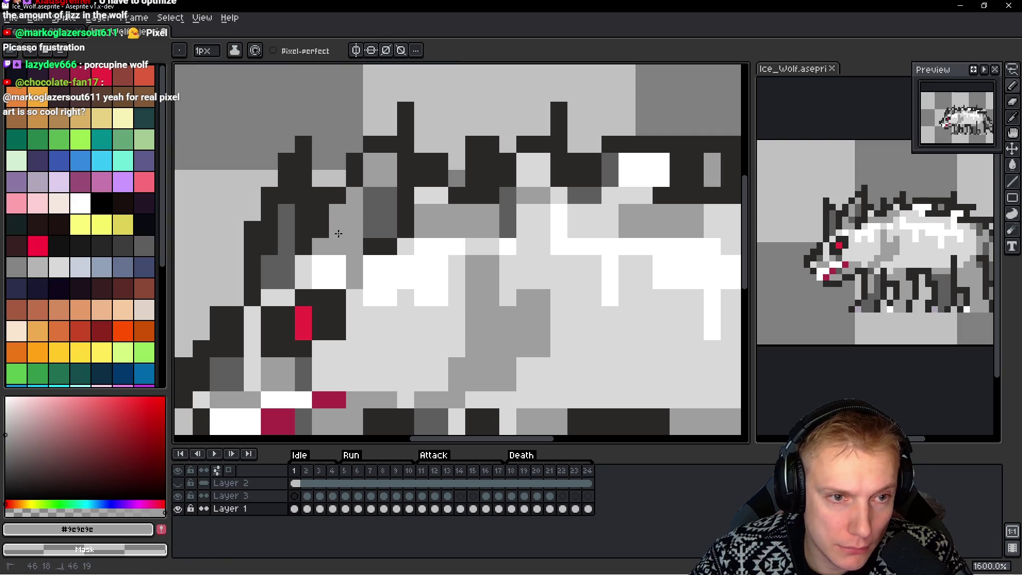
pyautogui.moveTo(372, 145); pyautogui.dragTo(354, 162)
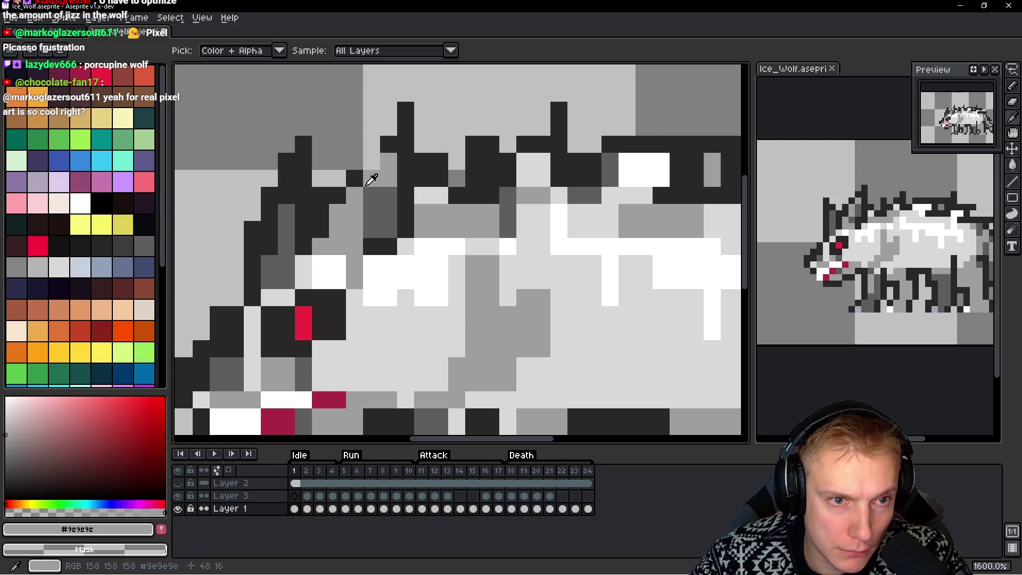
pyautogui.click(337, 280)
# Darken head pixels with the outline colour, undoing one misplaced pixel and adding one lower down
pyautogui.scroll(-2, 411, 216)
pyautogui.scroll(2, 397, 120)
pyautogui.keyDown('alt'); pyautogui.click(375, 134); pyautogui.keyUp('alt')
pyautogui.moveTo(367, 142); pyautogui.dragTo(362, 162)
pyautogui.hotkey('ctrl', 'z')
pyautogui.click(332, 182)
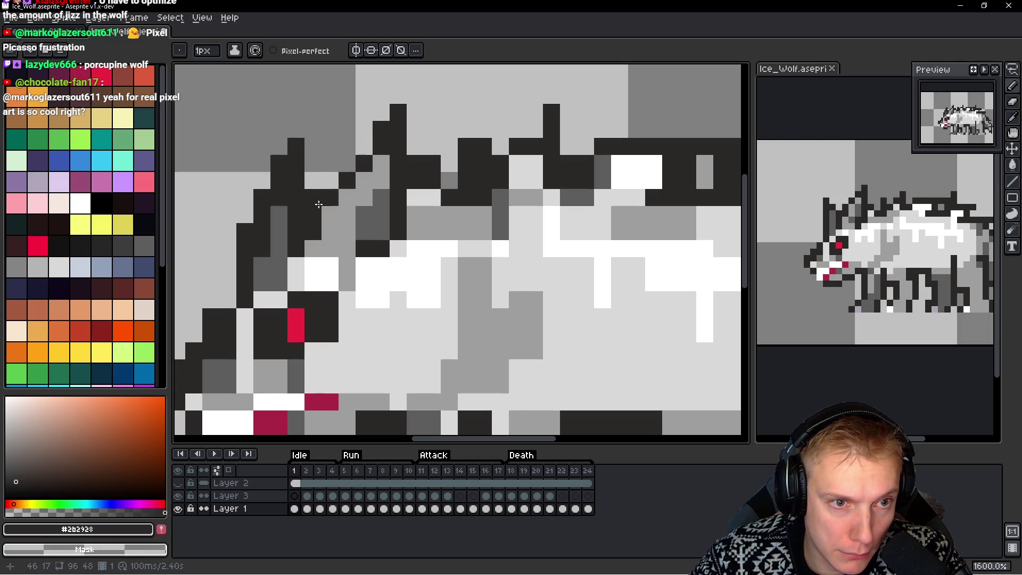
pyautogui.scroll(-5, 324, 213)
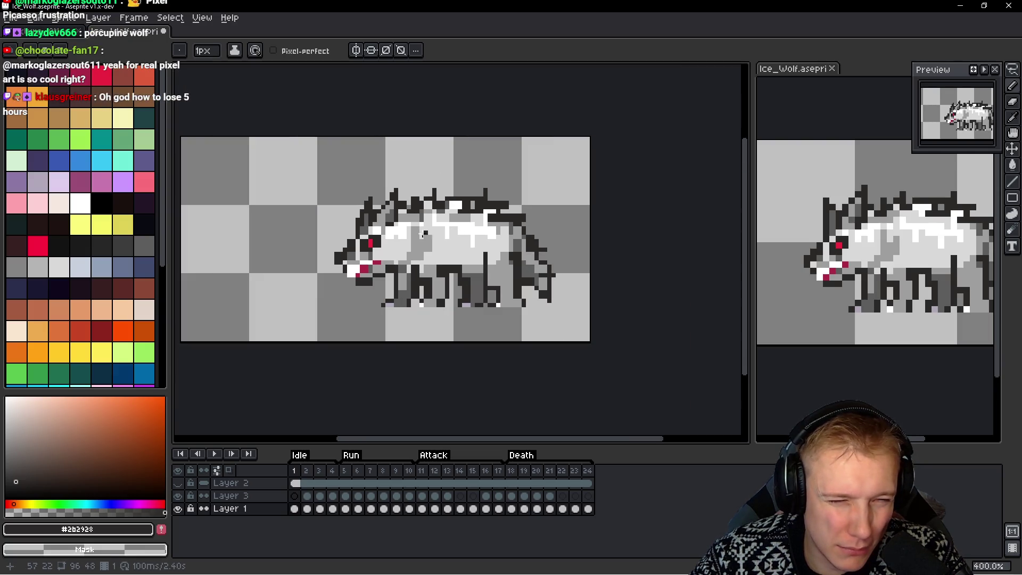
# Paint three snout pixels light grey #d9d9d9
pyautogui.scroll(4, 423, 234)
pyautogui.scroll(-2, 454, 231)
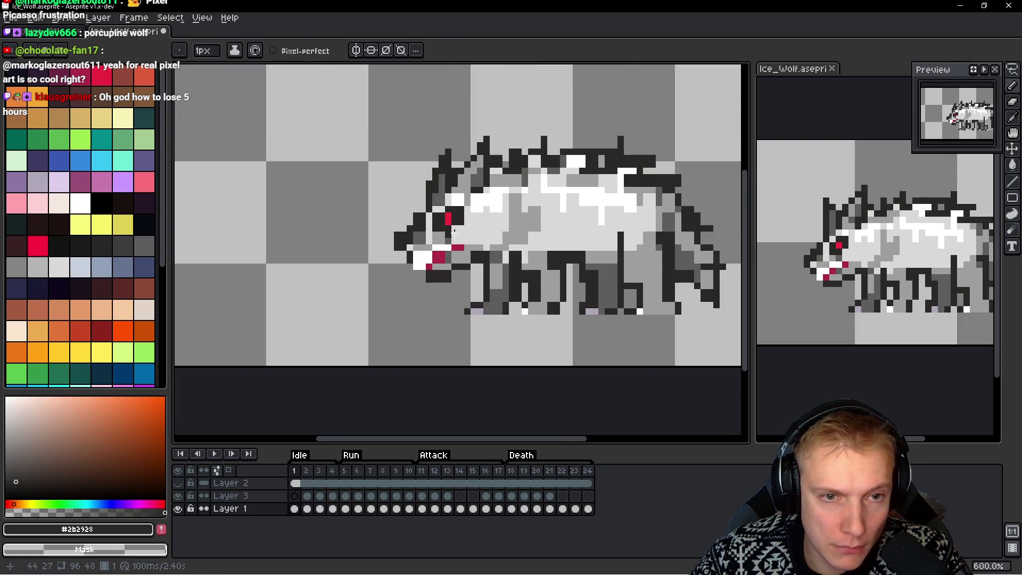
pyautogui.scroll(6, 442, 245)
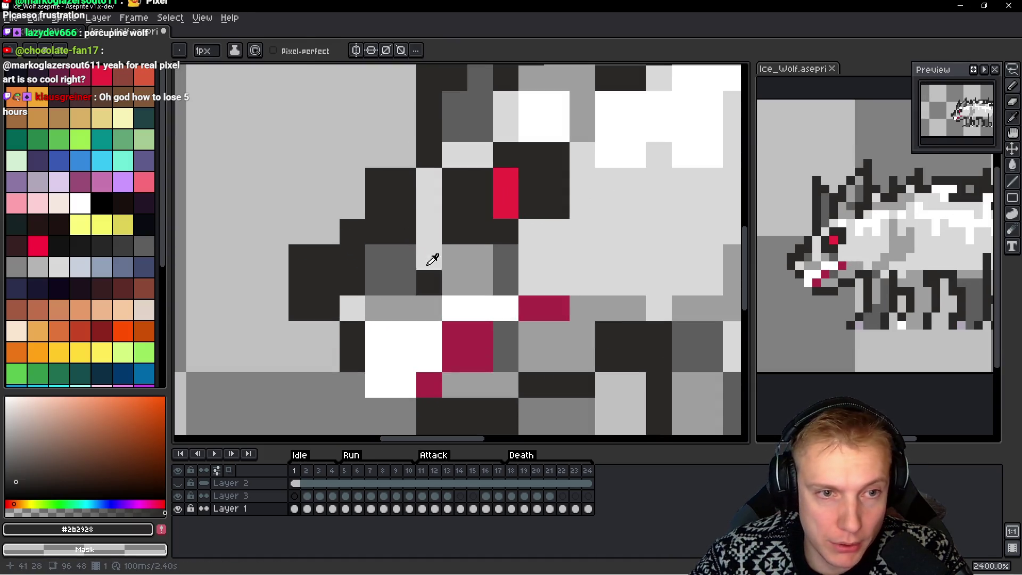
pyautogui.keyDown('alt'); pyautogui.click(428, 264); pyautogui.keyUp('alt')
pyautogui.click(406, 258)
pyautogui.click(406, 274)
pyautogui.click(484, 269)
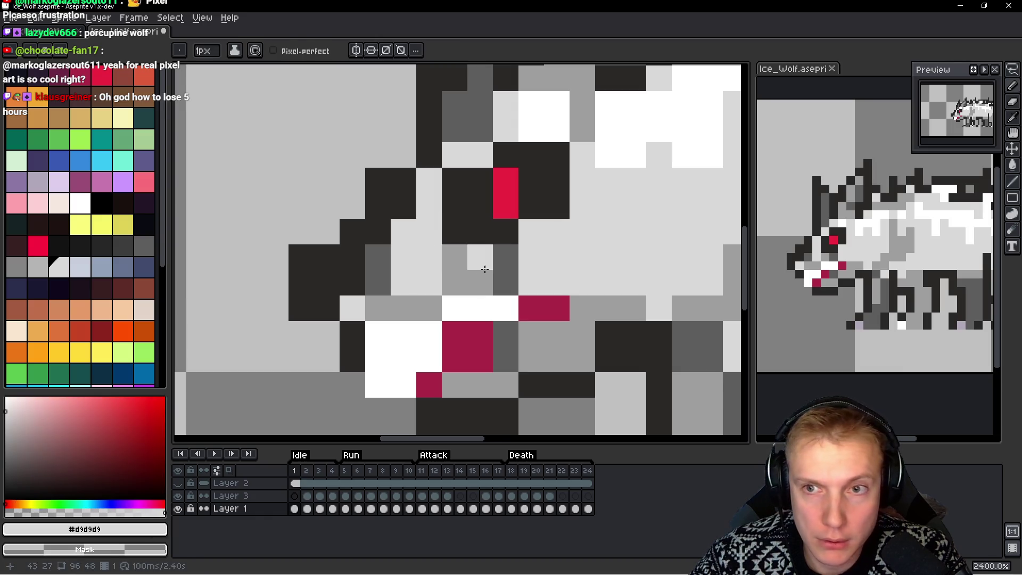
# Lighten a dark snout pixel and the dark column below the eye to light grey
pyautogui.moveTo(369, 263); pyautogui.dragTo(345, 250)
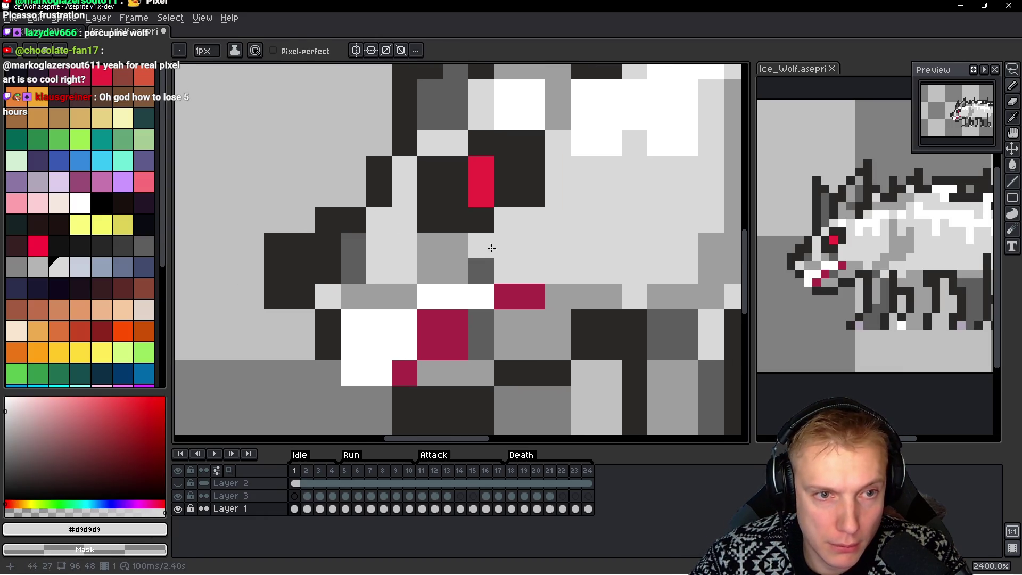
pyautogui.click(328, 219)
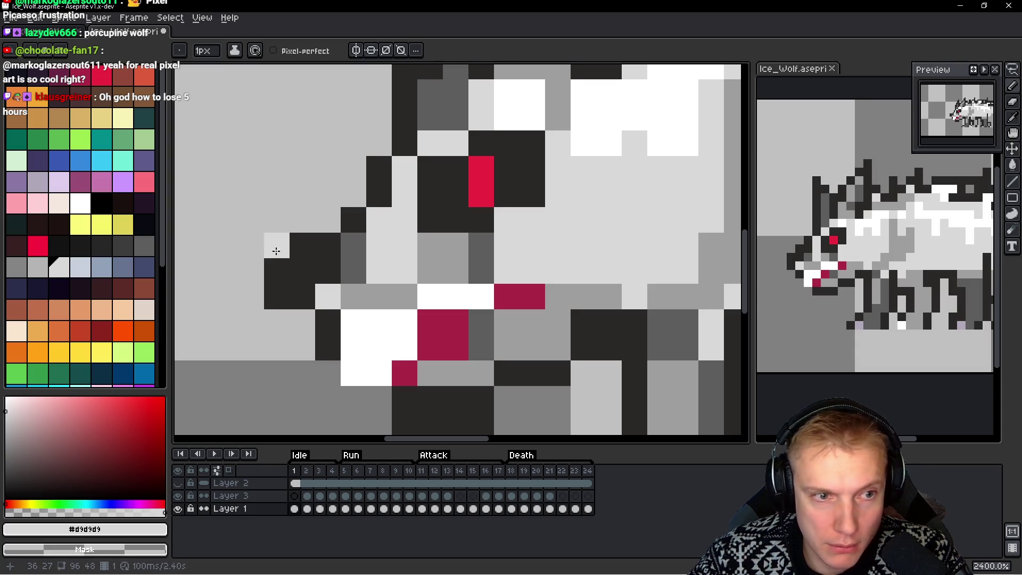
pyautogui.moveTo(276, 251); pyautogui.dragTo(276, 297)
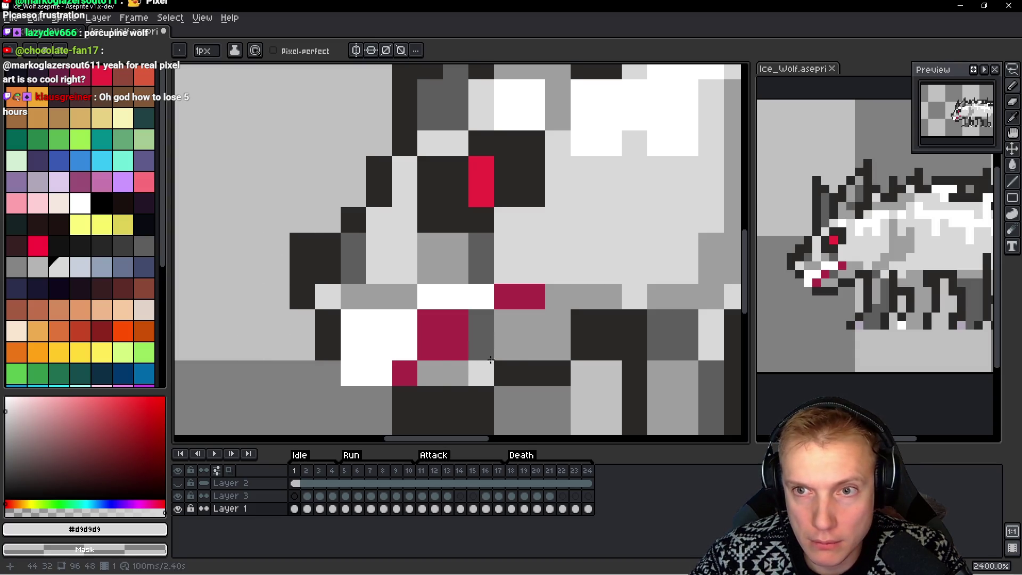
pyautogui.scroll(-4, 506, 321)
pyautogui.scroll(3, 476, 304)
# Lighten a maroon pixel near the mouth and add a white pixel beside the mouth
pyautogui.click(476, 305)
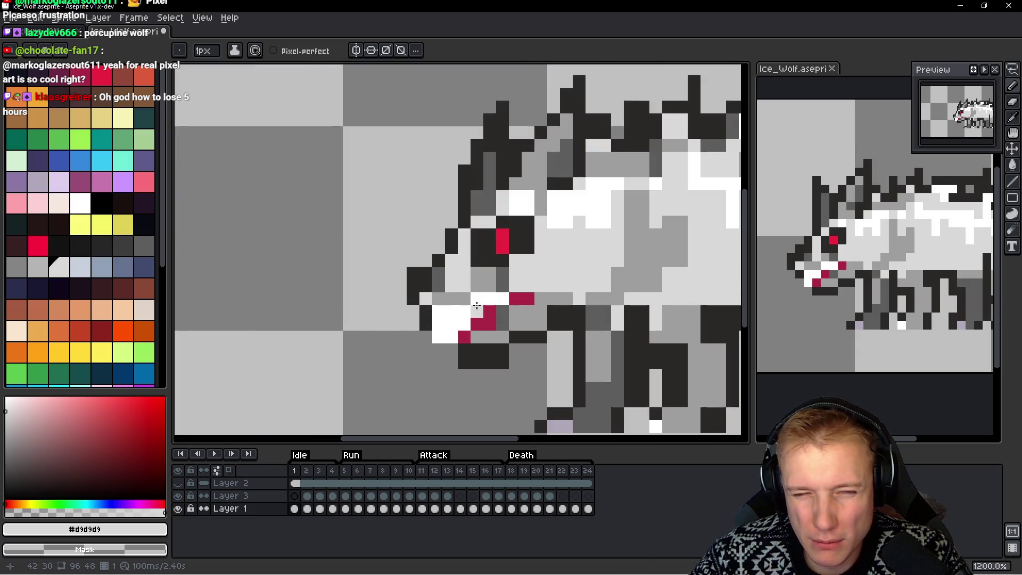
pyautogui.scroll(3, 476, 305)
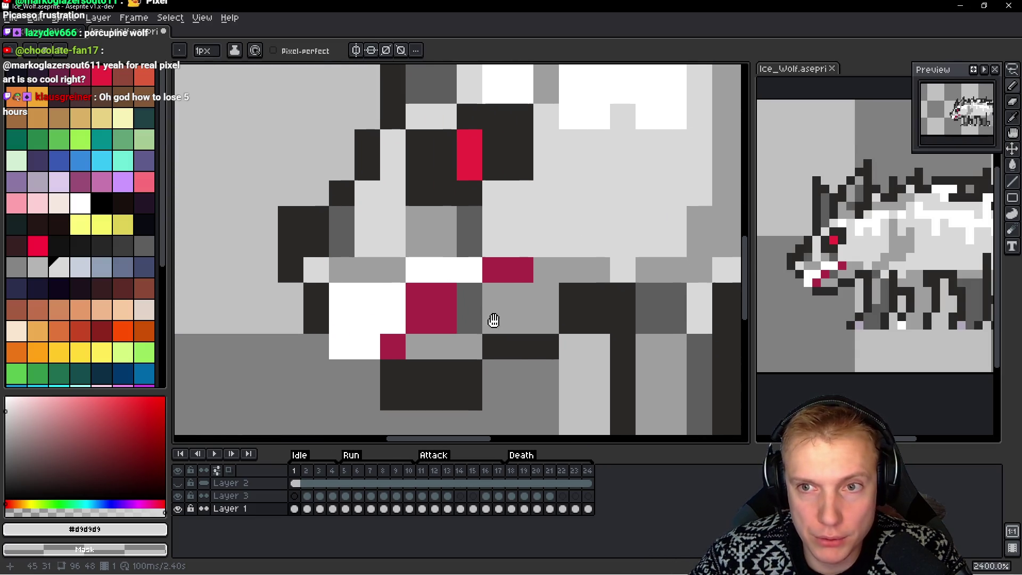
pyautogui.moveTo(494, 320); pyautogui.dragTo(467, 288)
pyautogui.click(417, 310)
pyautogui.hotkey('ctrl', 'z')
pyautogui.keyDown('alt'); pyautogui.click(422, 229); pyautogui.keyUp('alt')
pyautogui.click(440, 257)
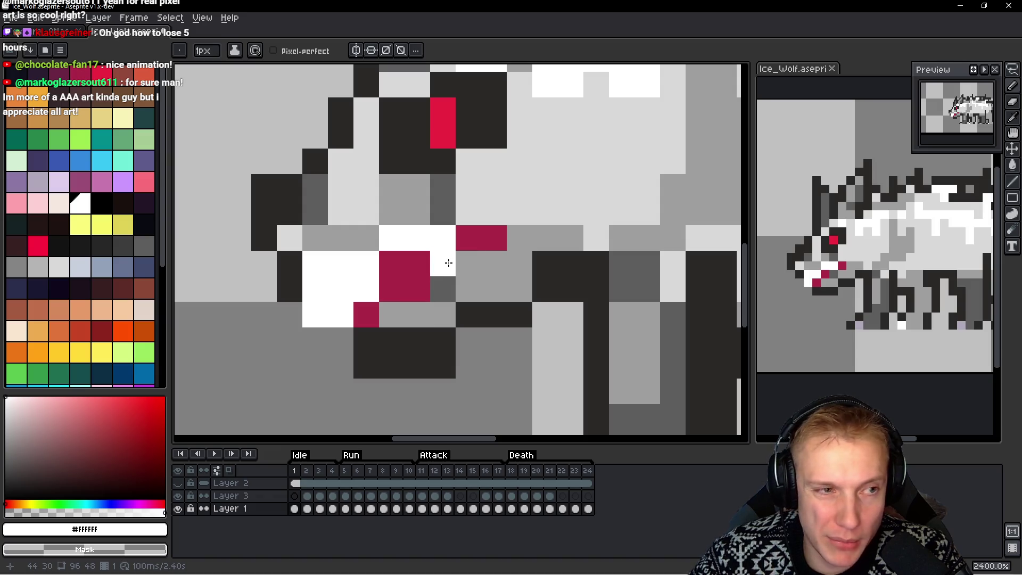
pyautogui.click(123, 117)
# Paint pale yellow fangs around the red mouth, extending one over the crimson pixel
pyautogui.moveTo(443, 238); pyautogui.dragTo(442, 289)
pyautogui.moveTo(315, 263); pyautogui.dragTo(362, 315)
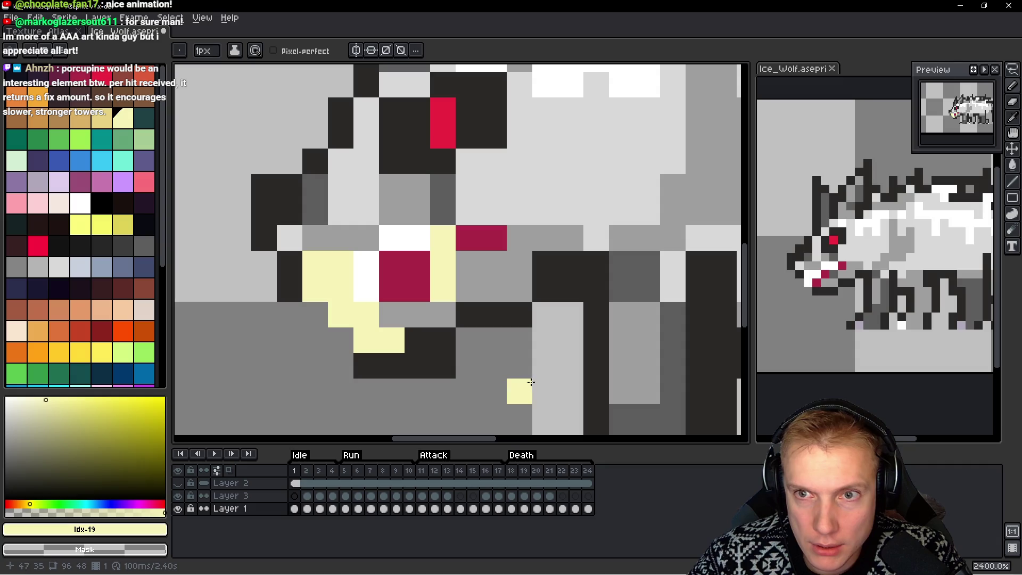
pyautogui.click(417, 248)
pyautogui.moveTo(417, 253); pyautogui.dragTo(468, 289)
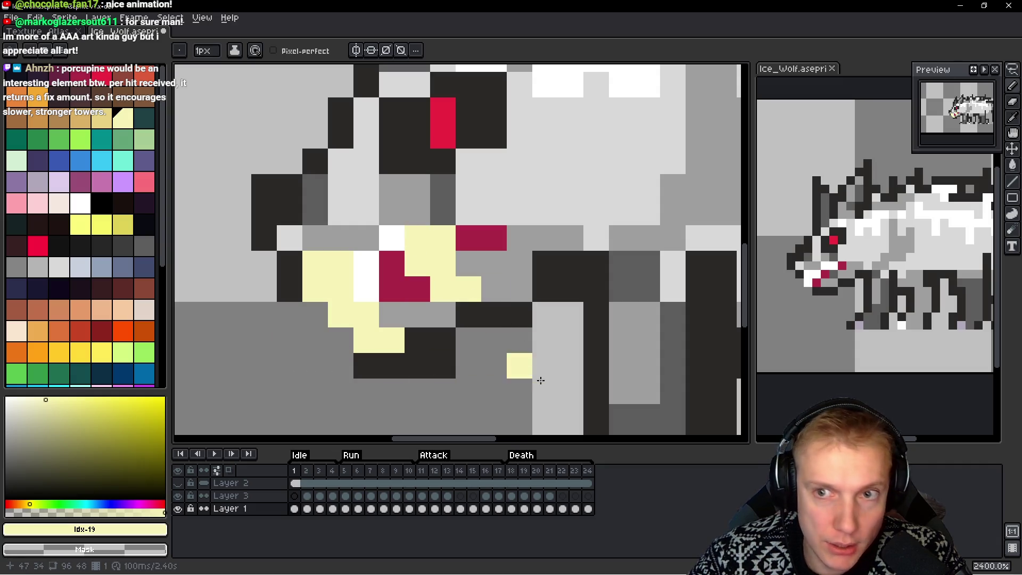
pyautogui.scroll(-8, 550, 370)
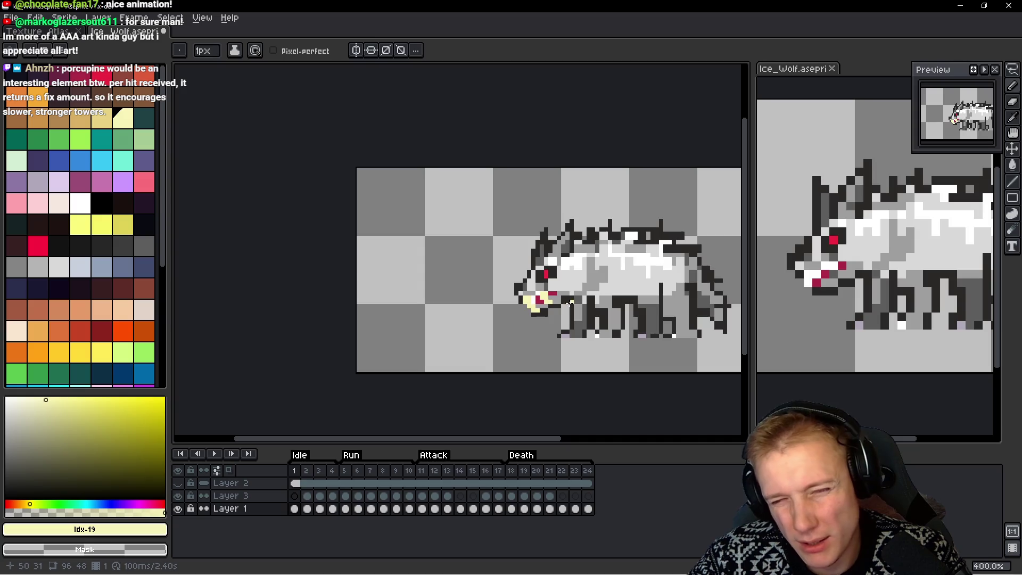
pyautogui.scroll(6, 571, 310)
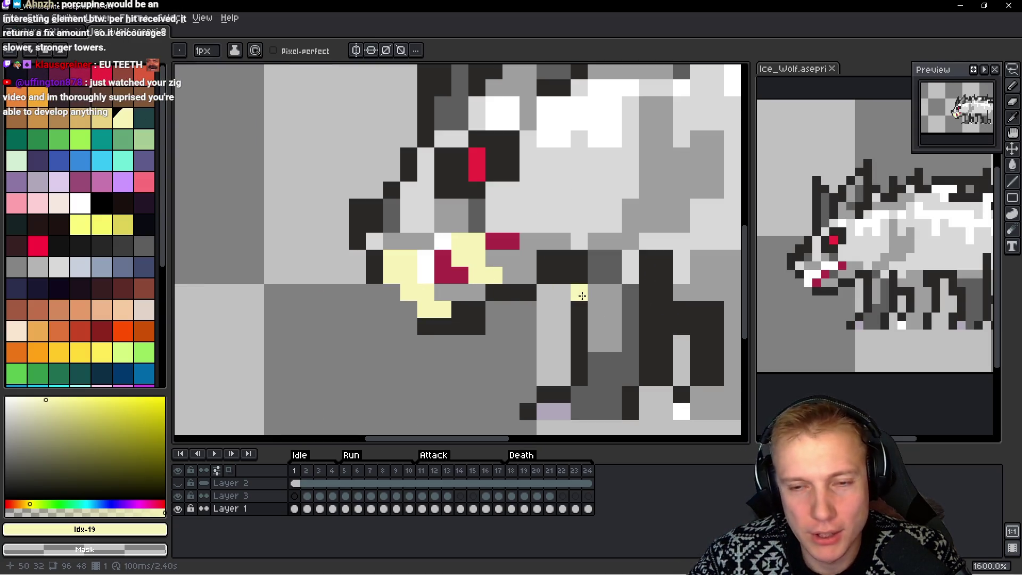
# Check the winter wolf reference on the wiki page and return to the sprite
pyautogui.press('alt')
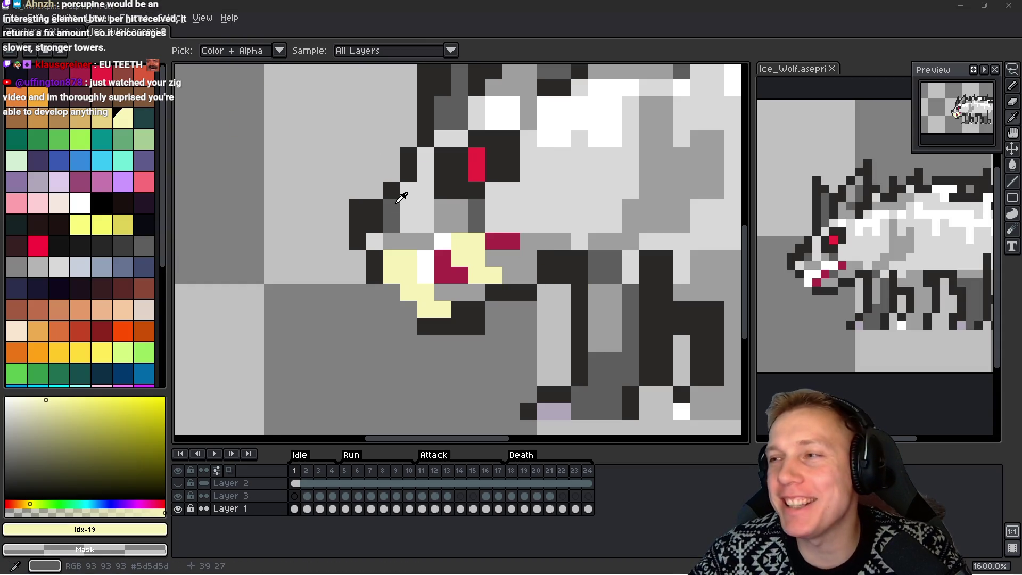
pyautogui.hotkey('alt', 'Tab')
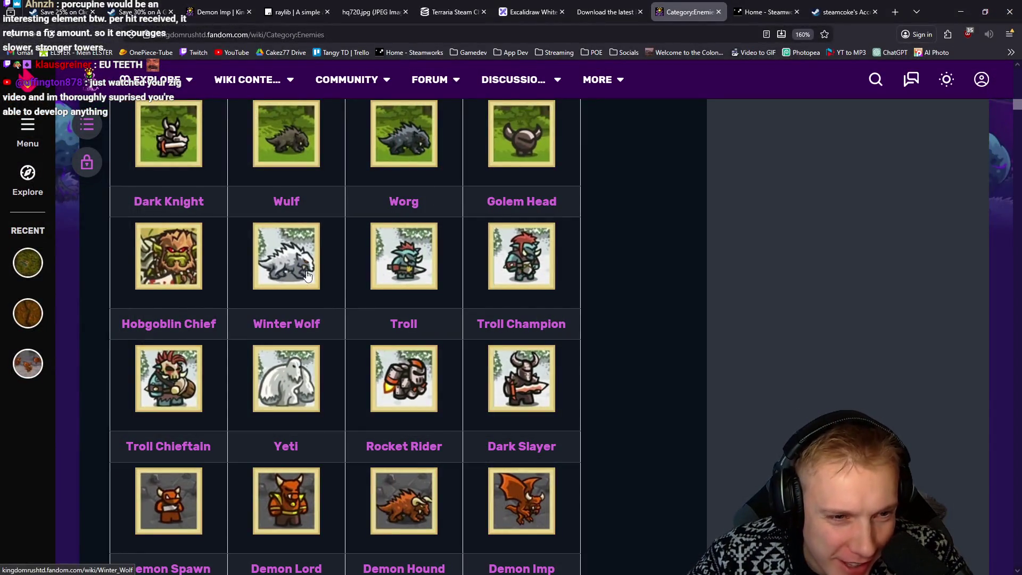
pyautogui.hotkey('alt', 'Tab')
pyautogui.press('ctrl')
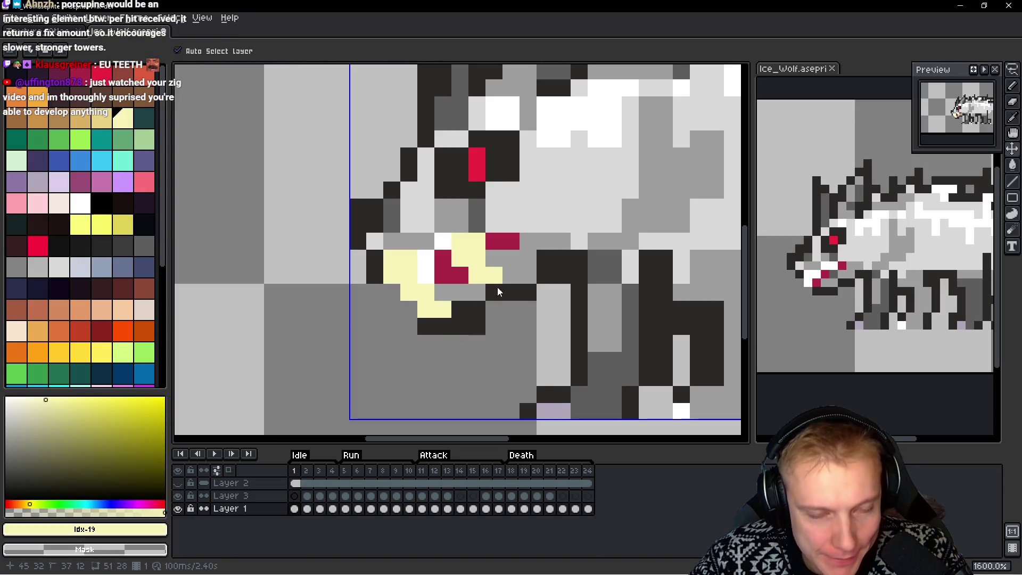
# Shift the lower jaw pixels up and left, and redraw the lower fang shorter
pyautogui.moveTo(503, 321); pyautogui.dragTo(496, 295)
pyautogui.click(514, 337)
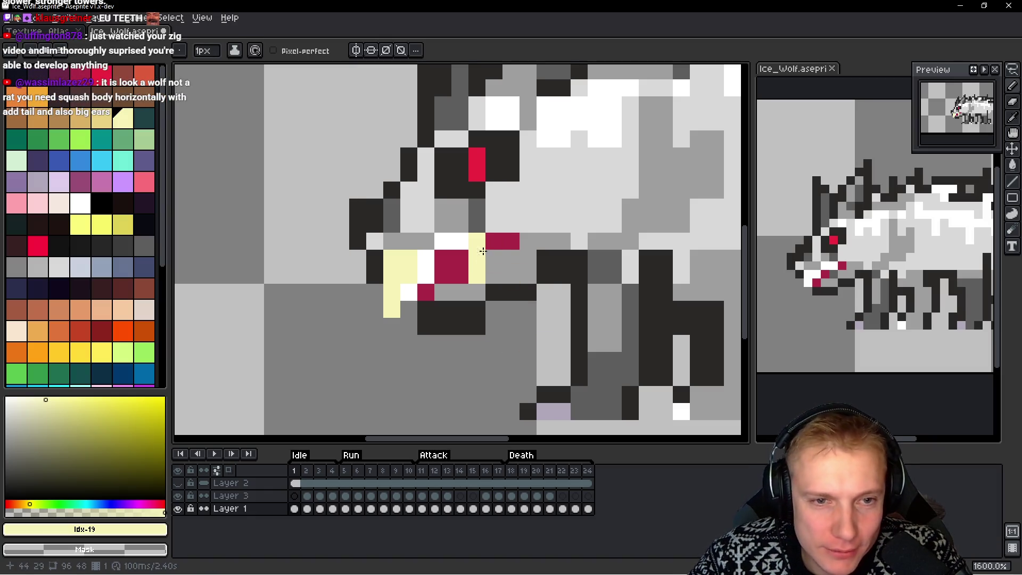
pyautogui.moveTo(462, 275); pyautogui.dragTo(462, 247)
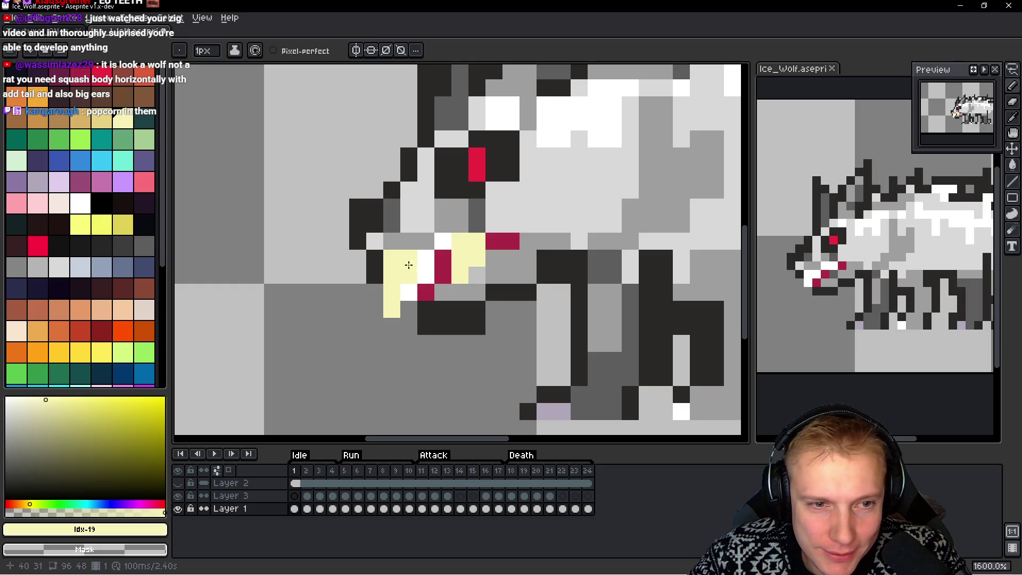
pyautogui.hotkey('ctrl', 'z')
pyautogui.hotkey('ctrl', 'z')
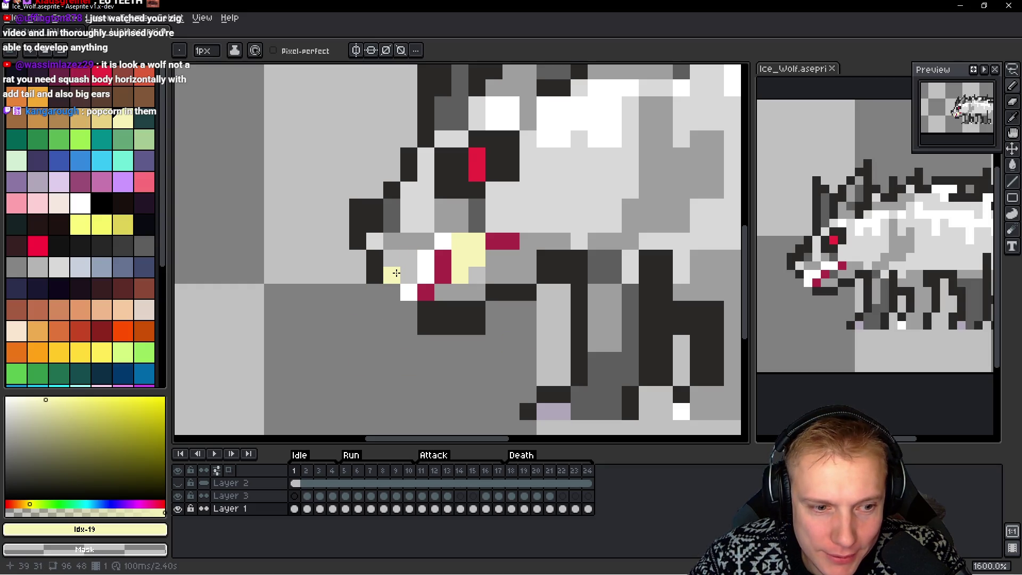
pyautogui.moveTo(396, 274); pyautogui.dragTo(400, 297)
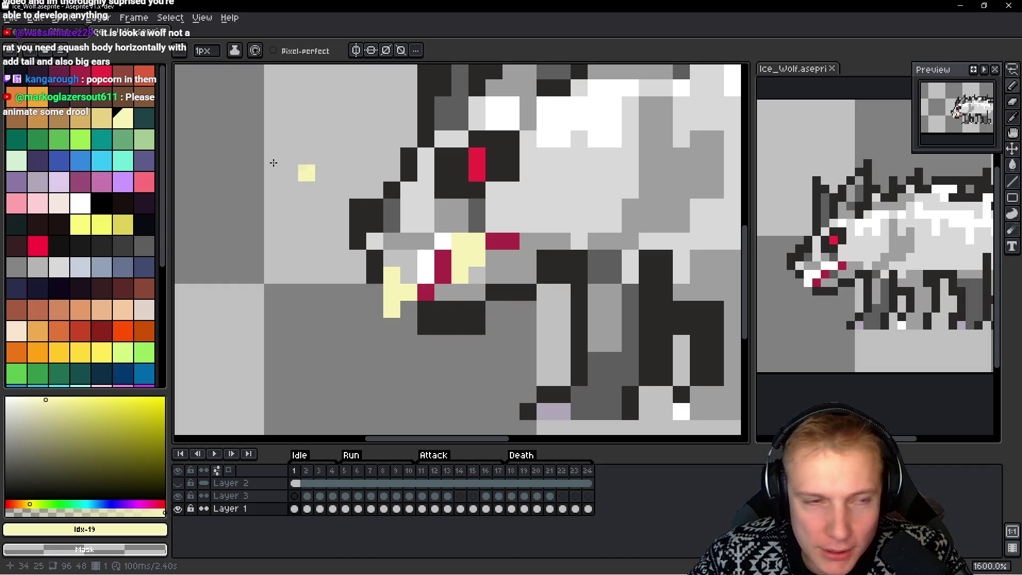
# Repaint all the pale yellow fang pixels white (Idx-45)
pyautogui.click(83, 211)
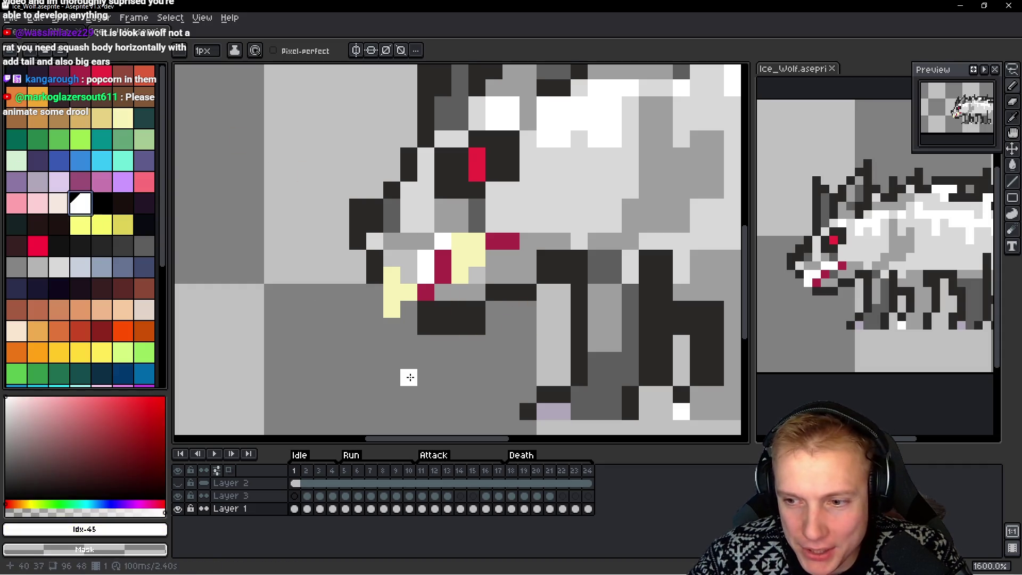
pyautogui.moveTo(392, 276); pyautogui.dragTo(390, 289)
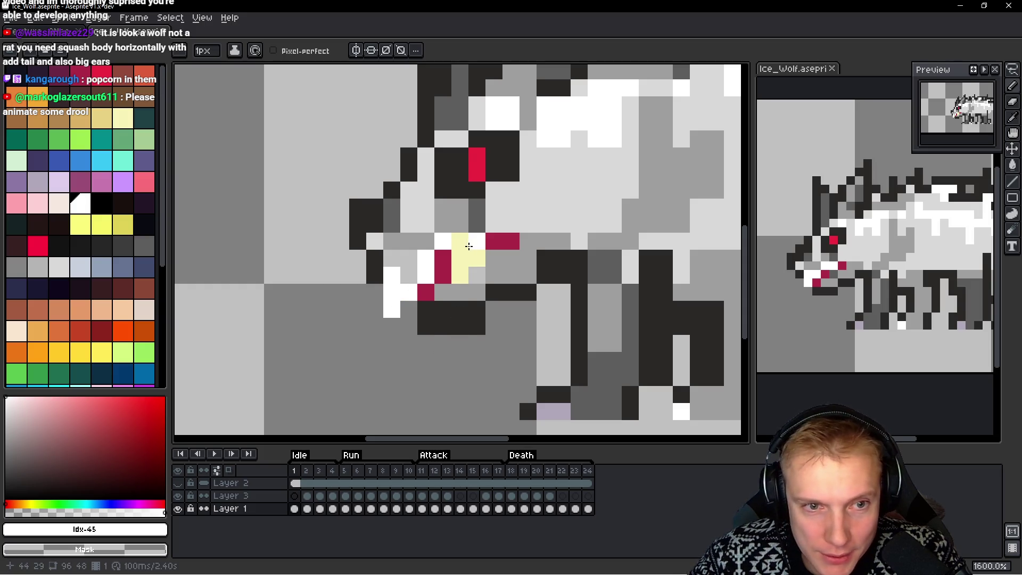
pyautogui.moveTo(461, 241); pyautogui.dragTo(476, 243)
pyautogui.click(474, 250)
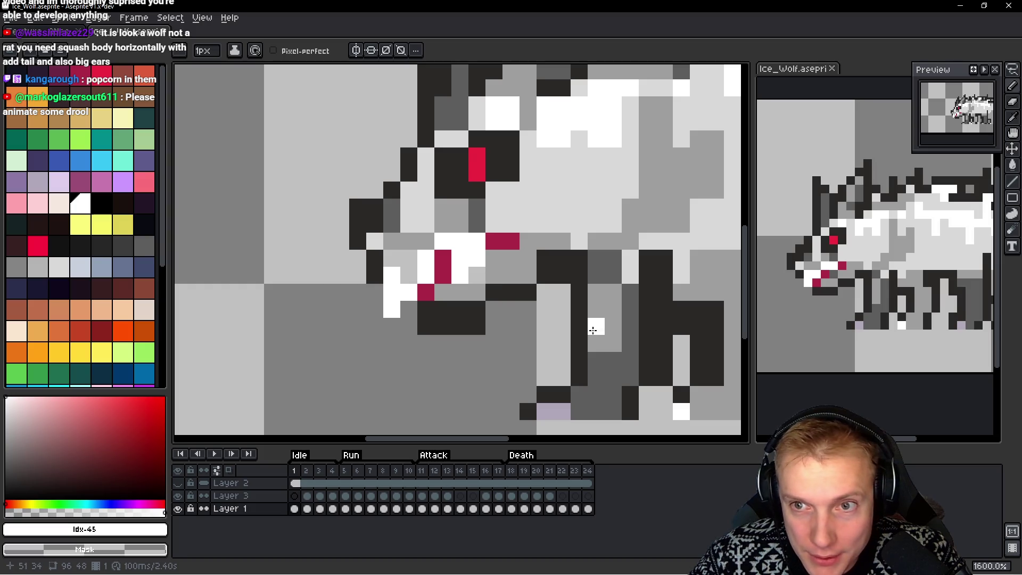
# Lasso-select and delete the wolf's head, then restore it with undo
pyautogui.press('m')
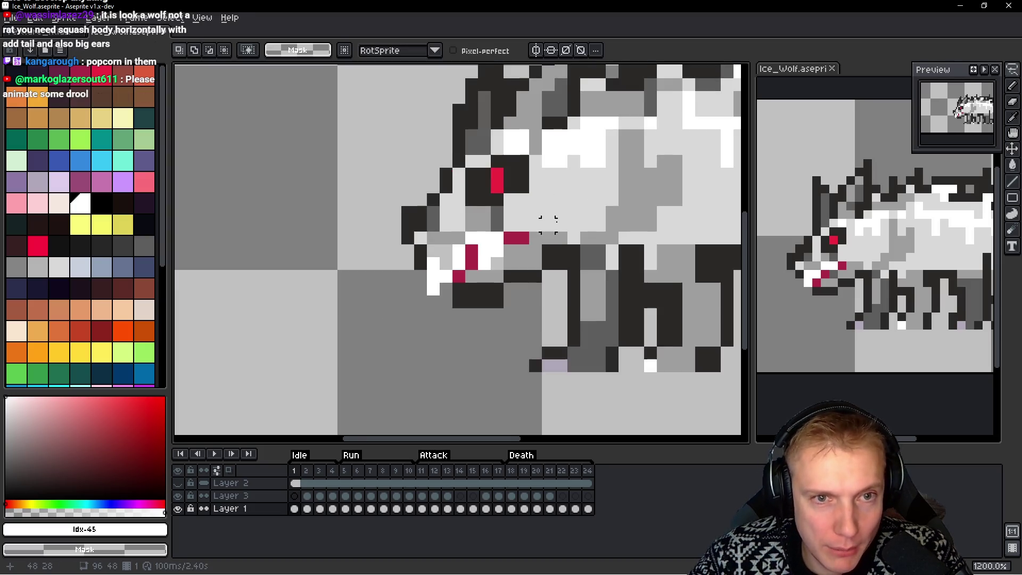
pyautogui.scroll(-3, 548, 263)
pyautogui.moveTo(532, 114)
pyautogui.mouseDown()
pyautogui.moveTo(392, 255)
pyautogui.moveTo(521, 428)
pyautogui.mouseUp()
pyautogui.press('Delete')
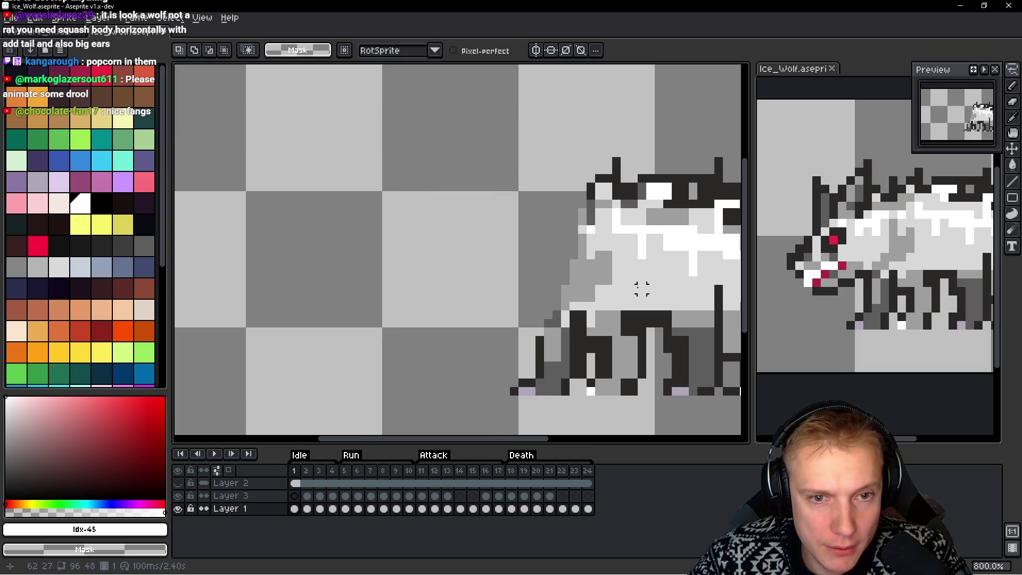
pyautogui.hotkey('ctrl', 'z')
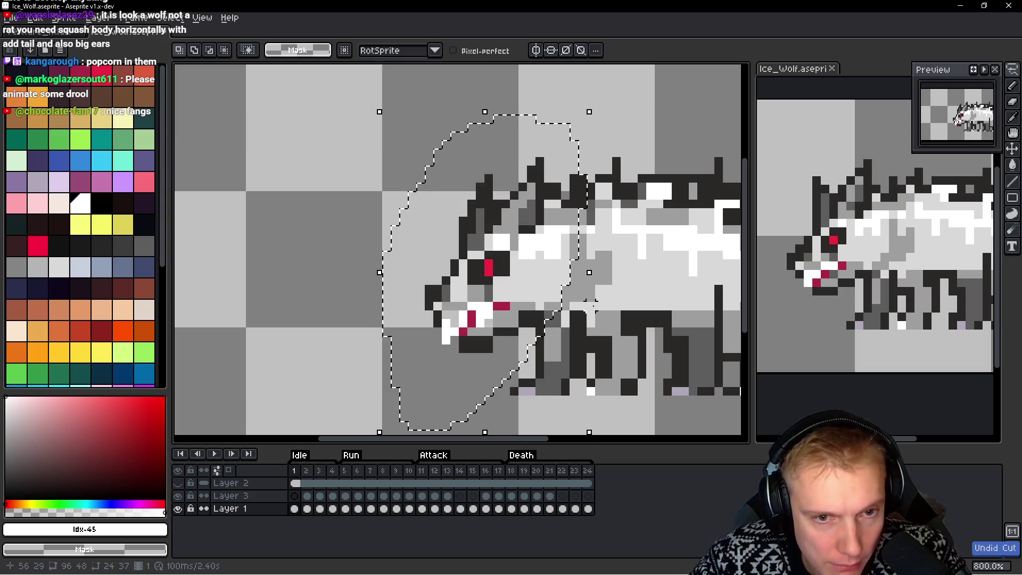
pyautogui.scroll(5, 548, 334)
pyautogui.scroll(-2, 548, 334)
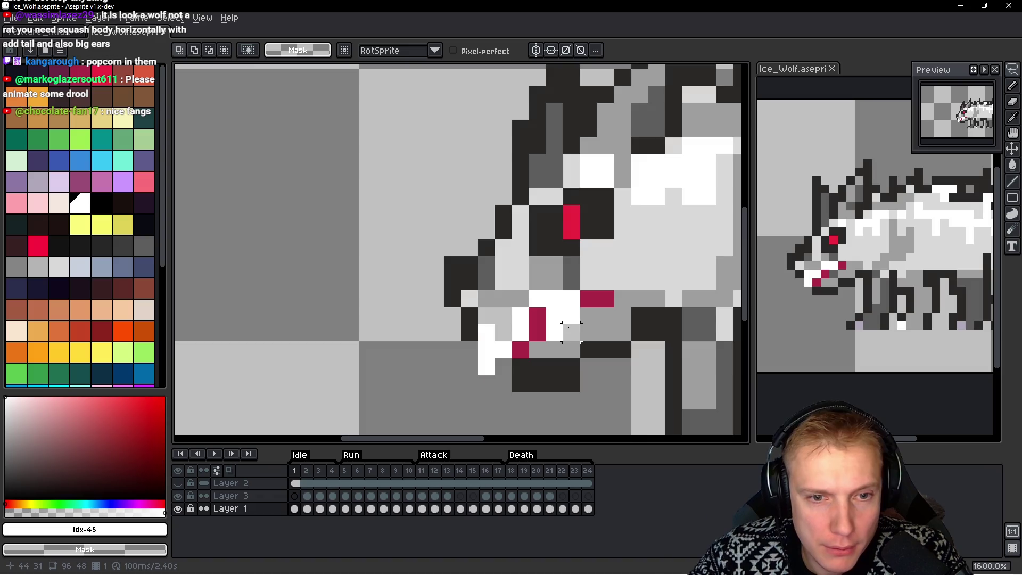
# Sample mid-grey #9e9e9e from the snout and paint two snout pixels above the mouth
pyautogui.press('b')
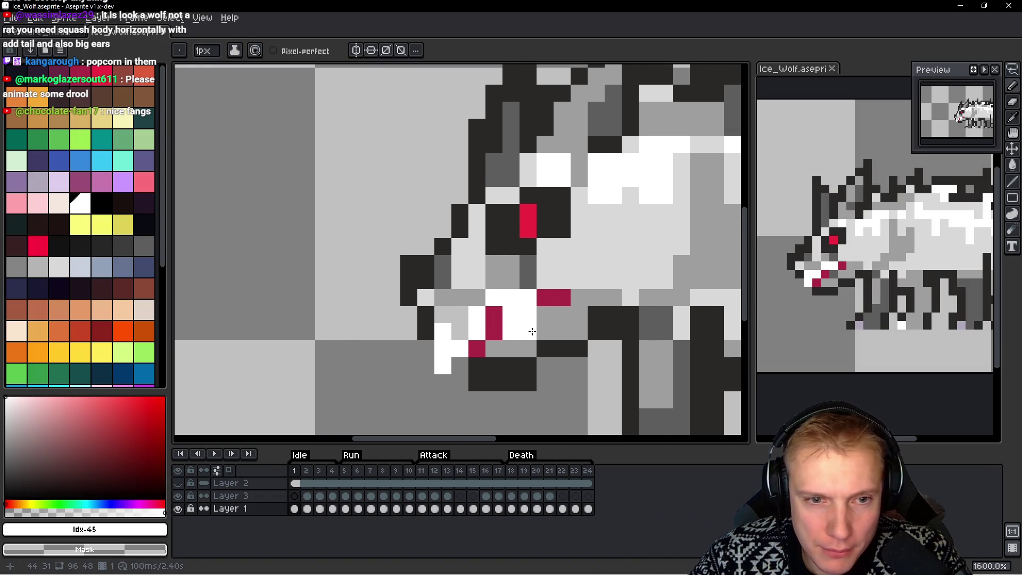
pyautogui.scroll(2, 532, 332)
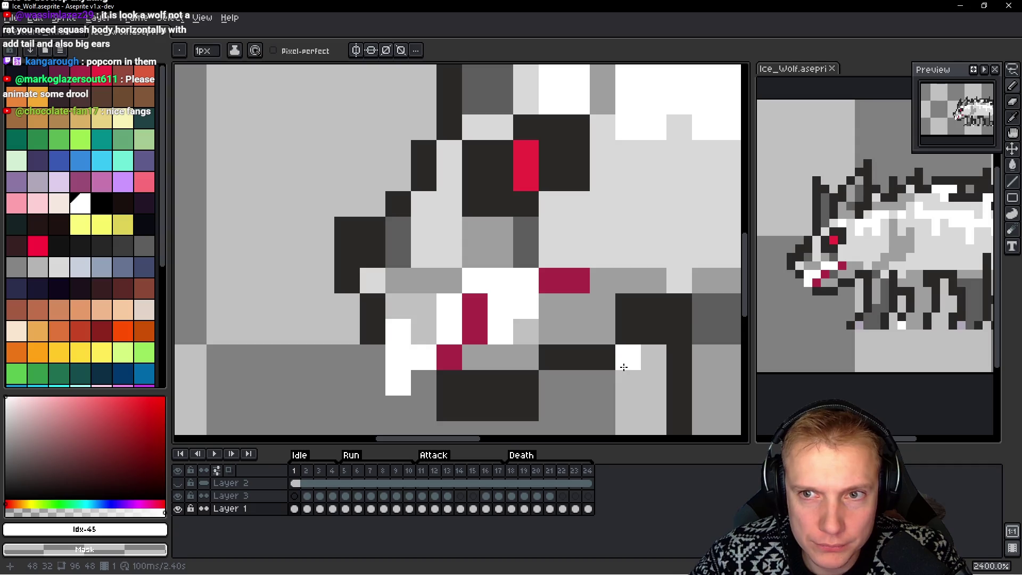
pyautogui.press('i')
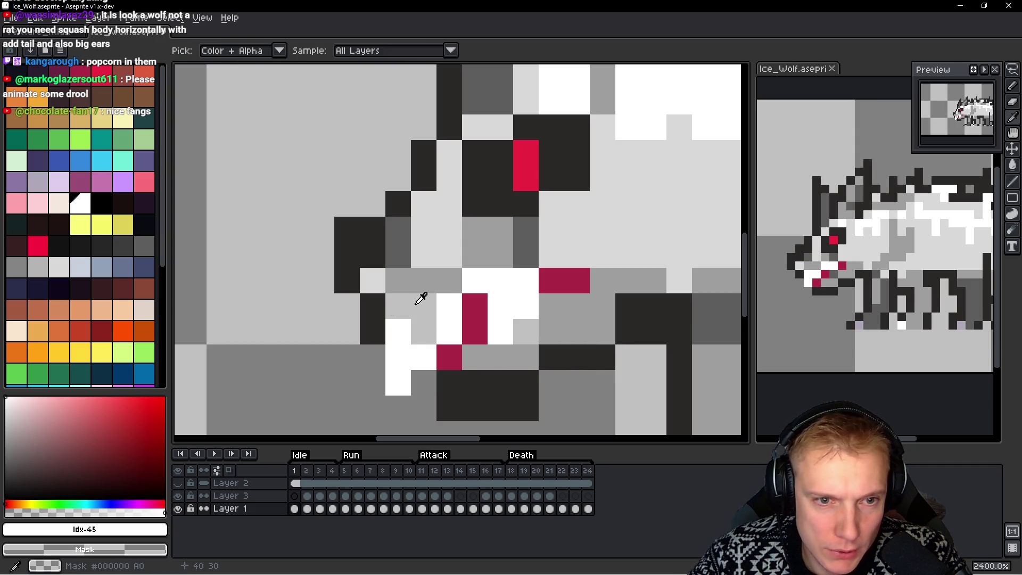
pyautogui.press('b')
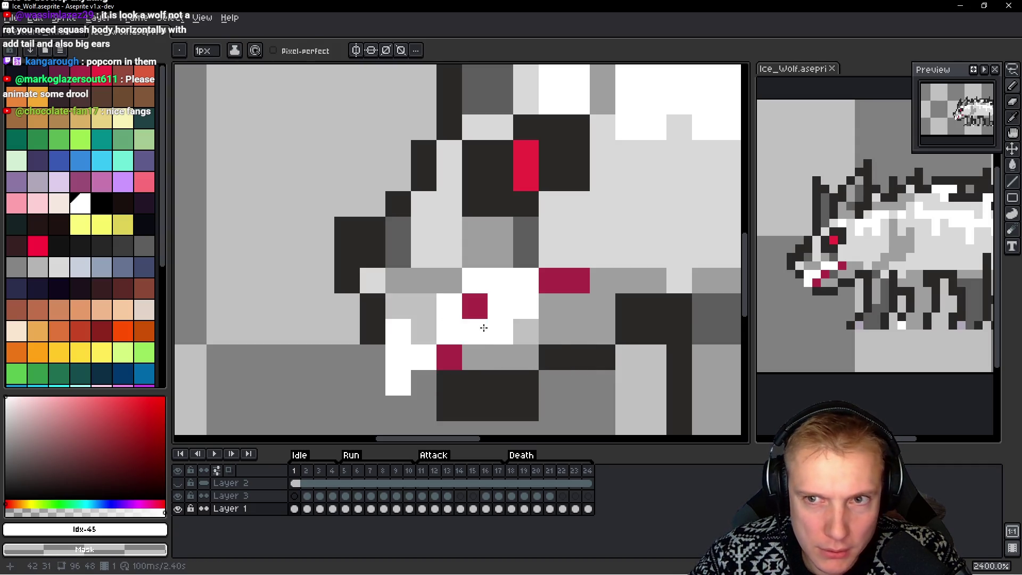
pyautogui.press('i')
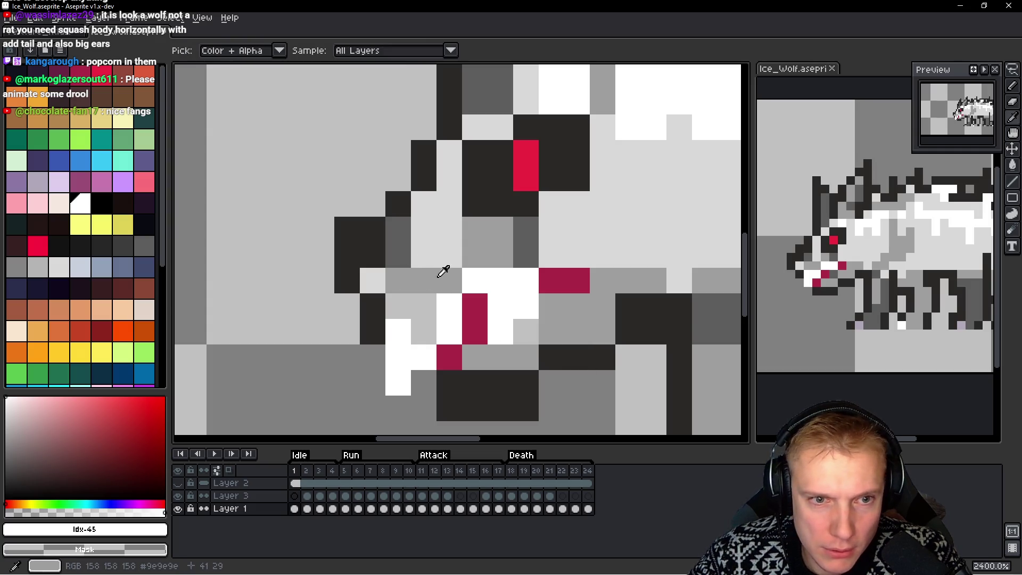
pyautogui.click(439, 274)
pyautogui.press('b')
pyautogui.click(453, 246)
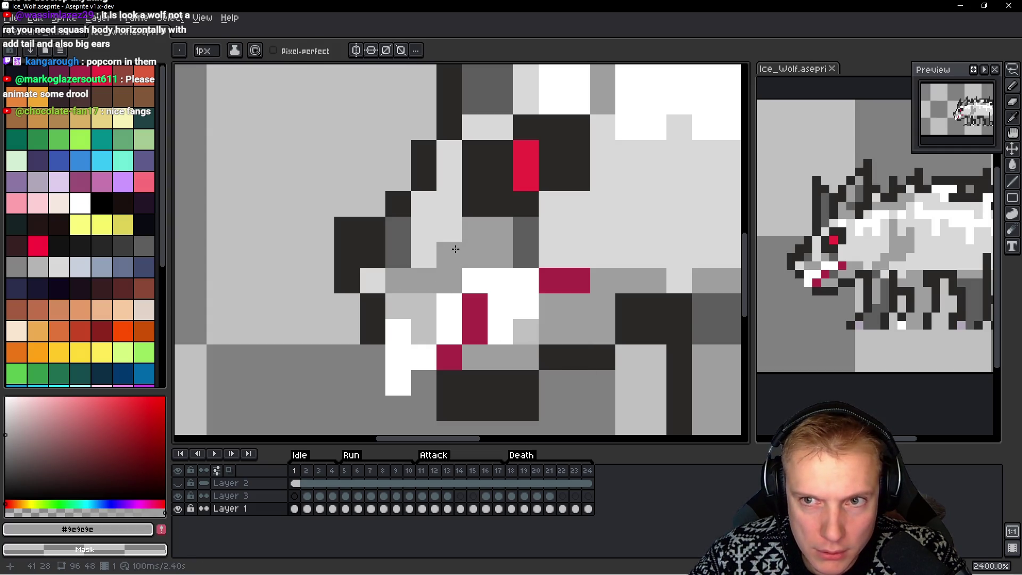
pyautogui.click(457, 235)
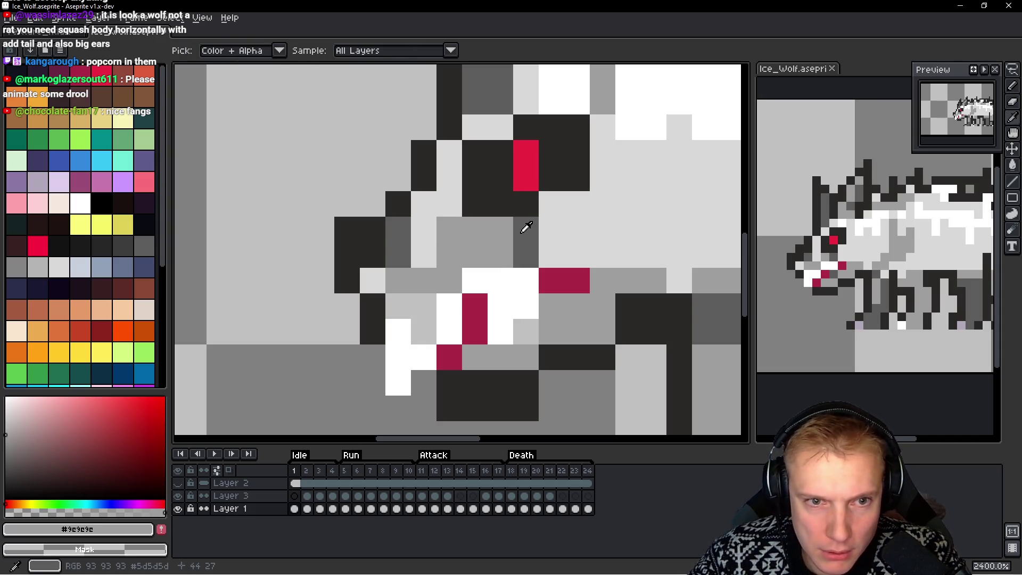
# Paint dark grey pixels below the eye and add three red pixels to the eye
pyautogui.keyDown('alt'); pyautogui.click(520, 224); pyautogui.keyUp('alt')
pyautogui.moveTo(508, 227); pyautogui.dragTo(460, 227)
pyautogui.click(458, 229)
pyautogui.keyDown('alt'); pyautogui.click(526, 159); pyautogui.keyUp('alt')
pyautogui.click(500, 177)
pyautogui.click(551, 153)
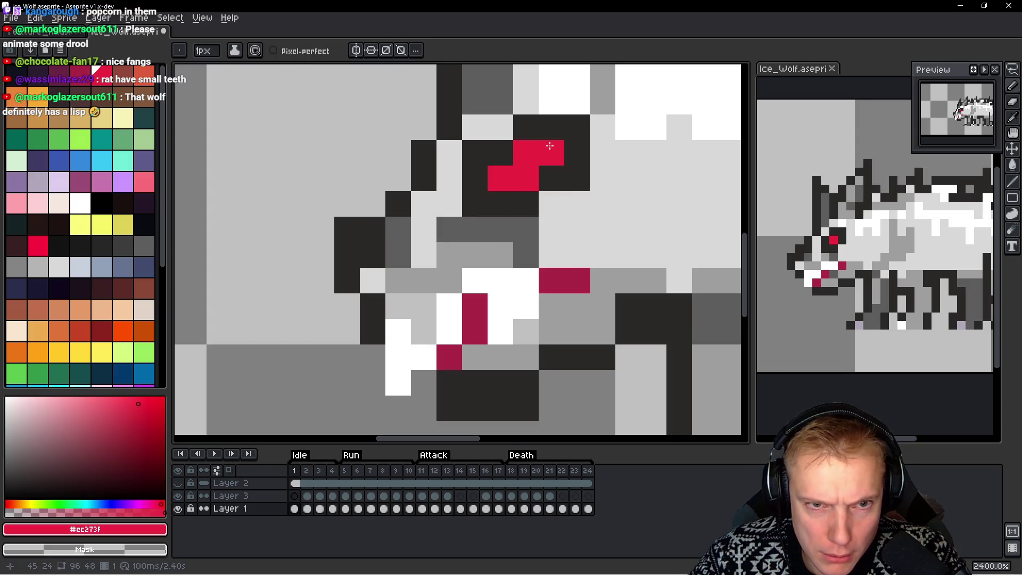
pyautogui.click(571, 266)
# Undo a stray dark cheek pixel and darken a pixel at the eye's edge with the outline colour
pyautogui.scroll(-8, 606, 185)
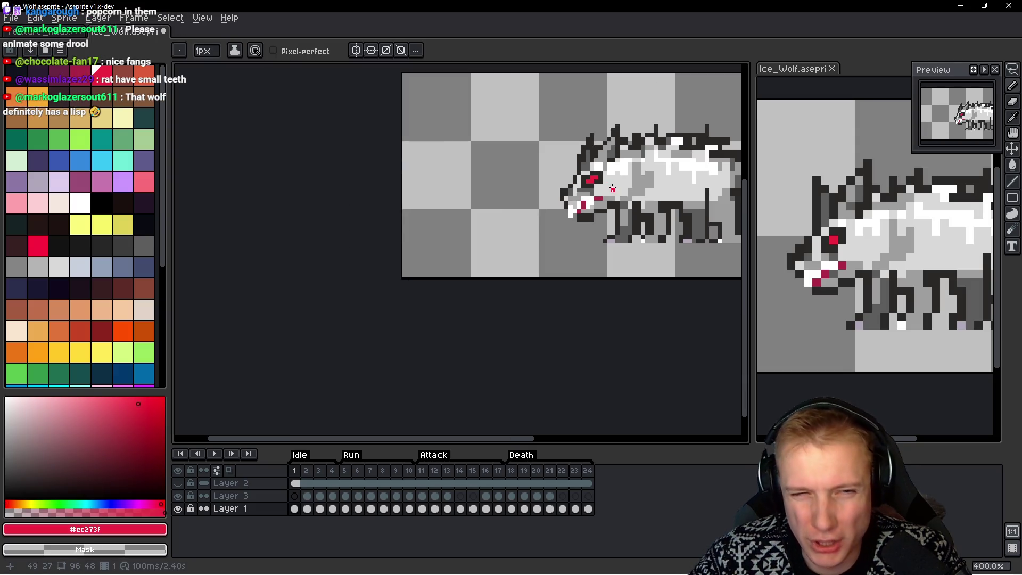
pyautogui.scroll(9, 607, 203)
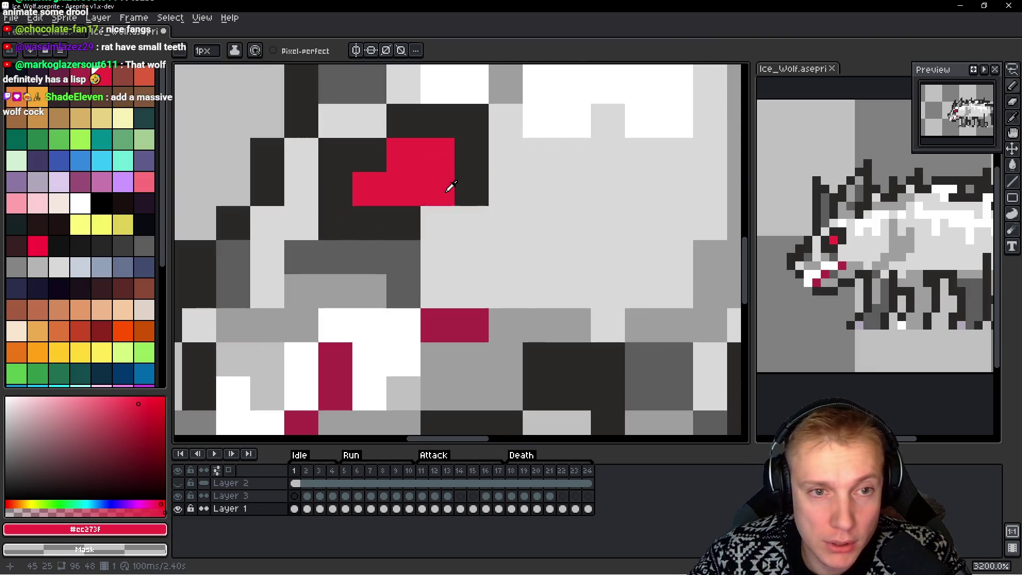
pyautogui.click(565, 258)
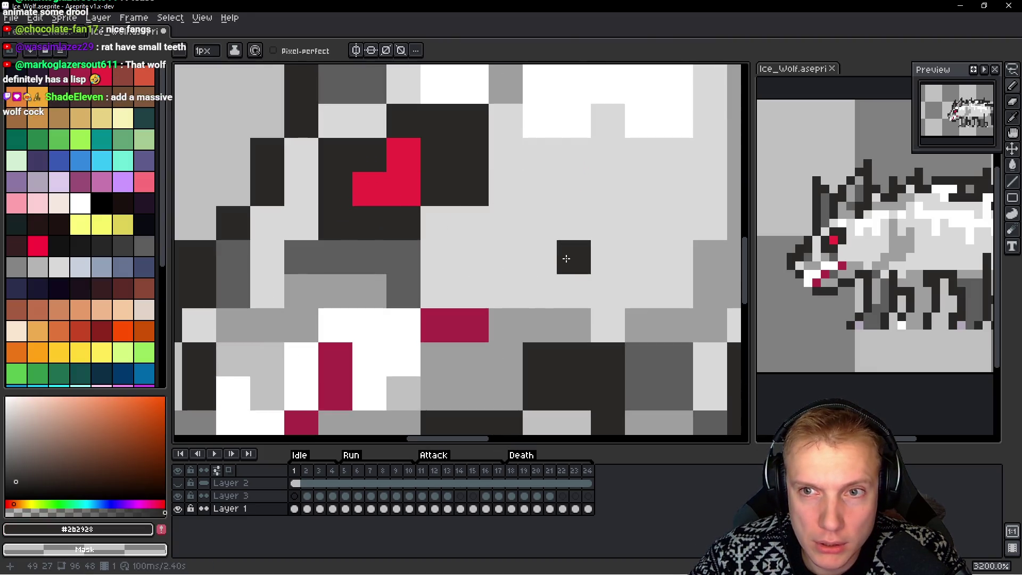
pyautogui.hotkey('ctrl', 'z')
pyautogui.keyDown('alt'); pyautogui.click(495, 195); pyautogui.keyUp('alt')
pyautogui.click(494, 194)
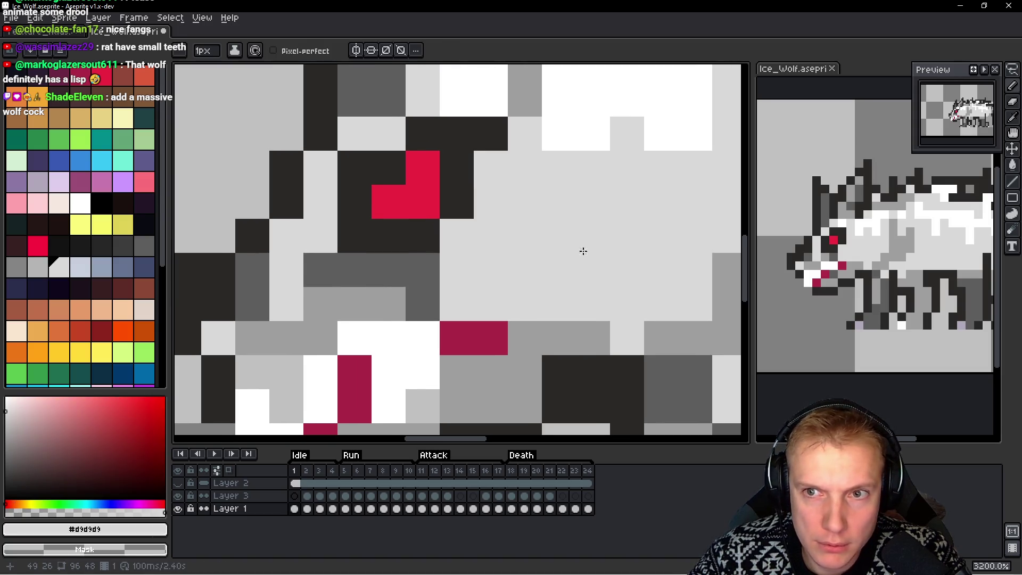
pyautogui.hscroll(-1, 583, 252)
pyautogui.press('alt')
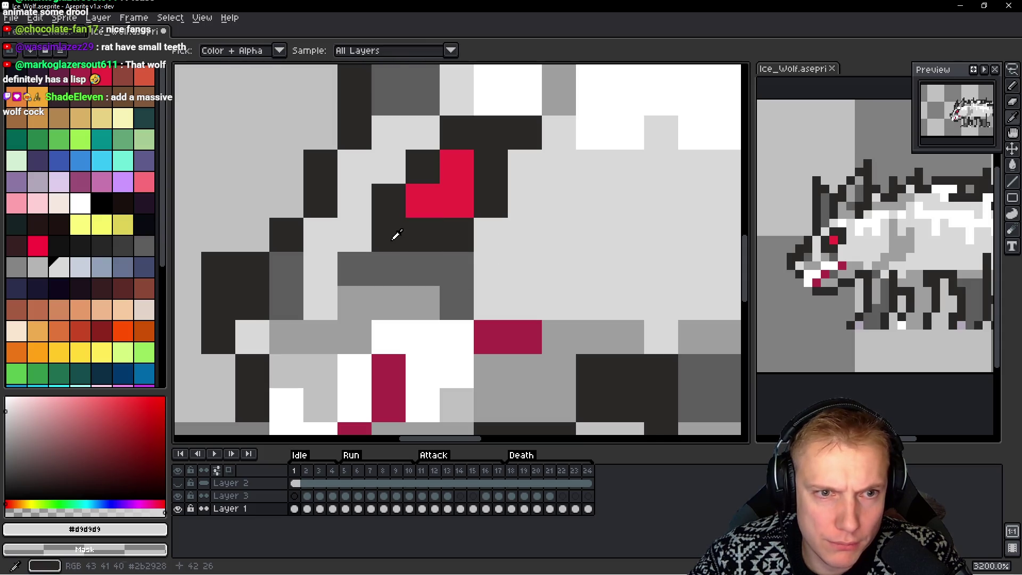
pyautogui.keyDown('alt'); pyautogui.click(396, 234); pyautogui.keyUp('alt')
pyautogui.click(365, 230)
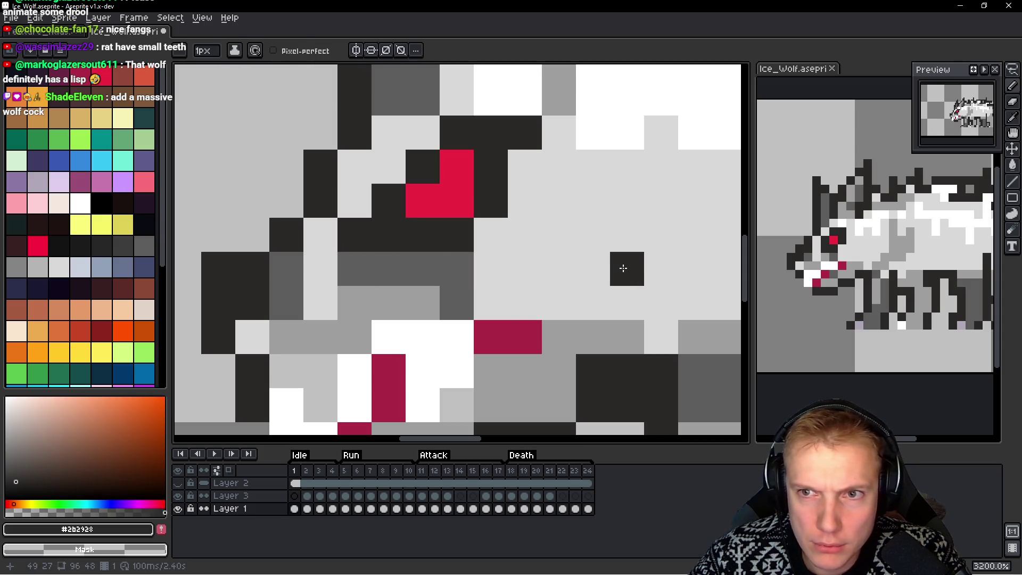
# Recolour two white tooth pixels light grey
pyautogui.scroll(-6, 591, 268)
pyautogui.scroll(2, 400, 310)
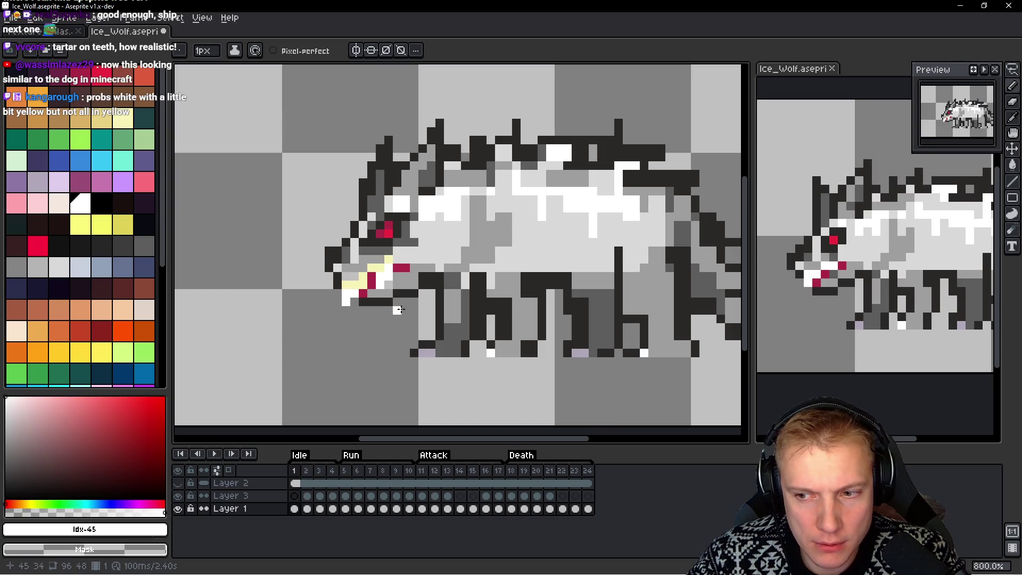
pyautogui.scroll(4, 405, 272)
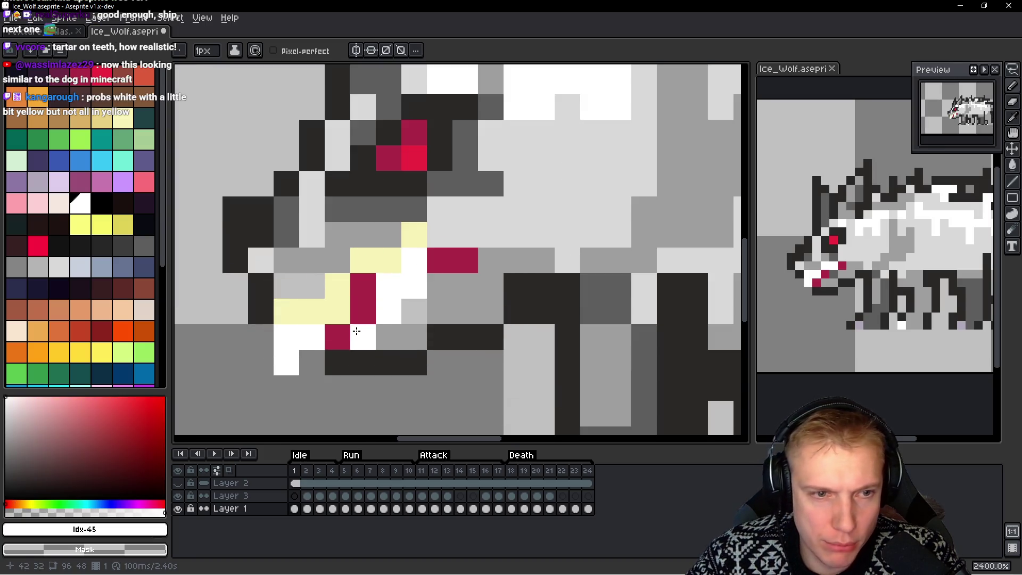
pyautogui.scroll(1, 331, 307)
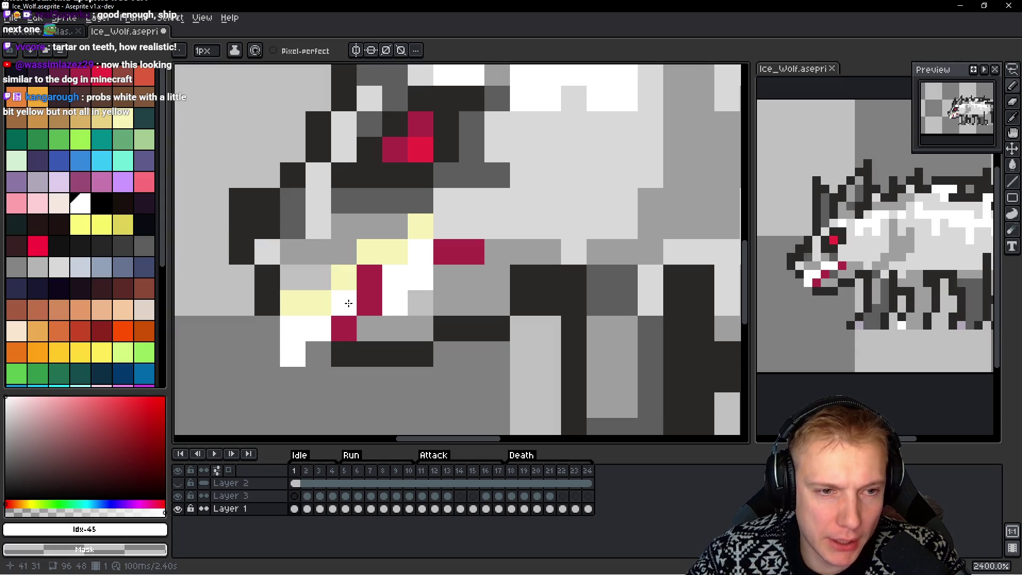
pyautogui.rightClick(343, 303)
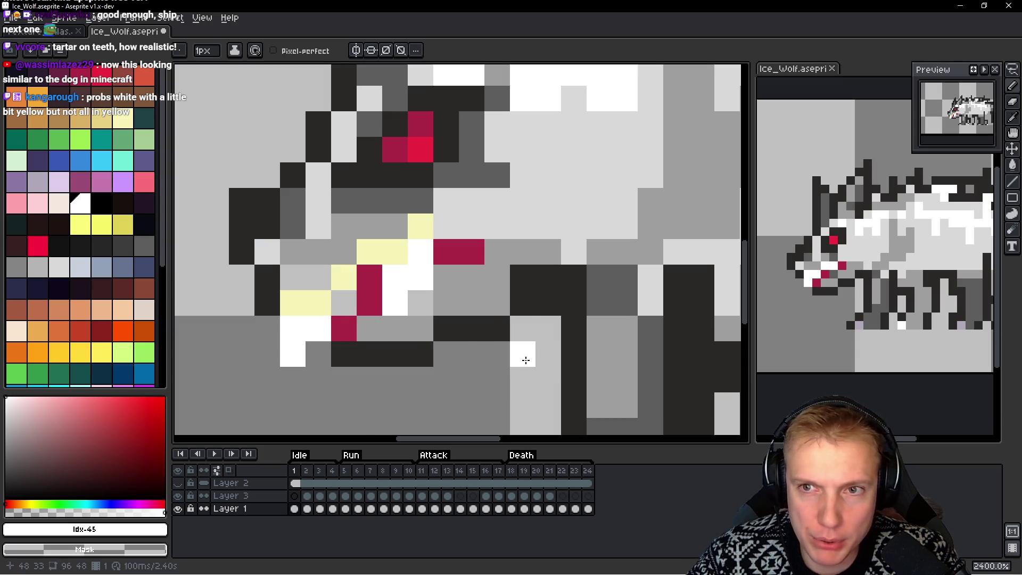
pyautogui.rightClick(423, 277)
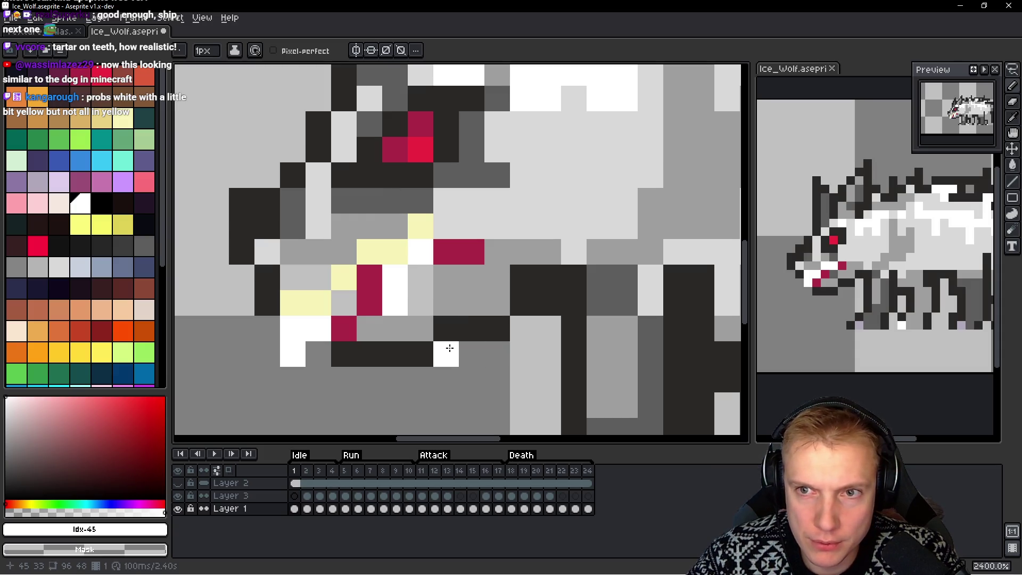
pyautogui.scroll(-6, 428, 345)
pyautogui.scroll(4, 442, 335)
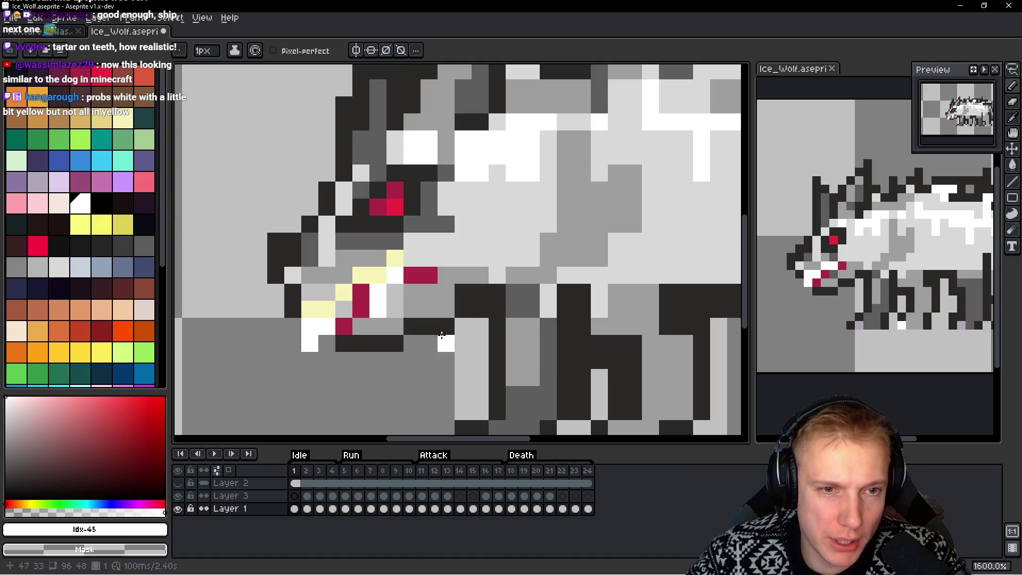
# Paint two light-grey pixels below the snout and shade several jaw pixels mid-grey
pyautogui.keyDown('alt'); pyautogui.click(396, 297); pyautogui.keyUp('alt')
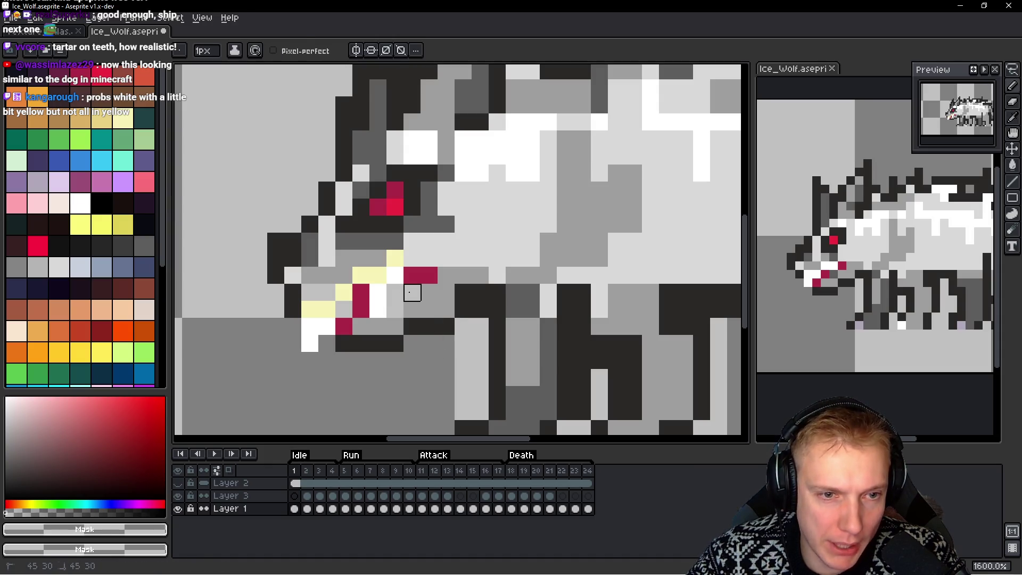
pyautogui.keyDown('alt'); pyautogui.click(405, 290); pyautogui.keyUp('alt')
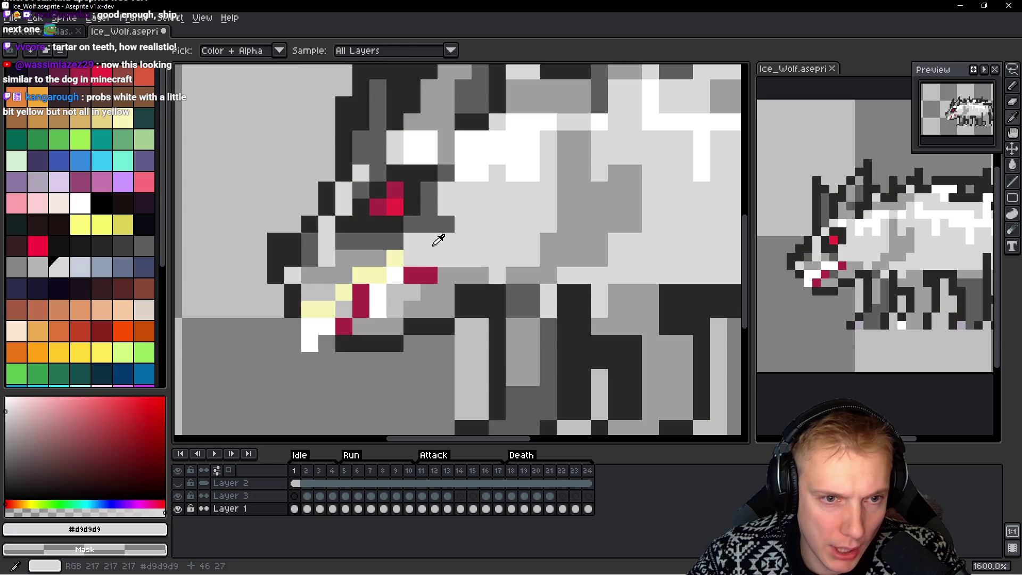
pyautogui.moveTo(405, 290); pyautogui.dragTo(395, 308)
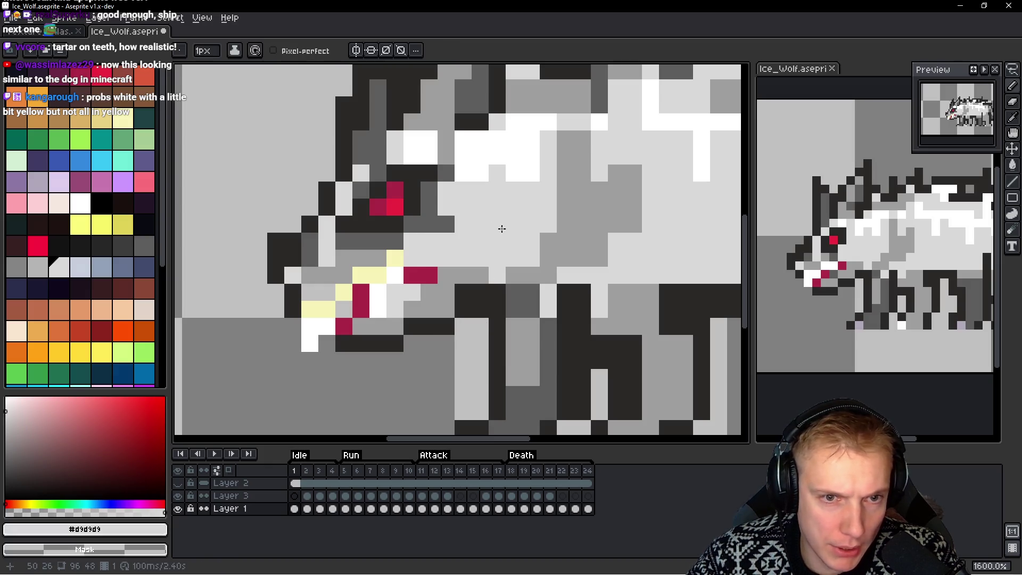
pyautogui.keyDown('alt'); pyautogui.click(452, 288); pyautogui.keyUp('alt')
pyautogui.click(397, 307)
pyautogui.click(407, 291)
pyautogui.click(390, 345)
pyautogui.click(447, 326)
# Shade the neck with mid-grey #9e9e9e pixels, a column and a row, then touch up one pixel light grey
pyautogui.keyDown('alt'); pyautogui.click(426, 326); pyautogui.keyUp('alt')
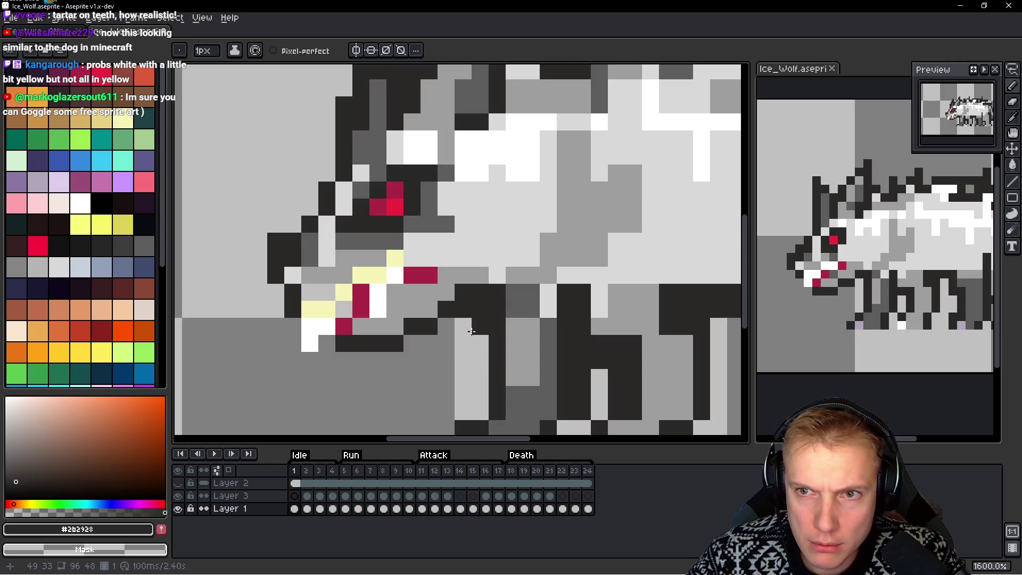
pyautogui.keyDown('alt'); pyautogui.click(554, 263); pyautogui.keyUp('alt')
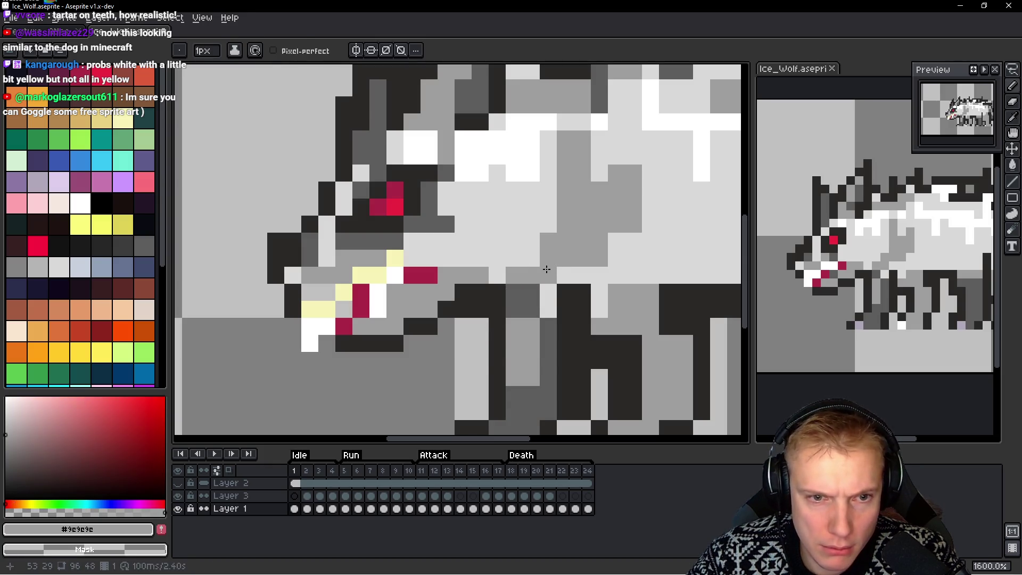
pyautogui.click(496, 275)
pyautogui.click(531, 257)
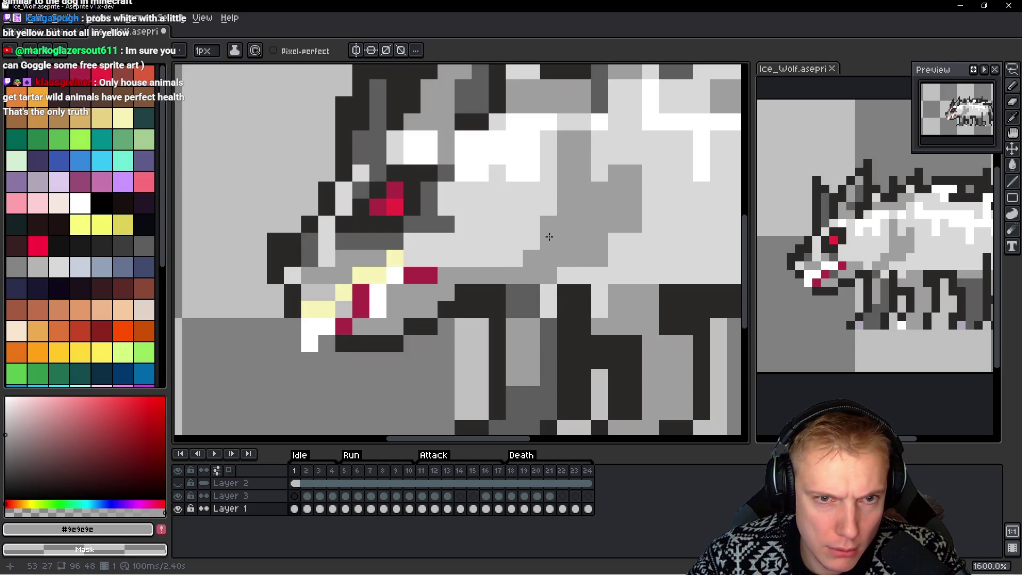
pyautogui.moveTo(548, 224); pyautogui.dragTo(557, 160)
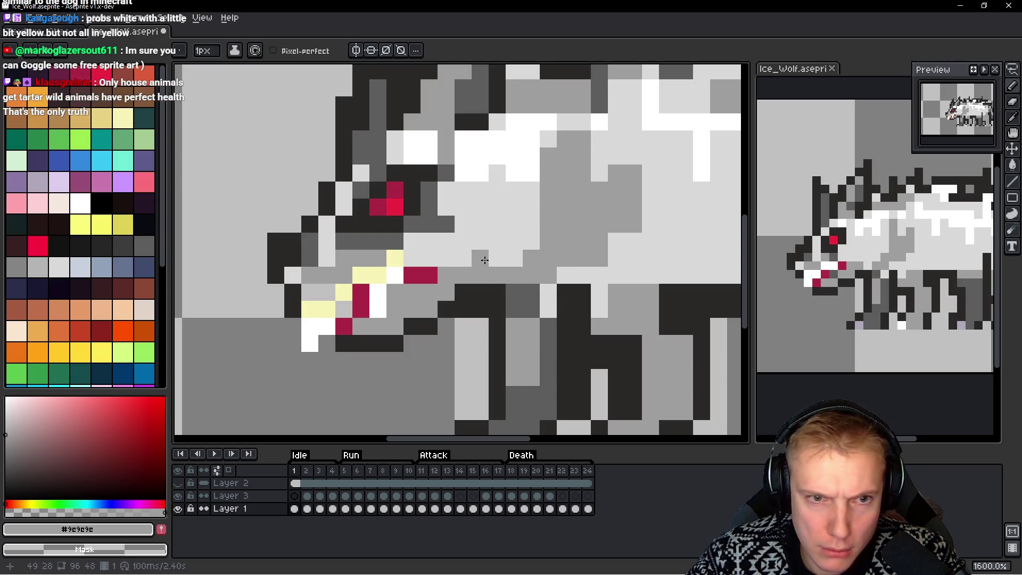
pyautogui.moveTo(484, 260); pyautogui.dragTo(555, 253)
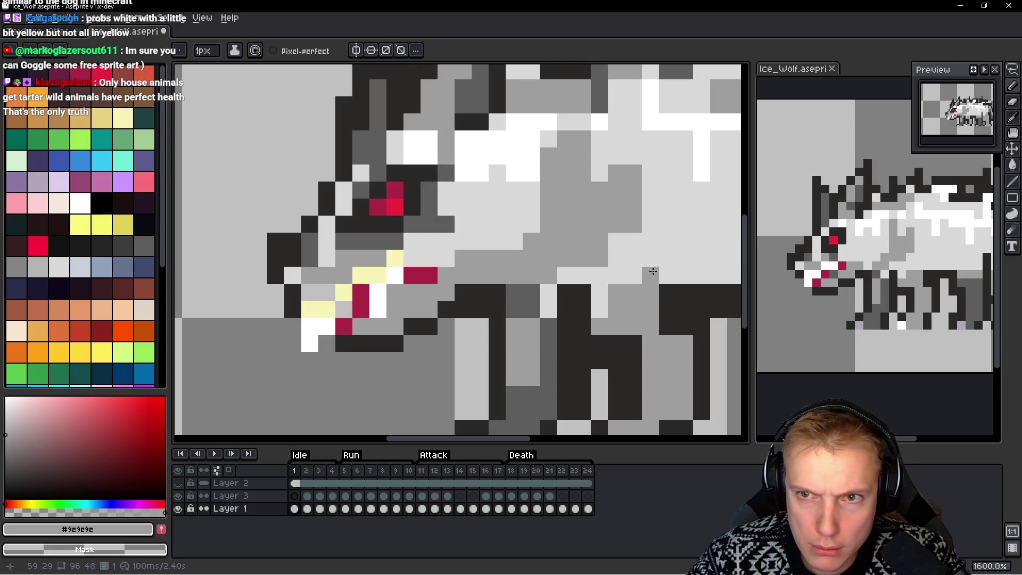
pyautogui.keyDown('alt'); pyautogui.click(467, 240); pyautogui.keyUp('alt')
pyautogui.click(471, 258)
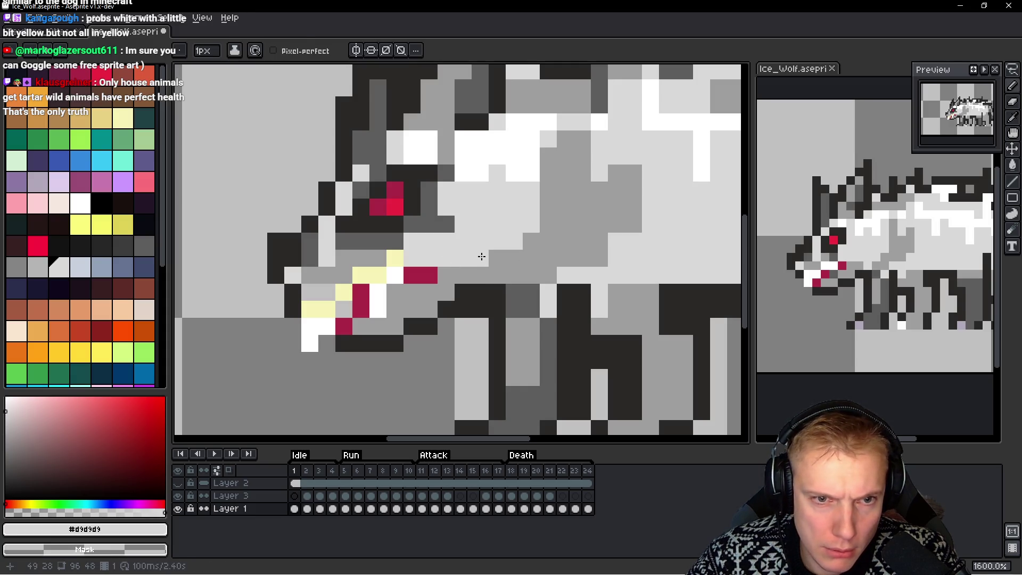
pyautogui.scroll(-6, 600, 256)
pyautogui.scroll(-1, 599, 256)
pyautogui.scroll(7, 599, 256)
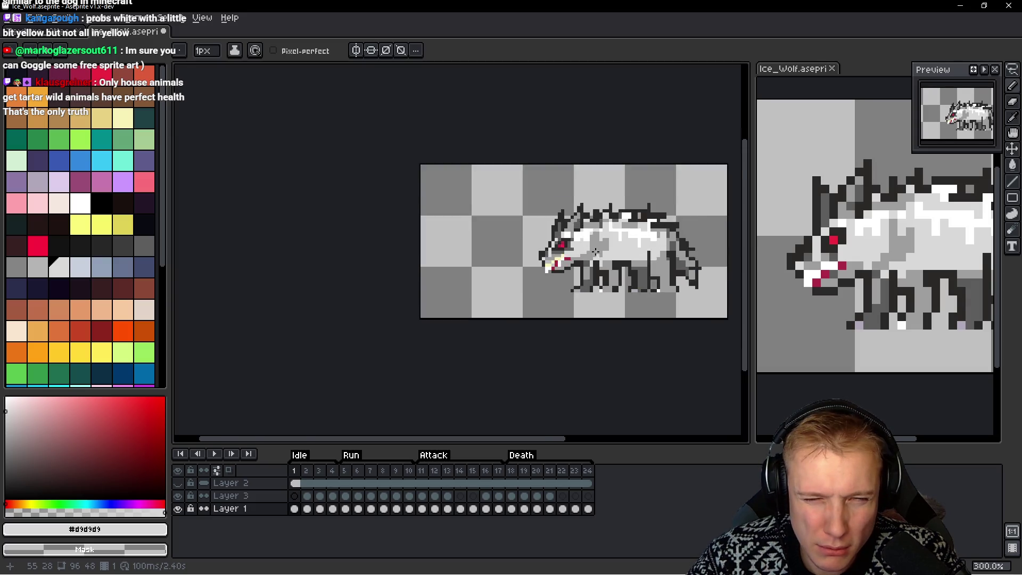
# Paint red blood along the wolf's lower jaw and up the teeth
pyautogui.scroll(-4, 428, 244)
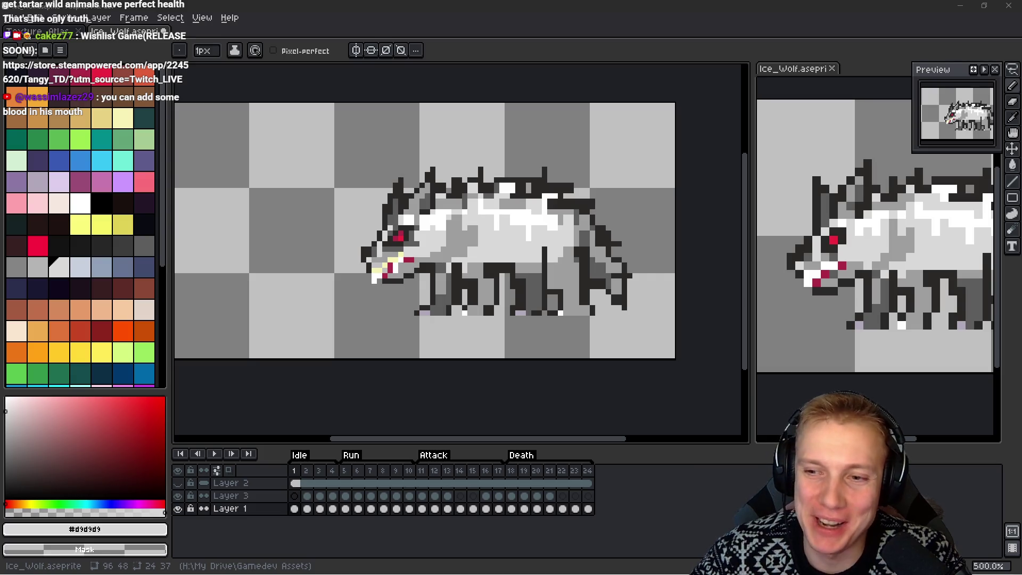
pyautogui.scroll(1, 538, 228)
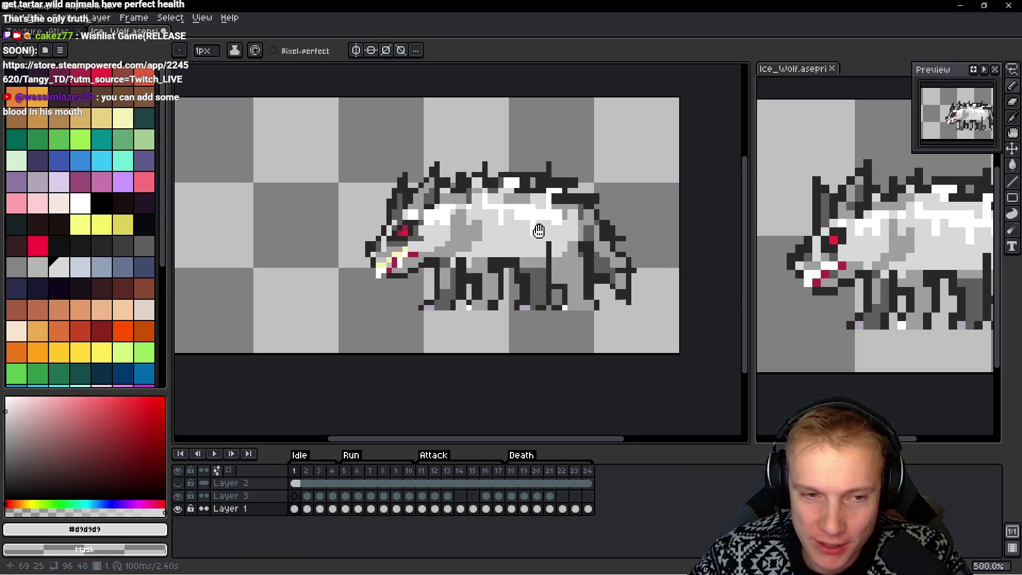
pyautogui.scroll(1, 417, 239)
pyautogui.scroll(1, 417, 238)
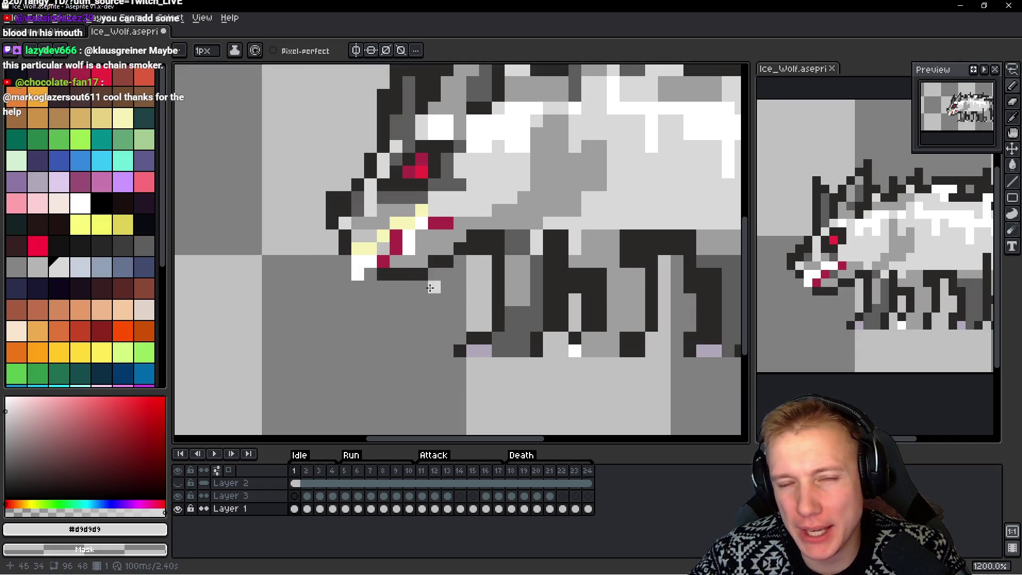
pyautogui.scroll(1, 421, 288)
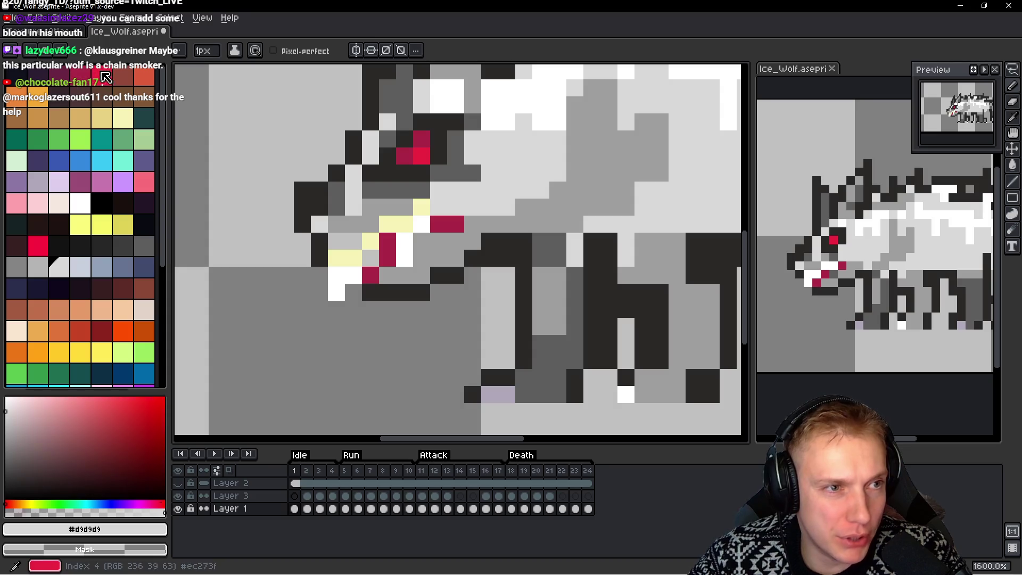
pyautogui.click(106, 77)
pyautogui.moveTo(336, 276)
pyautogui.mouseDown()
pyautogui.moveTo(336, 292)
pyautogui.moveTo(351, 276)
pyautogui.mouseUp()
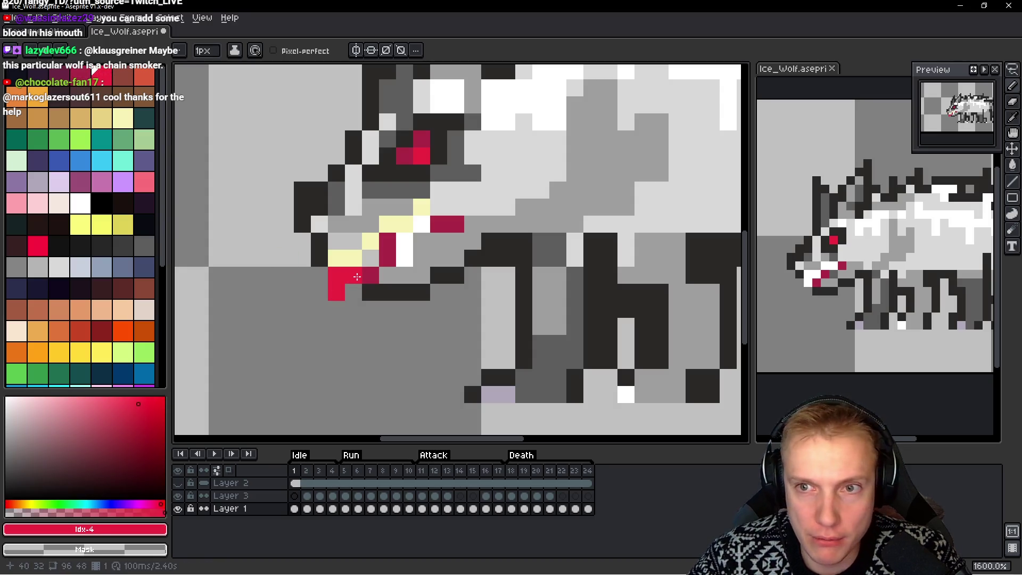
pyautogui.moveTo(405, 259); pyautogui.dragTo(420, 230)
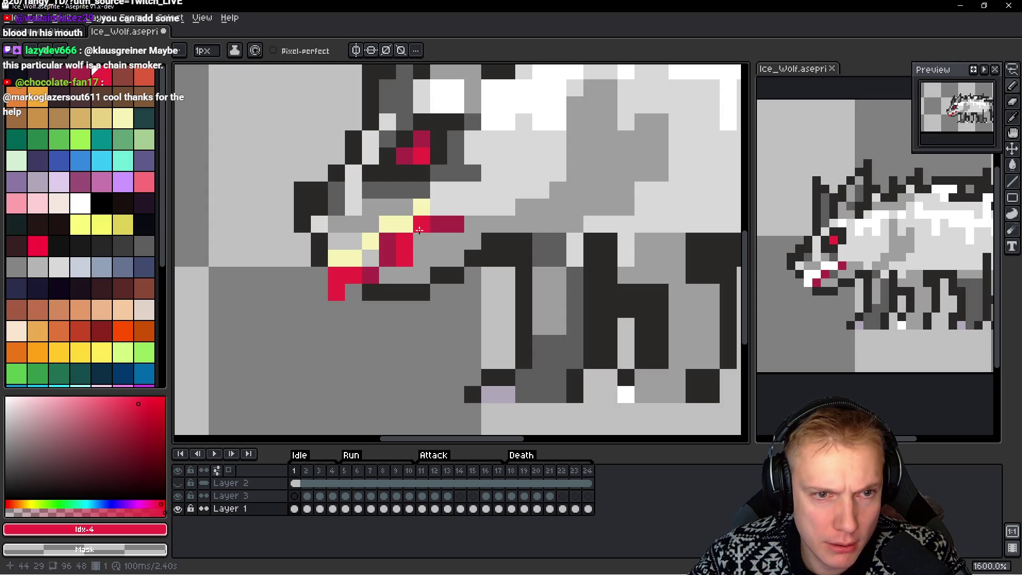
pyautogui.click(489, 258)
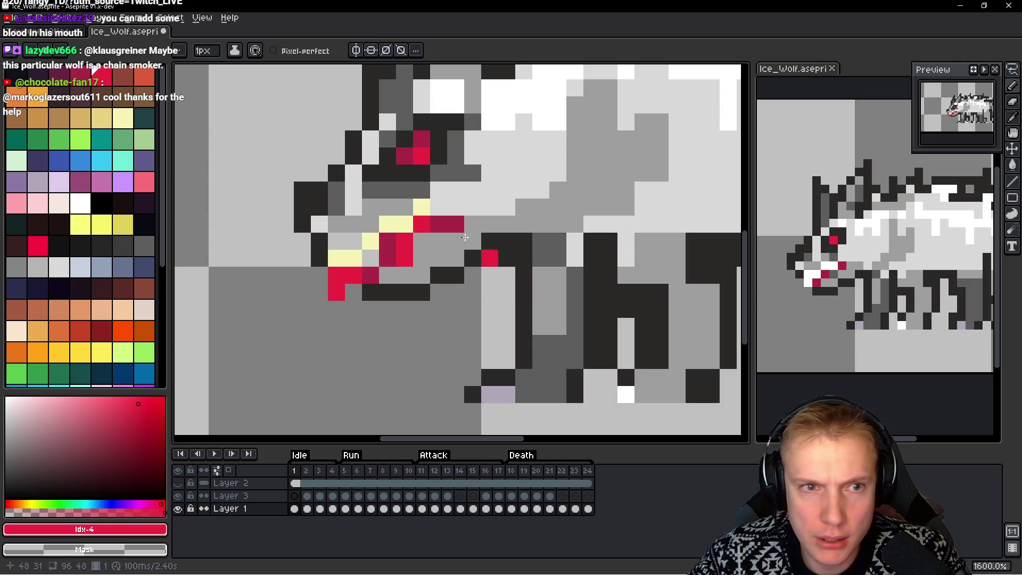
# Repaint the surrounding mouth and jaw pixels mid grey #5d5d5d, including a row along the jaw
pyautogui.keyDown('alt'); pyautogui.click(450, 162); pyautogui.keyUp('alt')
pyautogui.click(447, 224)
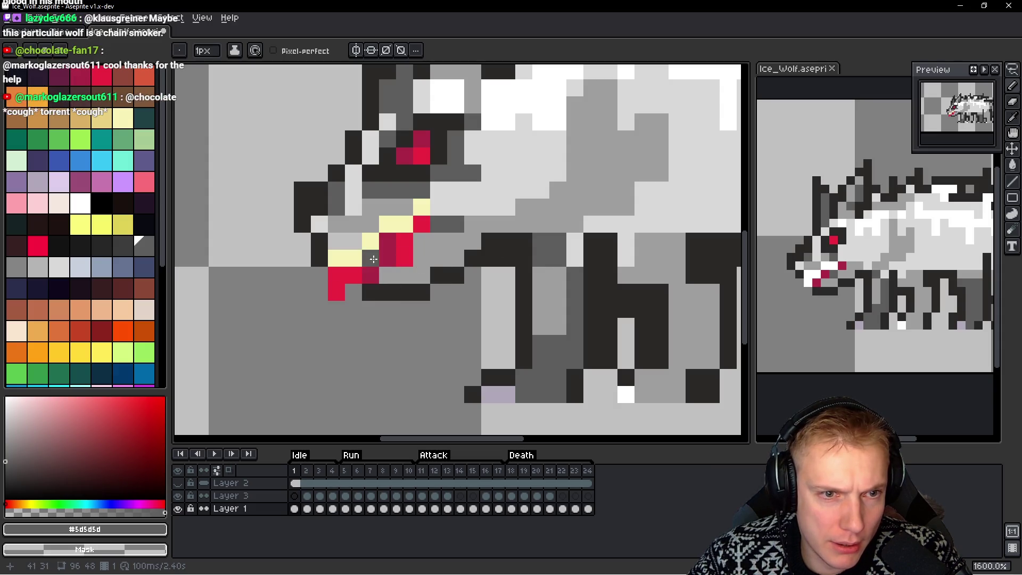
pyautogui.moveTo(387, 260); pyautogui.dragTo(386, 241)
pyautogui.click(372, 270)
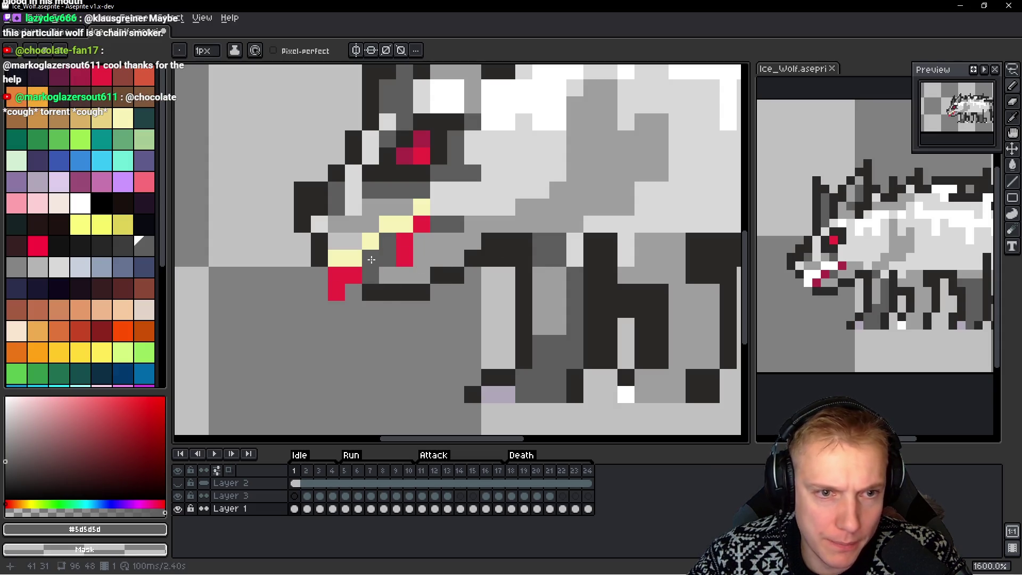
pyautogui.click(495, 321)
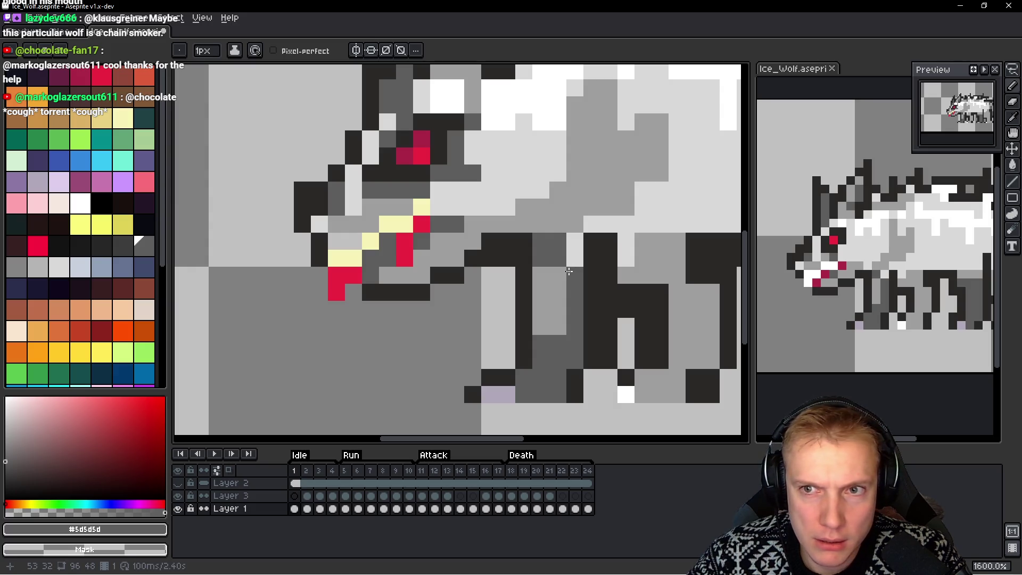
pyautogui.moveTo(387, 275); pyautogui.dragTo(423, 276)
pyautogui.click(422, 308)
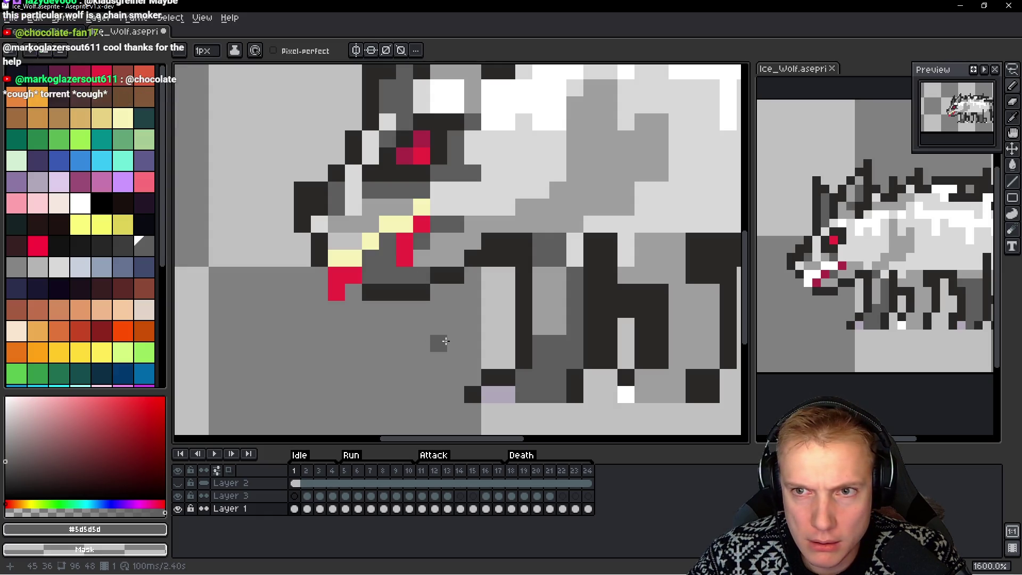
pyautogui.scroll(-6, 445, 302)
pyautogui.scroll(-1, 445, 302)
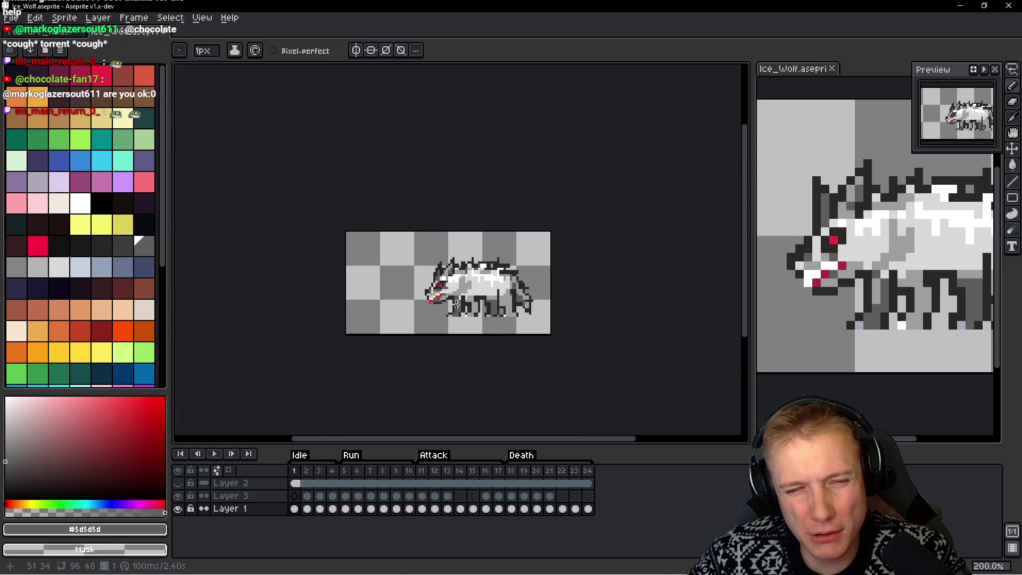
# Paint the yellow teeth and the red pixel below them white
pyautogui.scroll(5, 455, 311)
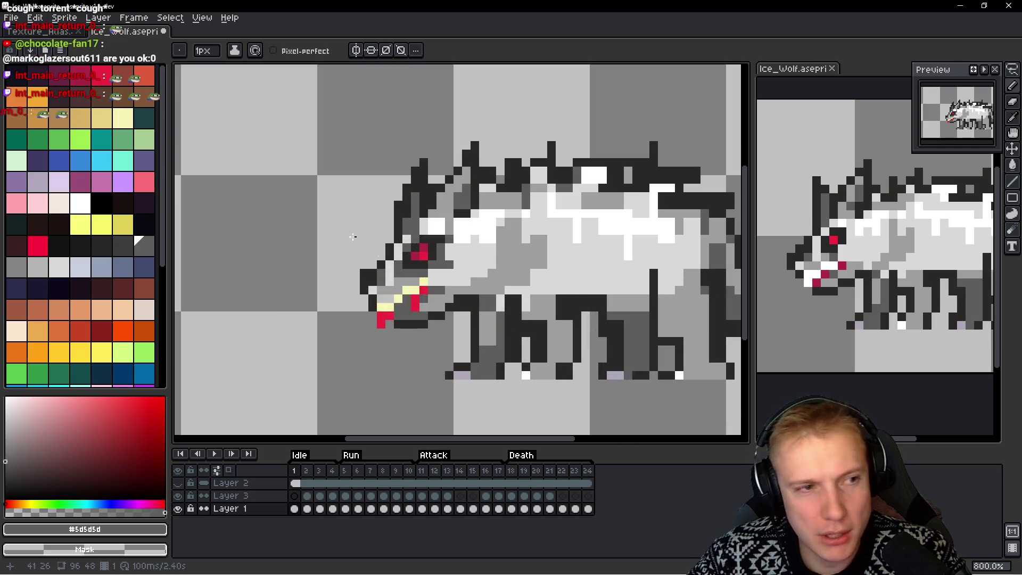
pyautogui.click(80, 202)
pyautogui.scroll(3, 375, 246)
pyautogui.moveTo(375, 246); pyautogui.dragTo(319, 274)
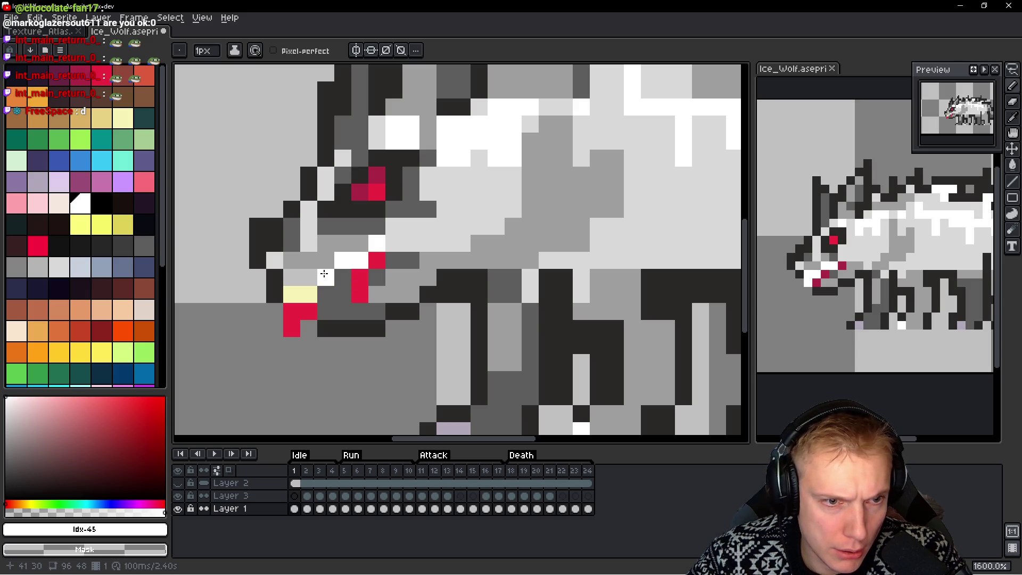
pyautogui.click(298, 295)
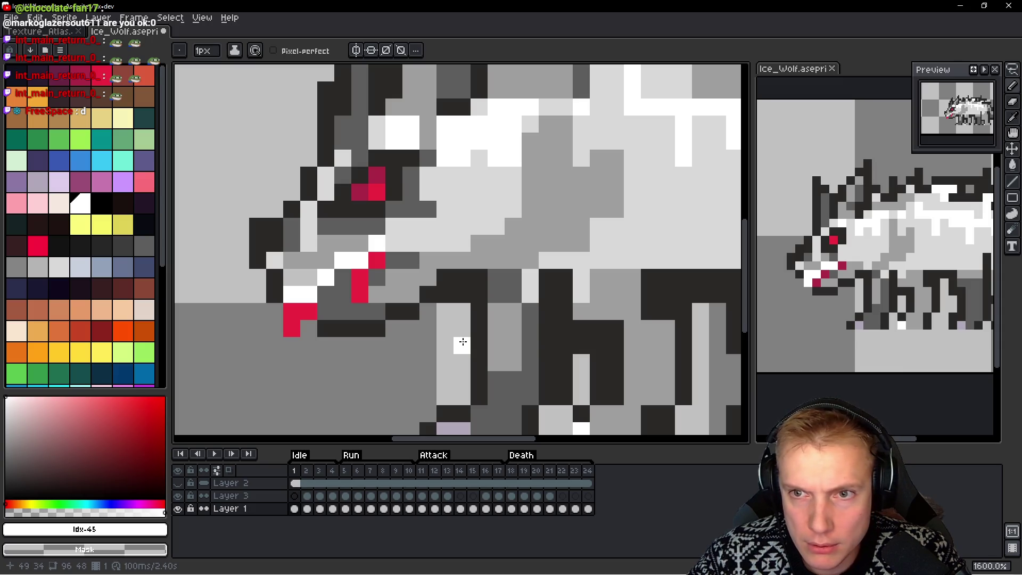
pyautogui.click(292, 310)
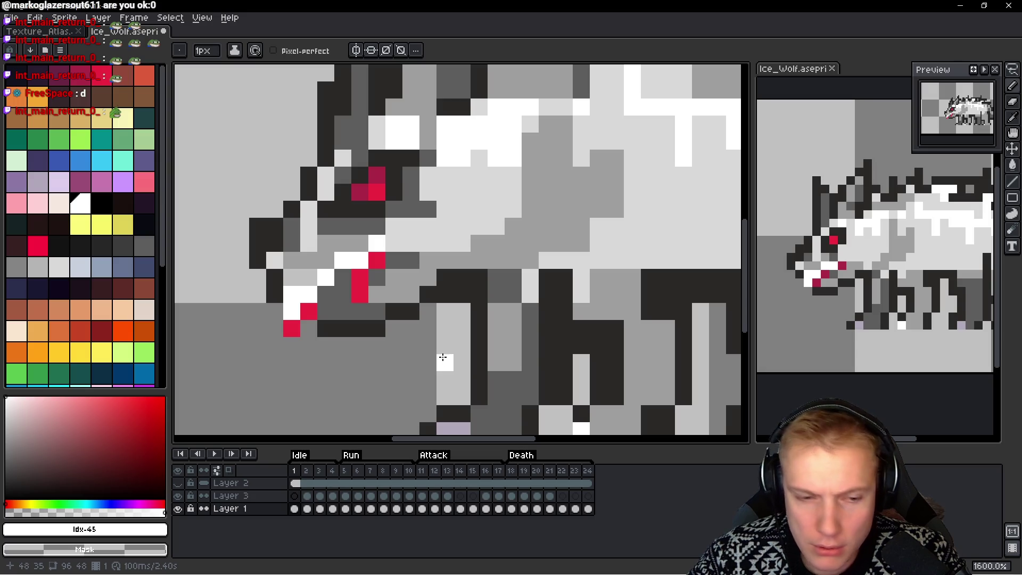
# Clear the red drip below the jaw and undo the stray white pixels
pyautogui.press('v')
pyautogui.hotkey('ctrl', 'z')
pyautogui.press('b')
pyautogui.moveTo(291, 328); pyautogui.dragTo(292, 312)
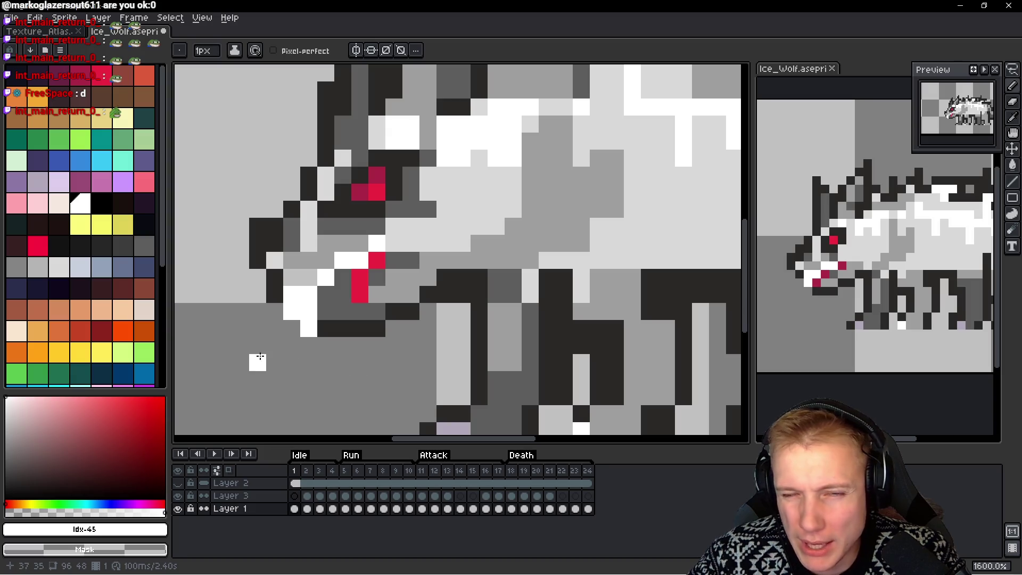
pyautogui.hotkey('ctrl', 'z')
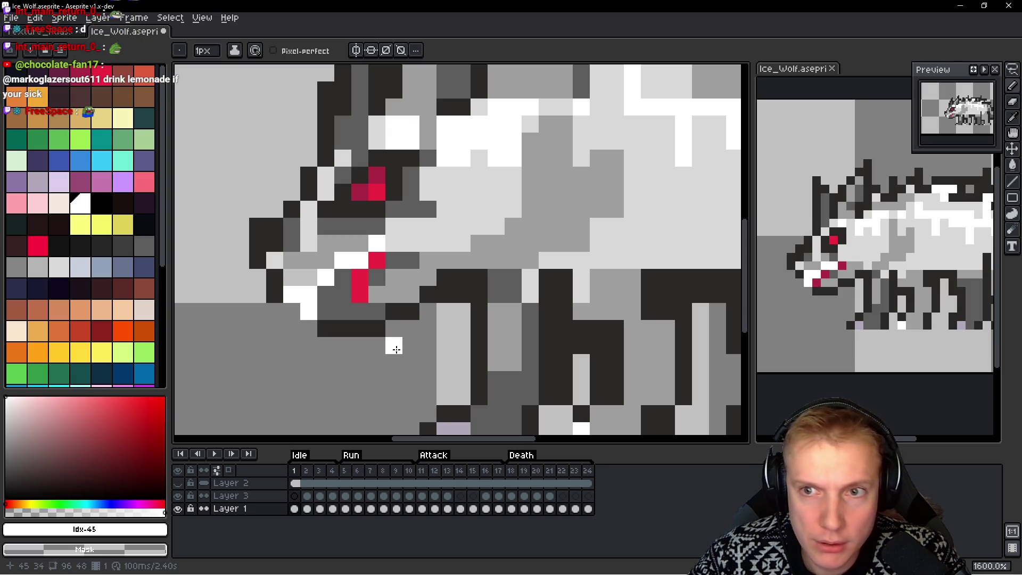
# Whiten the remaining red and grey mouth pixels and add a highlight above the front leg
pyautogui.click(359, 277)
pyautogui.click(360, 292)
pyautogui.click(376, 261)
pyautogui.click(376, 276)
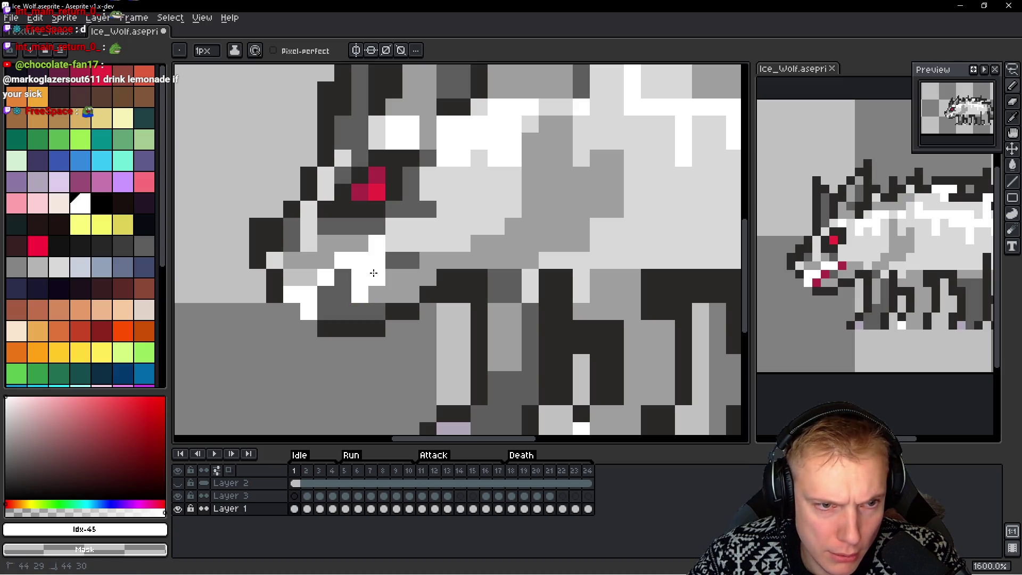
pyautogui.click(485, 281)
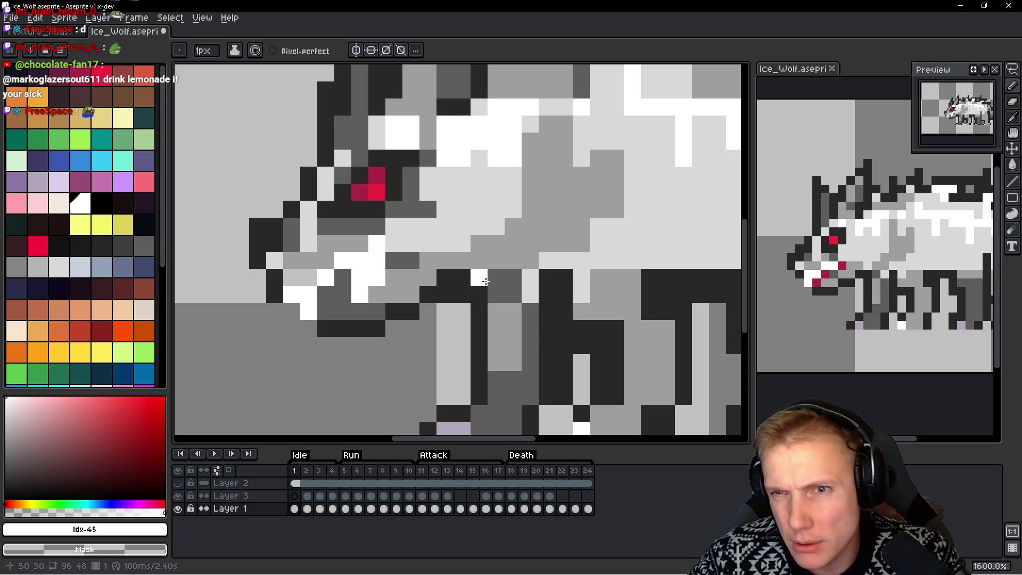
pyautogui.scroll(-6, 485, 281)
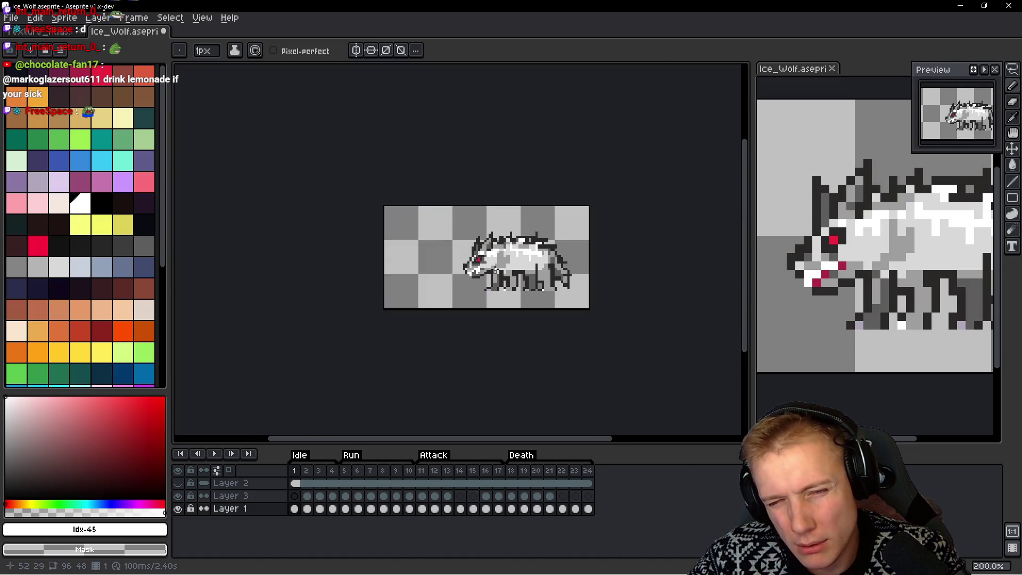
pyautogui.scroll(6, 483, 278)
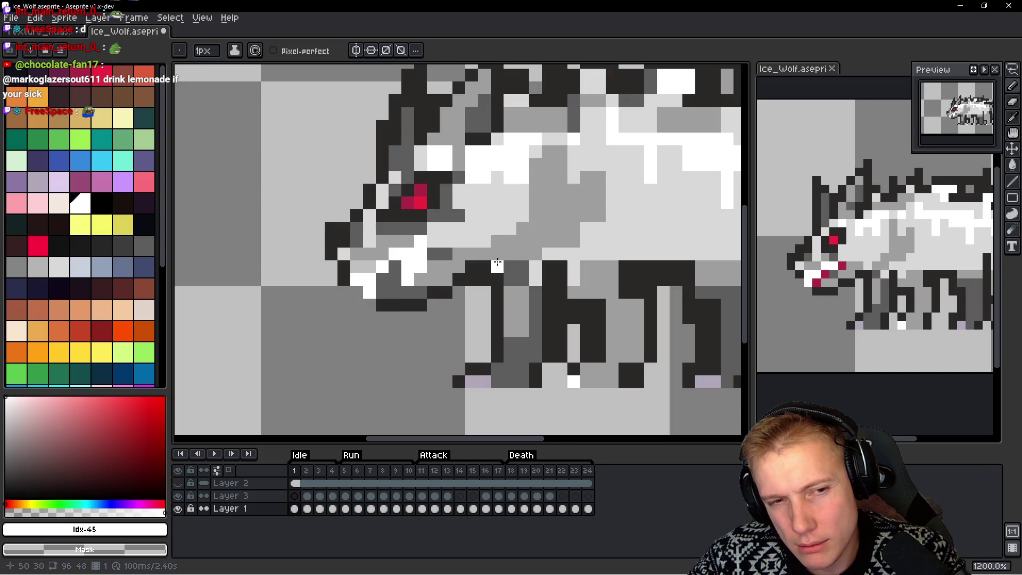
# Fill the open mouth with dark maroon and add maroon drips on the leg and jaw
pyautogui.click(56, 80)
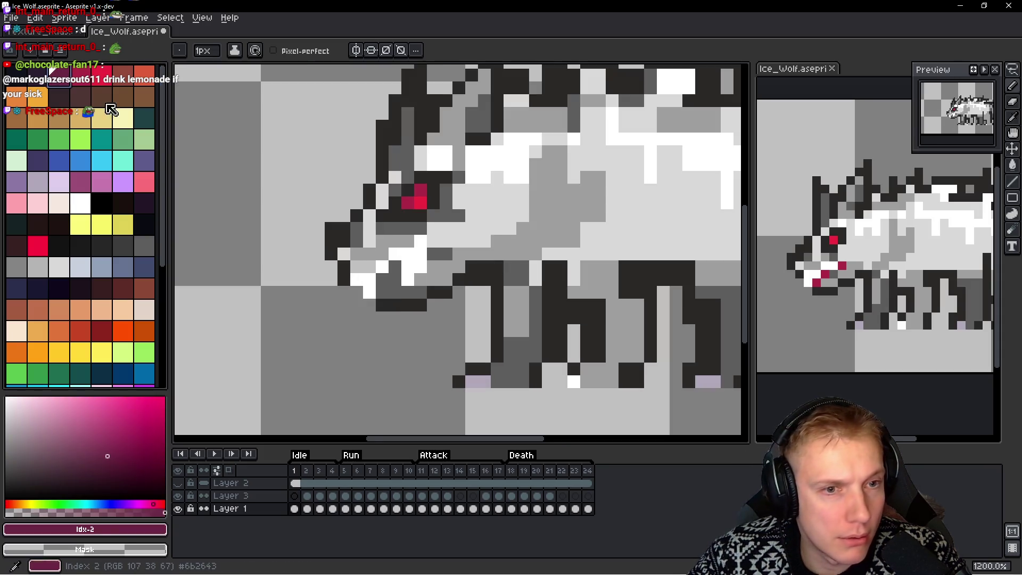
pyautogui.scroll(1, 399, 271)
pyautogui.click(399, 271)
pyautogui.click(382, 282)
pyautogui.click(399, 283)
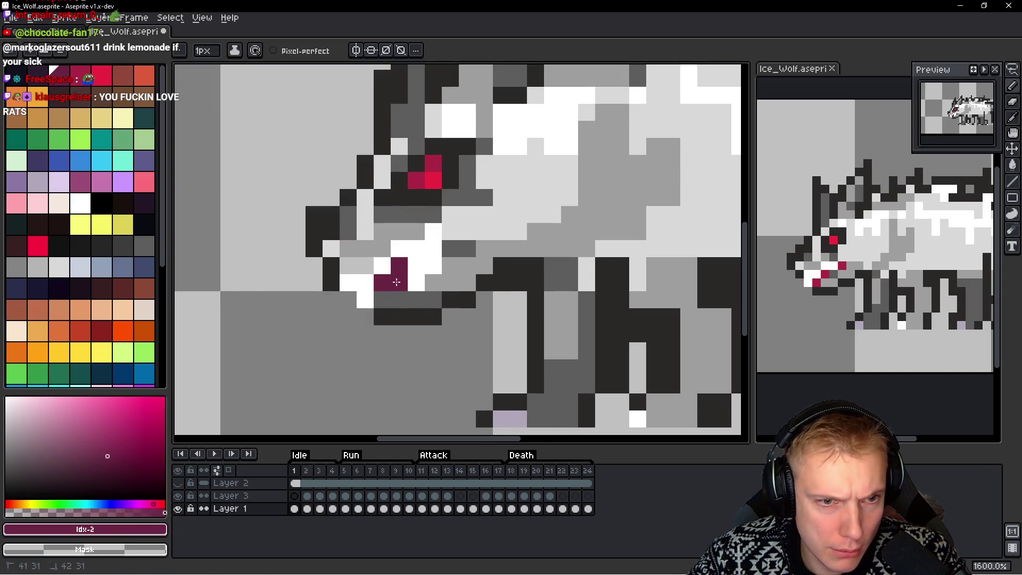
pyautogui.click(384, 293)
pyautogui.hotkey('ctrl', 'z')
pyautogui.click(495, 348)
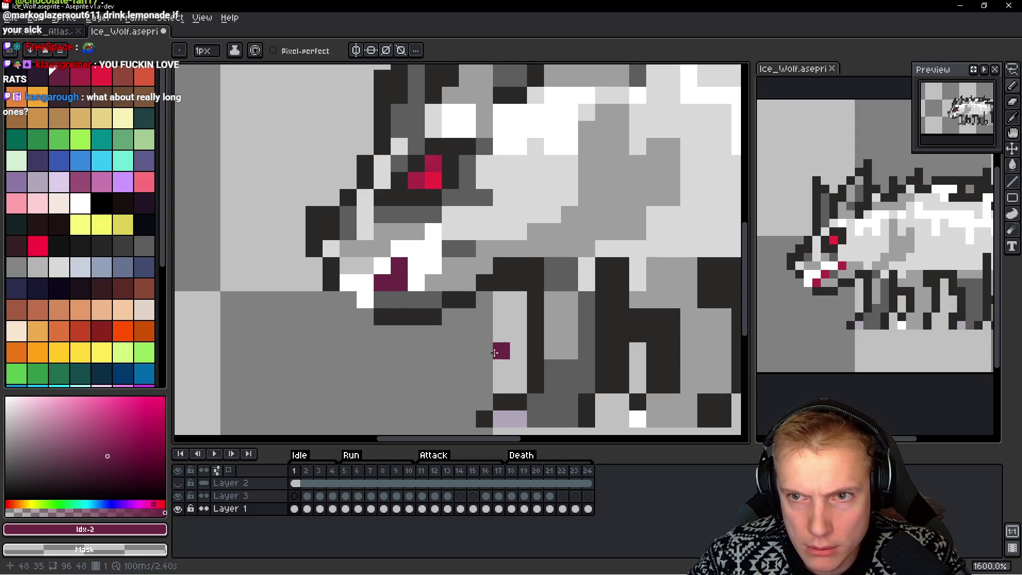
pyautogui.click(449, 248)
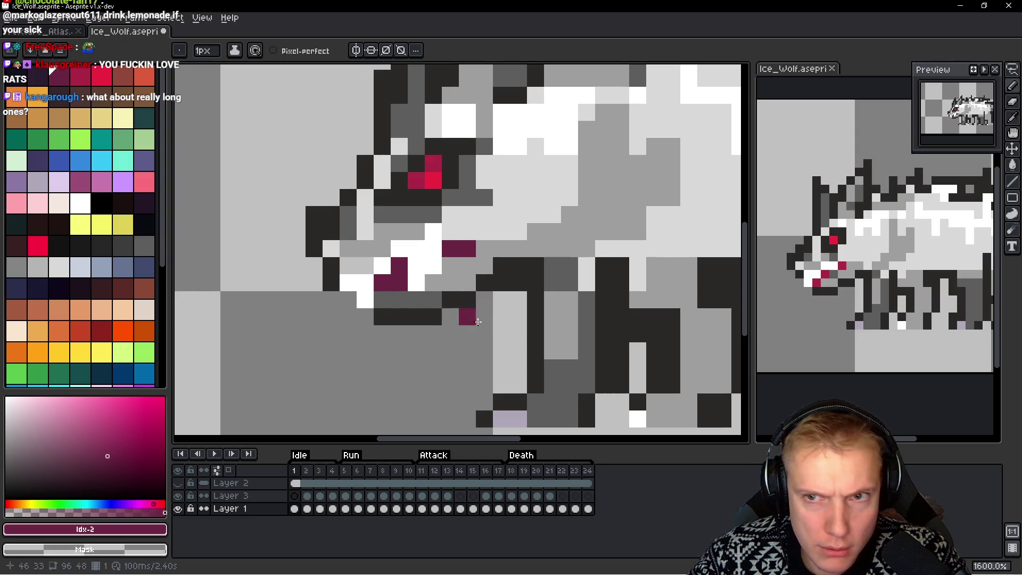
# Repaint a head pixel light grey and sample white from the teeth
pyautogui.keyDown('alt'); pyautogui.click(400, 228); pyautogui.keyUp('alt')
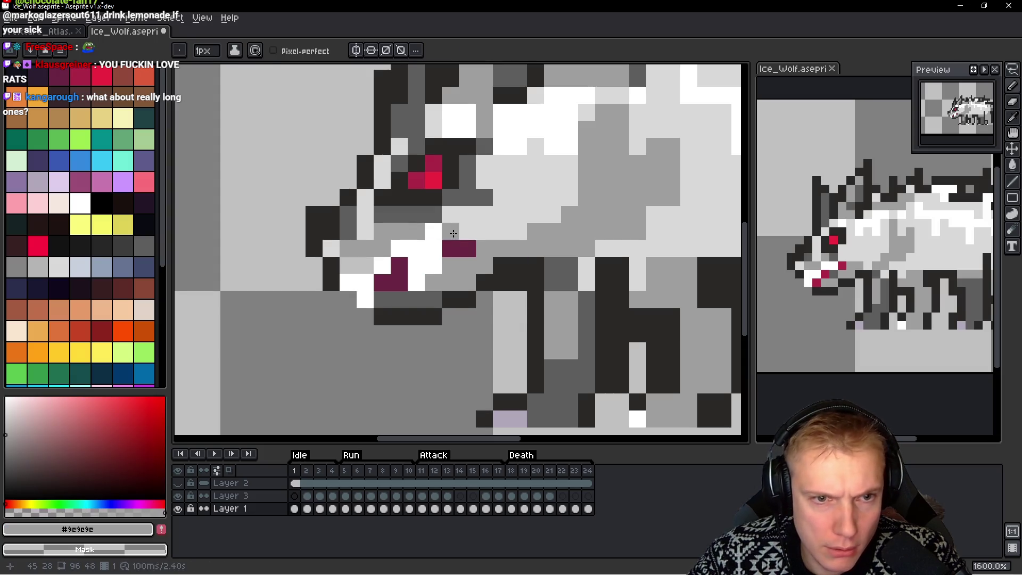
pyautogui.moveTo(453, 232); pyautogui.dragTo(475, 232)
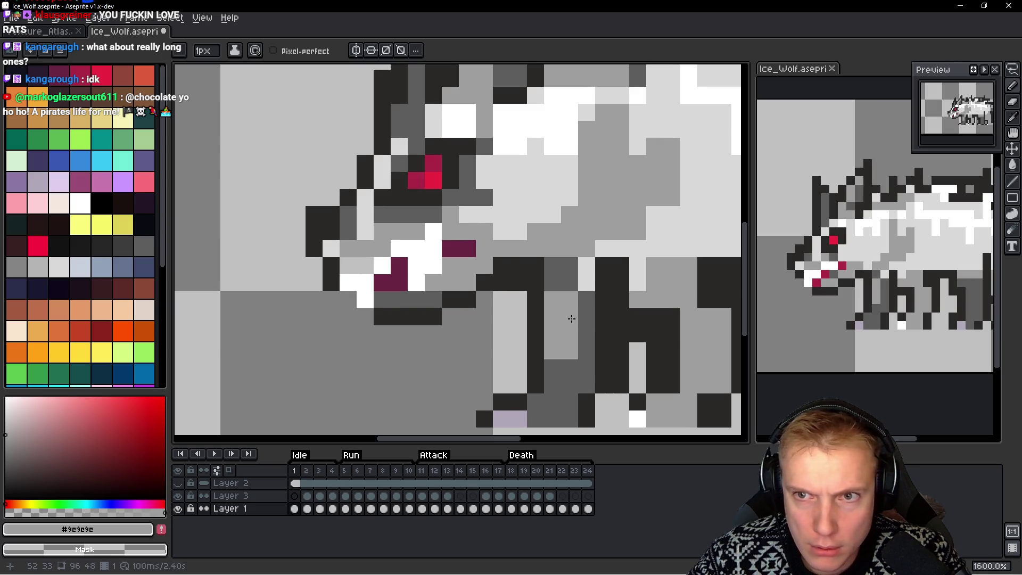
pyautogui.scroll(-6, 484, 268)
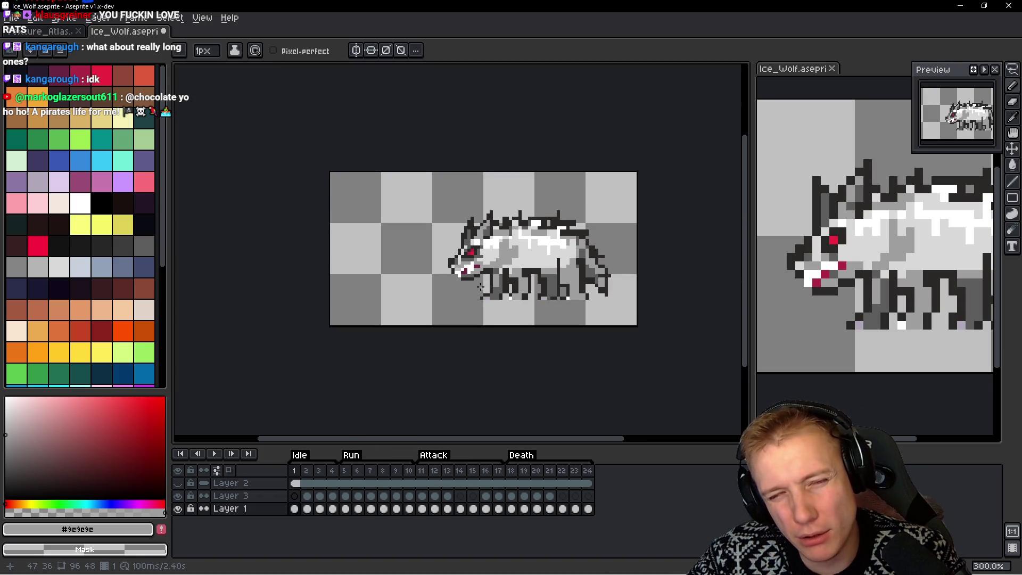
pyautogui.scroll(9, 481, 287)
pyautogui.press('i')
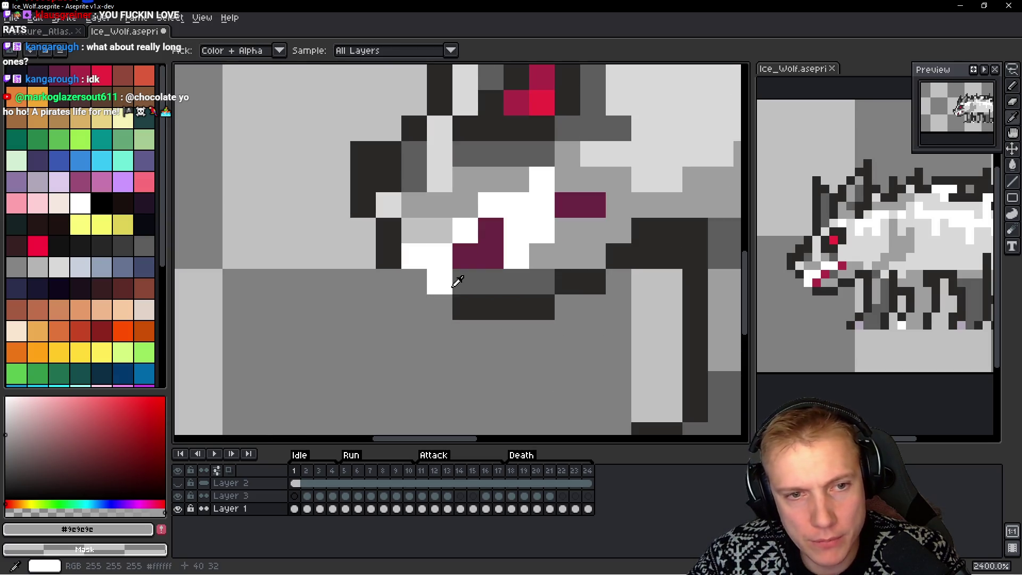
pyautogui.press('b')
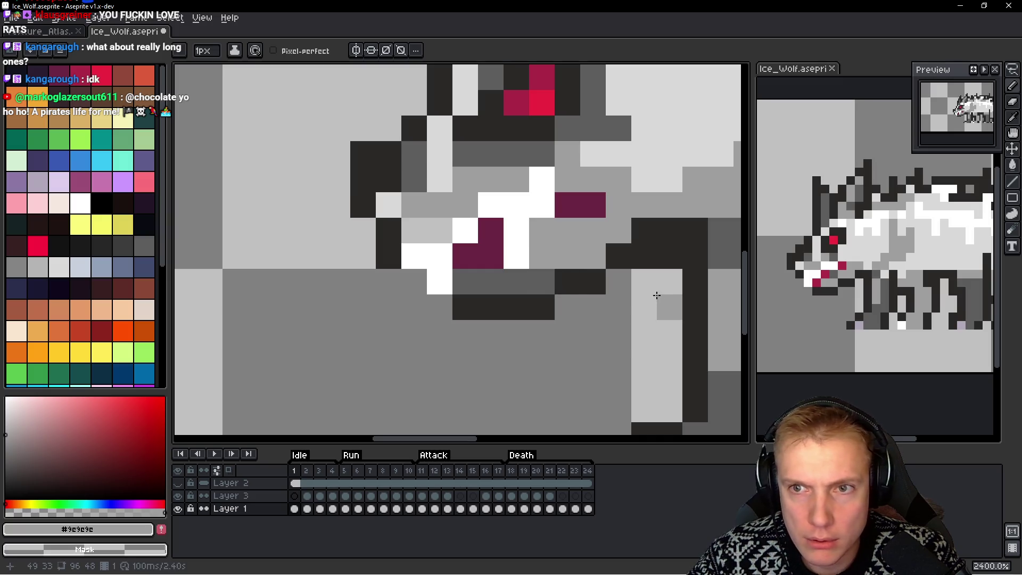
pyautogui.keyDown('alt'); pyautogui.click(513, 212); pyautogui.keyUp('alt')
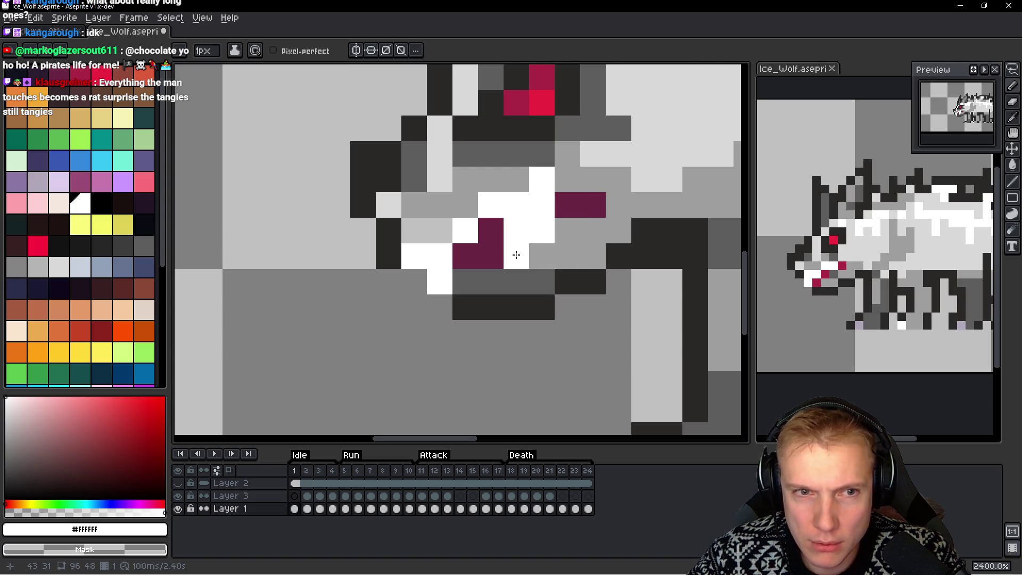
pyautogui.scroll(-9, 579, 250)
pyautogui.moveTo(578, 250); pyautogui.dragTo(456, 261)
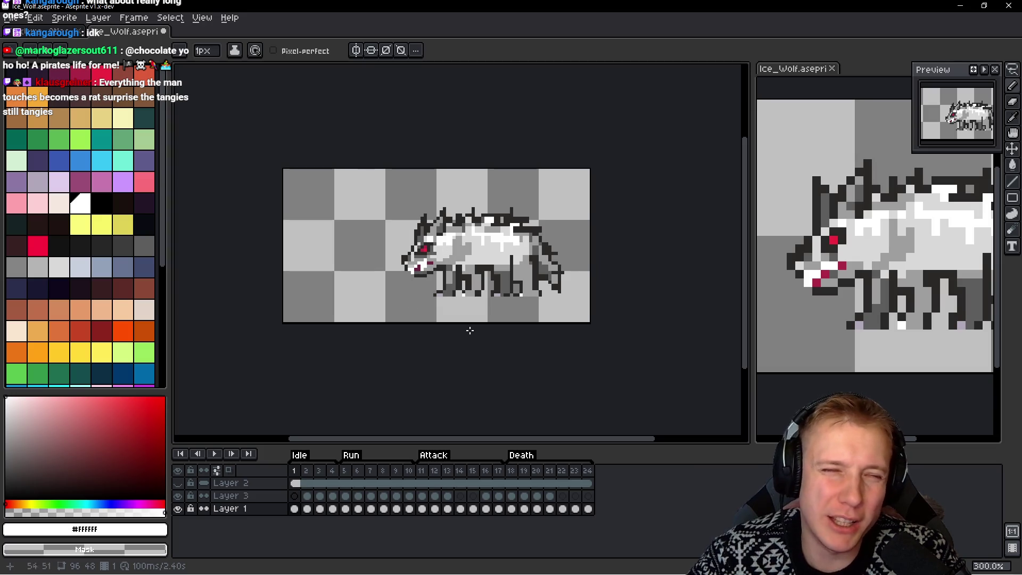
pyautogui.scroll(6, 398, 254)
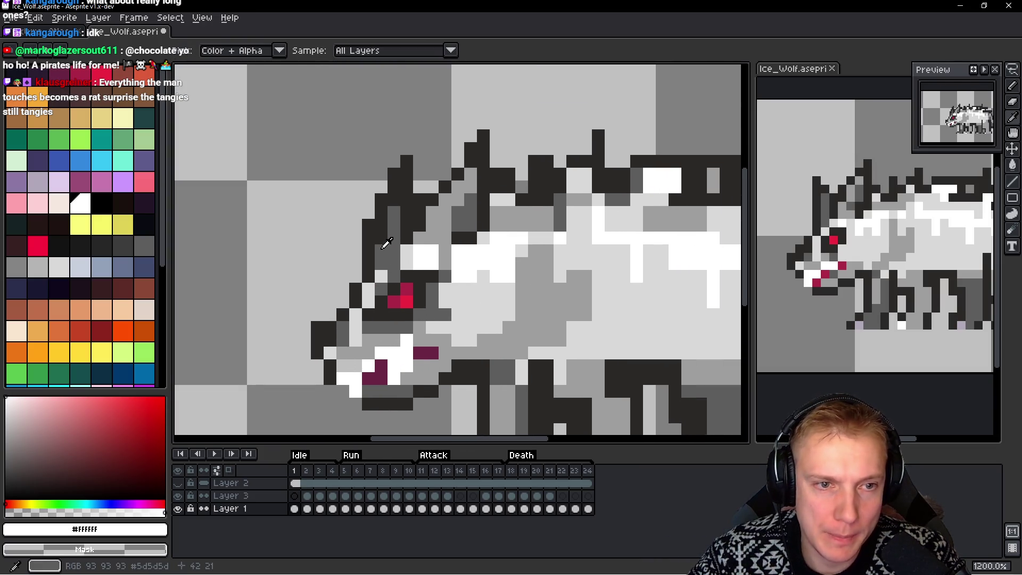
# Paint the pixel left of the mouth white and its neighbour grey
pyautogui.keyDown('alt'); pyautogui.click(383, 246); pyautogui.keyUp('alt')
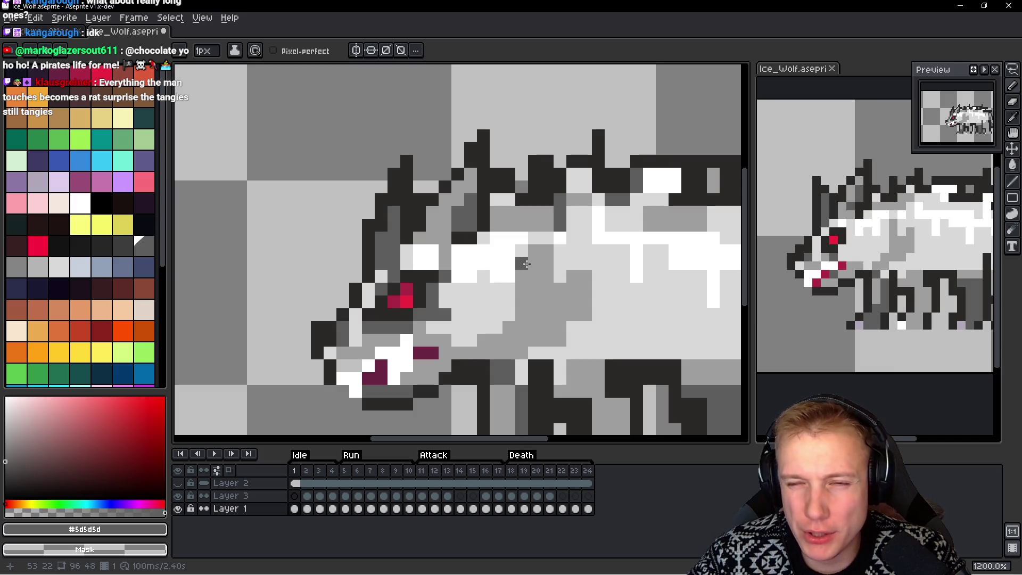
pyautogui.scroll(-7, 545, 296)
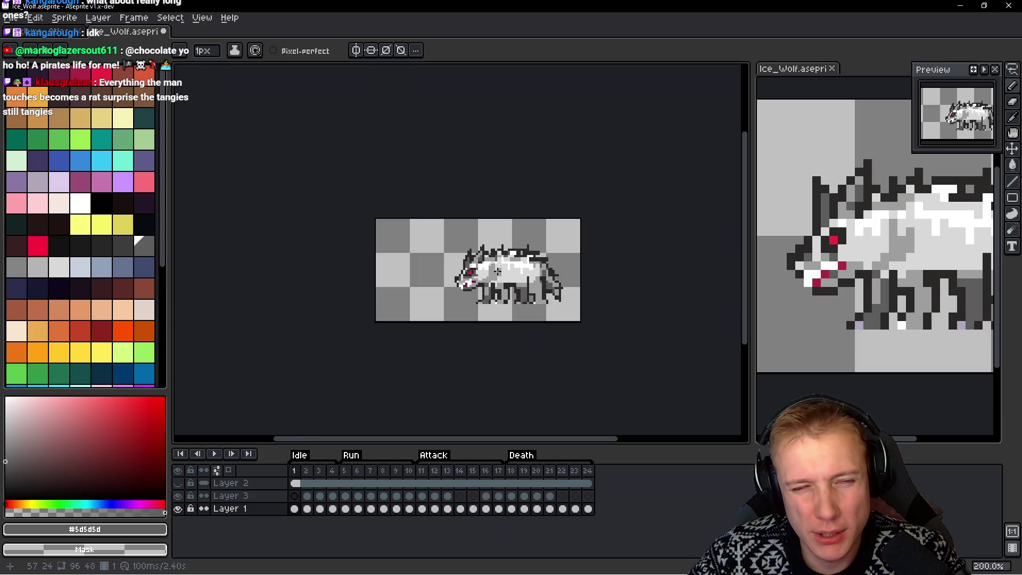
pyautogui.scroll(3, 481, 293)
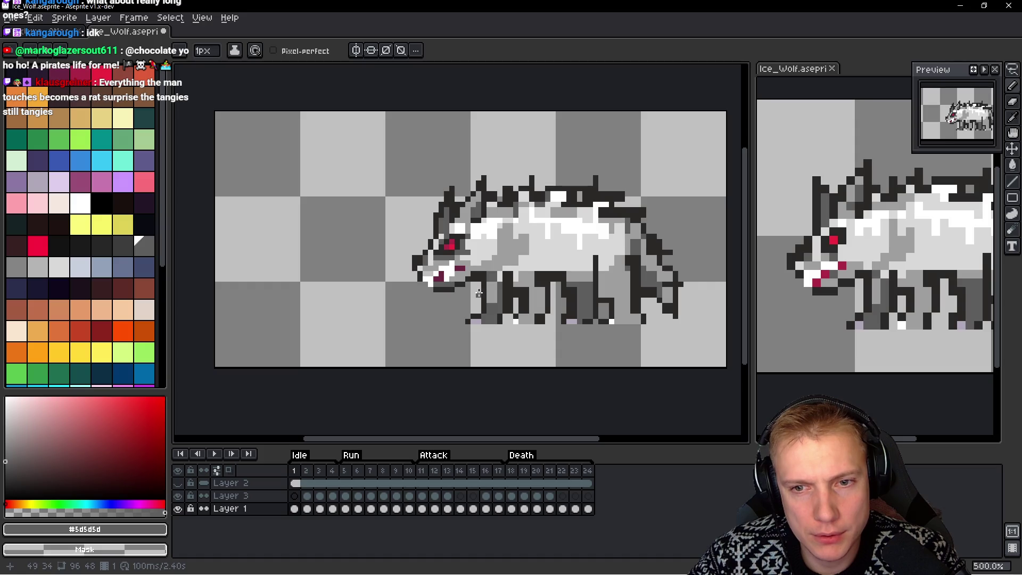
pyautogui.scroll(7, 461, 298)
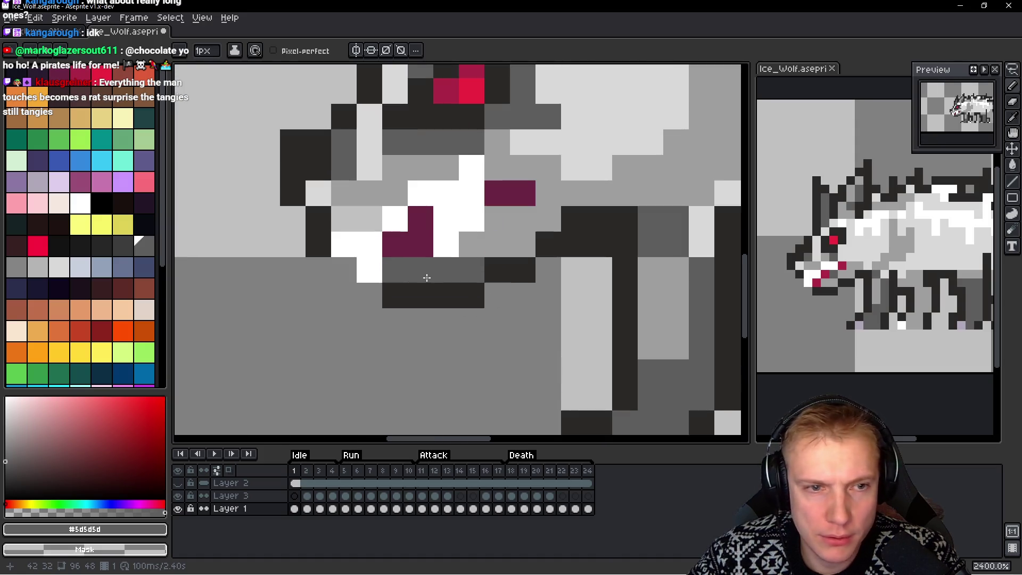
pyautogui.press('alt')
pyautogui.keyDown('alt'); pyautogui.click(374, 246); pyautogui.keyUp('alt')
pyautogui.click(344, 270)
pyautogui.rightClick(369, 270)
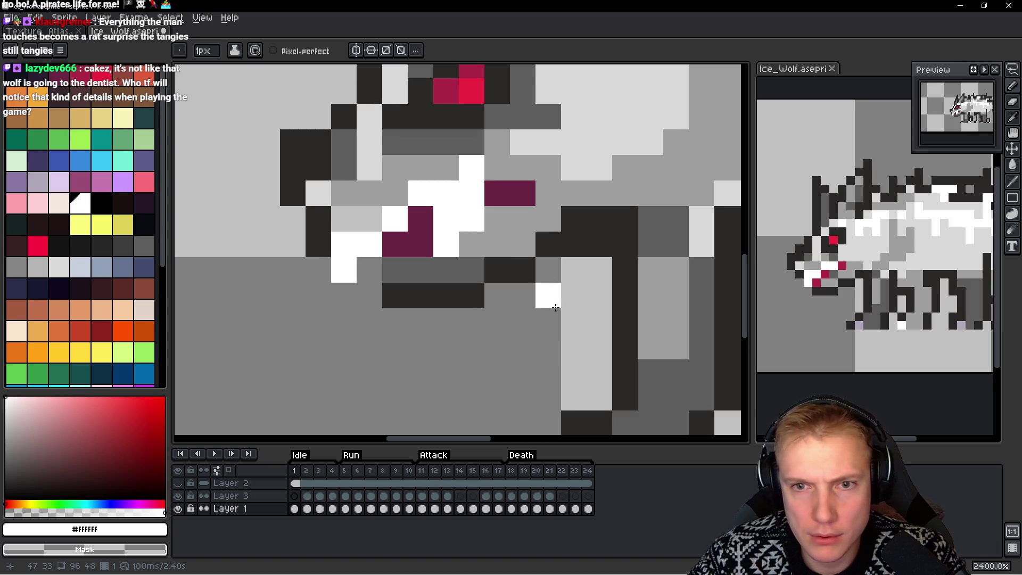
# Extend the maroon mouth over nearby white pixels and turn one mouth pixel into fang white
pyautogui.press('alt')
pyautogui.keyDown('alt'); pyautogui.click(421, 231); pyautogui.keyUp('alt')
pyautogui.moveTo(446, 219); pyautogui.dragTo(467, 212)
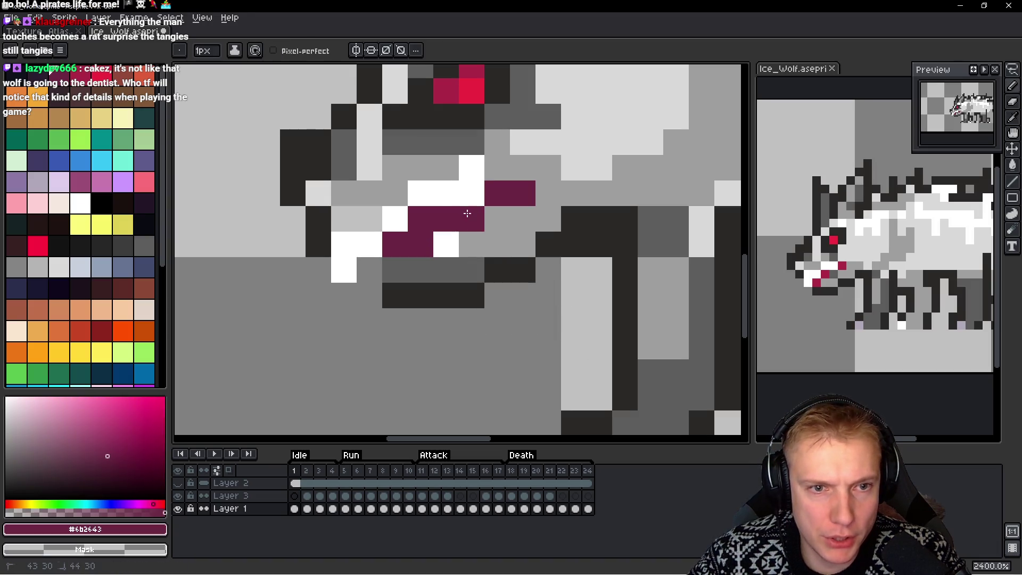
pyautogui.click(549, 270)
pyautogui.click(445, 244)
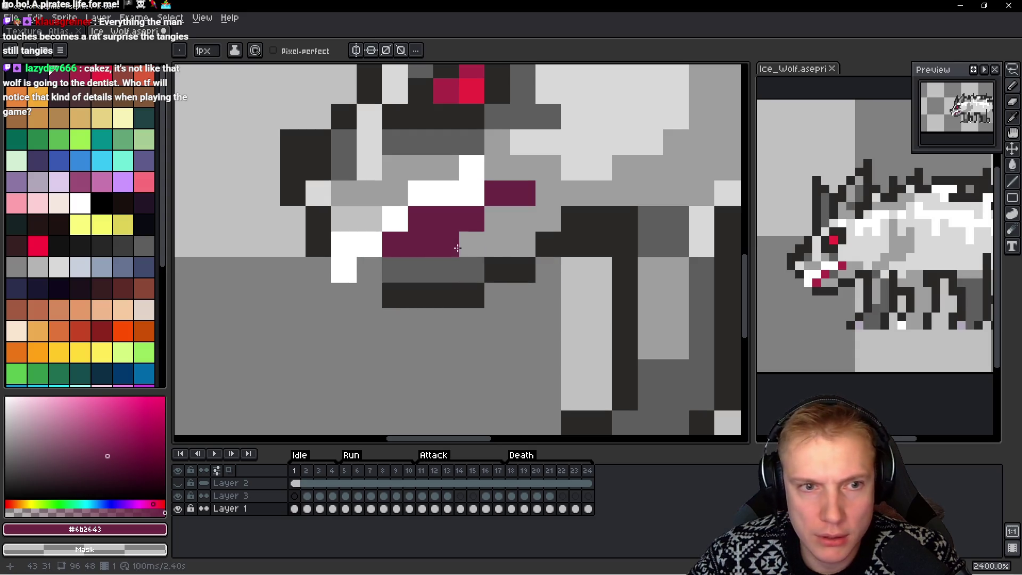
pyautogui.keyDown('alt'); pyautogui.click(471, 192); pyautogui.keyUp('alt')
pyautogui.click(469, 218)
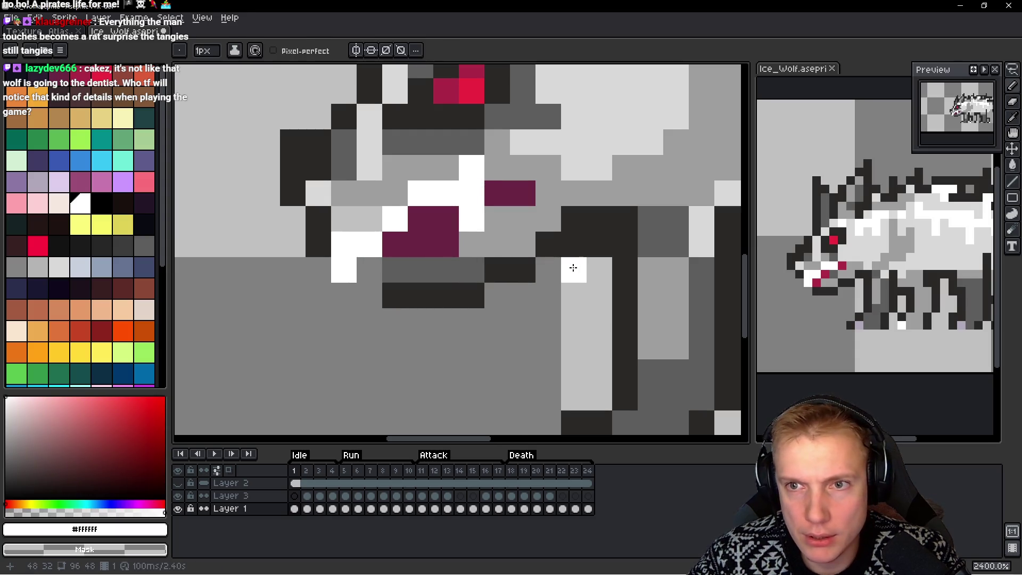
pyautogui.click(429, 240)
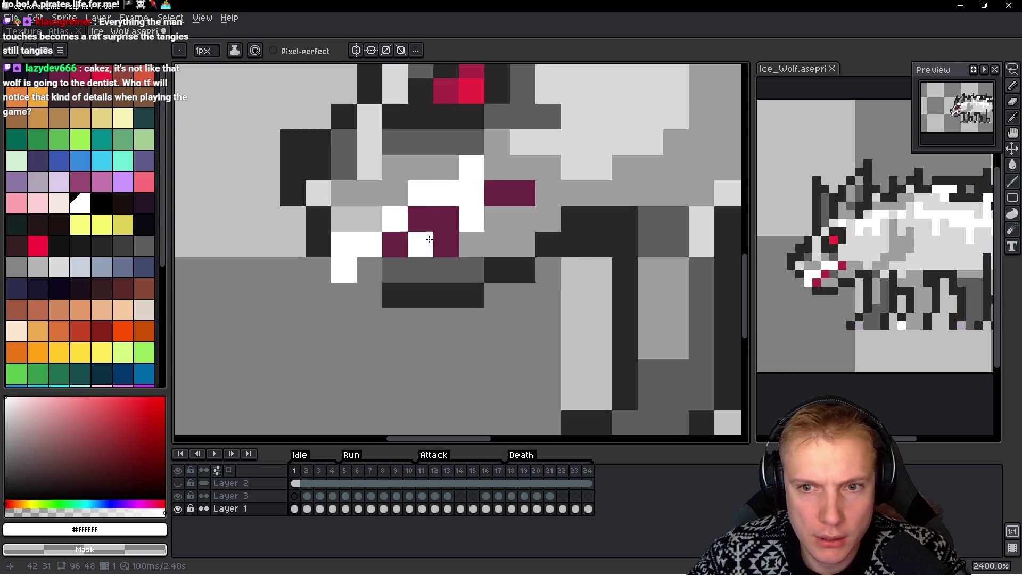
pyautogui.hotkey('ctrl', 'z')
# Grey out the stray white leg pixel and the mouth's right end, and whiten another mouth pixel
pyautogui.keyDown('alt'); pyautogui.click(447, 165); pyautogui.keyUp('alt')
pyautogui.click(463, 164)
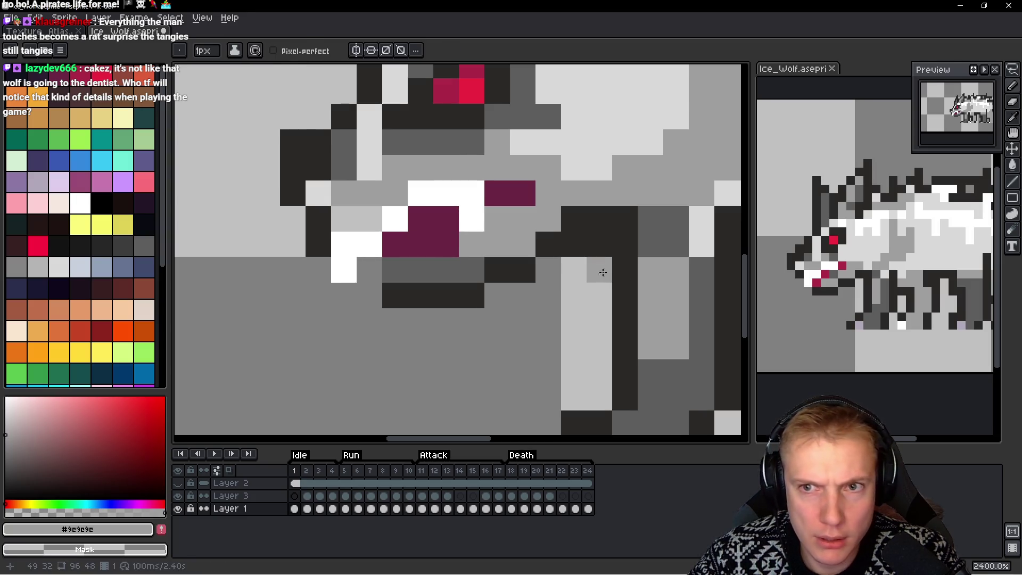
pyautogui.scroll(-10, 651, 266)
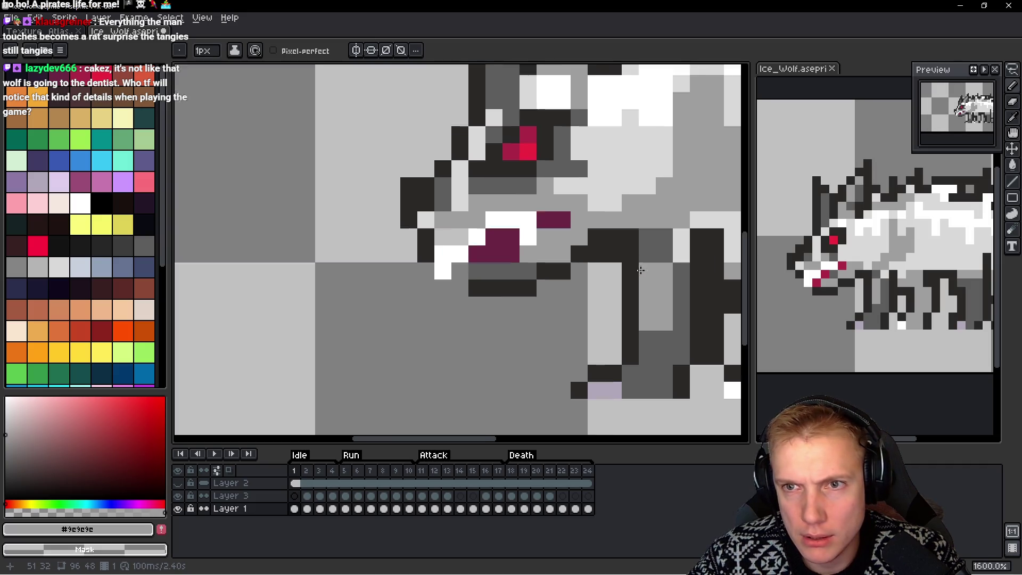
pyautogui.scroll(7, 652, 263)
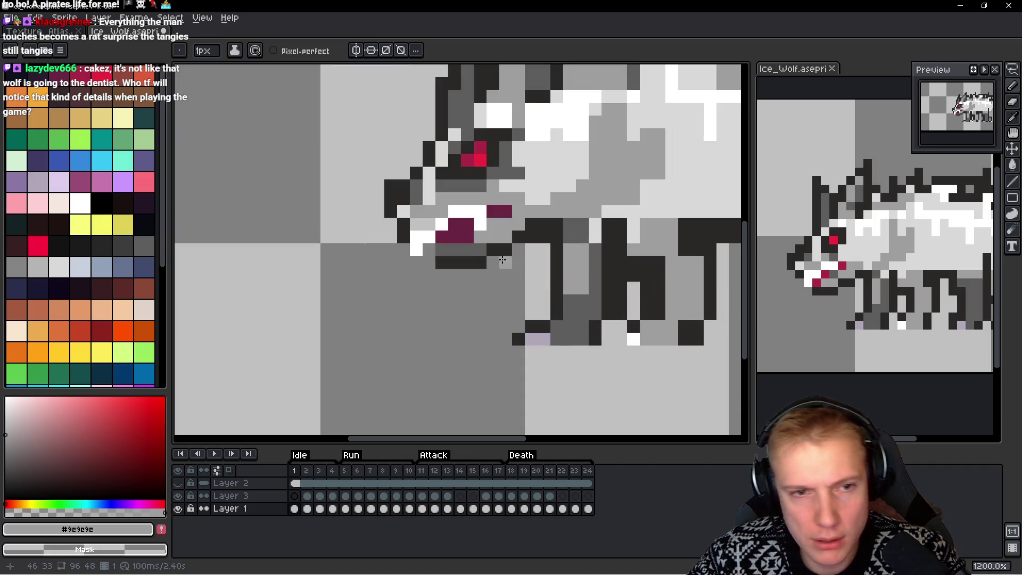
pyautogui.keyDown('alt'); pyautogui.click(459, 224); pyautogui.keyUp('alt')
pyautogui.click(455, 237)
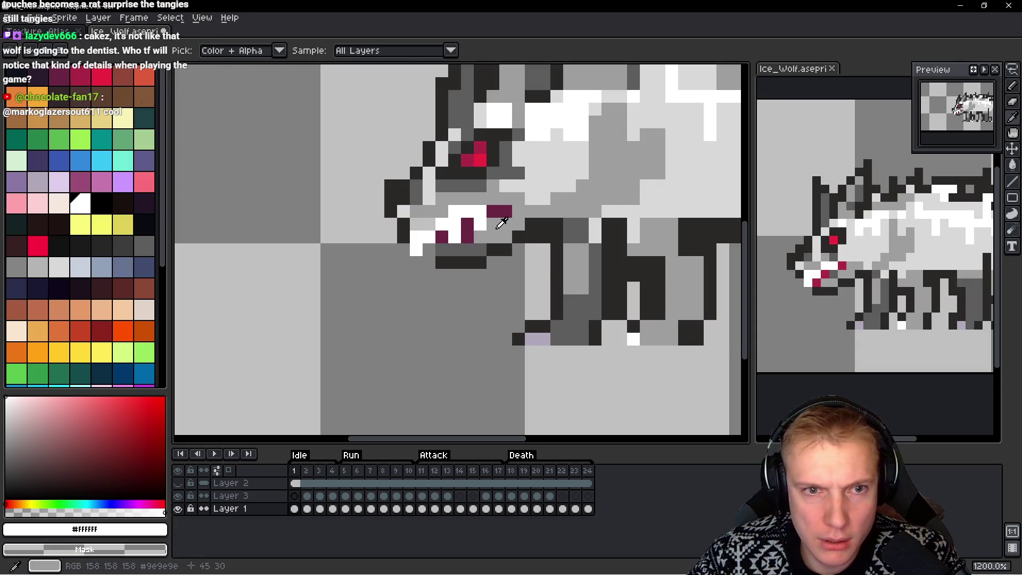
pyautogui.keyDown('alt'); pyautogui.click(498, 222); pyautogui.keyUp('alt')
pyautogui.click(505, 211)
pyautogui.scroll(-8, 558, 238)
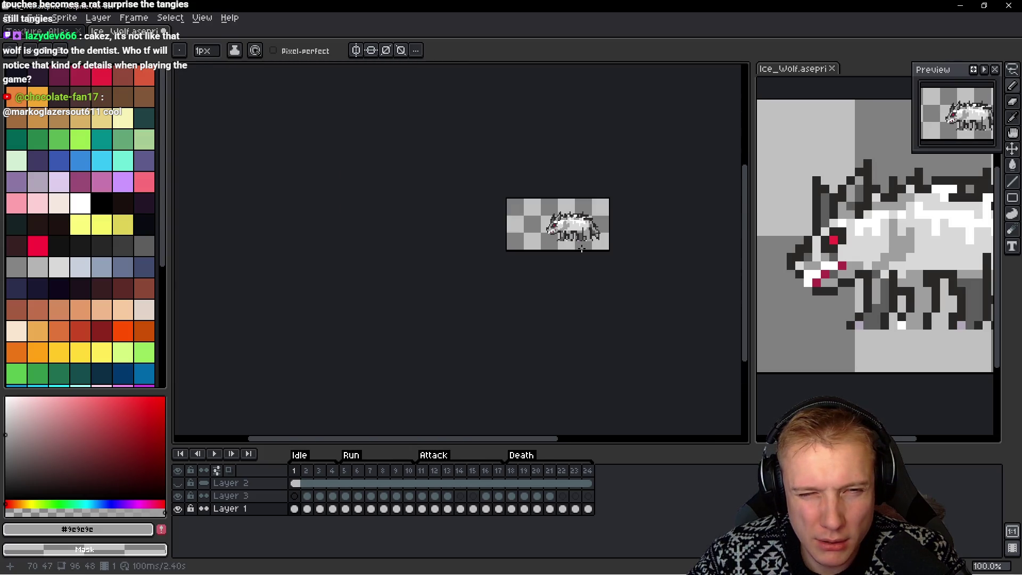
pyautogui.scroll(4, 560, 233)
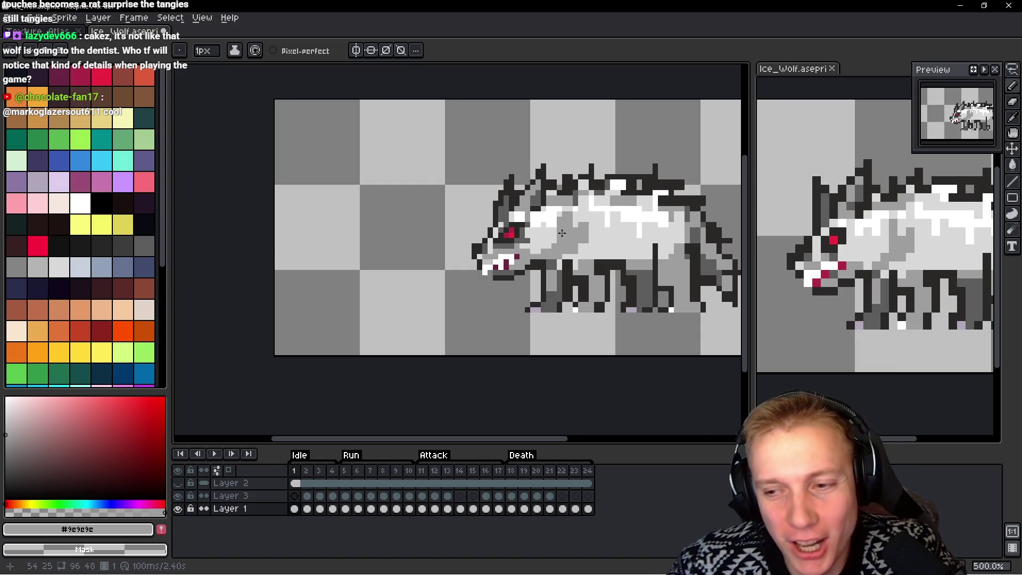
pyautogui.scroll(-1, 567, 232)
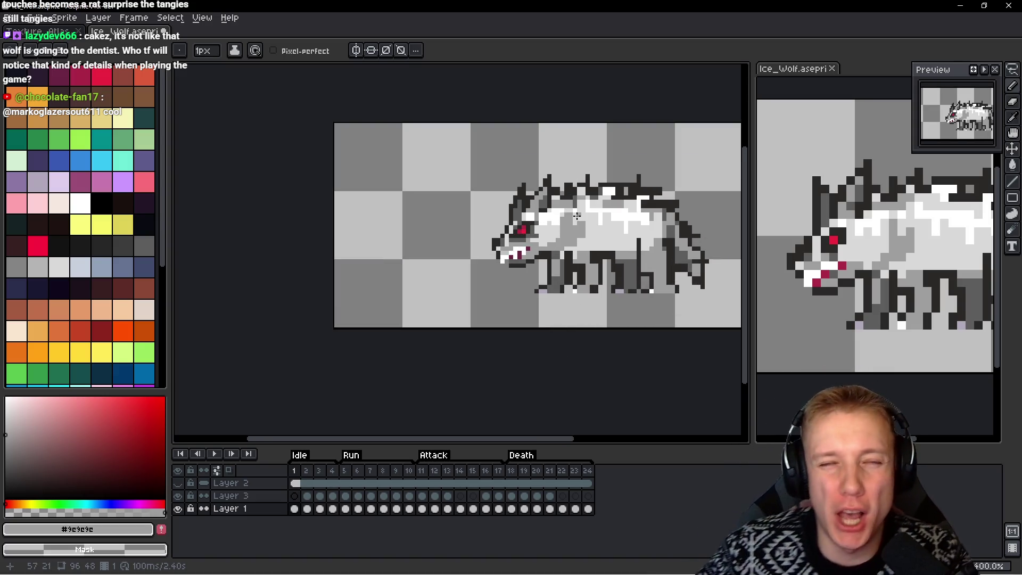
# Check the Kingdom Rush wiki enemies for reference, then return to the wolf sprite
pyautogui.press('alt')
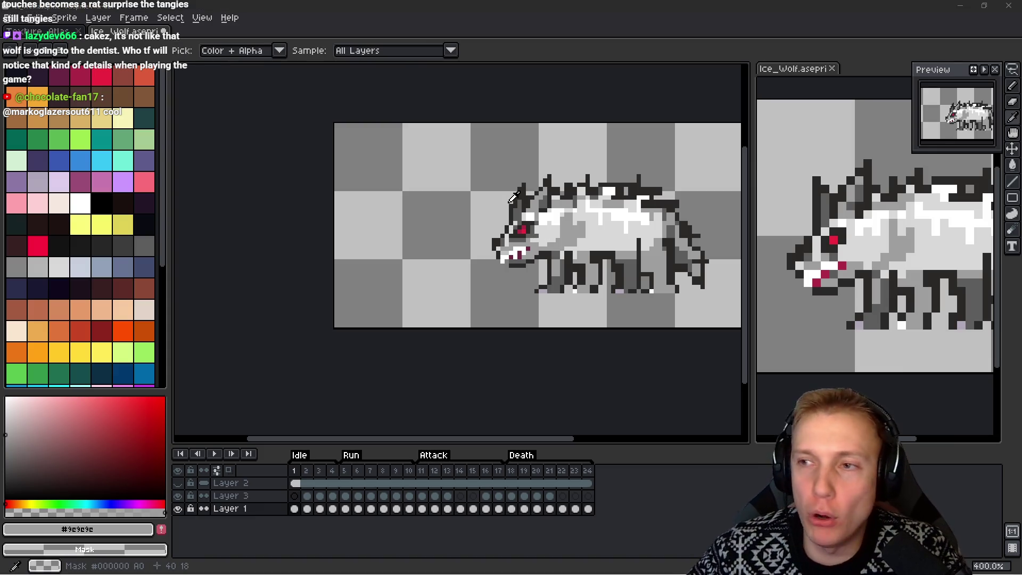
pyautogui.hotkey('alt', 'Tab')
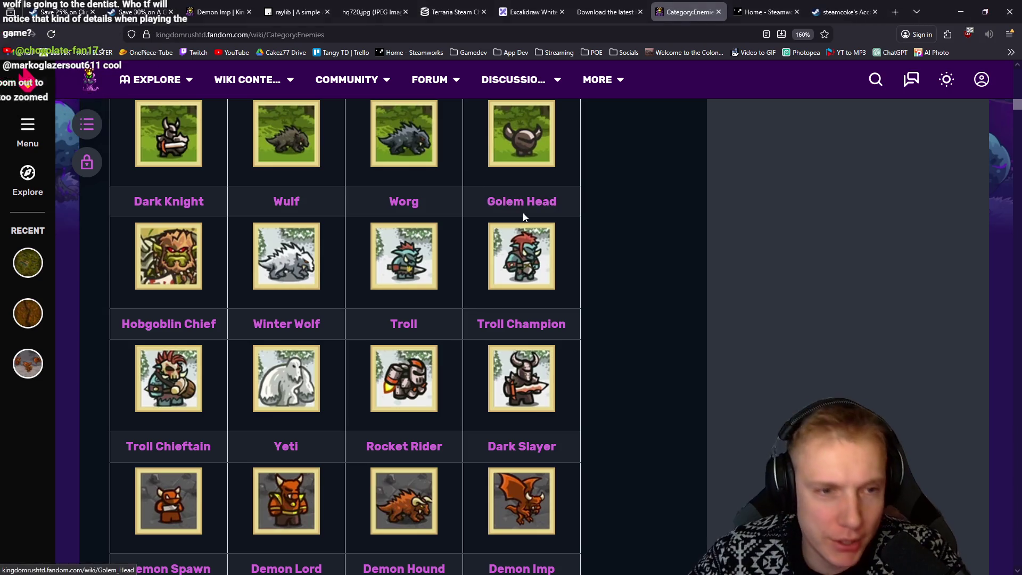
pyautogui.hotkey('alt', 'Tab')
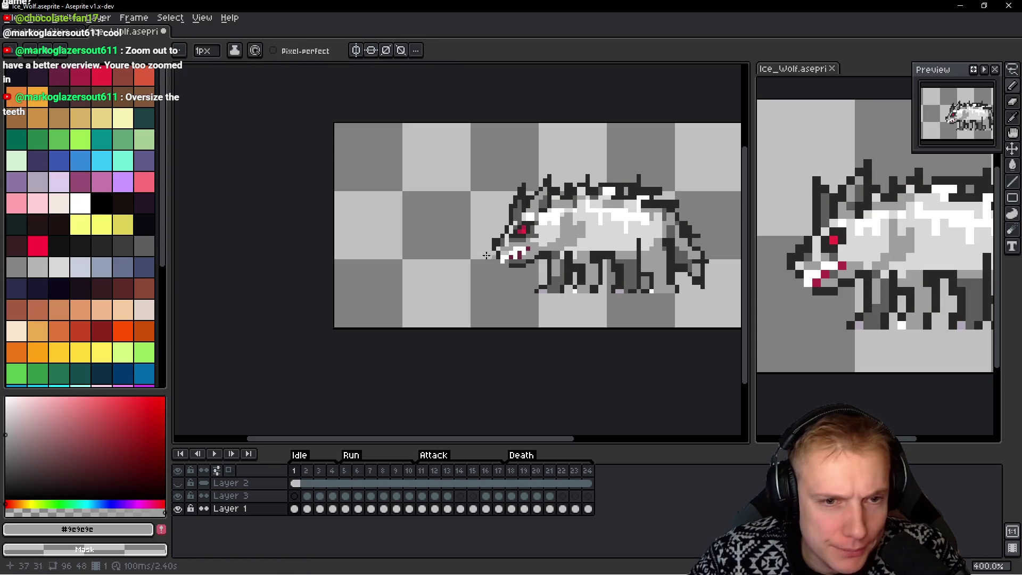
# Widen the fang with a column of white, undoing the stray white pixels
pyautogui.scroll(3, 539, 271)
pyautogui.scroll(2, 539, 271)
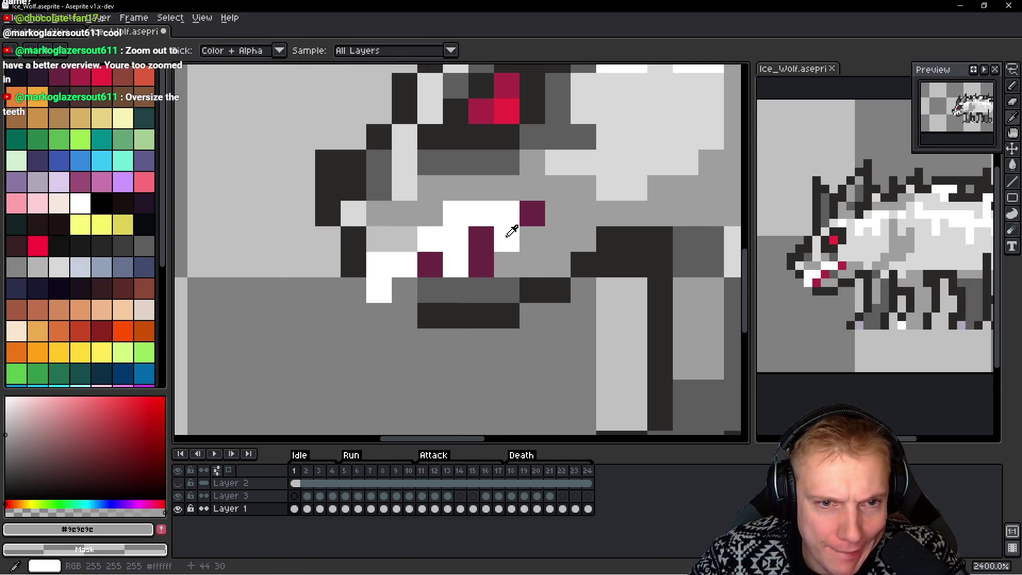
pyautogui.keyDown('alt'); pyautogui.click(506, 221); pyautogui.keyUp('alt')
pyautogui.moveTo(532, 212)
pyautogui.mouseDown()
pyautogui.moveTo(526, 270)
pyautogui.moveTo(506, 288)
pyautogui.mouseUp()
pyautogui.click(506, 264)
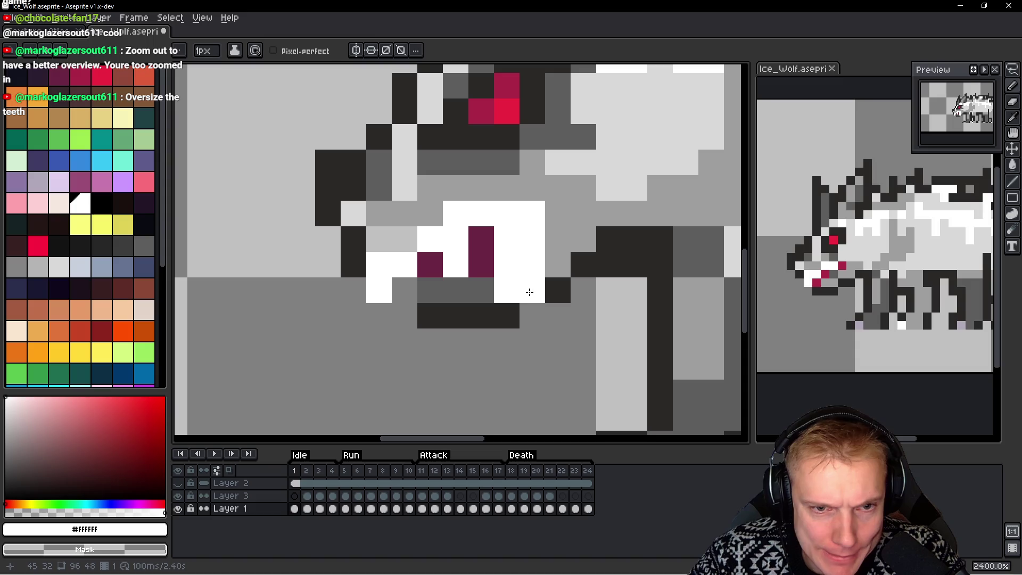
pyautogui.click(529, 310)
pyautogui.click(544, 229)
pyautogui.hotkey('ctrl', 'z')
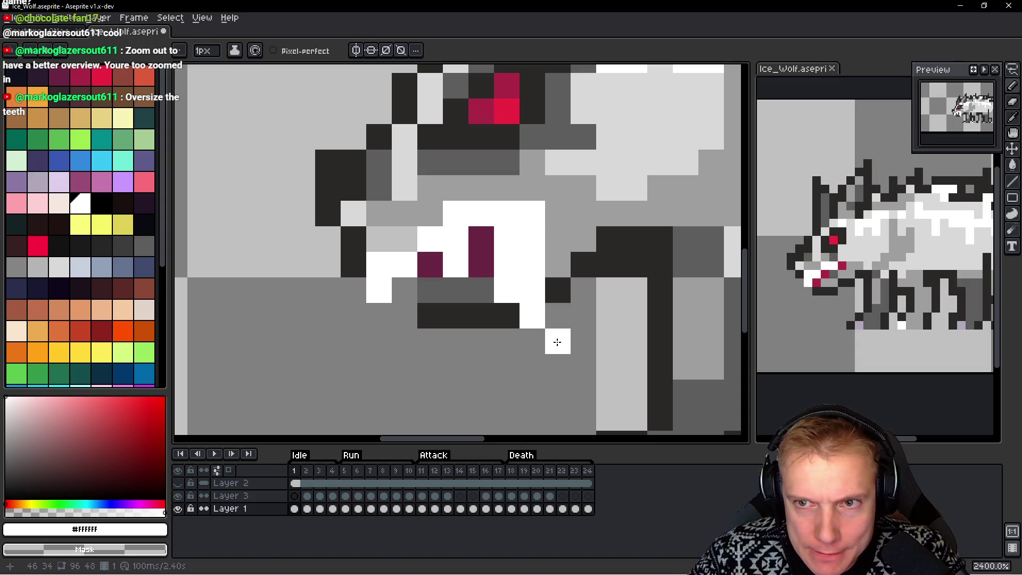
pyautogui.click(491, 272)
pyautogui.hotkey('ctrl', 'z')
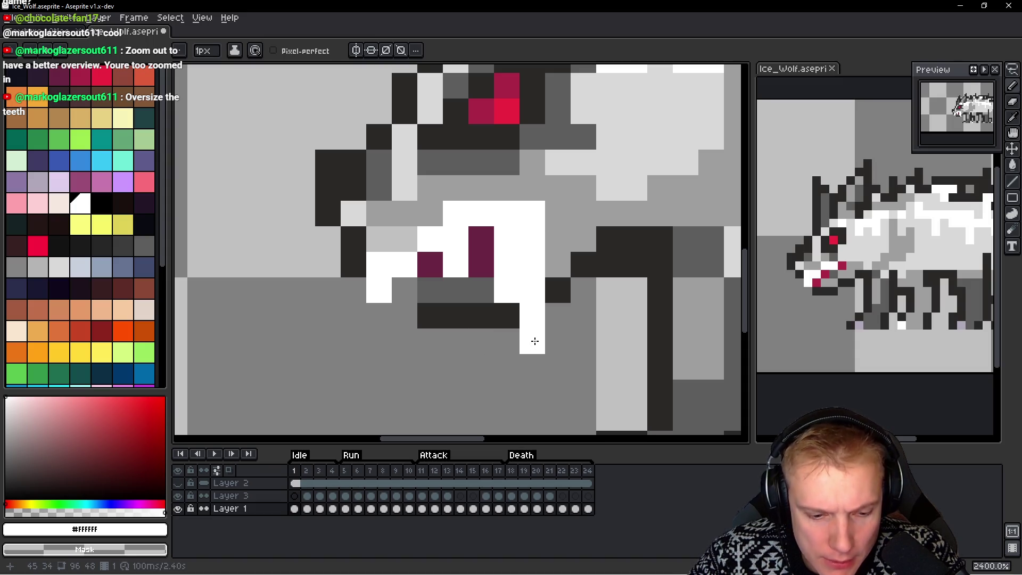
pyautogui.hotkey('ctrl', 'z')
pyautogui.hotkey('ctrl', 'z')
pyautogui.hotkey('ctrl', 'z')
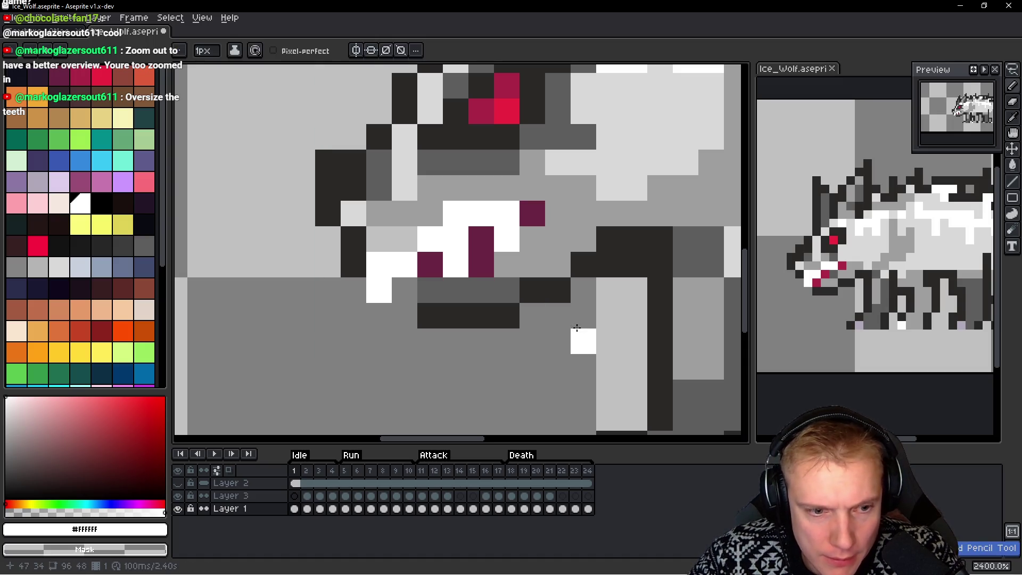
# On Layer 3, reshape the lower fang in white, maroon and grey, trimming tips below the jaw
pyautogui.keyDown('ctrl'); pyautogui.click(596, 331); pyautogui.keyUp('ctrl')
pyautogui.moveTo(509, 247)
pyautogui.mouseDown()
pyautogui.moveTo(515, 239)
pyautogui.moveTo(497, 289)
pyautogui.moveTo(521, 250)
pyautogui.moveTo(490, 287)
pyautogui.mouseUp()
pyautogui.click(484, 312)
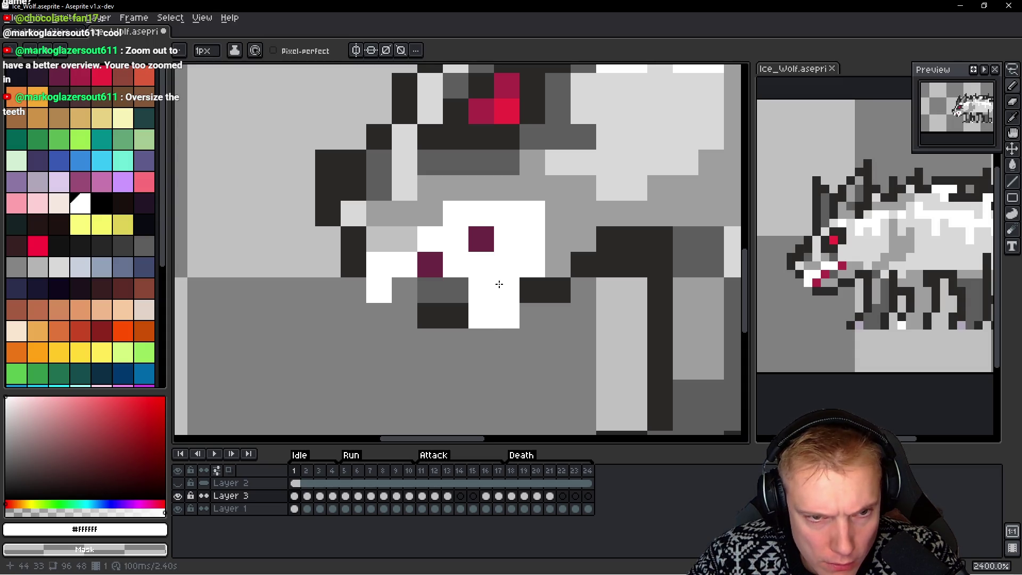
pyautogui.rightClick(482, 263)
pyautogui.click(506, 316)
pyautogui.rightClick(482, 291)
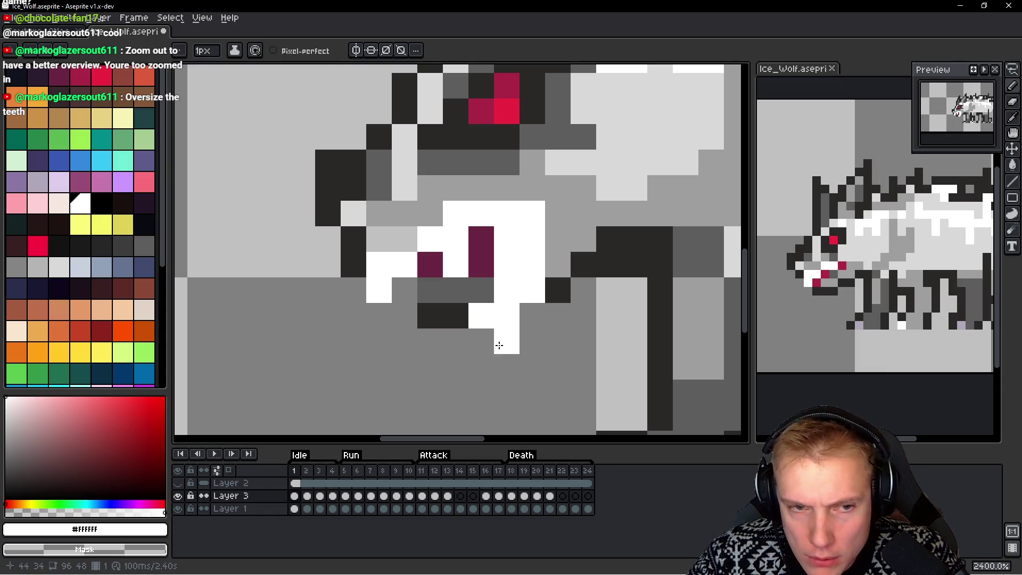
pyautogui.moveTo(481, 316); pyautogui.dragTo(531, 299)
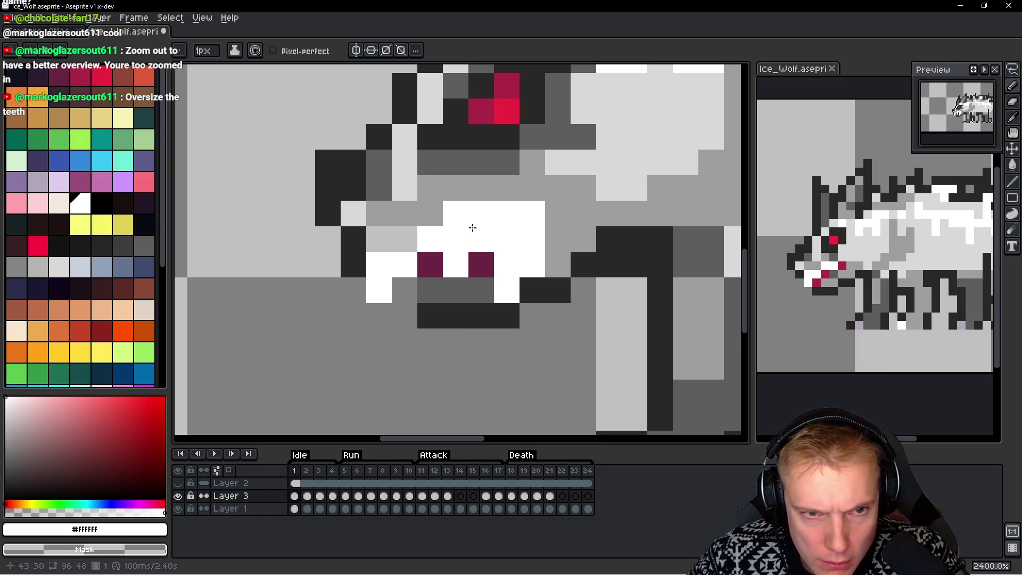
pyautogui.scroll(-7, 470, 278)
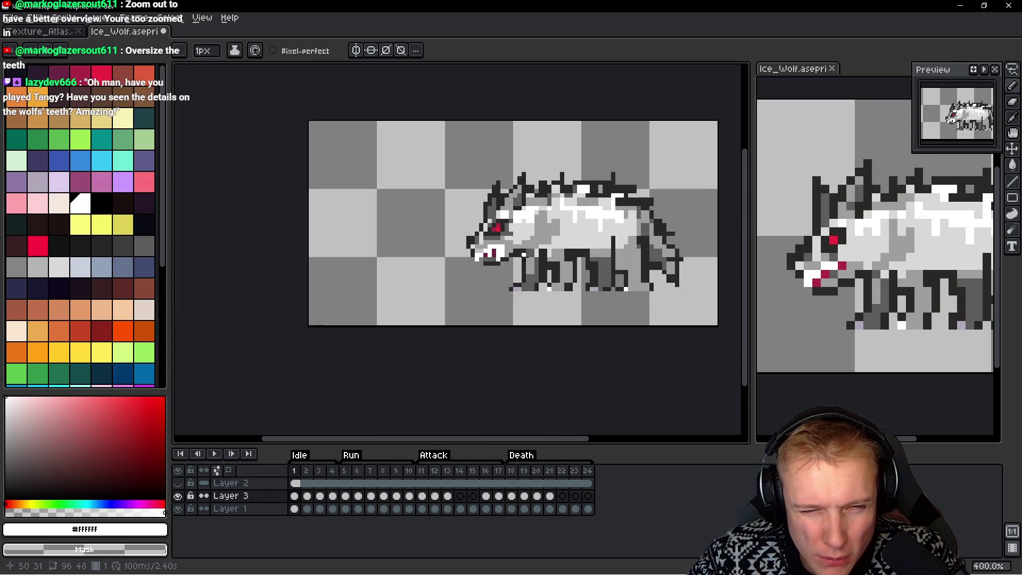
pyautogui.scroll(6, 524, 258)
# Paint three tooth pixels maroon and draw a dark grey jaw line under the teeth
pyautogui.keyDown('alt'); pyautogui.click(409, 219); pyautogui.keyUp('alt')
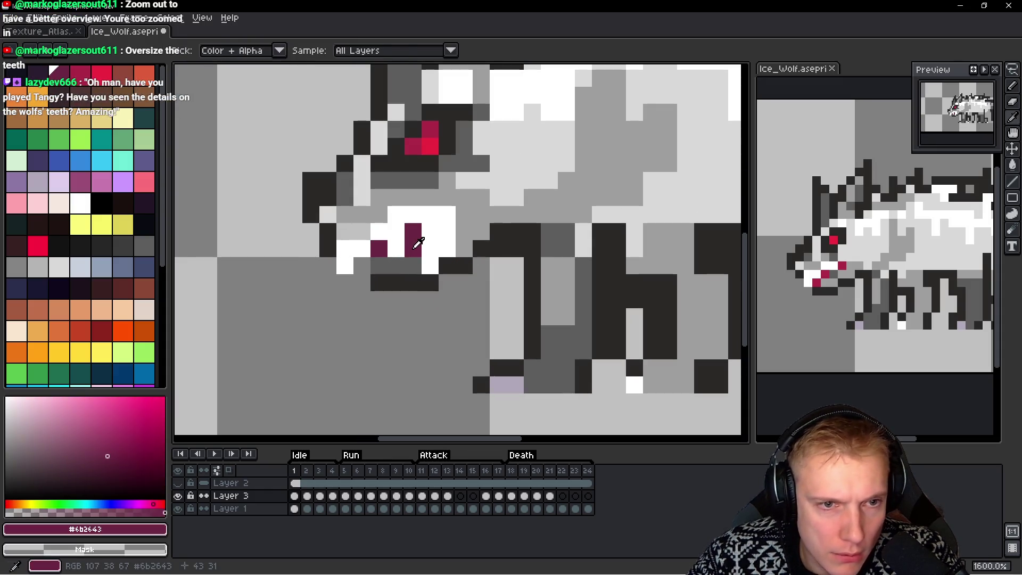
pyautogui.moveTo(409, 219)
pyautogui.mouseDown()
pyautogui.moveTo(383, 237)
pyautogui.moveTo(406, 294)
pyautogui.mouseUp()
pyautogui.keyDown('alt'); pyautogui.click(406, 300); pyautogui.keyUp('alt')
pyautogui.click(416, 251)
pyautogui.click(433, 251)
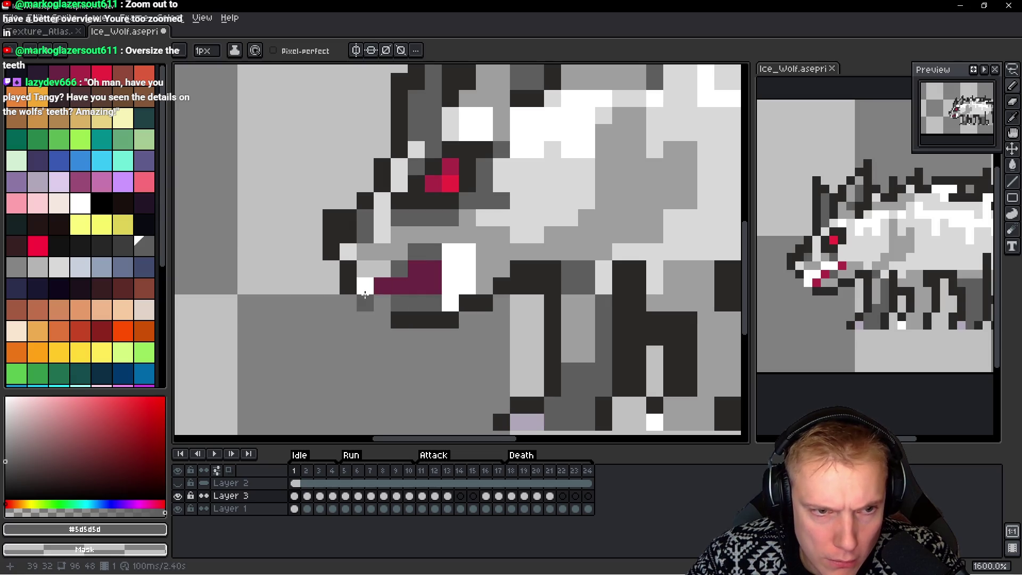
pyautogui.keyDown('alt'); pyautogui.click(342, 274); pyautogui.keyUp('alt')
pyautogui.moveTo(361, 296); pyautogui.dragTo(392, 304)
pyautogui.click(408, 348)
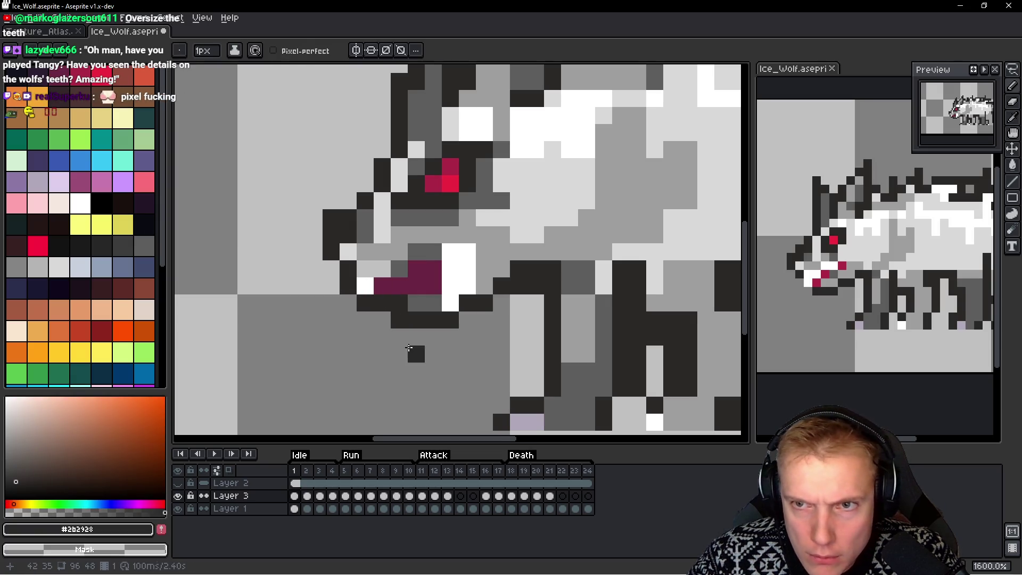
pyautogui.hotkey('ctrl', 'z')
pyautogui.click(399, 336)
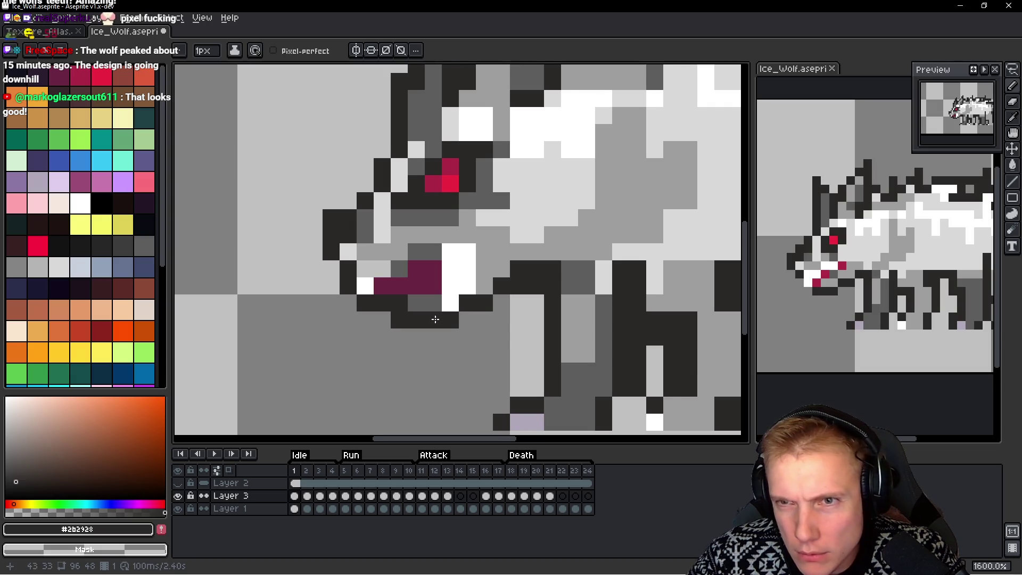
pyautogui.scroll(-5, 435, 319)
pyautogui.scroll(6, 482, 321)
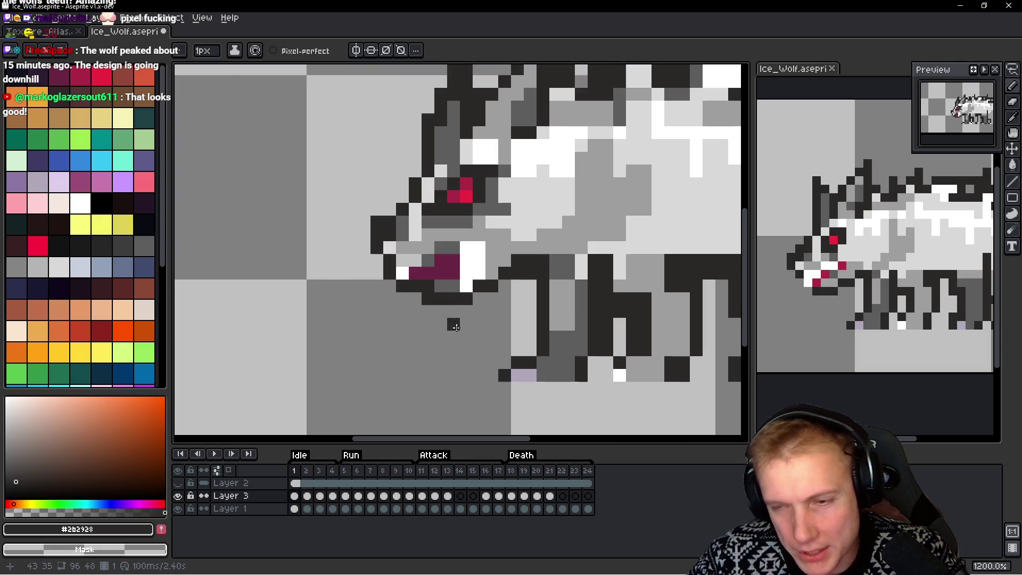
# Select and shift the mouth pixels with the marquee, then revert the move
pyautogui.press('m')
pyautogui.moveTo(394, 242); pyautogui.dragTo(473, 306)
pyautogui.moveTo(436, 277)
pyautogui.mouseDown()
pyautogui.moveTo(469, 256)
pyautogui.moveTo(453, 311)
pyautogui.mouseUp()
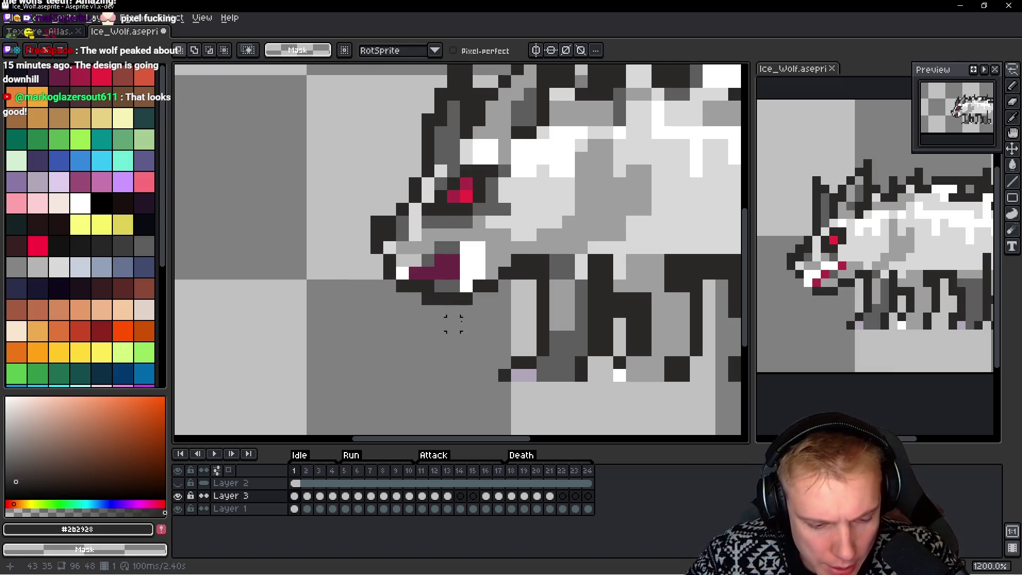
pyautogui.hotkey('ctrl', 'z')
pyautogui.hotkey('ctrl', 'z')
pyautogui.hotkey('ctrl', 'z')
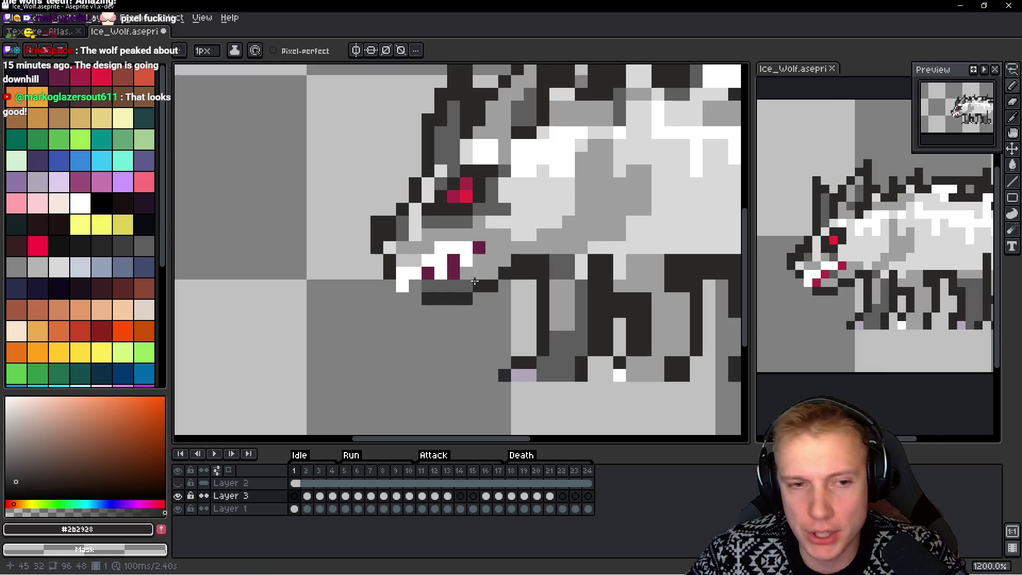
# Move the mouth layer contents, then undo back through the fang and mouth edits
pyautogui.scroll(1, 486, 286)
pyautogui.moveTo(485, 285); pyautogui.dragTo(532, 294)
pyautogui.hotkey('ctrl', 'z')
pyautogui.hotkey('ctrl', 'z')
pyautogui.hotkey('ctrl', 'z')
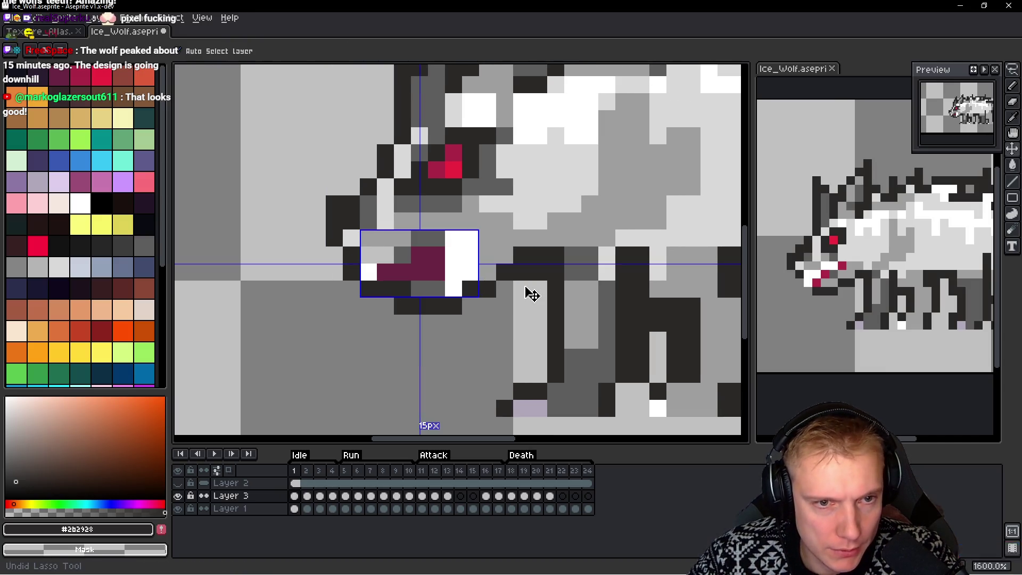
pyautogui.hotkey('ctrl', 'z')
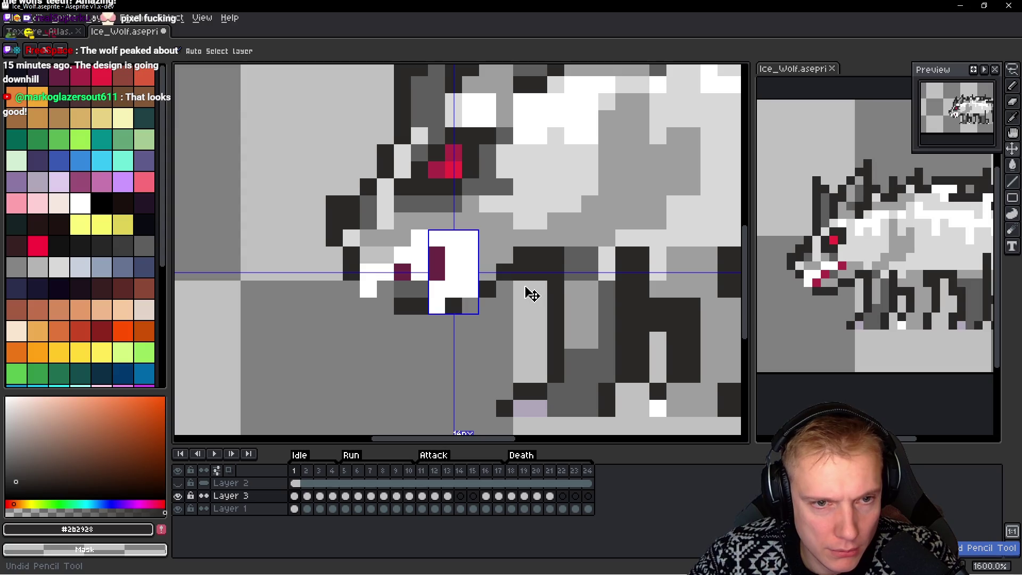
pyautogui.hotkey('ctrl', 'z')
pyautogui.hotkey('ctrl', 'z')
pyautogui.hotkey('ctrl', 'z')
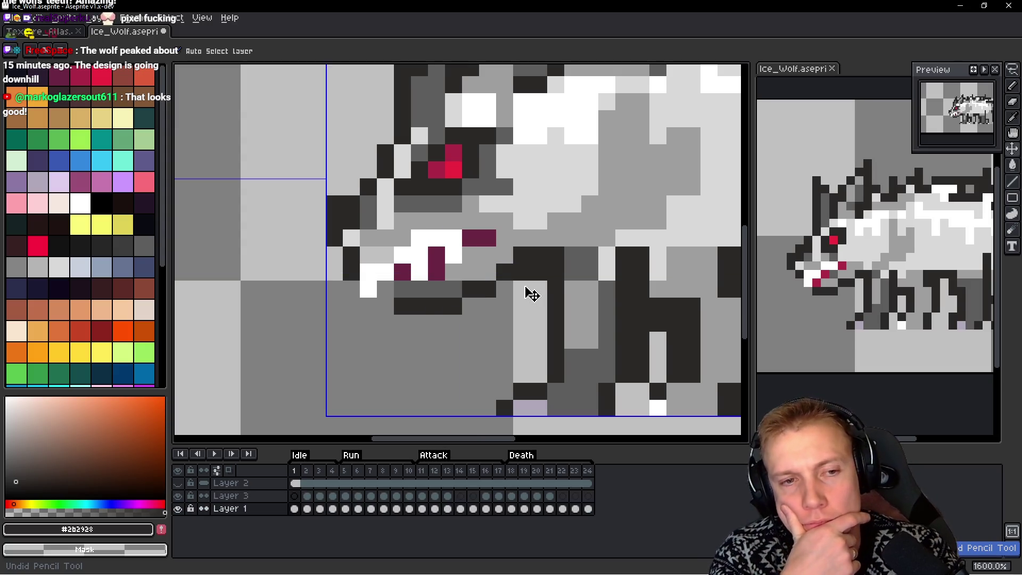
pyautogui.hotkey('ctrl', 'z')
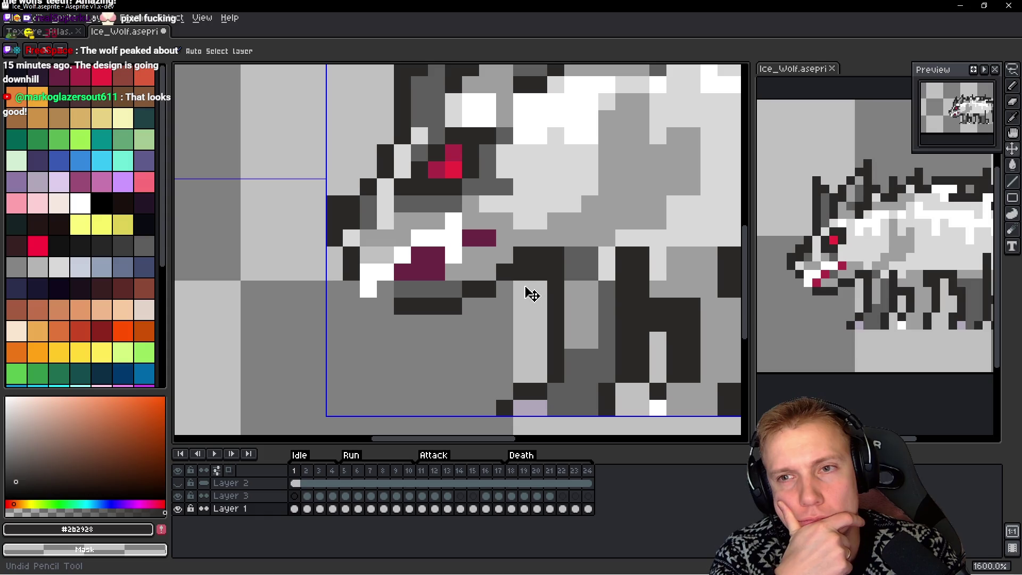
pyautogui.hotkey('ctrl', 'z')
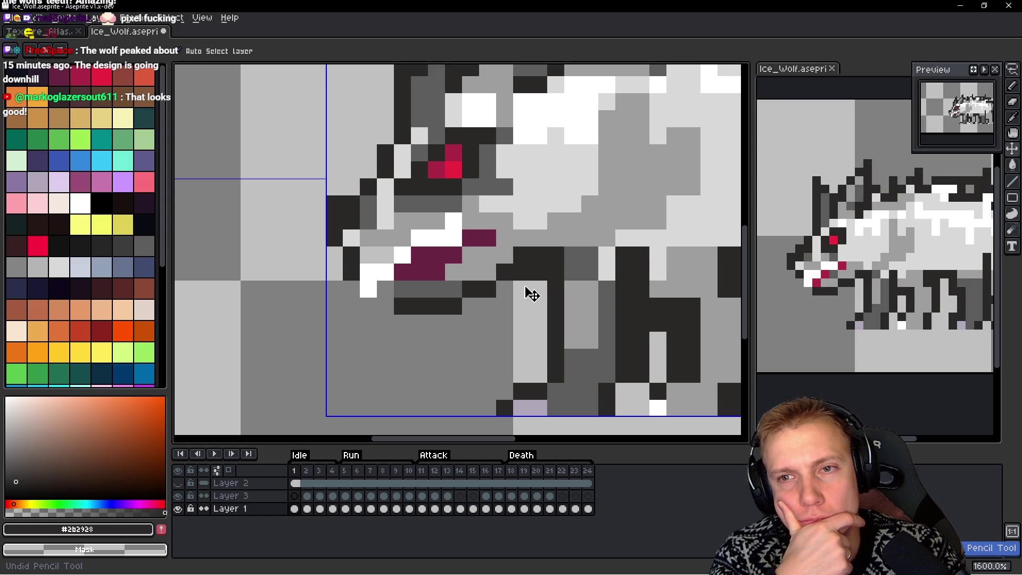
pyautogui.hotkey('ctrl', 'z')
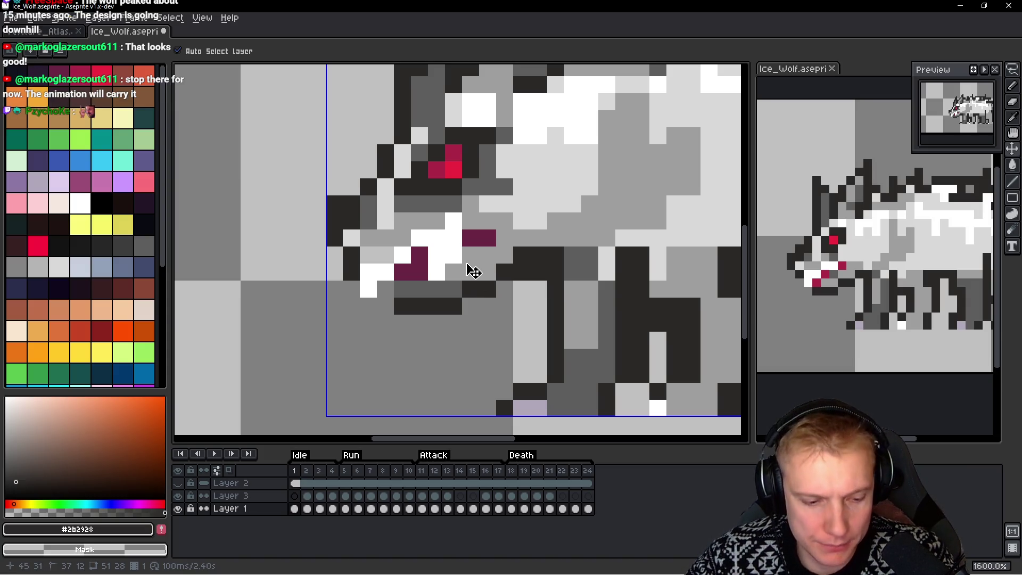
# Redo the maroon mouth pixels and return to the pencil to check the result
pyautogui.hotkey('ctrl', 'y')
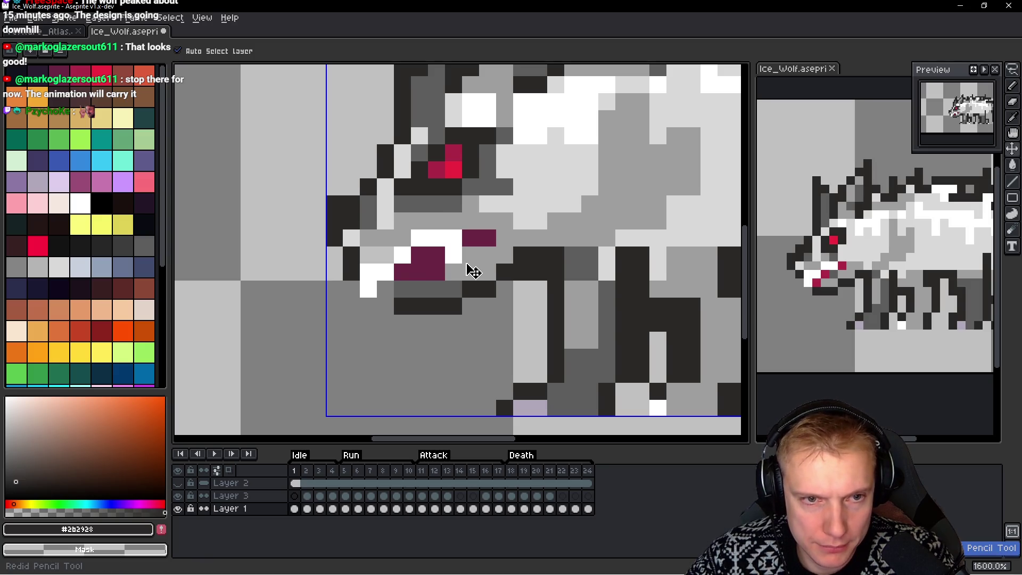
pyautogui.hotkey('ctrl', 'y')
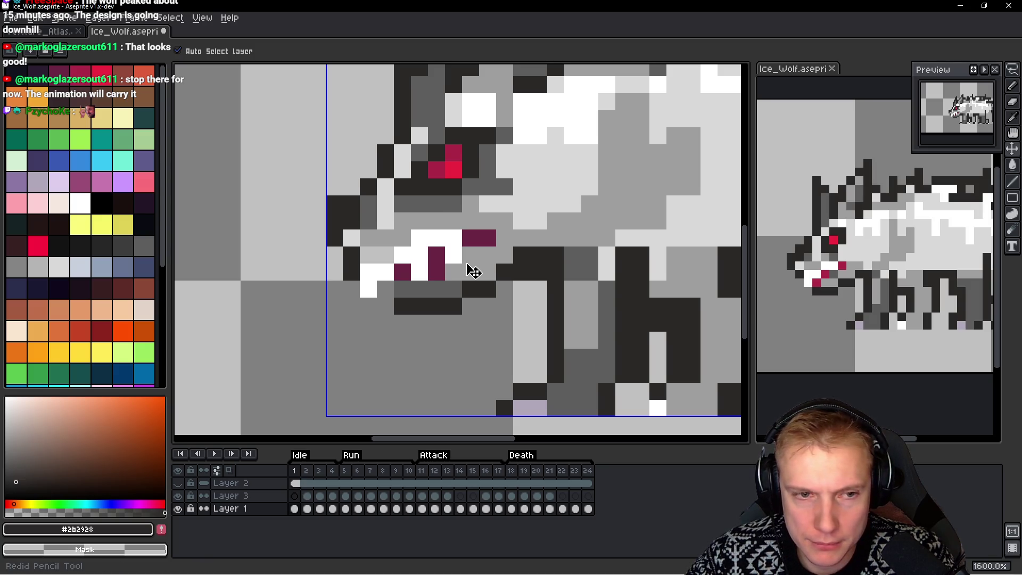
pyautogui.hotkey('ctrl', 'z')
pyautogui.press('b')
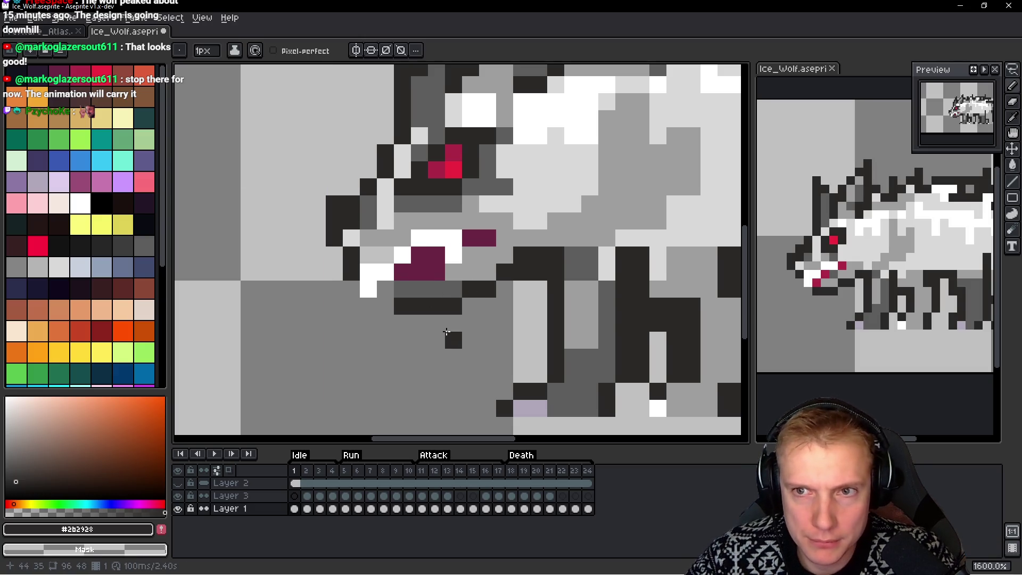
pyautogui.scroll(-7, 454, 311)
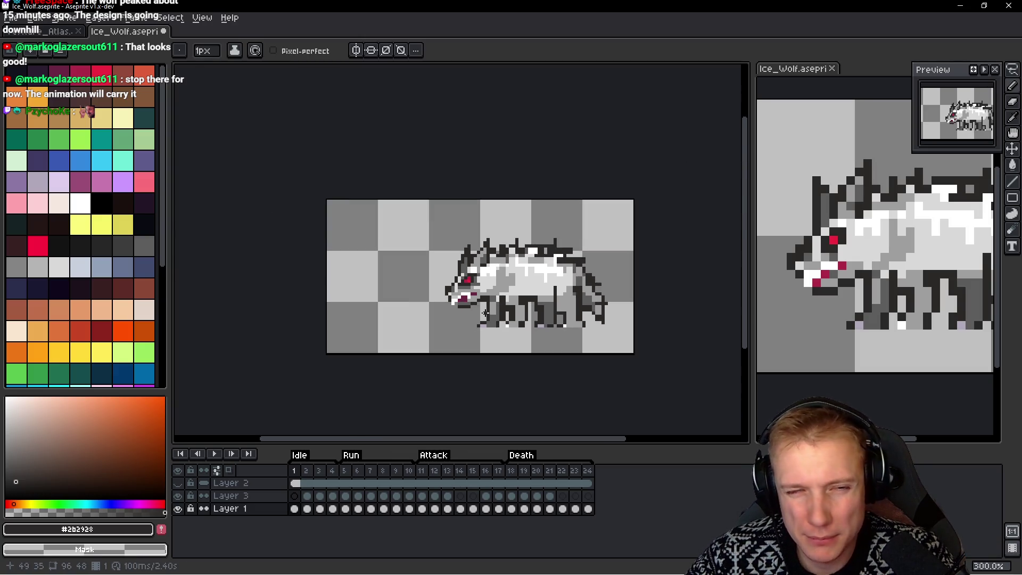
pyautogui.scroll(4, 496, 320)
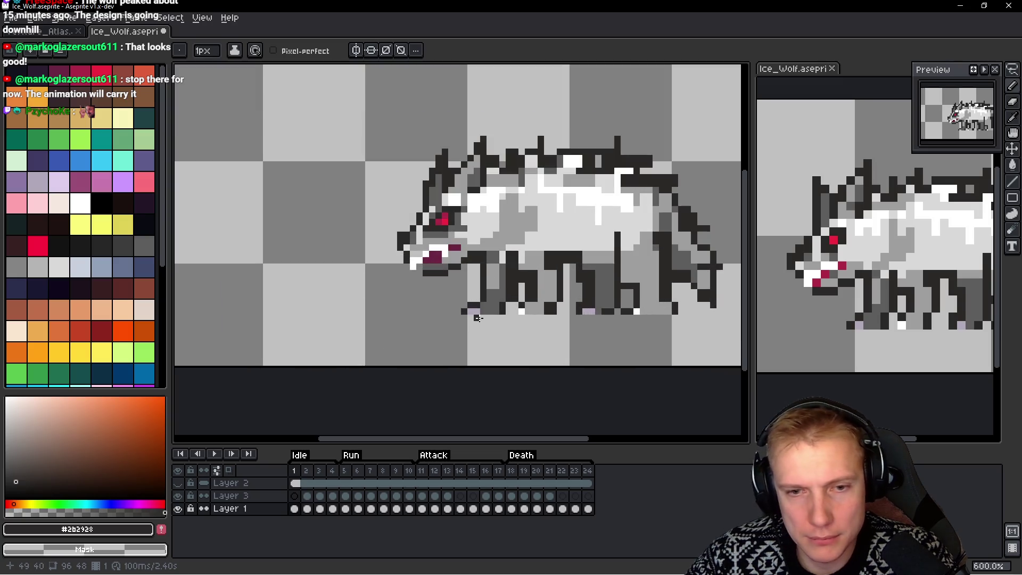
# Extend the maroon mouth by two pixels and repaint two stray maroon pixels grey
pyautogui.scroll(3, 473, 303)
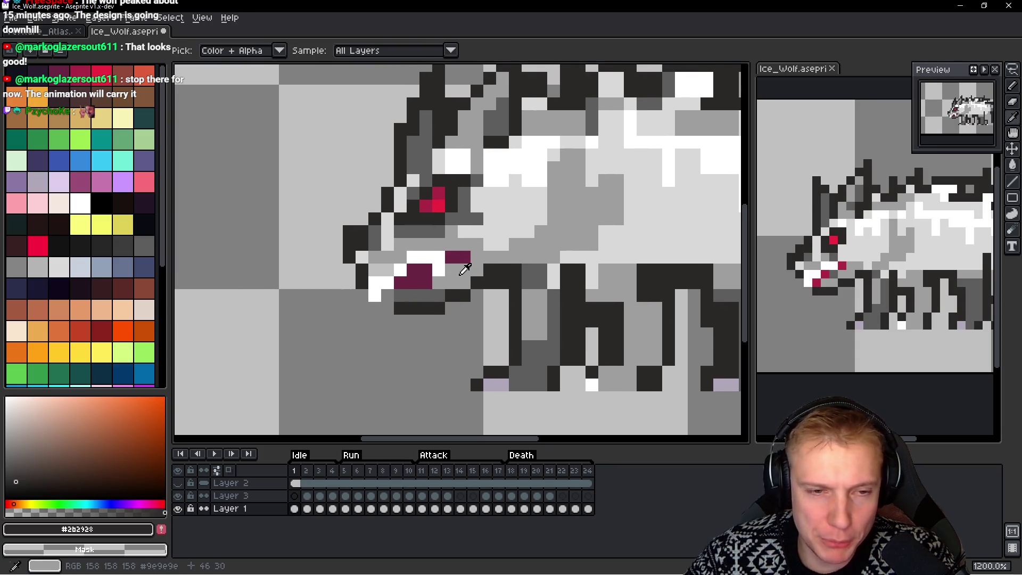
pyautogui.keyDown('alt'); pyautogui.click(441, 259); pyautogui.keyUp('alt')
pyautogui.keyDown('alt'); pyautogui.click(463, 257); pyautogui.keyUp('alt')
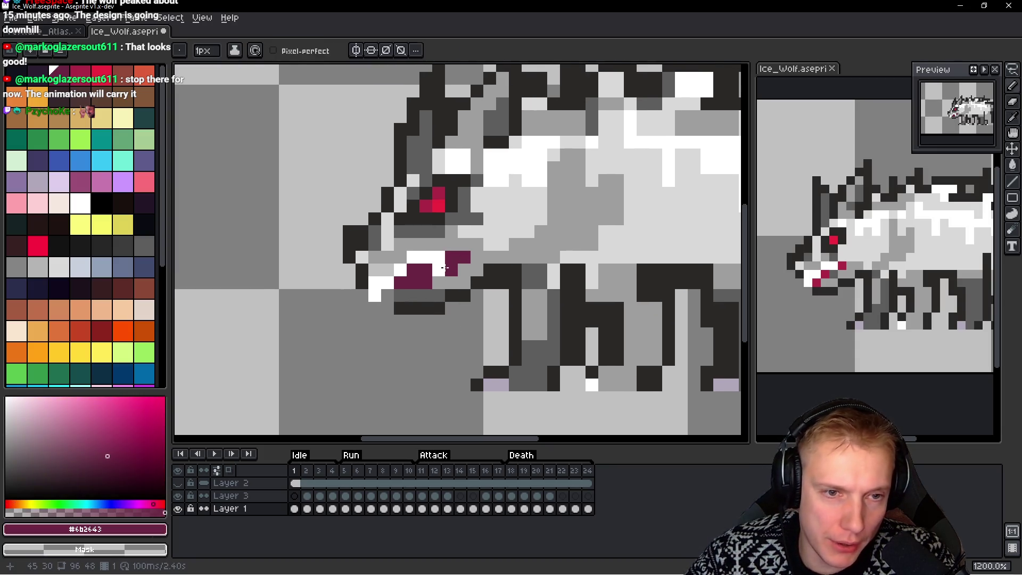
pyautogui.scroll(3, 442, 261)
pyautogui.click(436, 253)
pyautogui.click(427, 275)
pyautogui.keyDown('alt'); pyautogui.click(497, 278); pyautogui.keyUp('alt')
pyautogui.click(502, 234)
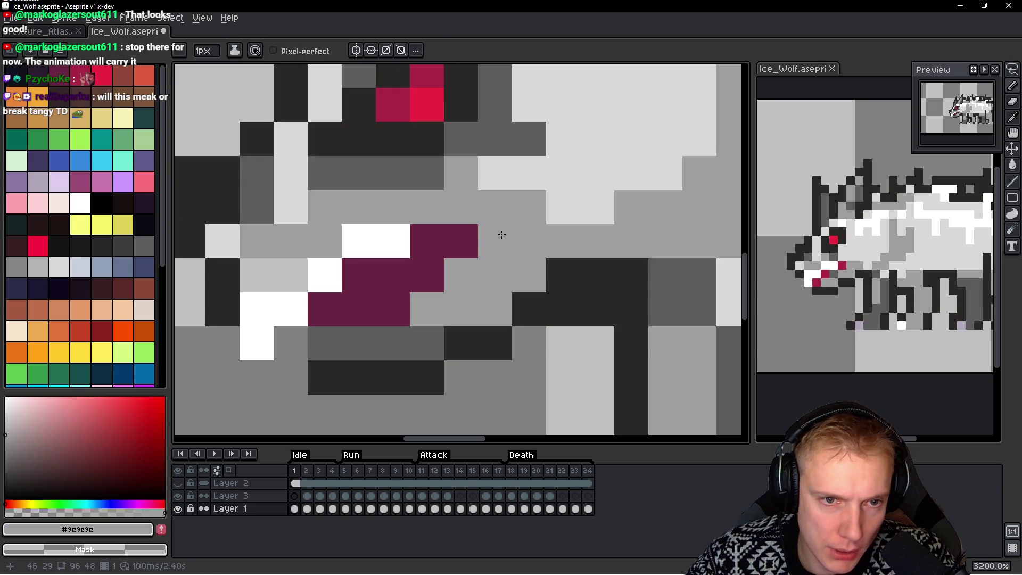
pyautogui.click(393, 309)
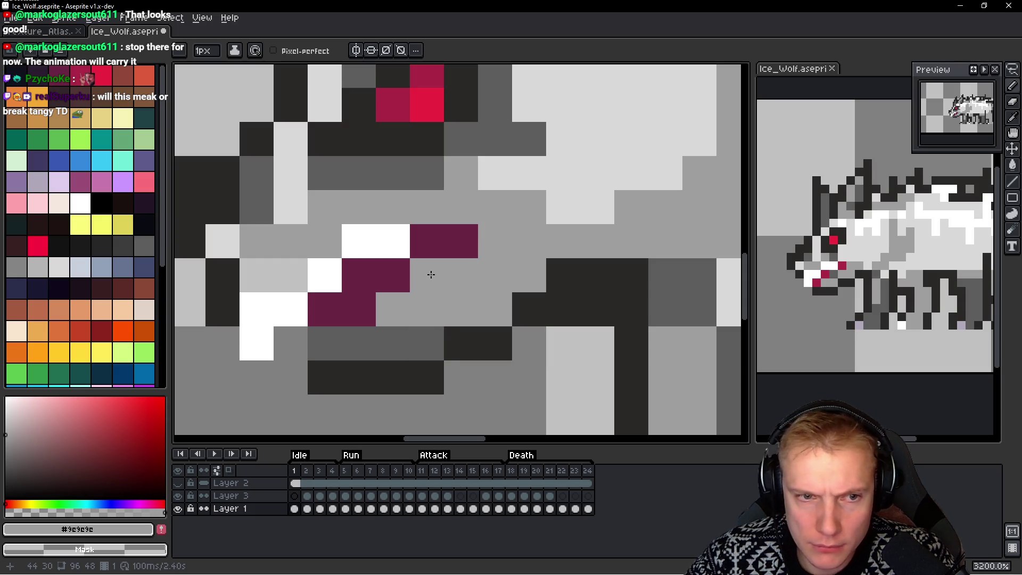
# Paint white fang pixels beside the mouth, undoing a stray white leg pixel
pyautogui.scroll(-6, 531, 294)
pyautogui.scroll(-4, 531, 293)
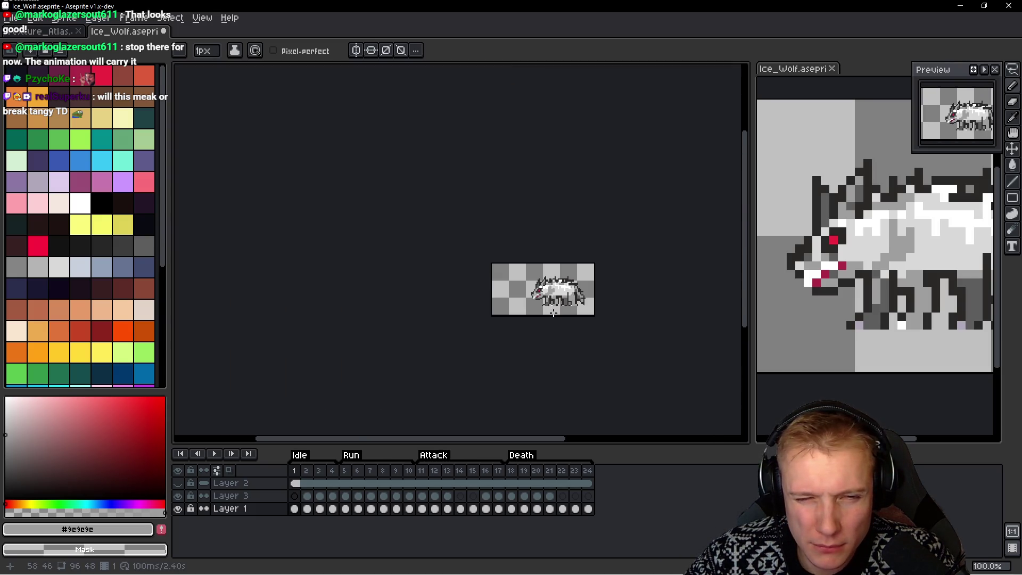
pyautogui.scroll(8, 553, 313)
pyautogui.keyDown('alt'); pyautogui.click(393, 182); pyautogui.keyUp('alt')
pyautogui.click(397, 196)
pyautogui.click(397, 213)
pyautogui.click(380, 196)
pyautogui.click(498, 282)
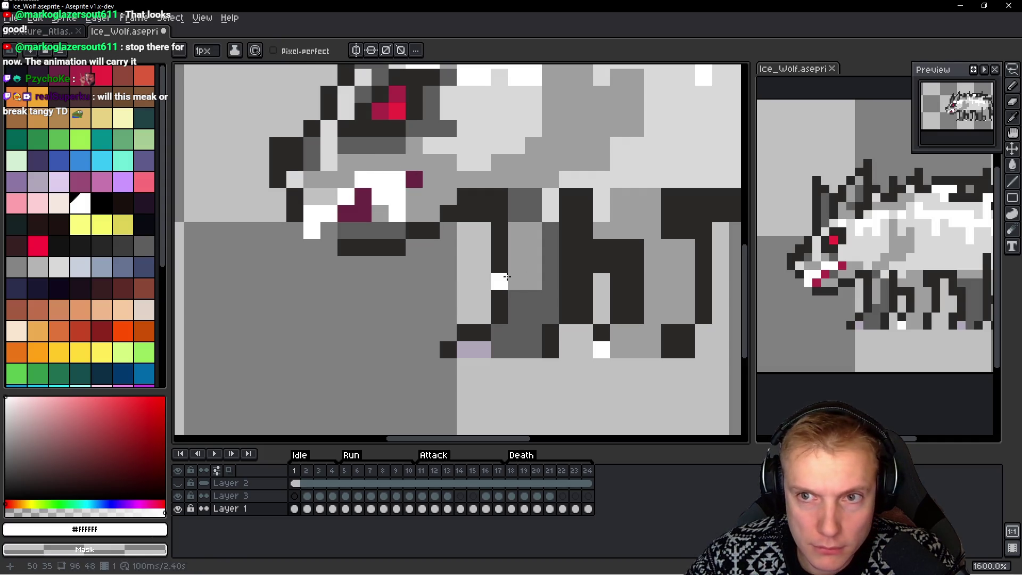
pyautogui.press('ctrl')
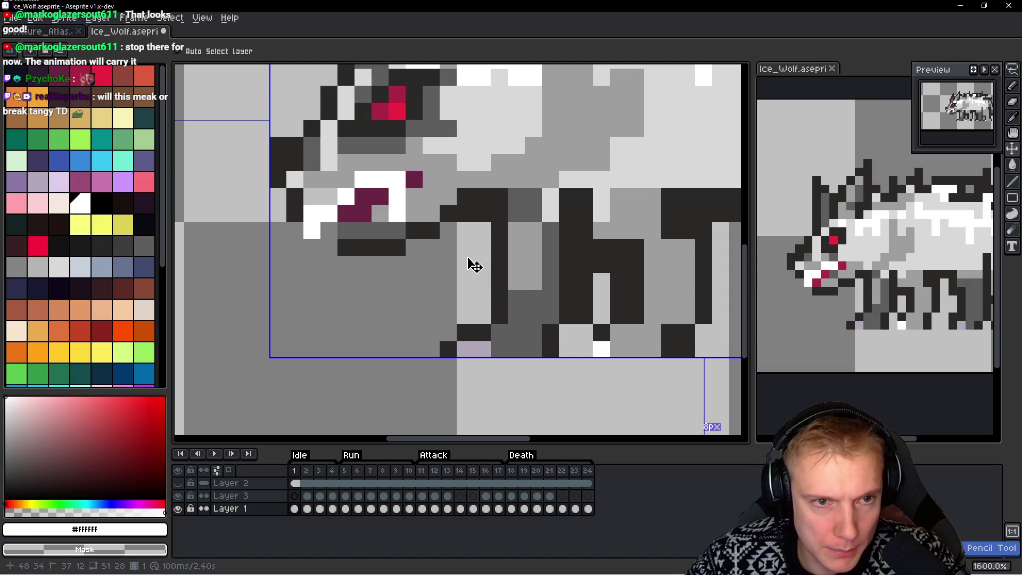
pyautogui.hotkey('ctrl', 'z')
pyautogui.click(379, 196)
pyautogui.click(380, 213)
pyautogui.click(397, 196)
pyautogui.click(397, 179)
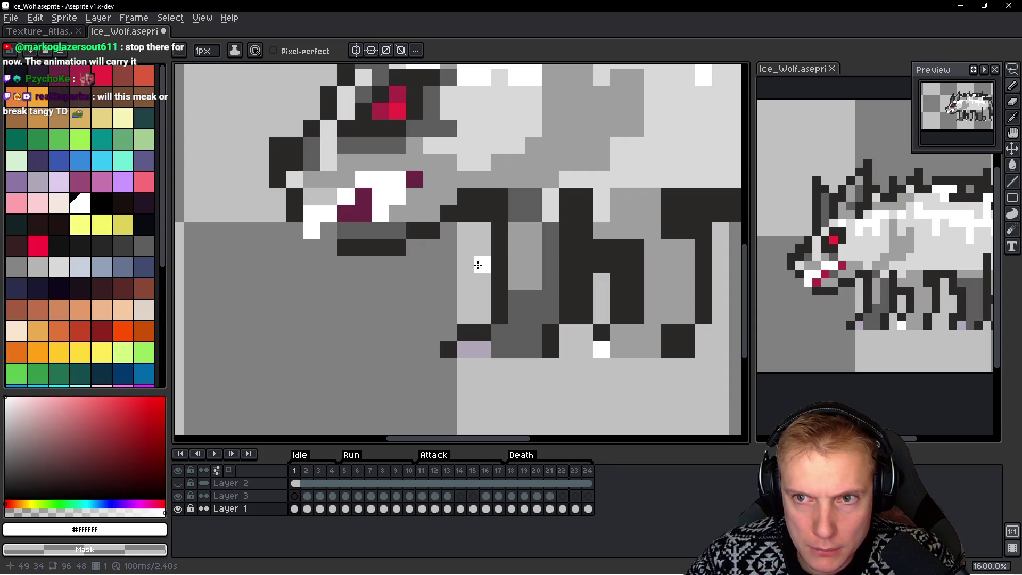
# Add two maroon pixels at the front of the mouth and a two-pixel white fang
pyautogui.moveTo(342, 262); pyautogui.dragTo(387, 301)
pyautogui.keyDown('alt'); pyautogui.click(407, 247); pyautogui.keyUp('alt')
pyautogui.click(356, 269)
pyautogui.click(374, 269)
pyautogui.press('alt')
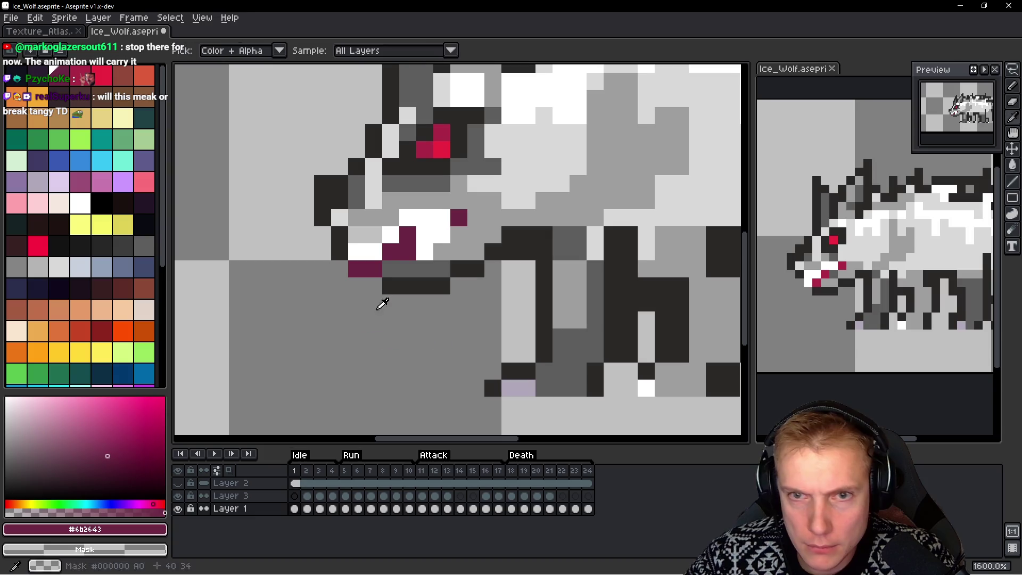
pyautogui.keyDown('alt'); pyautogui.click(368, 251); pyautogui.keyUp('alt')
pyautogui.moveTo(373, 269); pyautogui.dragTo(377, 280)
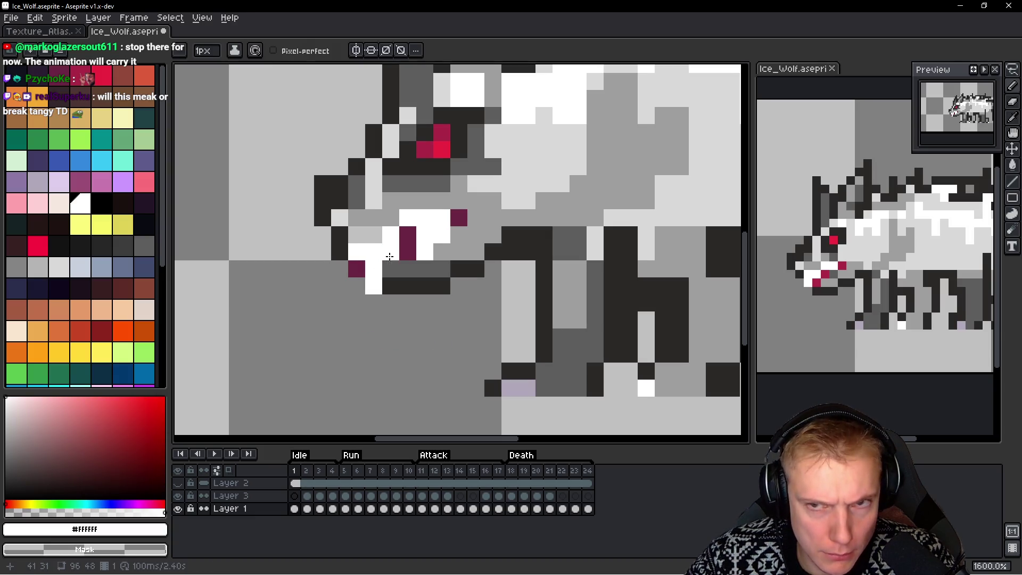
# Reshape the fangs by painting three mouth pixels white and repainting the lower jaw
pyautogui.scroll(-6, 464, 302)
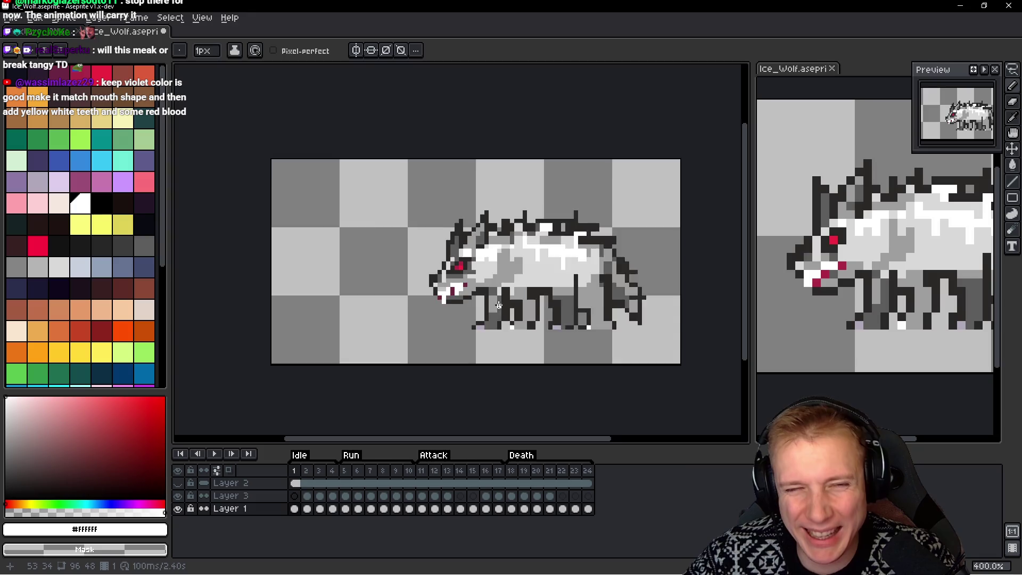
pyautogui.scroll(-1, 499, 305)
pyautogui.scroll(8, 492, 307)
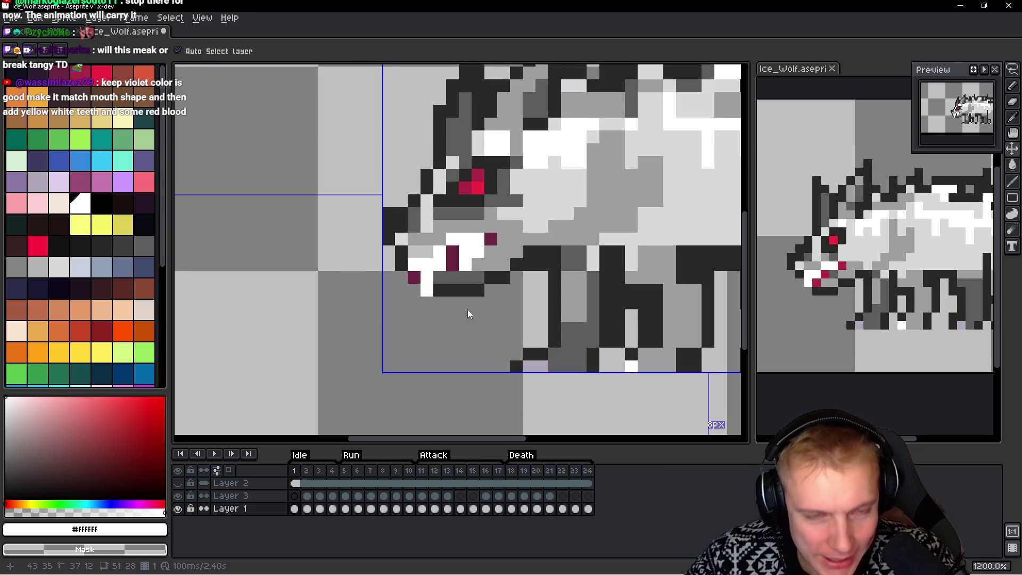
pyautogui.scroll(1, 458, 292)
pyautogui.scroll(1, 427, 279)
pyautogui.click(403, 276)
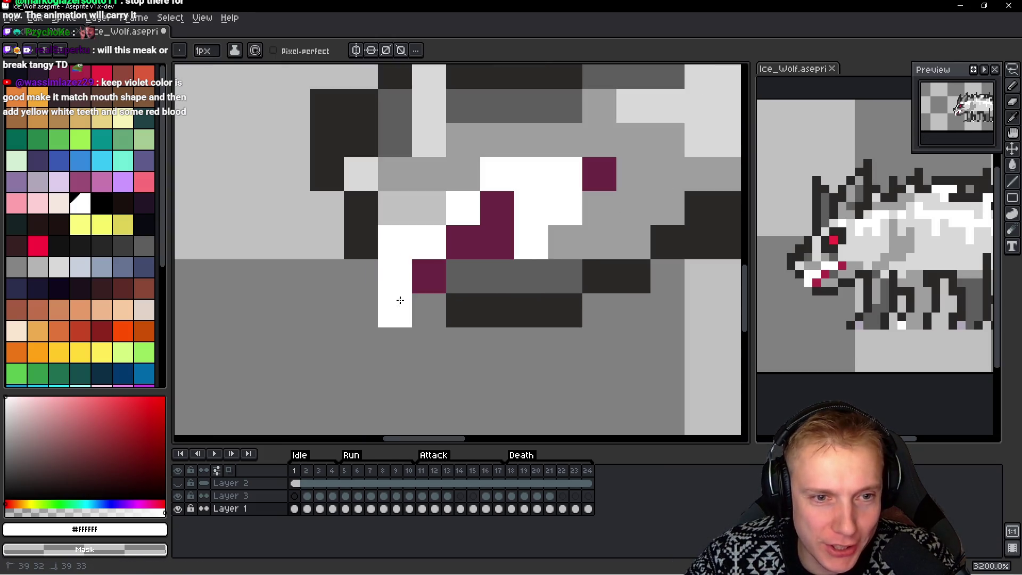
pyautogui.click(399, 298)
pyautogui.click(417, 272)
pyautogui.moveTo(551, 347)
pyautogui.mouseDown()
pyautogui.moveTo(554, 314)
pyautogui.moveTo(506, 278)
pyautogui.mouseUp()
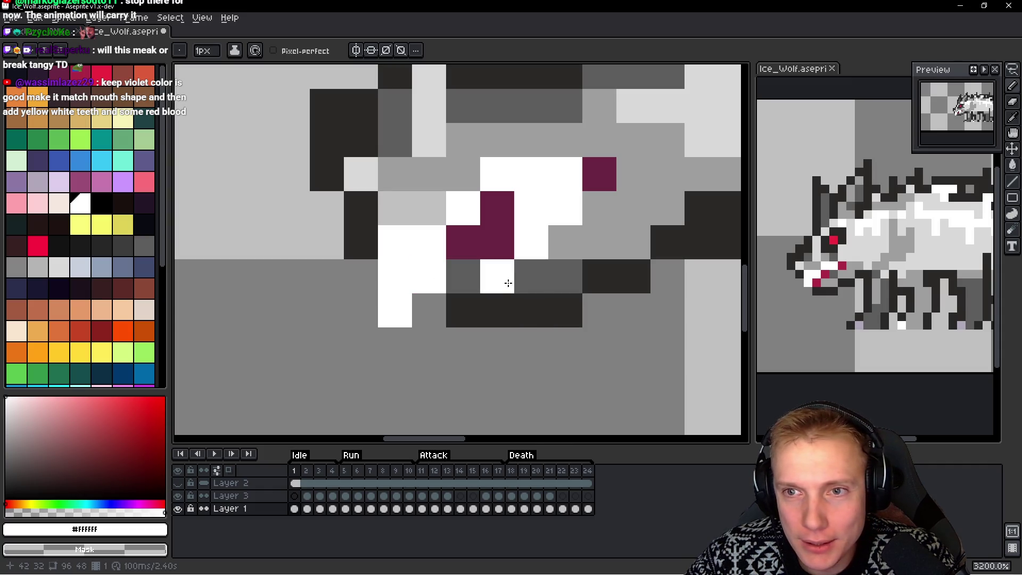
# Widen the maroon mouth beside the fang
pyautogui.scroll(-8, 563, 284)
pyautogui.scroll(-1, 563, 285)
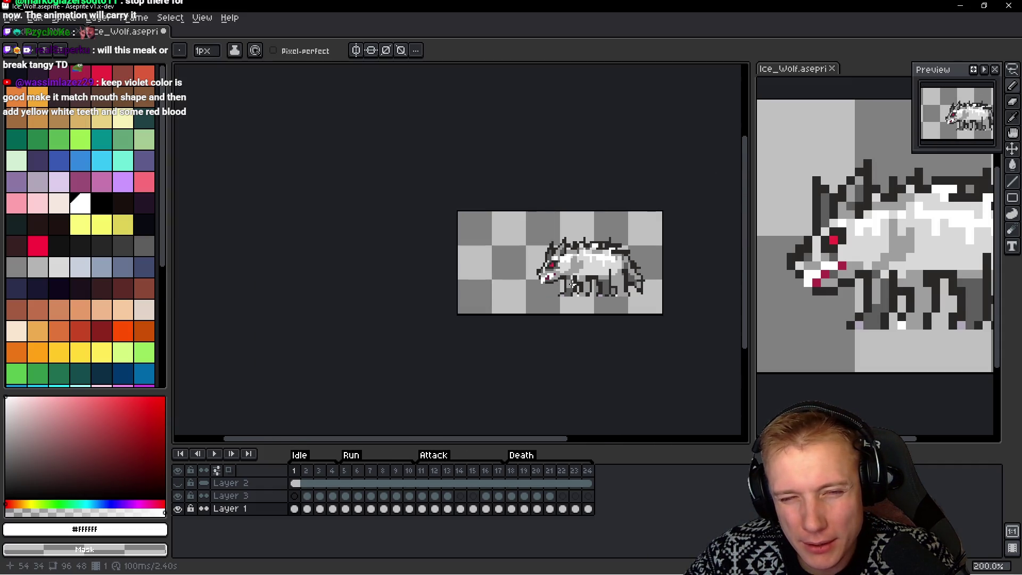
pyautogui.scroll(8, 559, 296)
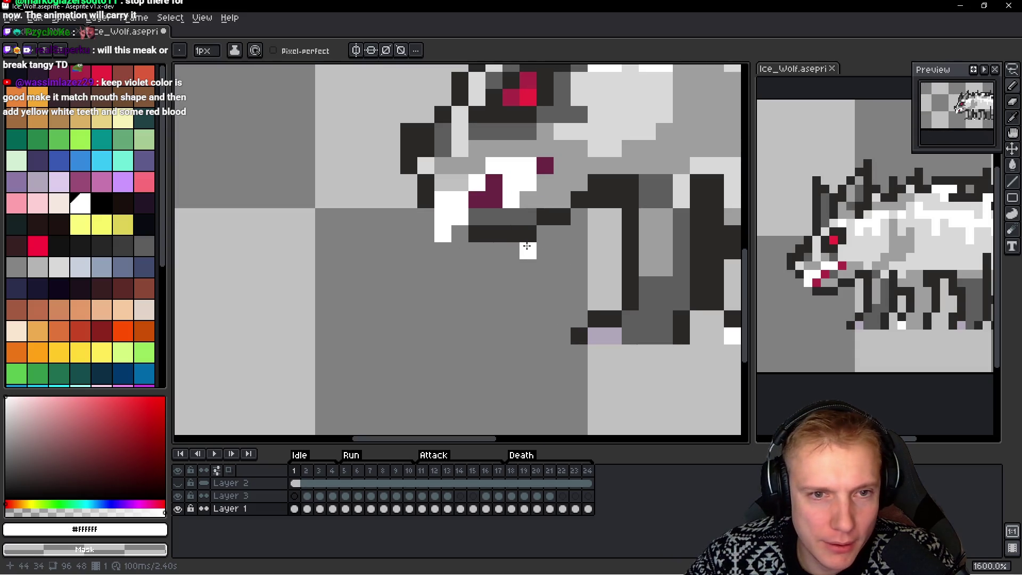
pyautogui.keyDown('alt'); pyautogui.click(518, 181); pyautogui.keyUp('alt')
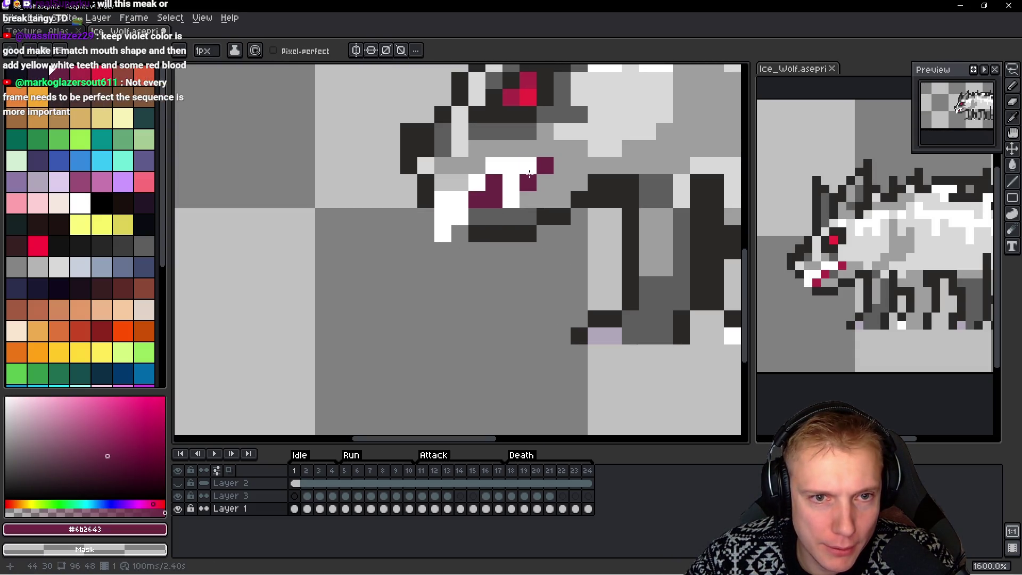
pyautogui.moveTo(527, 165); pyautogui.dragTo(528, 182)
pyautogui.click(515, 200)
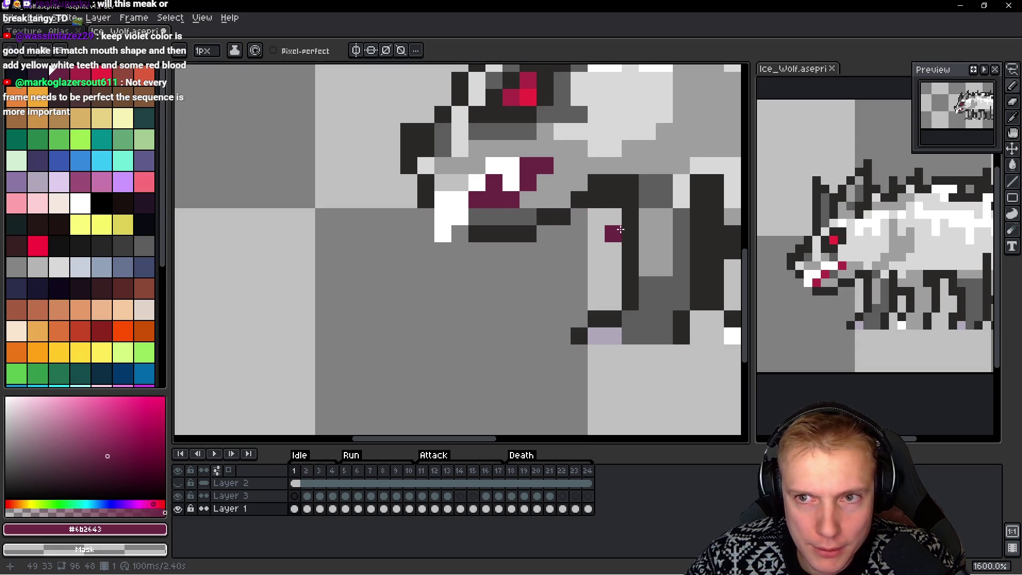
# Outline the lower jaw with four dark grey pixels
pyautogui.scroll(-5, 592, 230)
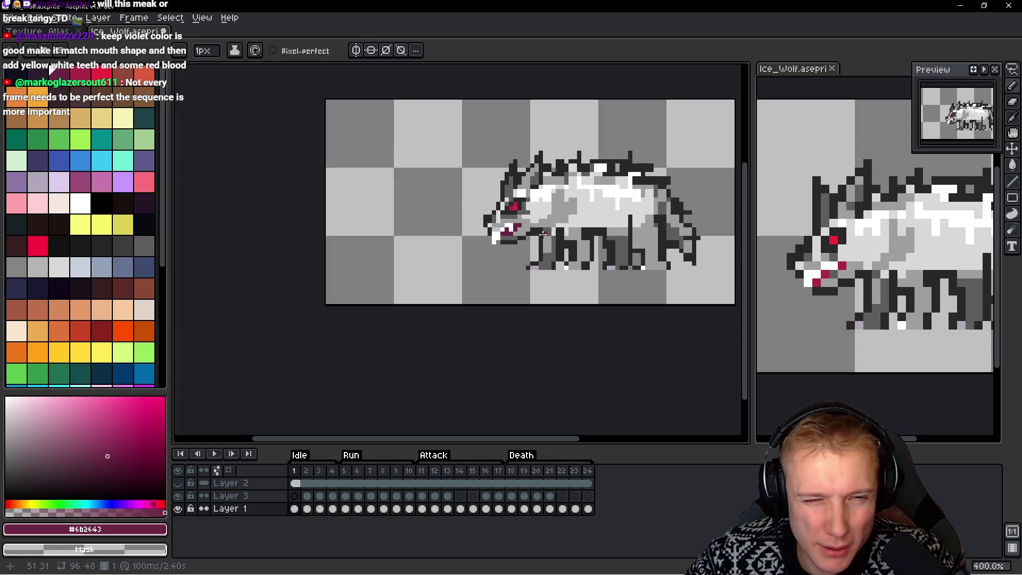
pyautogui.scroll(5, 542, 233)
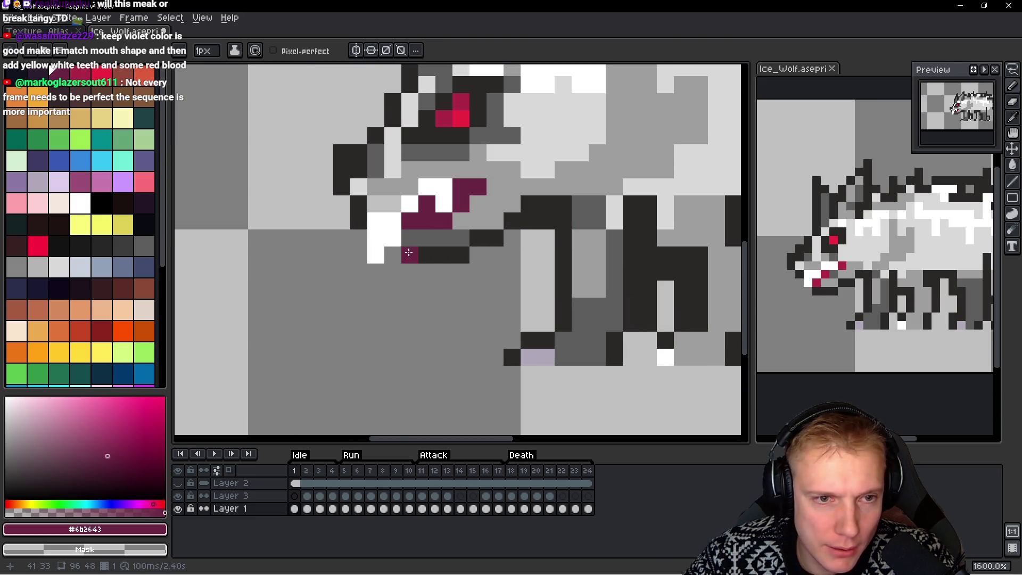
pyautogui.keyDown('alt'); pyautogui.click(447, 250); pyautogui.keyUp('alt')
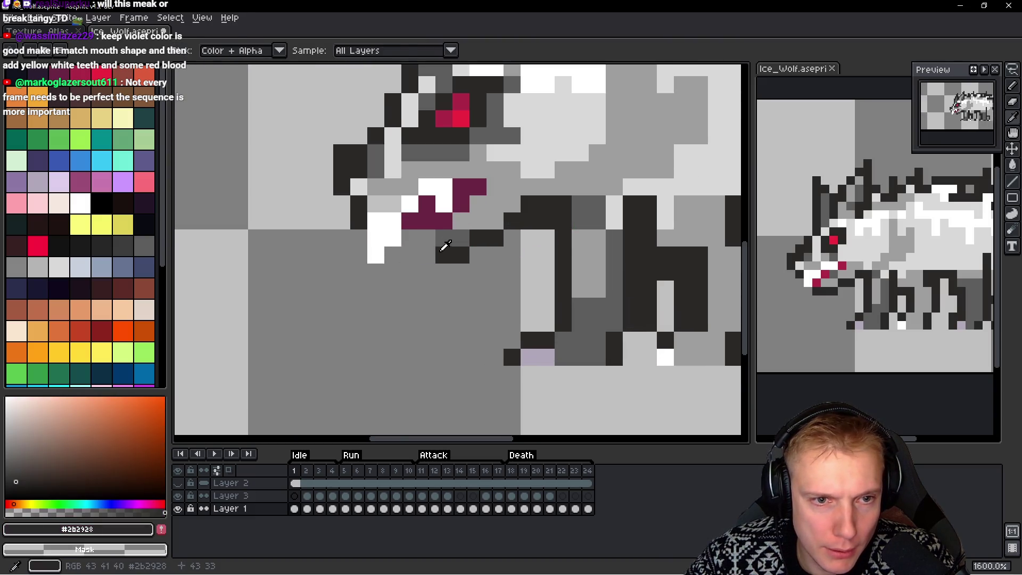
pyautogui.click(426, 242)
pyautogui.click(426, 254)
pyautogui.click(410, 238)
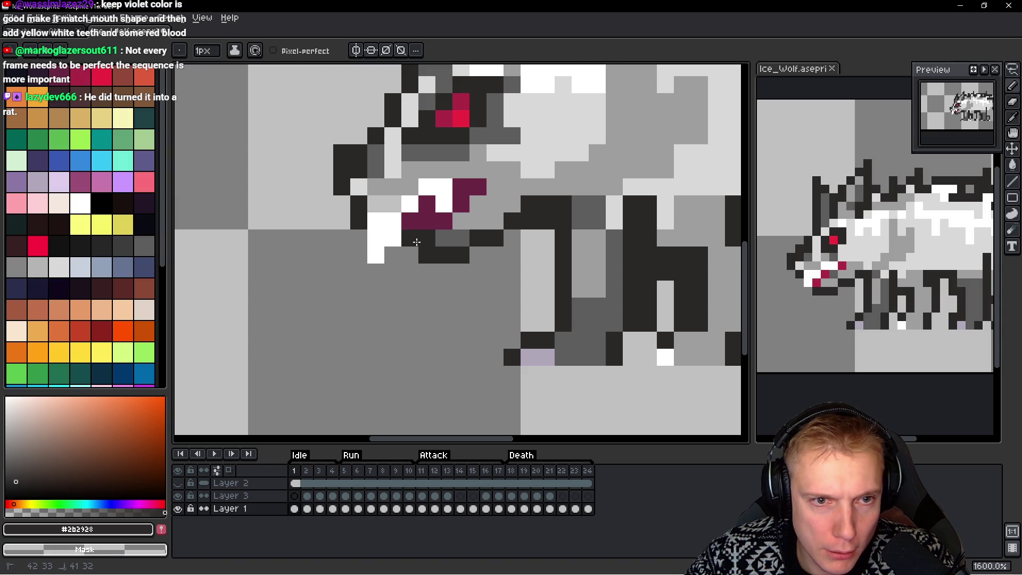
pyautogui.click(471, 277)
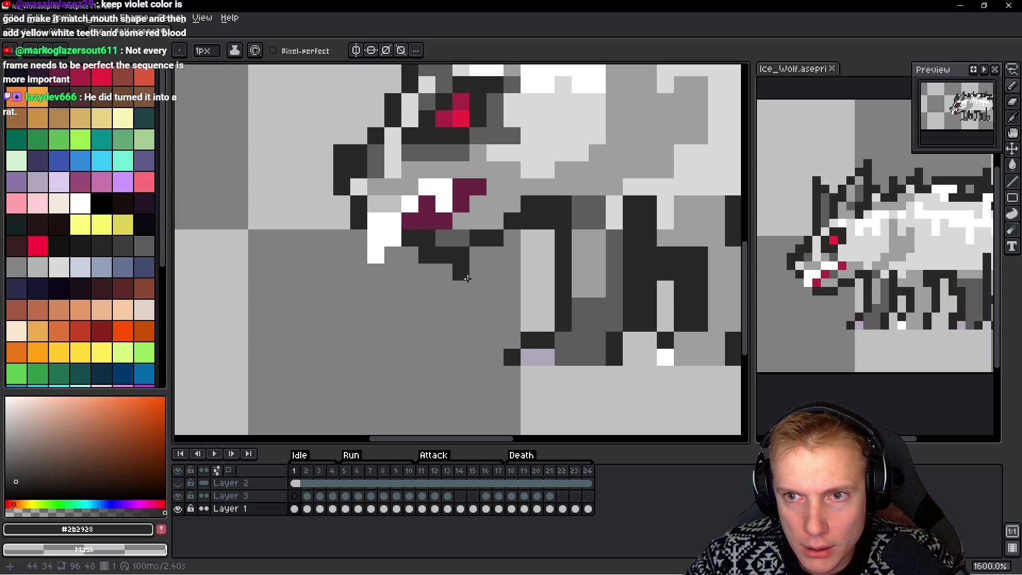
# Draw a white fang beneath the mouth
pyautogui.scroll(-1, 496, 275)
pyautogui.scroll(-7, 495, 275)
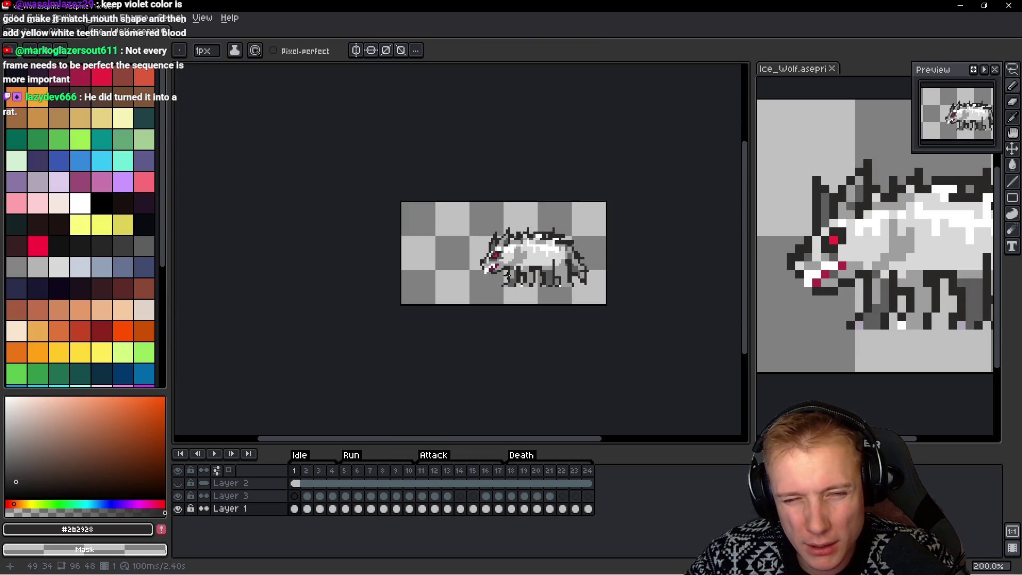
pyautogui.scroll(8, 506, 276)
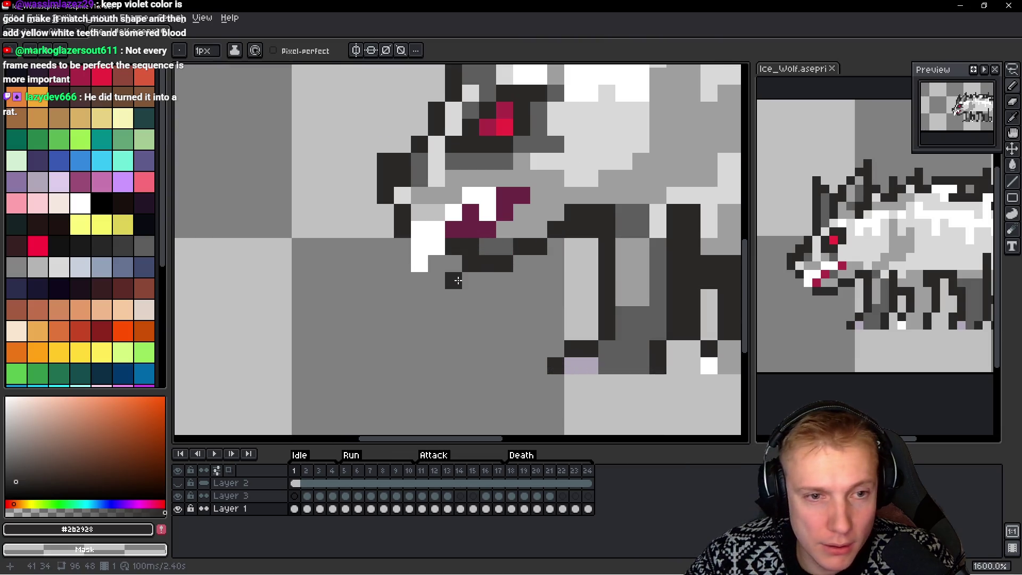
pyautogui.keyDown('alt'); pyautogui.click(429, 228); pyautogui.keyUp('alt')
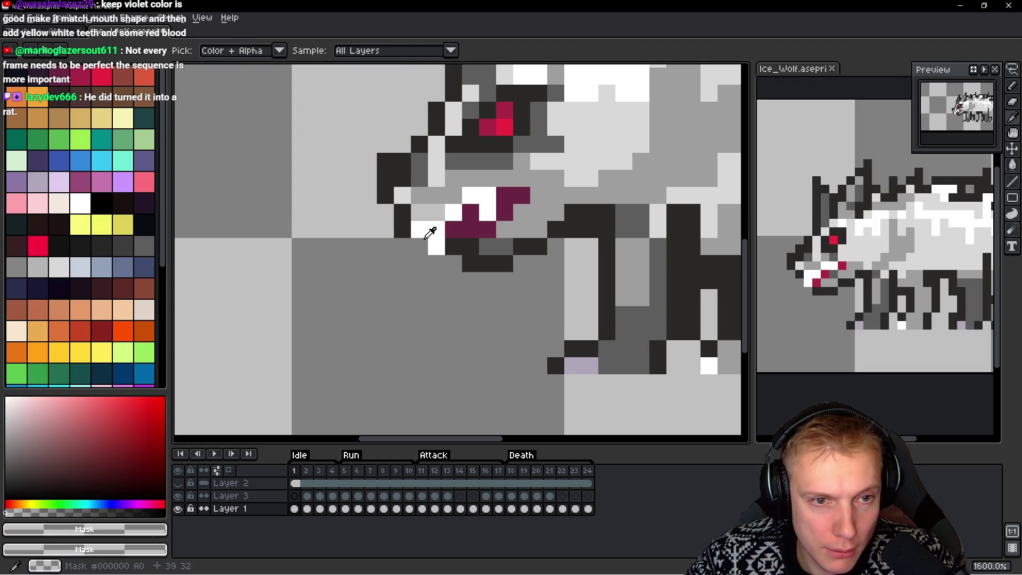
pyautogui.moveTo(424, 251); pyautogui.dragTo(429, 260)
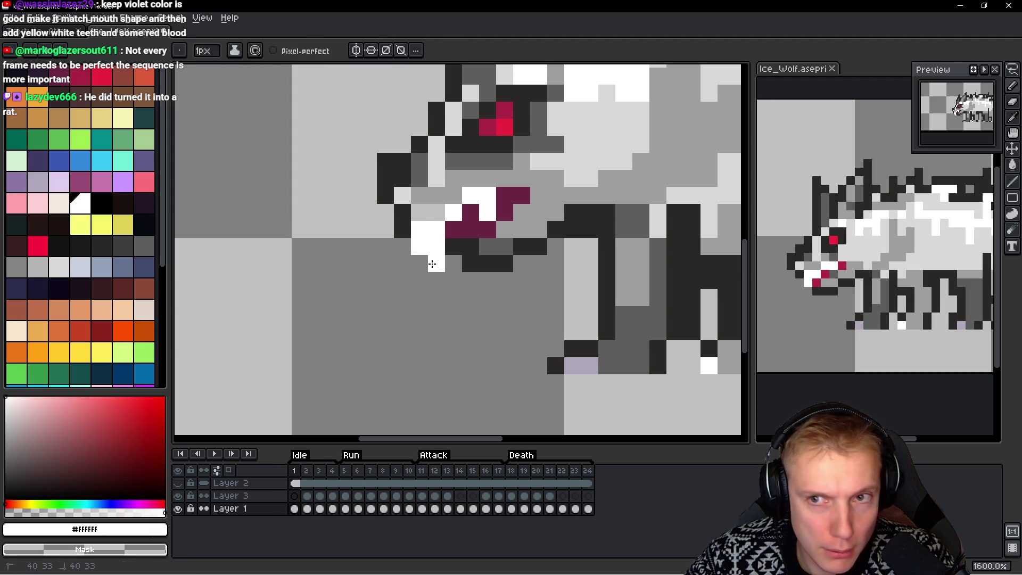
pyautogui.scroll(-7, 519, 297)
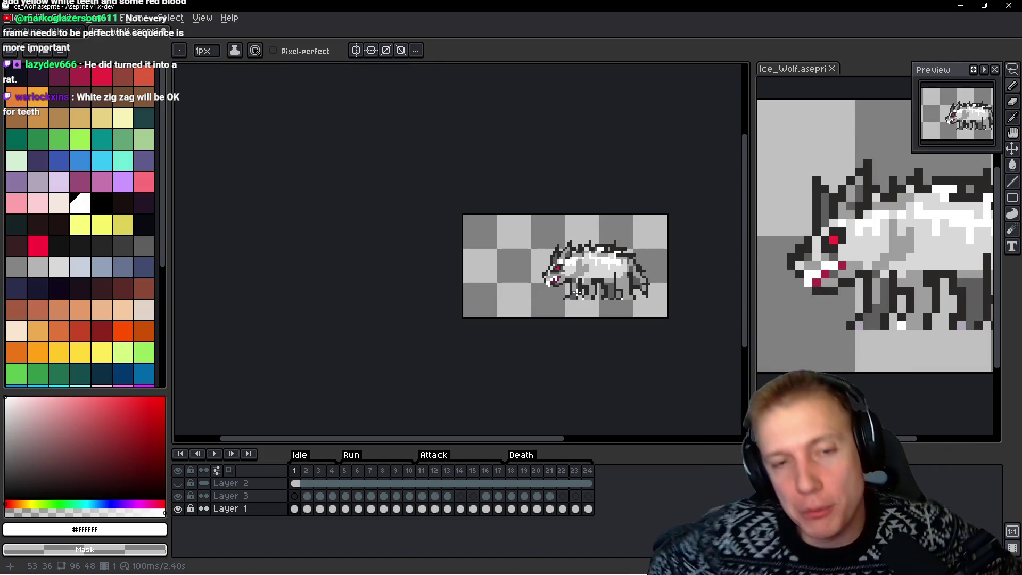
pyautogui.scroll(2, 547, 221)
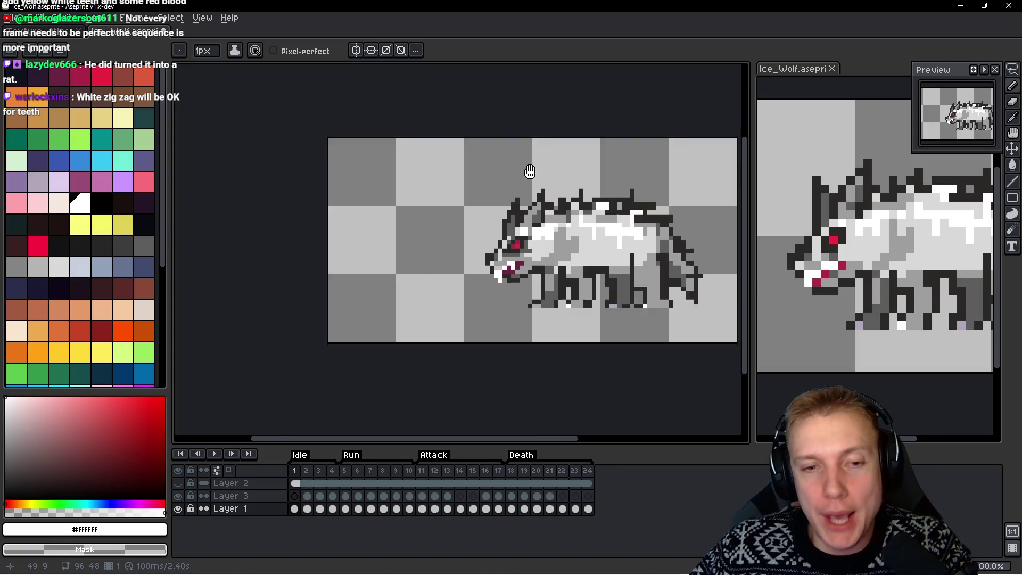
pyautogui.moveTo(530, 171); pyautogui.dragTo(472, 158)
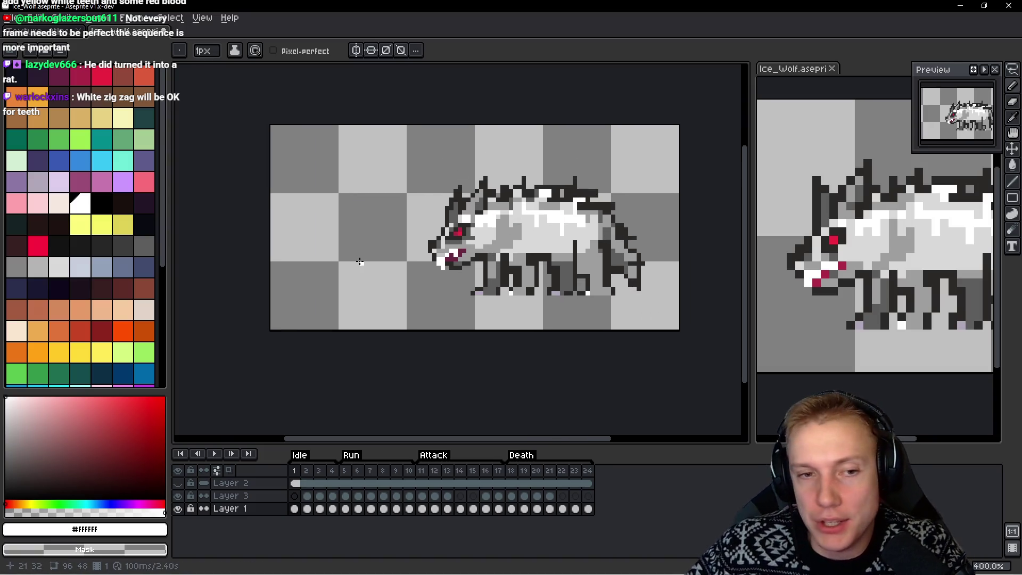
pyautogui.scroll(1, 490, 186)
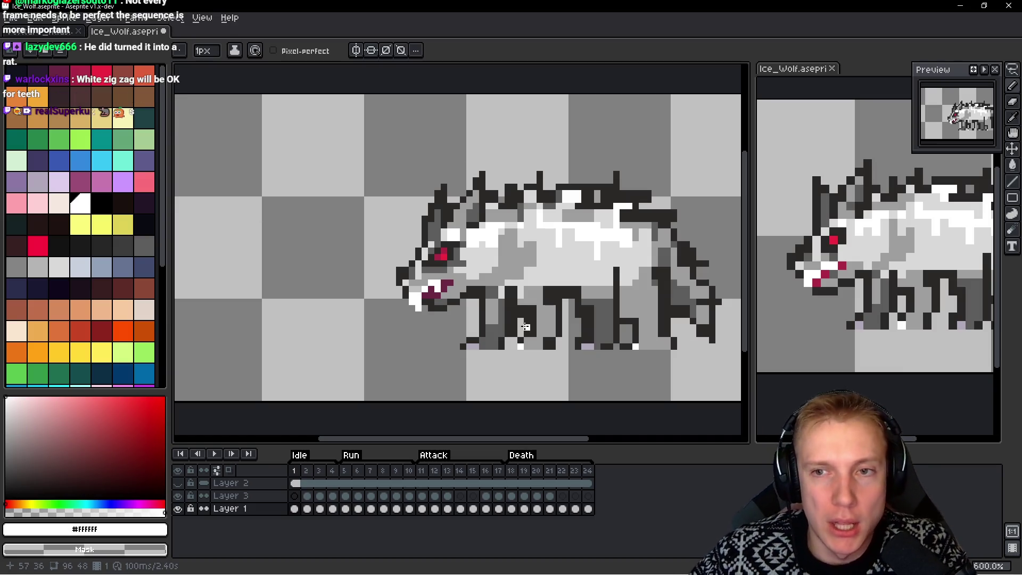
pyautogui.press('q')
pyautogui.moveTo(481, 155)
pyautogui.mouseDown()
pyautogui.moveTo(520, 142)
pyautogui.moveTo(500, 121)
pyautogui.mouseUp()
pyautogui.moveTo(490, 242)
pyautogui.mouseDown()
pyautogui.moveTo(275, 173)
pyautogui.moveTo(276, 193)
pyautogui.mouseUp()
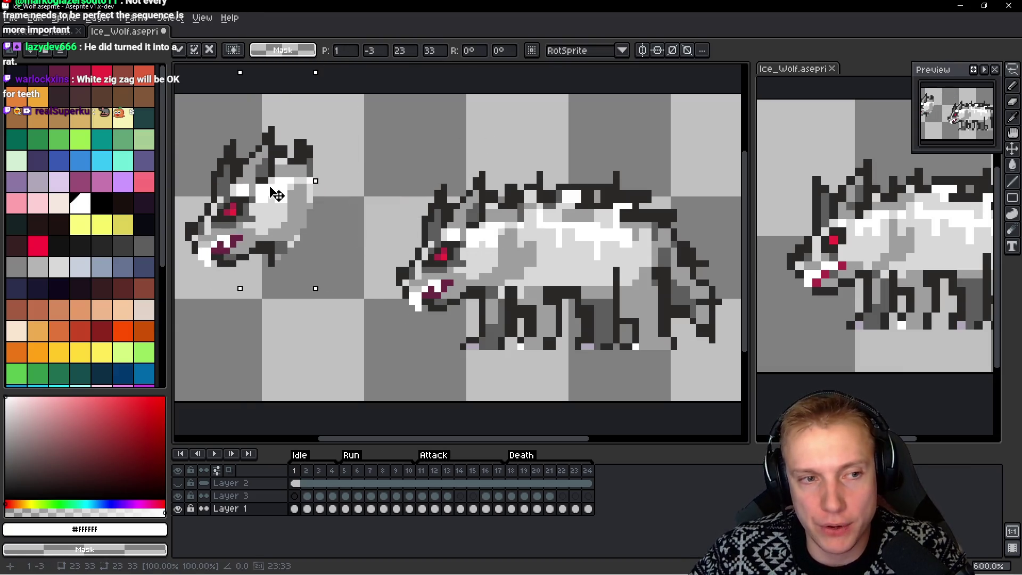
pyautogui.hotkey('ctrl', 'z')
pyautogui.hotkey('ctrl', 'd')
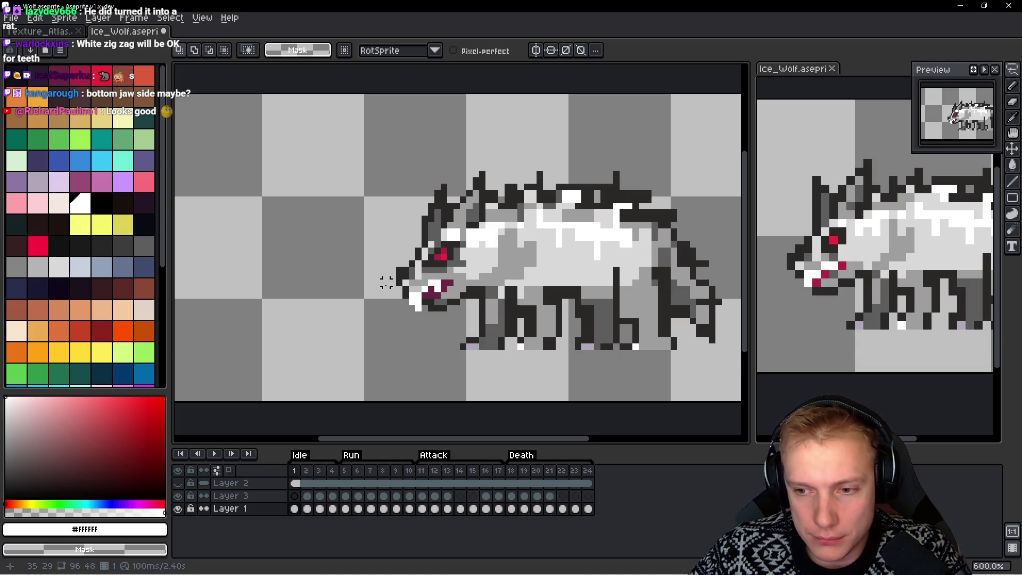
pyautogui.scroll(-2, 386, 282)
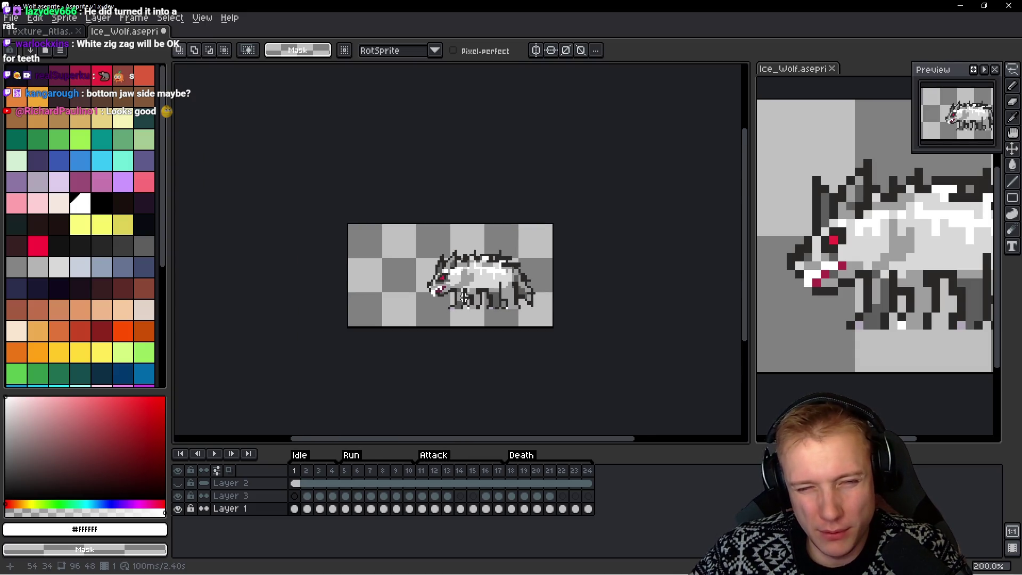
pyautogui.scroll(6, 464, 297)
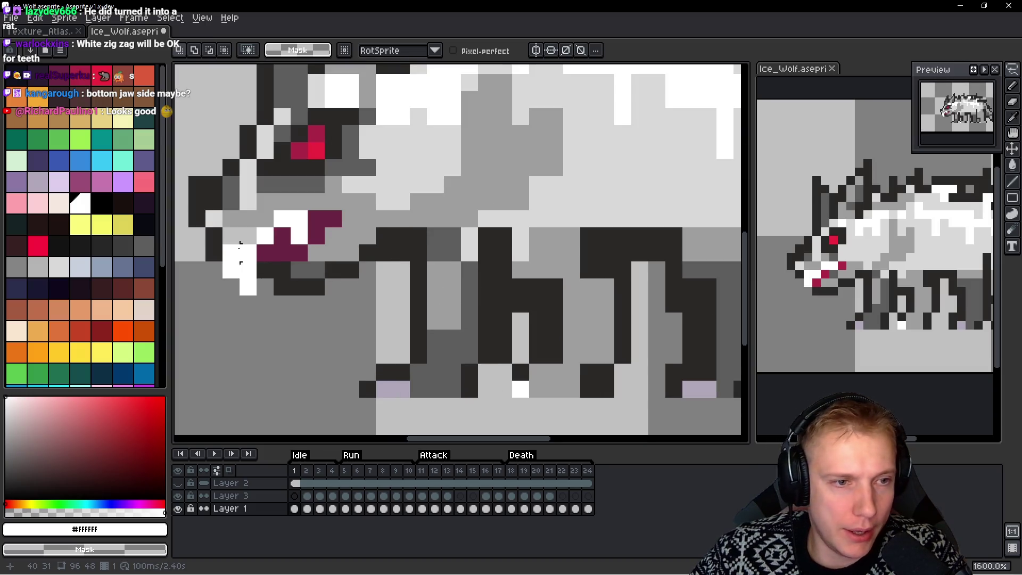
pyautogui.scroll(2, 240, 246)
pyautogui.press('b')
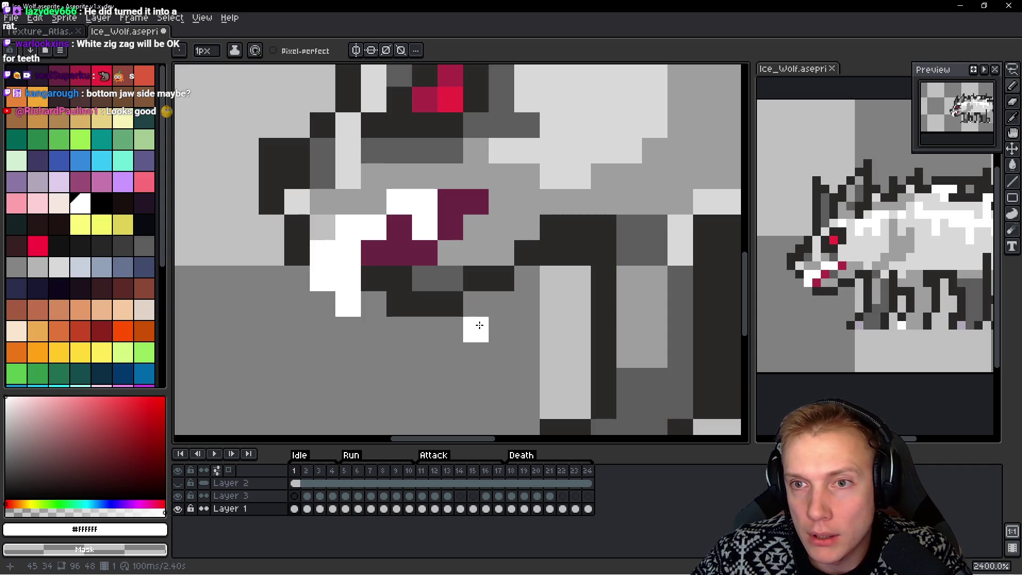
pyautogui.scroll(-5, 479, 323)
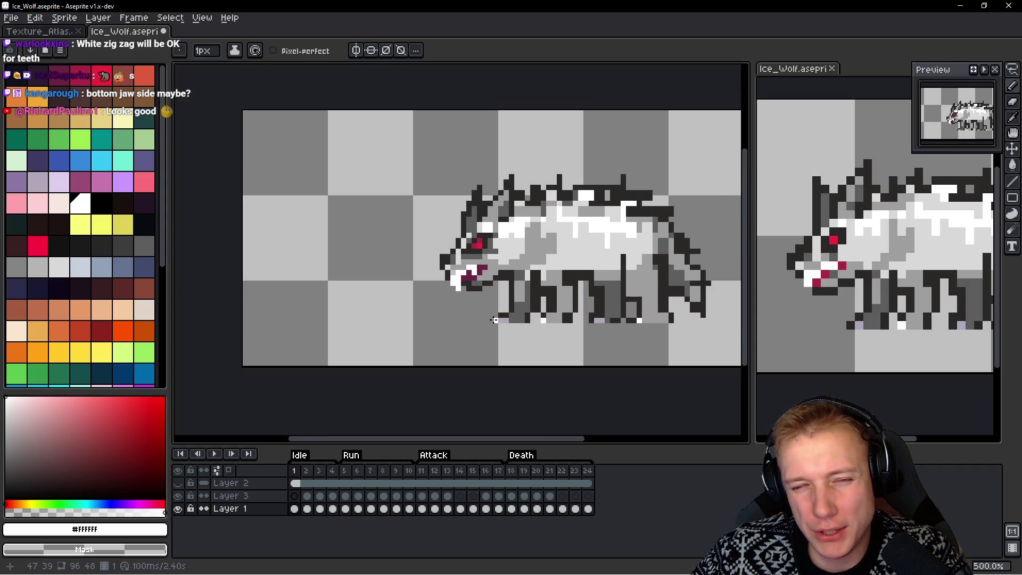
pyautogui.scroll(7, 494, 319)
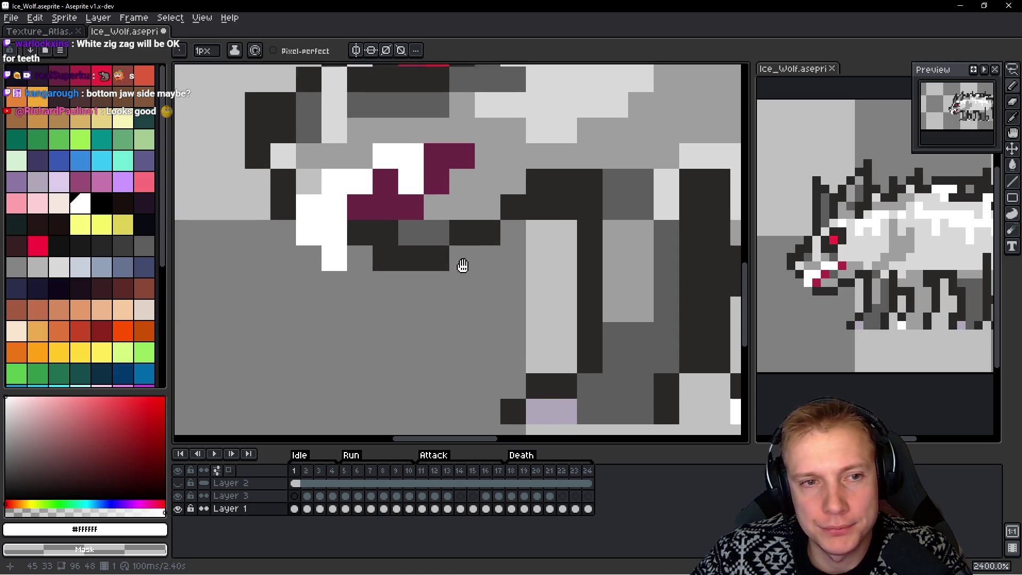
pyautogui.scroll(-5, 463, 265)
# Paint crimson blood down the white lower jaw with a drop below it
pyautogui.scroll(3, 462, 265)
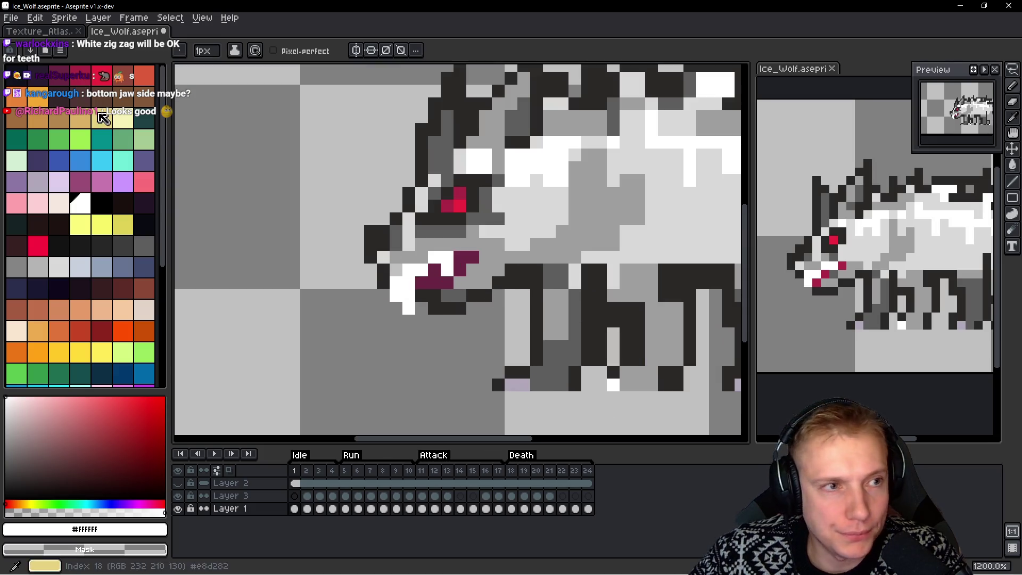
pyautogui.click(80, 75)
pyautogui.click(405, 286)
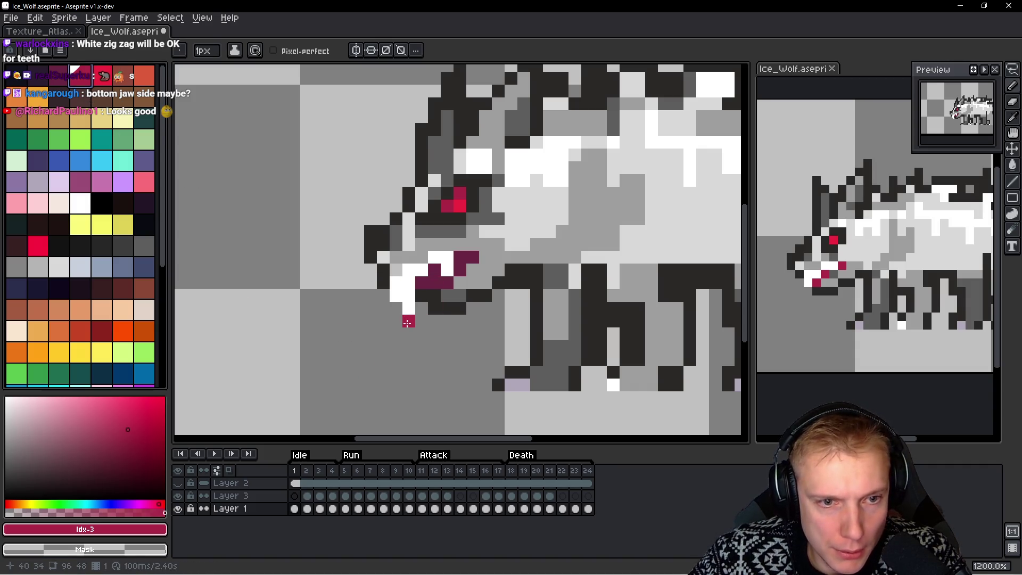
pyautogui.click(408, 334)
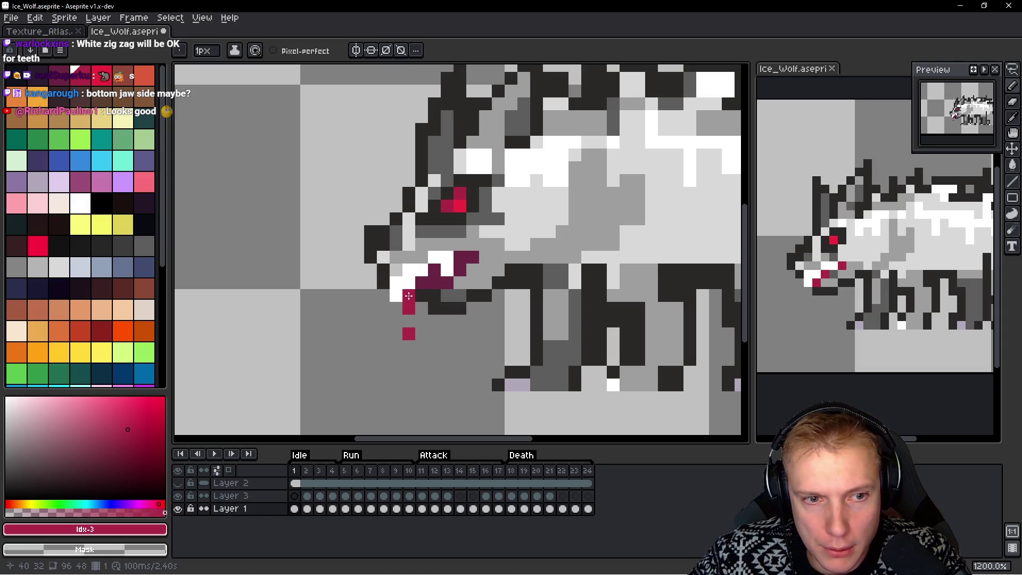
pyautogui.moveTo(396, 296); pyautogui.dragTo(396, 283)
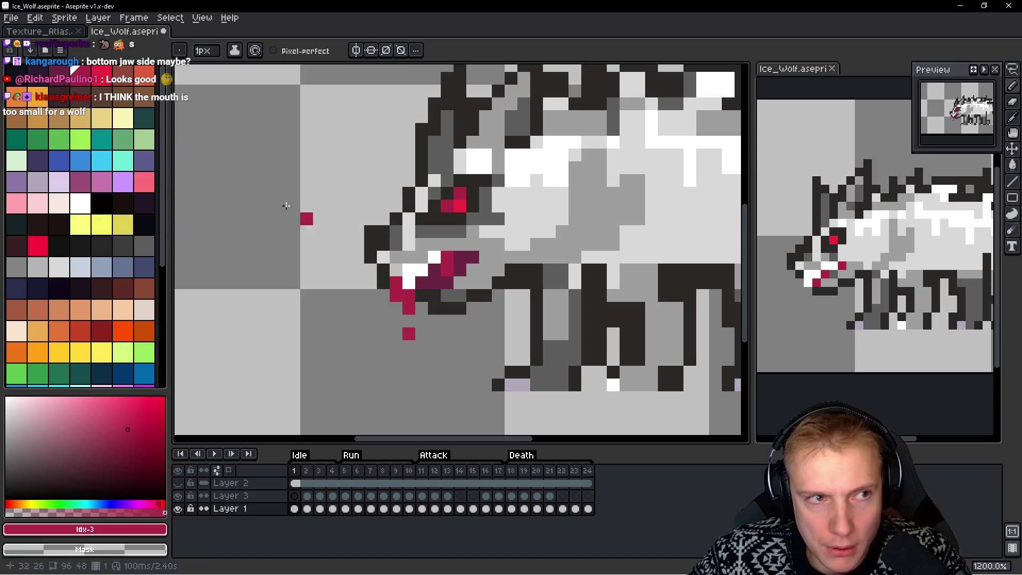
# Turn two mouth pixels a brighter red
pyautogui.click(102, 74)
pyautogui.click(447, 270)
pyautogui.click(409, 308)
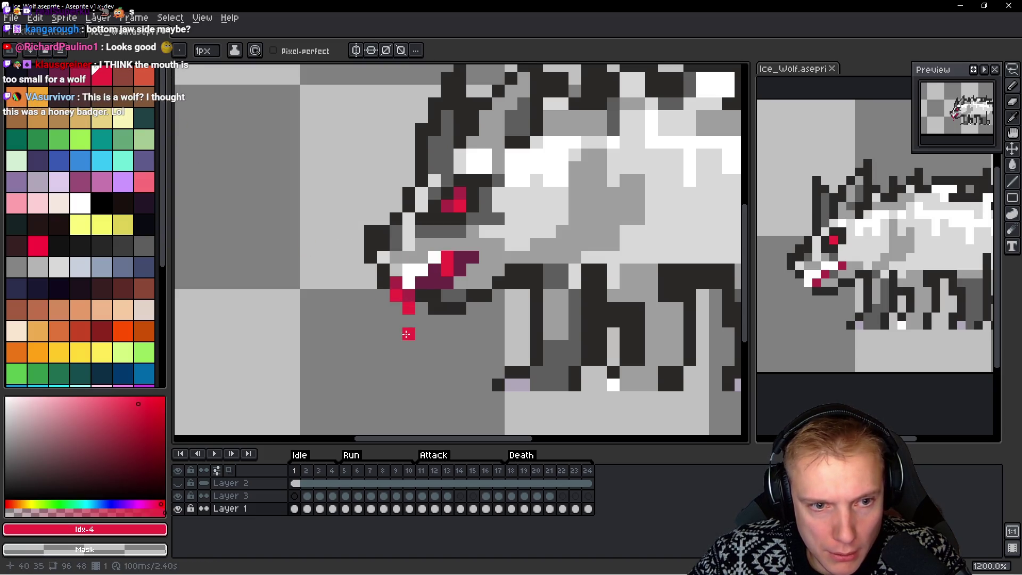
pyautogui.scroll(-8, 511, 282)
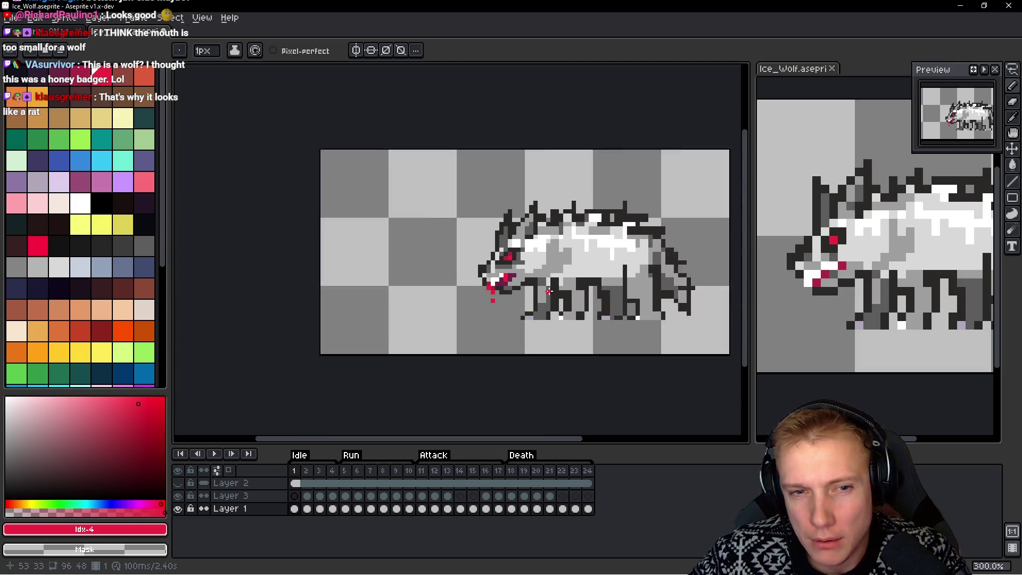
pyautogui.scroll(6, 548, 295)
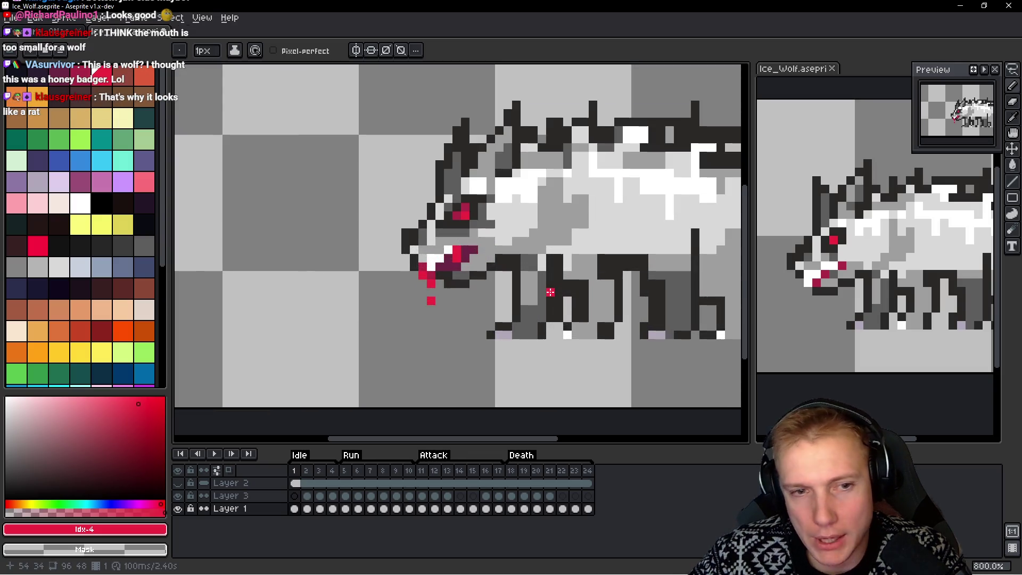
# Undo the last two red strokes on the fang
pyautogui.hotkey('ctrl', 'z')
pyautogui.hotkey('ctrl', 'z')
pyautogui.hotkey('ctrl', 'z')
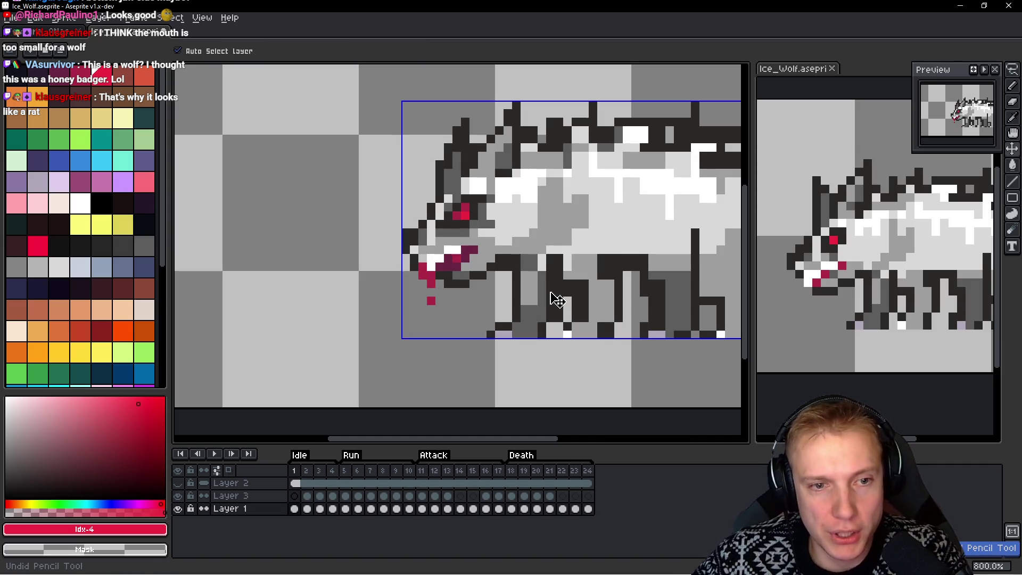
pyautogui.hotkey('ctrl', 'z')
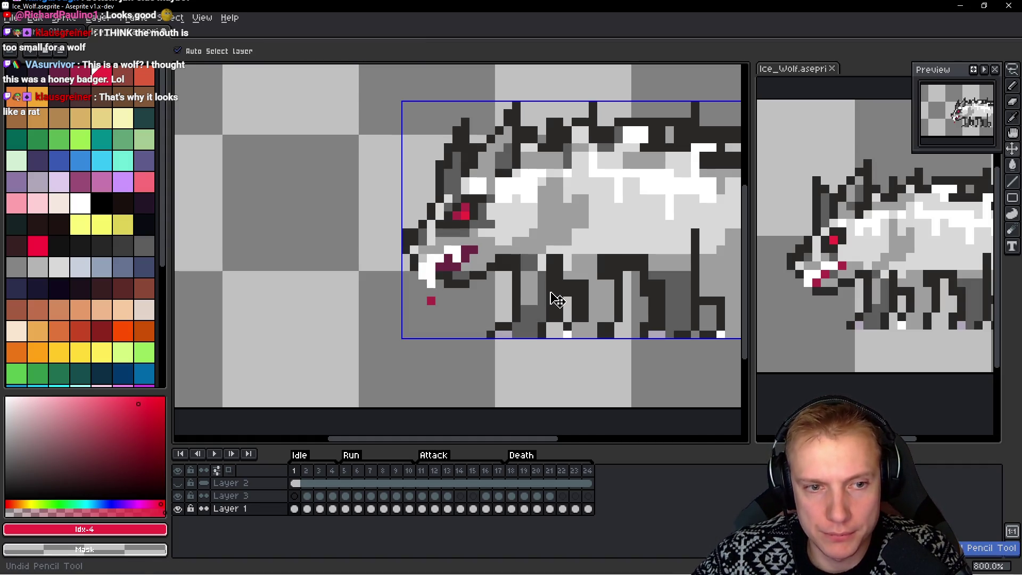
pyautogui.scroll(-5, 556, 299)
pyautogui.scroll(5, 541, 184)
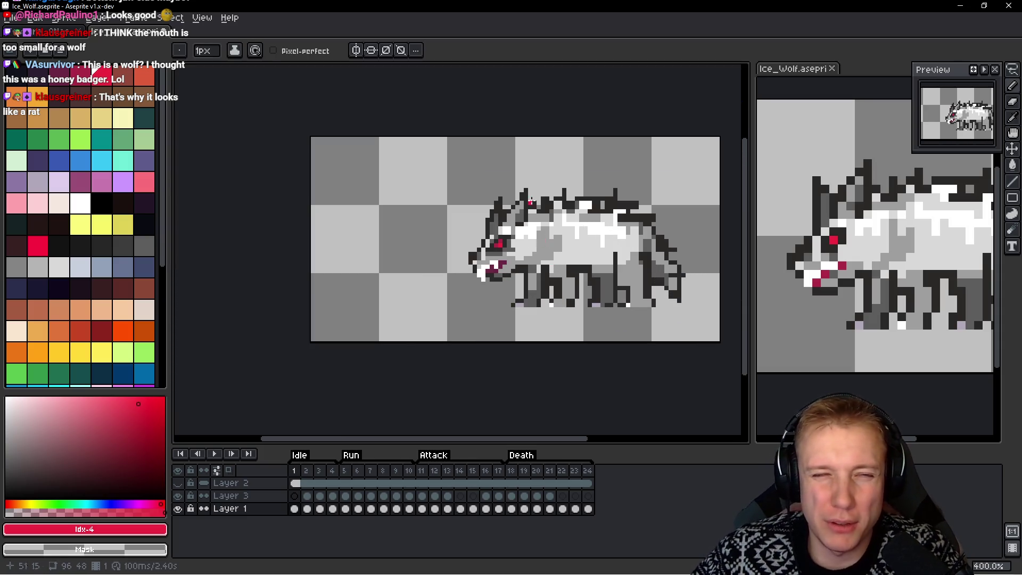
# Undo a stray crimson pixel above the back and a trial mid-grey spike-top pixel
pyautogui.click(542, 185)
pyautogui.scroll(1, 540, 184)
pyautogui.scroll(2, 522, 206)
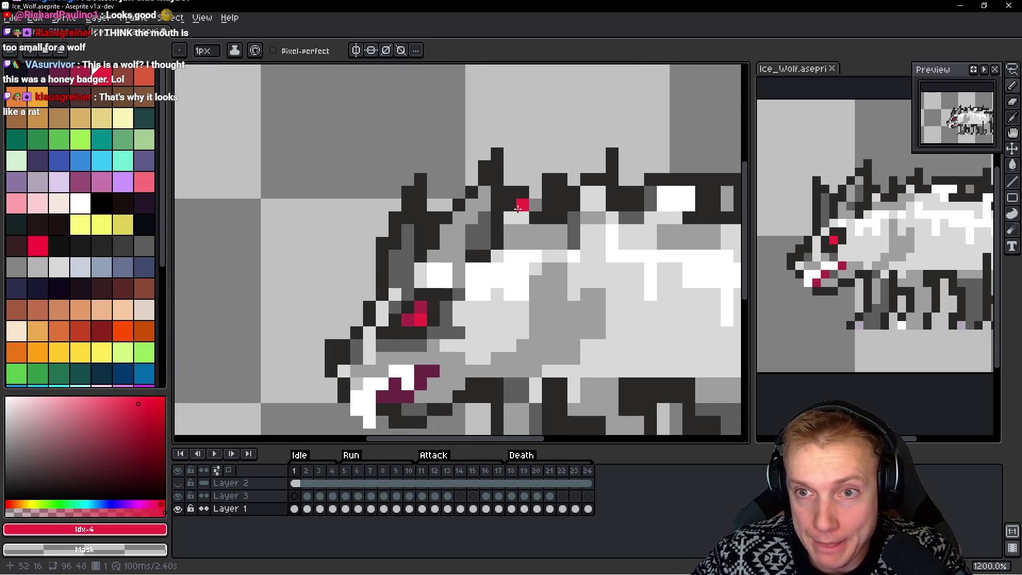
pyautogui.hotkey('ctrl', 'z')
pyautogui.keyDown('alt'); pyautogui.click(481, 204); pyautogui.keyUp('alt')
pyautogui.click(481, 152)
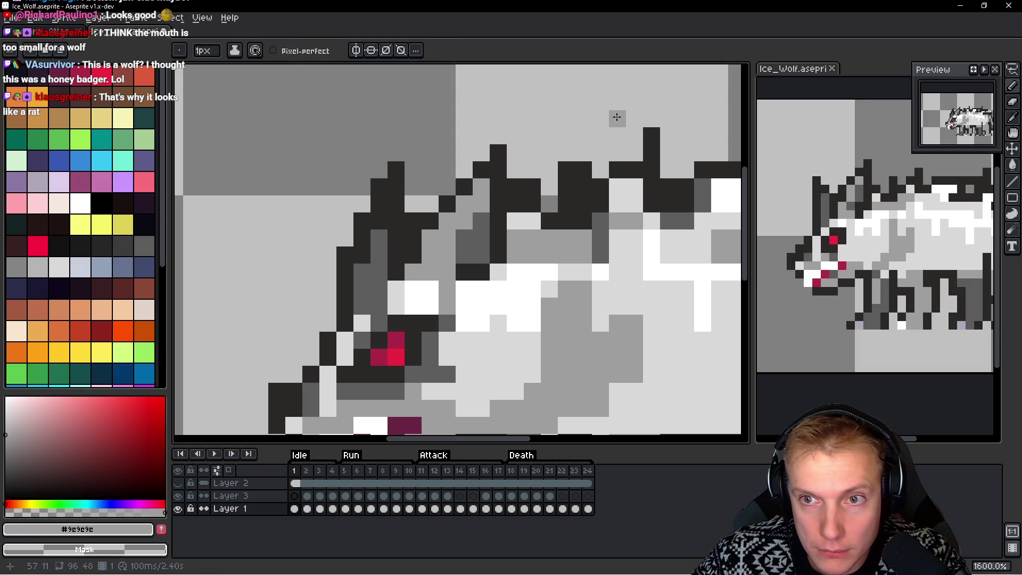
pyautogui.hotkey('ctrl', 'z')
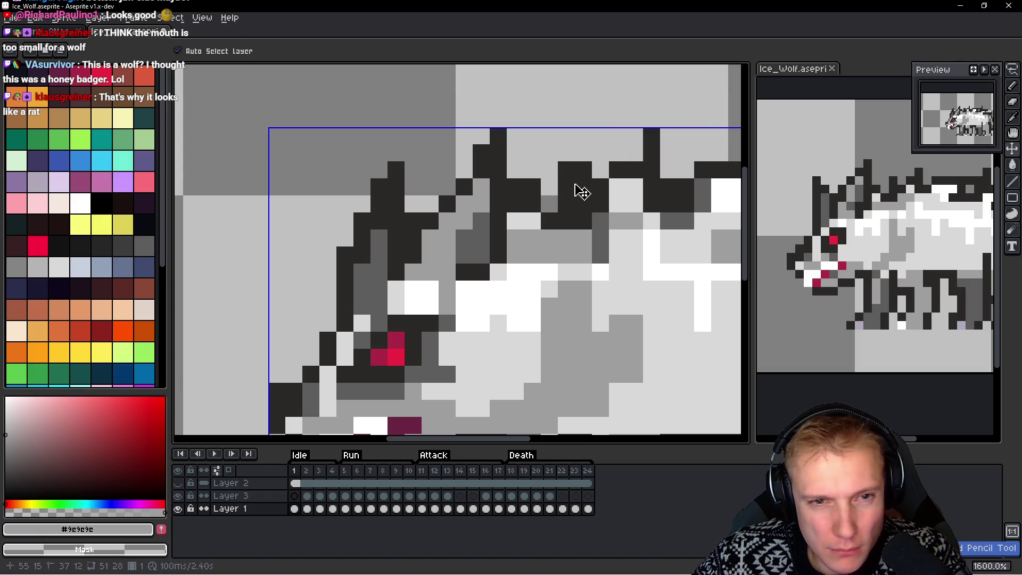
# Darken a pixel beside the ear and a white forehead pixel to dark grey
pyautogui.scroll(2, 508, 267)
pyautogui.keyDown('alt'); pyautogui.click(476, 251); pyautogui.keyUp('alt')
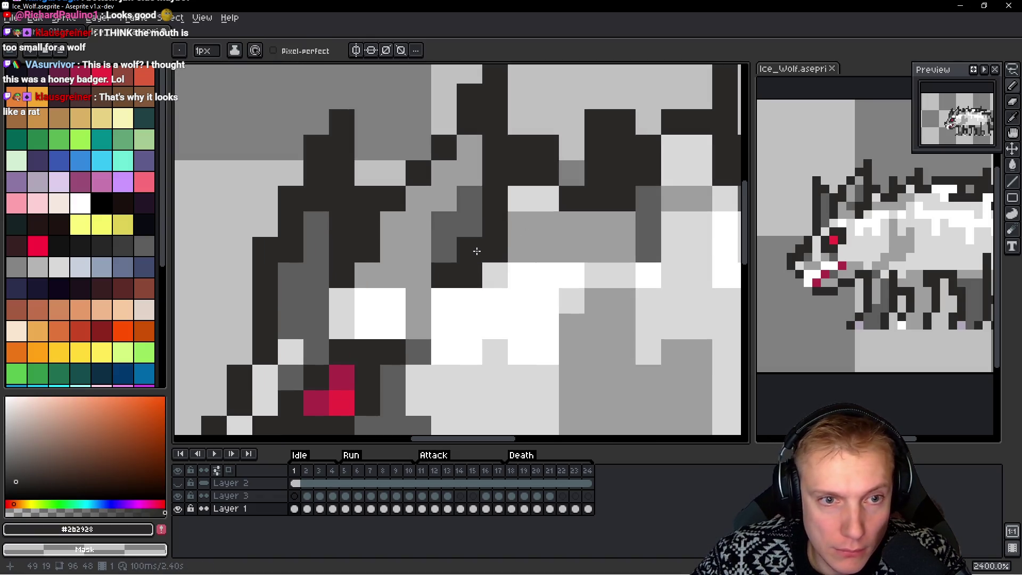
pyautogui.click(472, 228)
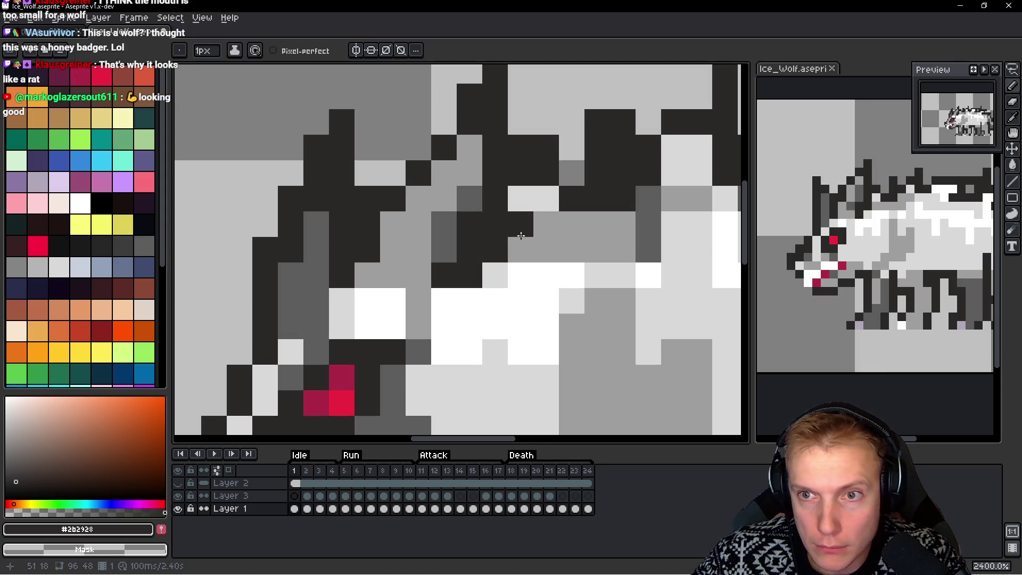
pyautogui.scroll(-8, 523, 233)
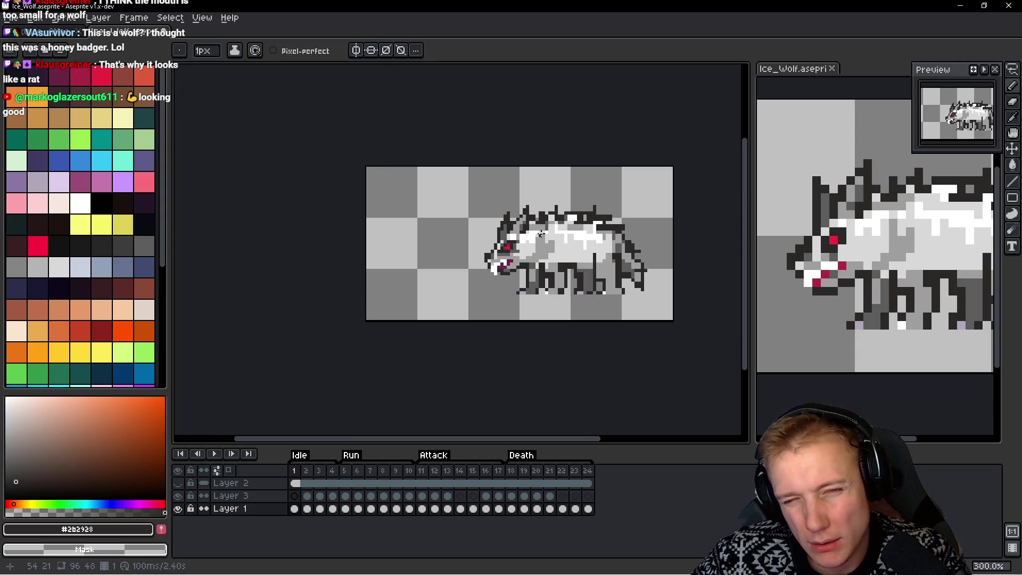
pyautogui.scroll(4, 540, 233)
pyautogui.press('ctrl')
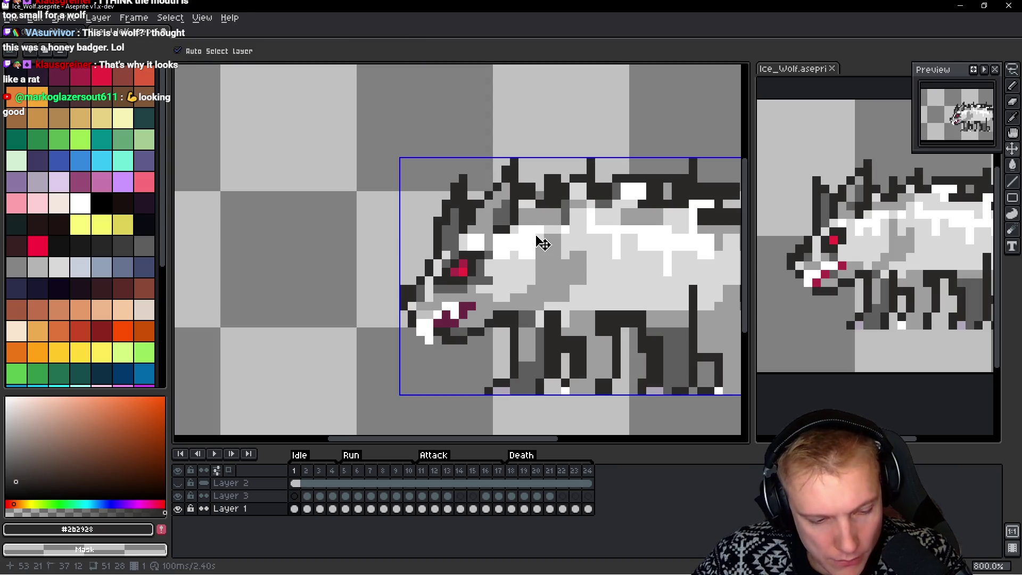
pyautogui.scroll(3, 478, 221)
pyautogui.keyDown('alt'); pyautogui.click(478, 221); pyautogui.keyUp('alt')
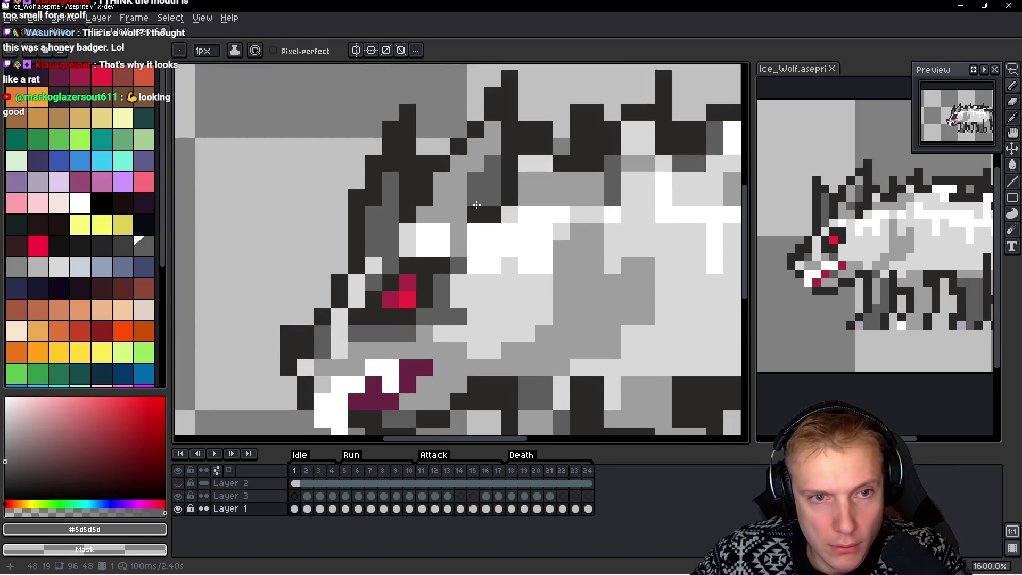
pyautogui.click(475, 231)
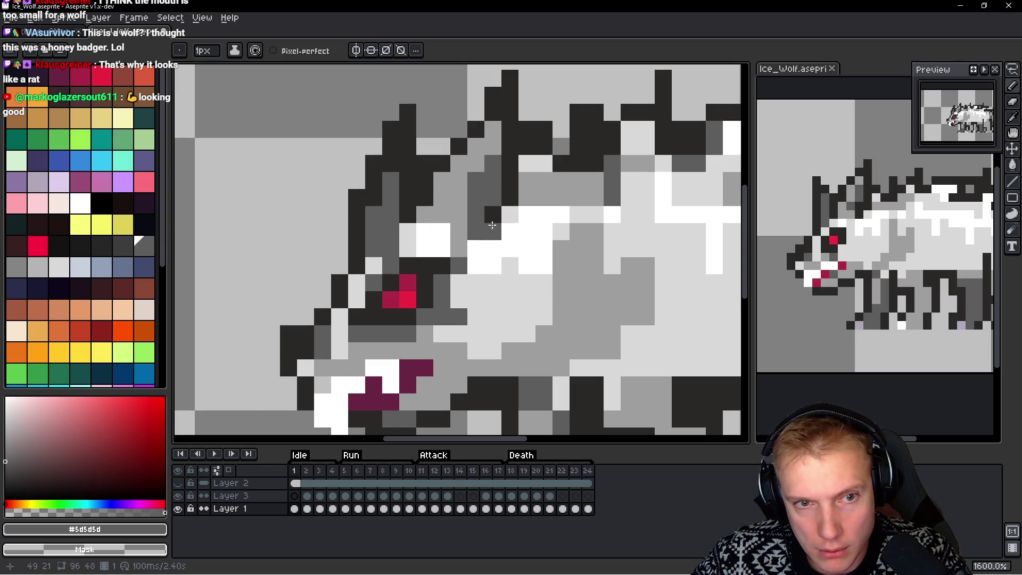
# Paint two forehead pixels mid grey and tone the white head patch to light grey
pyautogui.scroll(-8, 492, 226)
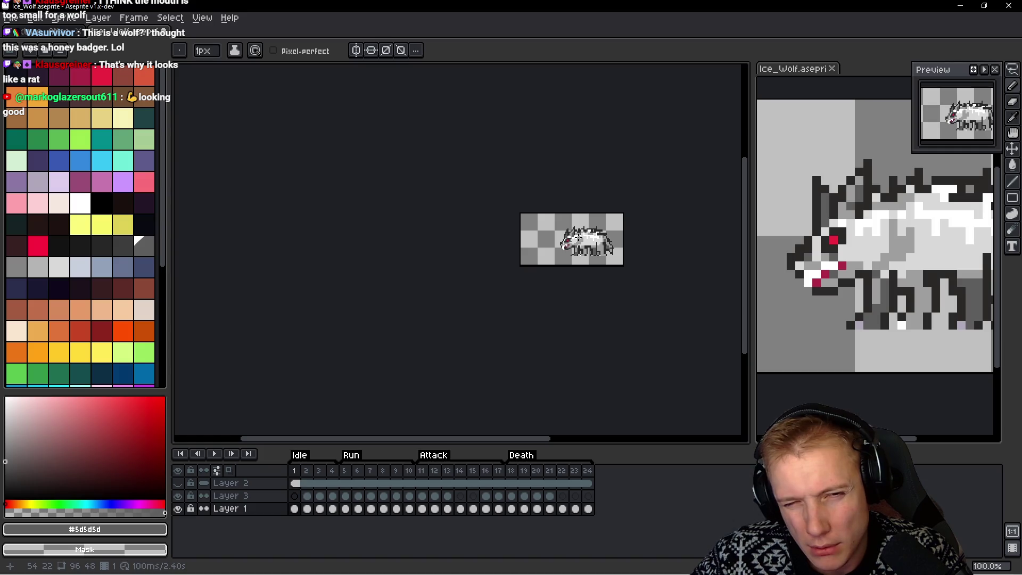
pyautogui.scroll(8, 580, 236)
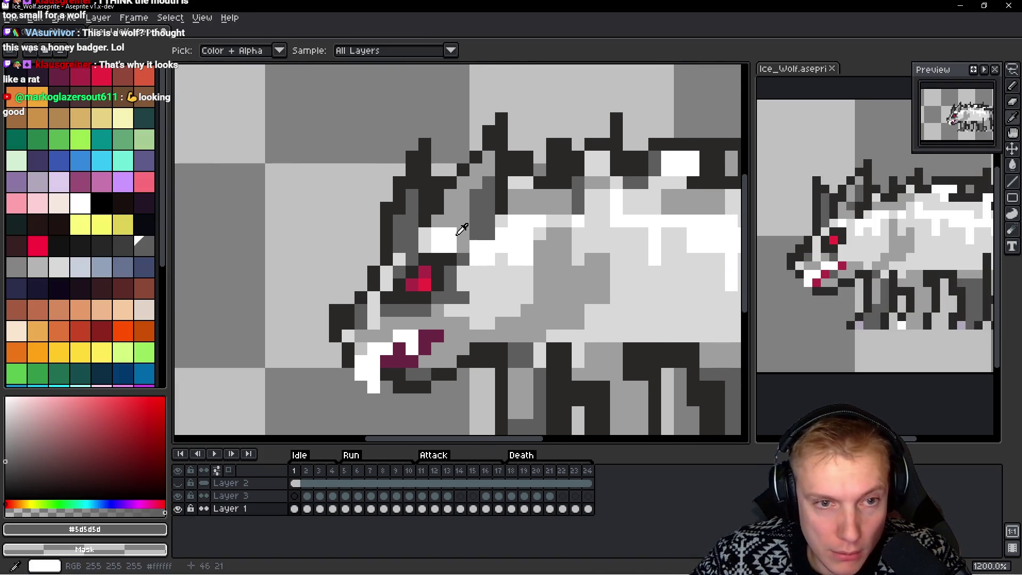
pyautogui.keyDown('alt'); pyautogui.click(472, 231); pyautogui.keyUp('alt')
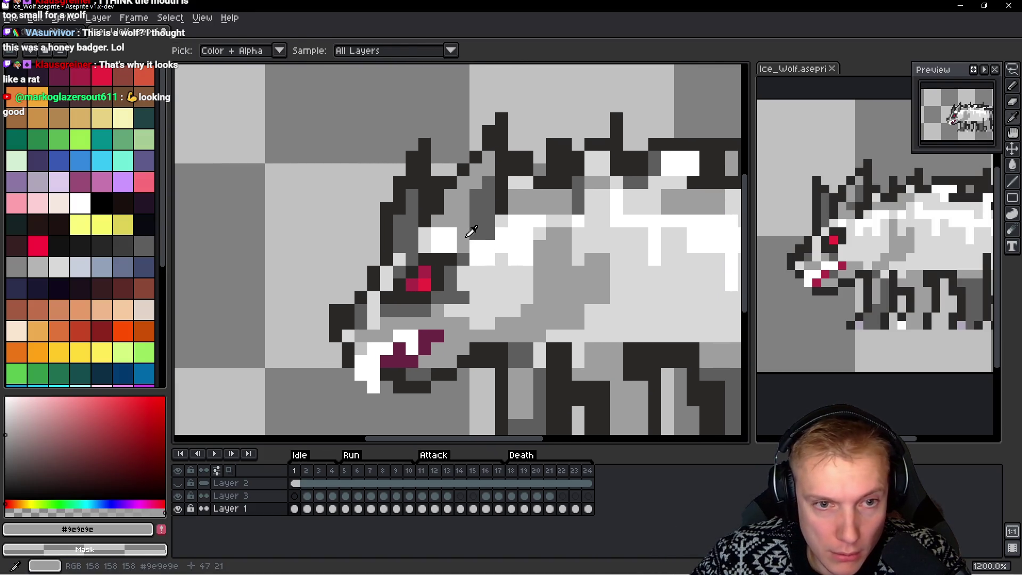
pyautogui.click(506, 228)
pyautogui.click(514, 222)
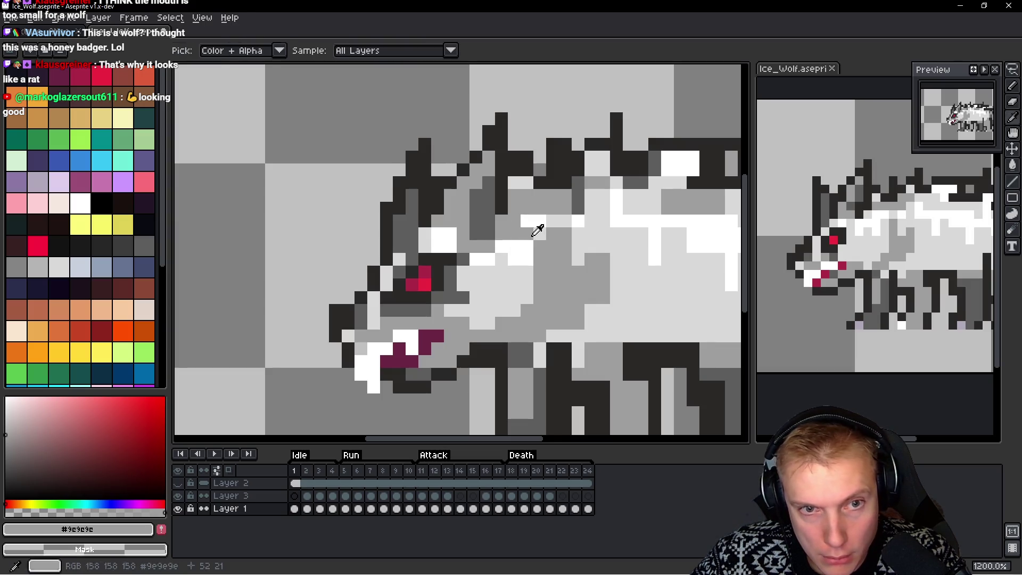
pyautogui.keyDown('alt'); pyautogui.click(538, 227); pyautogui.keyUp('alt')
pyautogui.moveTo(524, 225)
pyautogui.mouseDown()
pyautogui.moveTo(527, 258)
pyautogui.moveTo(510, 266)
pyautogui.mouseUp()
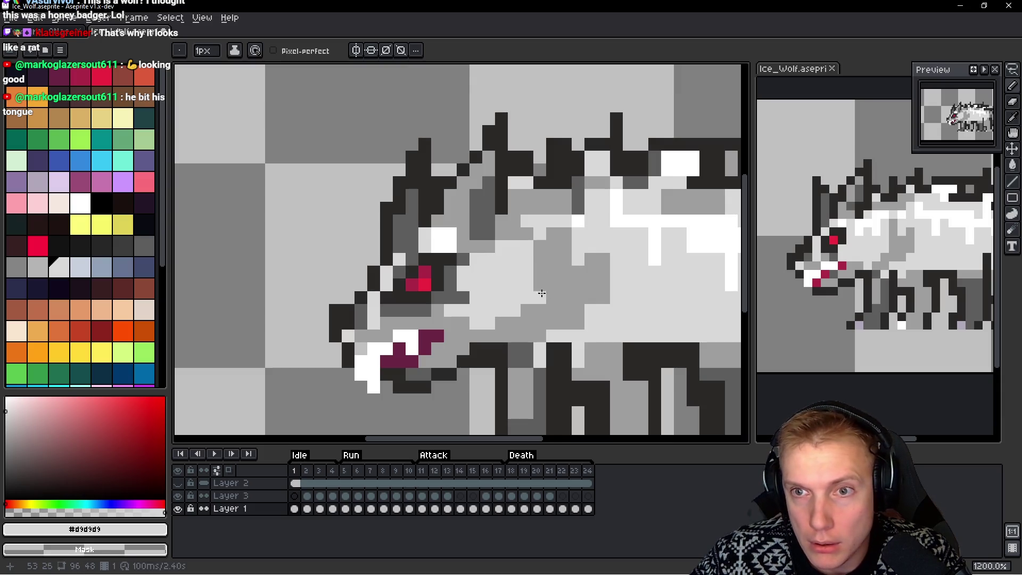
pyautogui.scroll(-6, 545, 267)
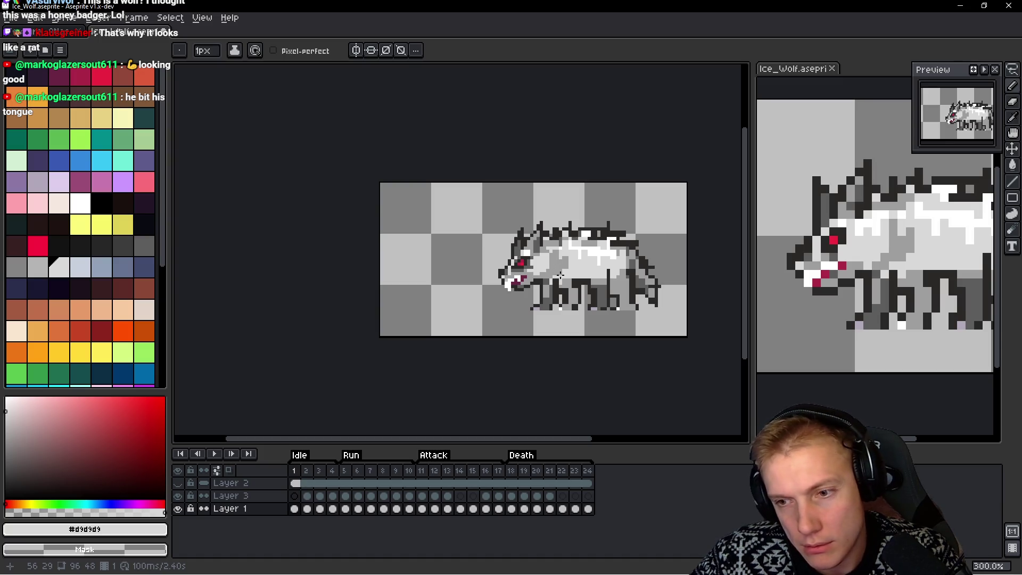
pyautogui.scroll(7, 560, 275)
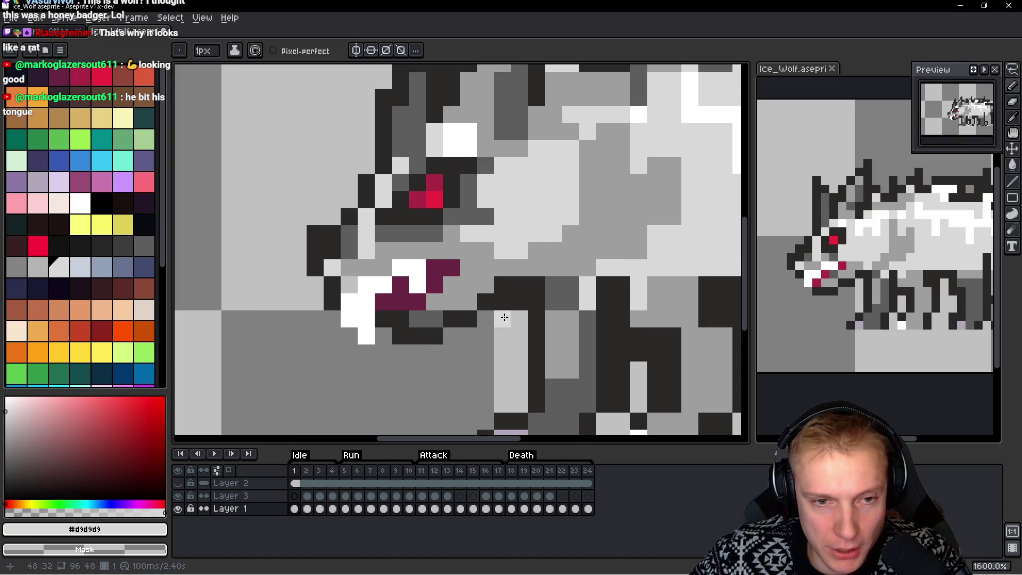
# Sample the leg greys and lighten a dark pixel on the front leg
pyautogui.keyDown('alt'); pyautogui.click(538, 282); pyautogui.keyUp('alt')
pyautogui.scroll(-6, 540, 280)
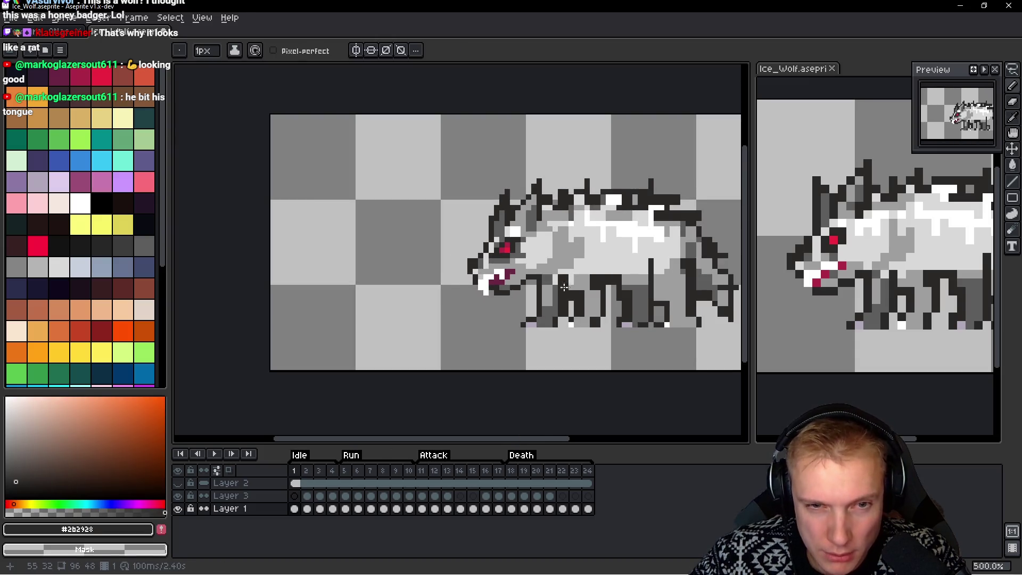
pyautogui.scroll(8, 538, 290)
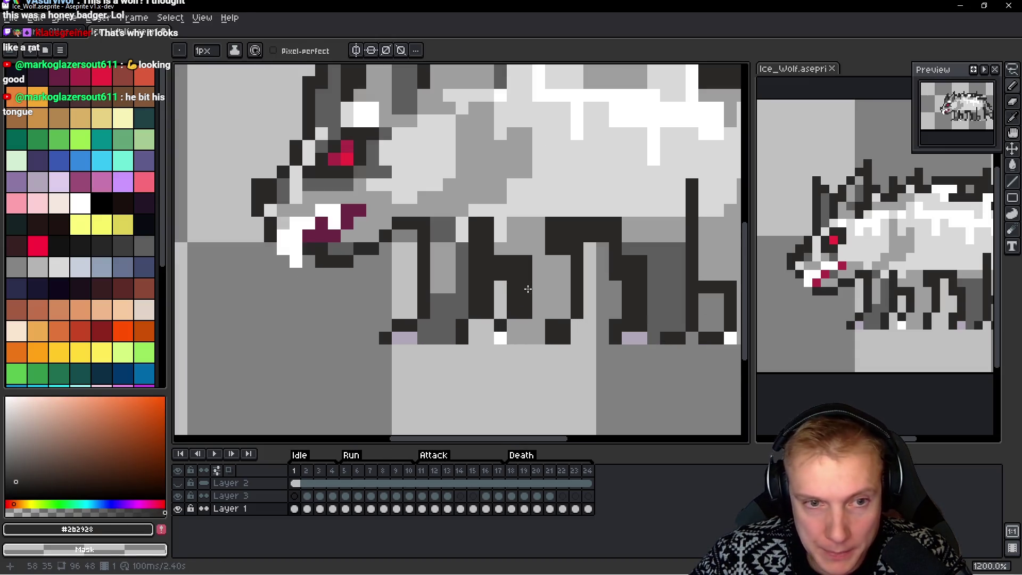
pyautogui.scroll(-1, 485, 277)
pyautogui.keyDown('alt'); pyautogui.click(503, 230); pyautogui.keyUp('alt')
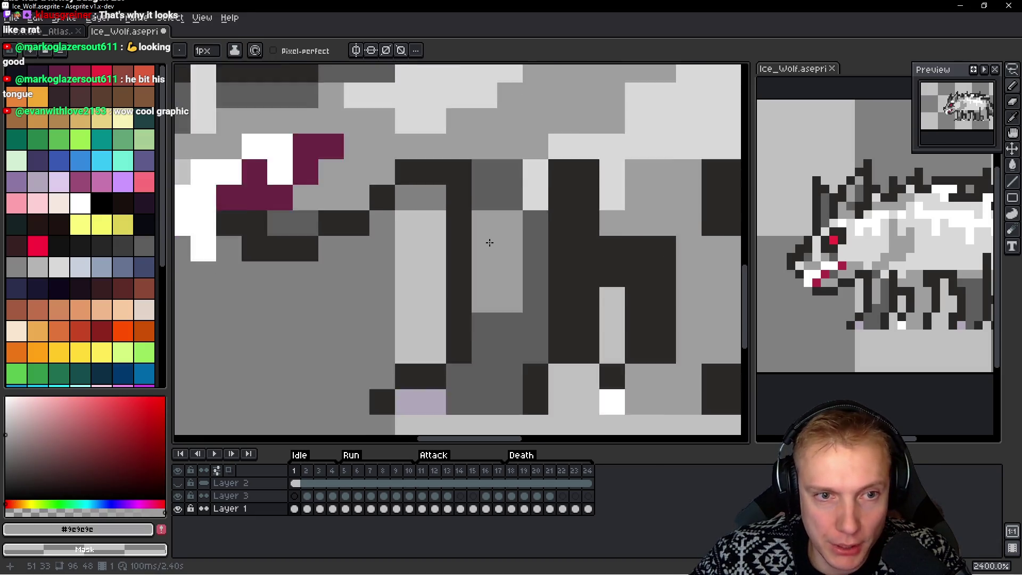
pyautogui.scroll(-1, 486, 240)
pyautogui.keyDown('alt'); pyautogui.click(508, 296); pyautogui.keyUp('alt')
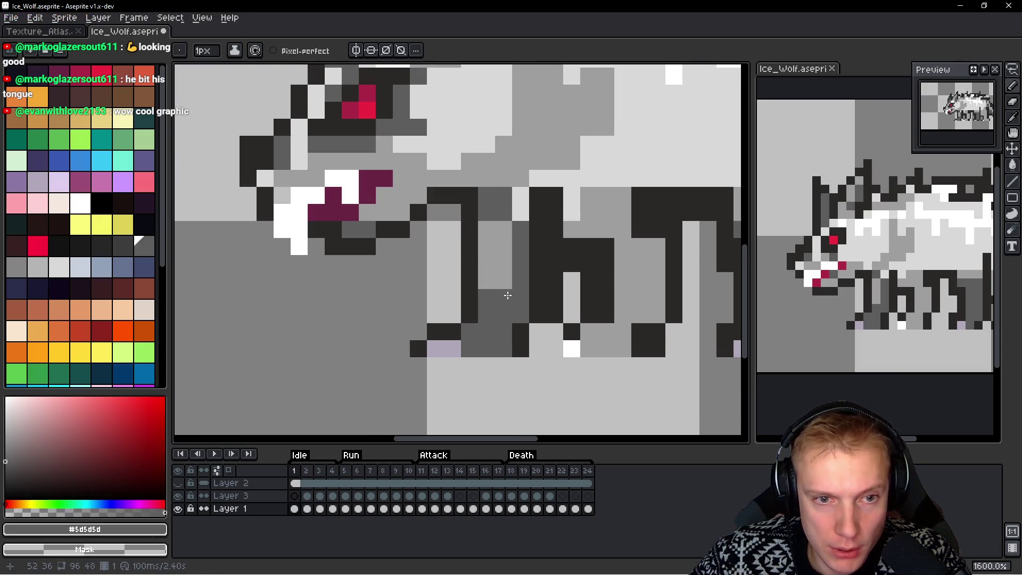
pyautogui.keyDown('alt'); pyautogui.click(497, 269); pyautogui.keyUp('alt')
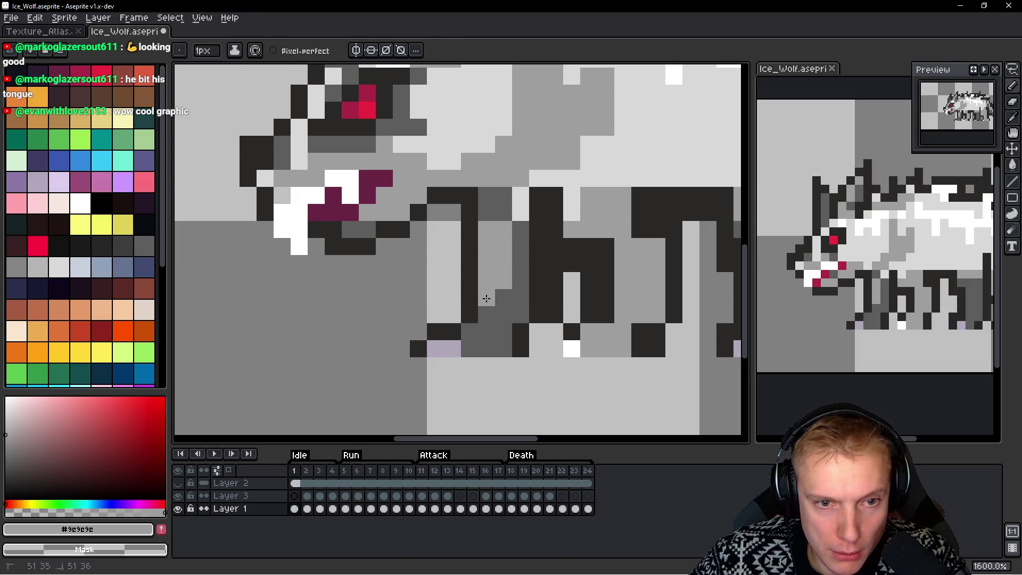
pyautogui.click(502, 215)
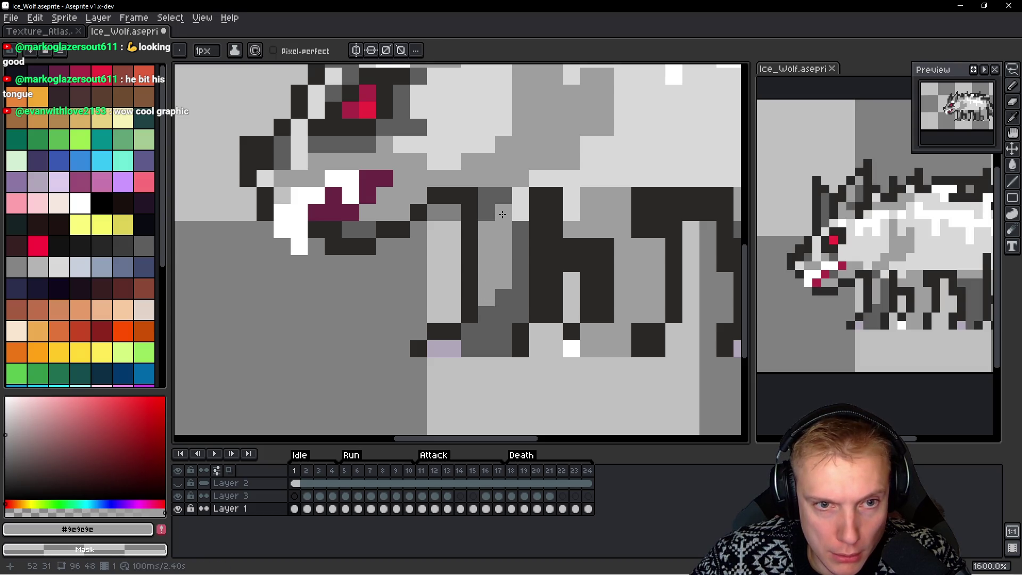
# Paint a leg pixel dark grey and add a lavender pixel at the front foot
pyautogui.keyDown('alt'); pyautogui.click(504, 202); pyautogui.keyUp('alt')
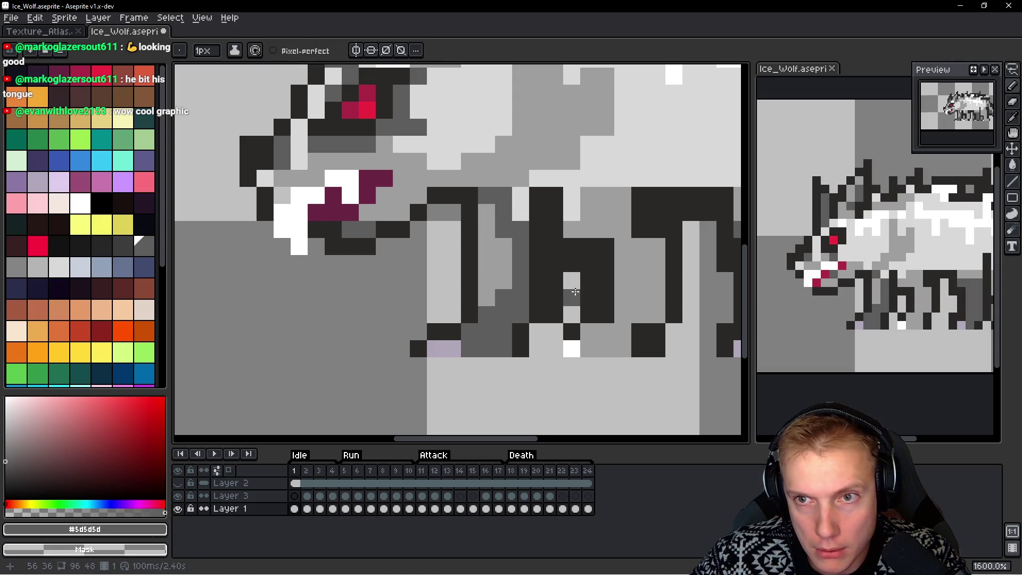
pyautogui.scroll(-3, 575, 292)
pyautogui.scroll(1, 545, 312)
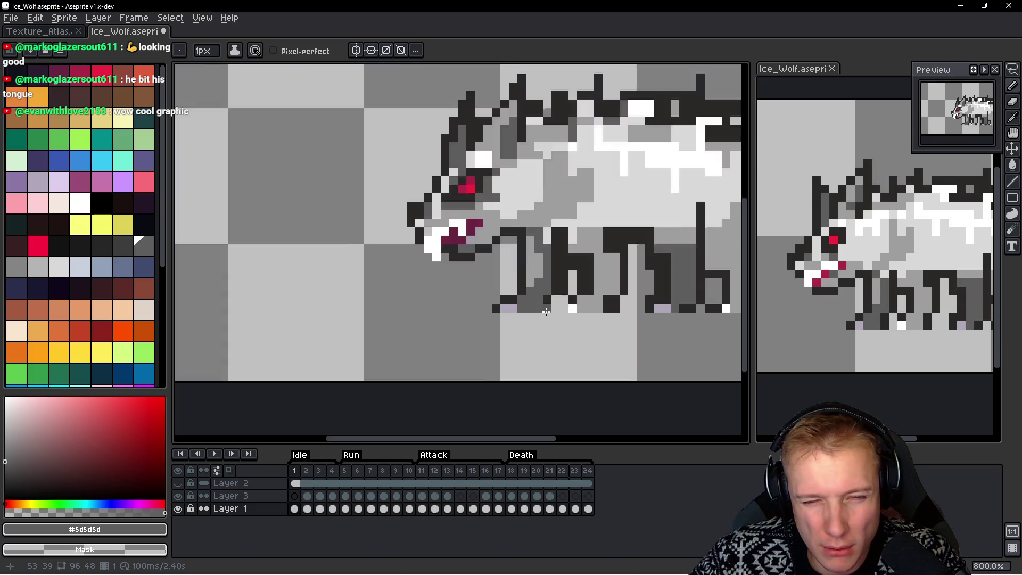
pyautogui.scroll(3, 545, 311)
pyautogui.click(440, 295)
pyautogui.keyDown('alt'); pyautogui.click(417, 296); pyautogui.keyUp('alt')
pyautogui.click(467, 301)
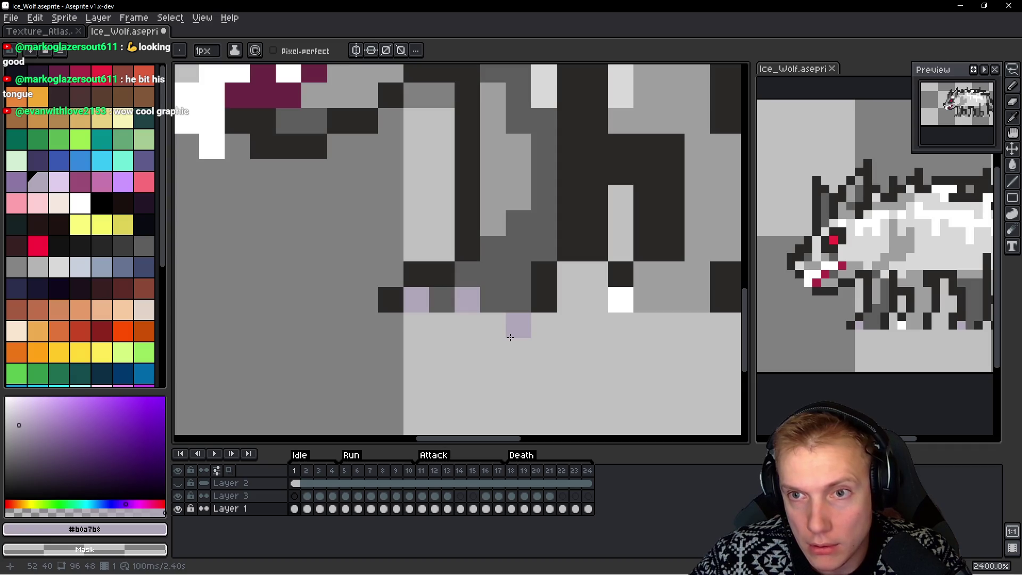
# Shade the front leg with a darker palette grey and a lighter grey stripe
pyautogui.scroll(-5, 512, 315)
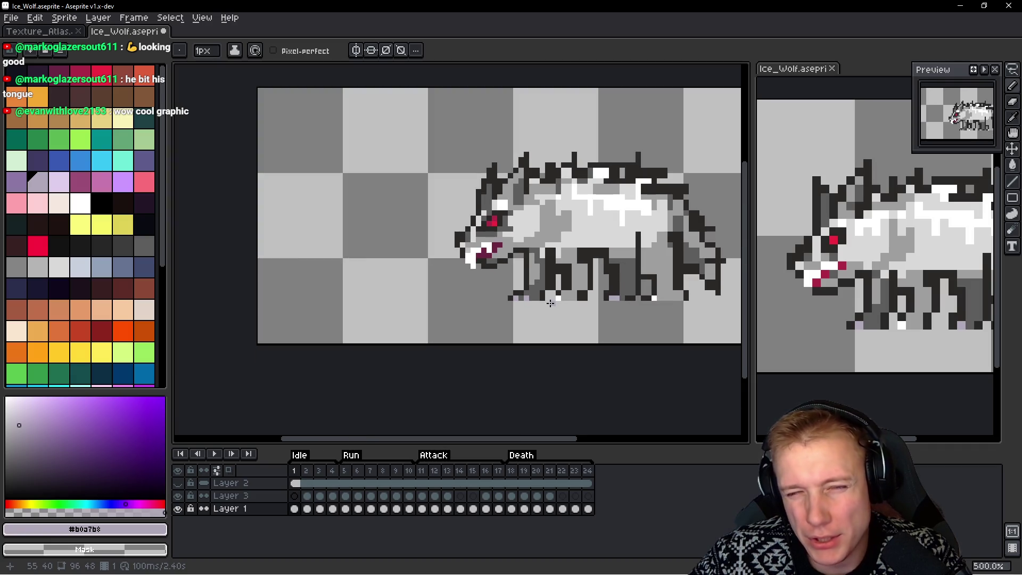
pyautogui.scroll(5, 527, 302)
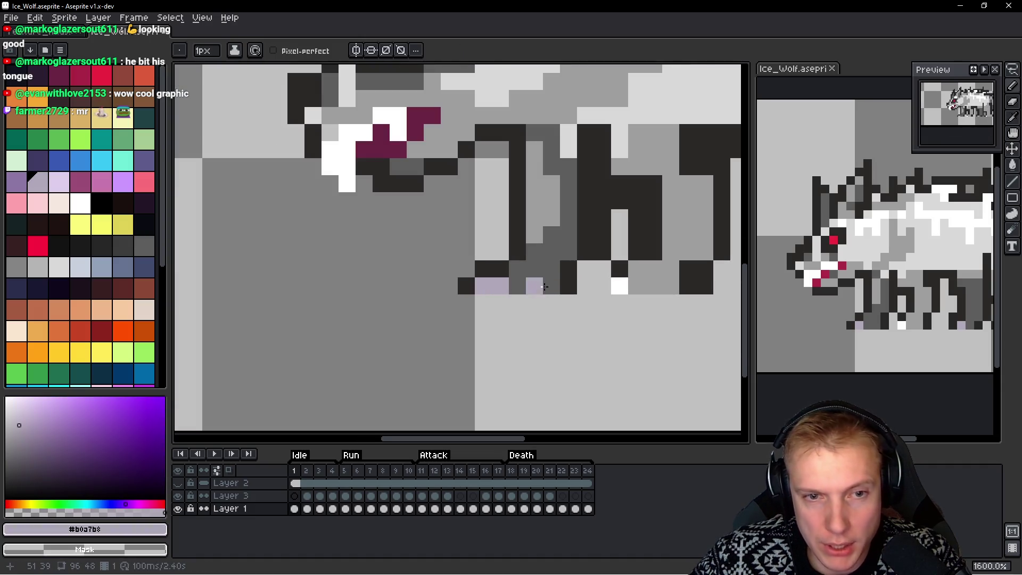
pyautogui.scroll(2, 544, 287)
pyautogui.keyDown('alt'); pyautogui.click(554, 265); pyautogui.keyUp('alt')
pyautogui.click(129, 249)
pyautogui.moveTo(554, 286)
pyautogui.mouseDown()
pyautogui.moveTo(554, 263)
pyautogui.moveTo(577, 232)
pyautogui.moveTo(558, 240)
pyautogui.mouseUp()
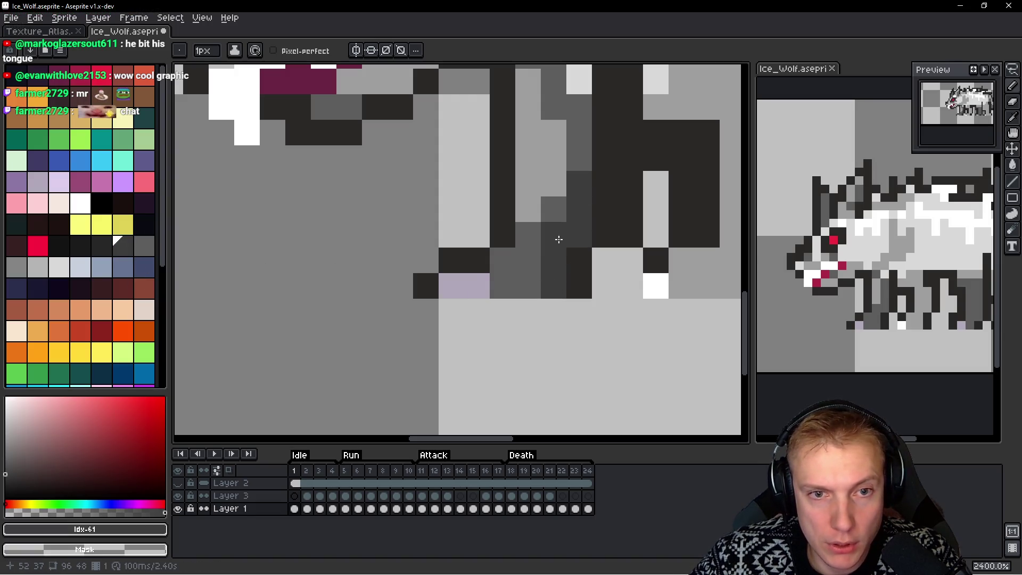
pyautogui.scroll(-5, 527, 358)
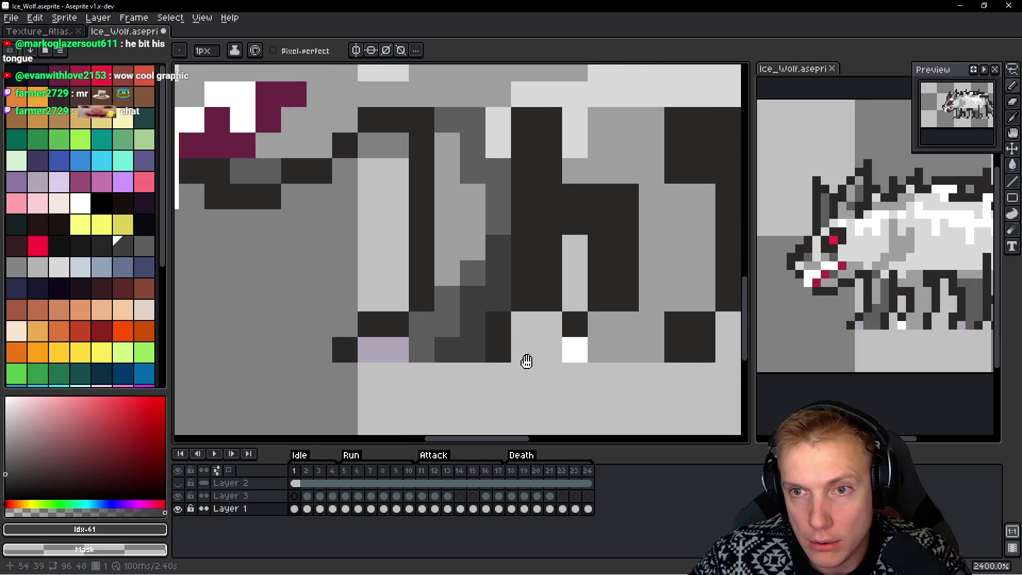
pyautogui.scroll(3, 533, 308)
pyautogui.moveTo(533, 393); pyautogui.dragTo(533, 256)
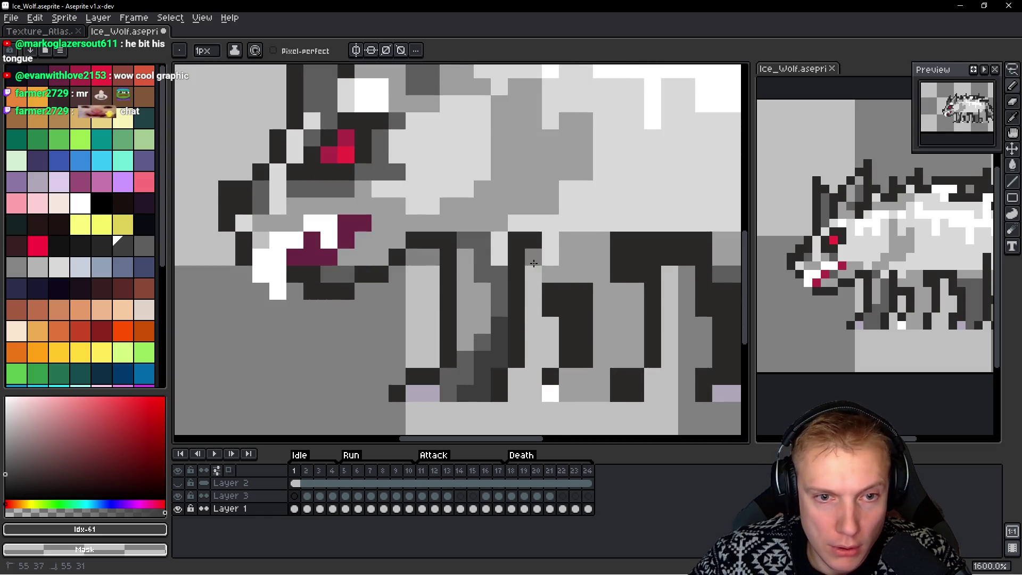
pyautogui.scroll(-3, 560, 290)
pyautogui.scroll(3, 560, 290)
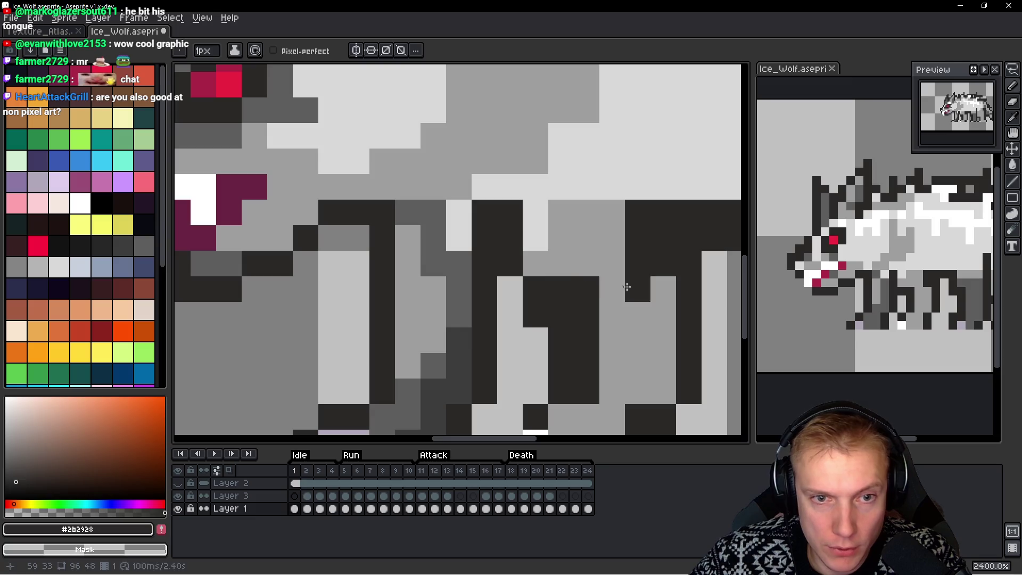
# Lighten several stray dark pixels on the wolf's front leg
pyautogui.click(577, 315)
pyautogui.click(552, 282)
pyautogui.scroll(-3, 552, 282)
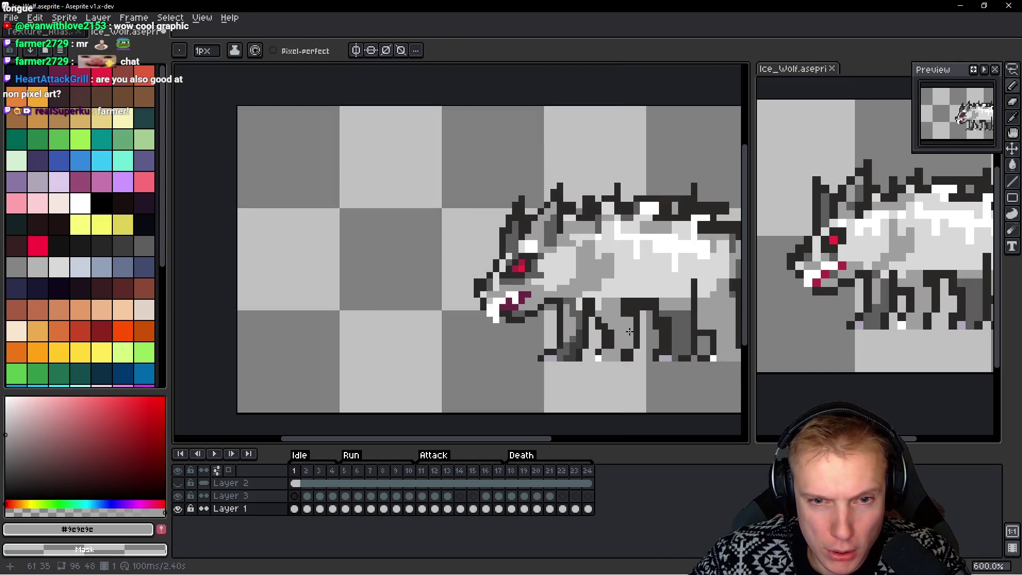
pyautogui.scroll(3, 562, 307)
pyautogui.click(548, 327)
pyautogui.scroll(-4, 543, 324)
pyautogui.scroll(4, 532, 304)
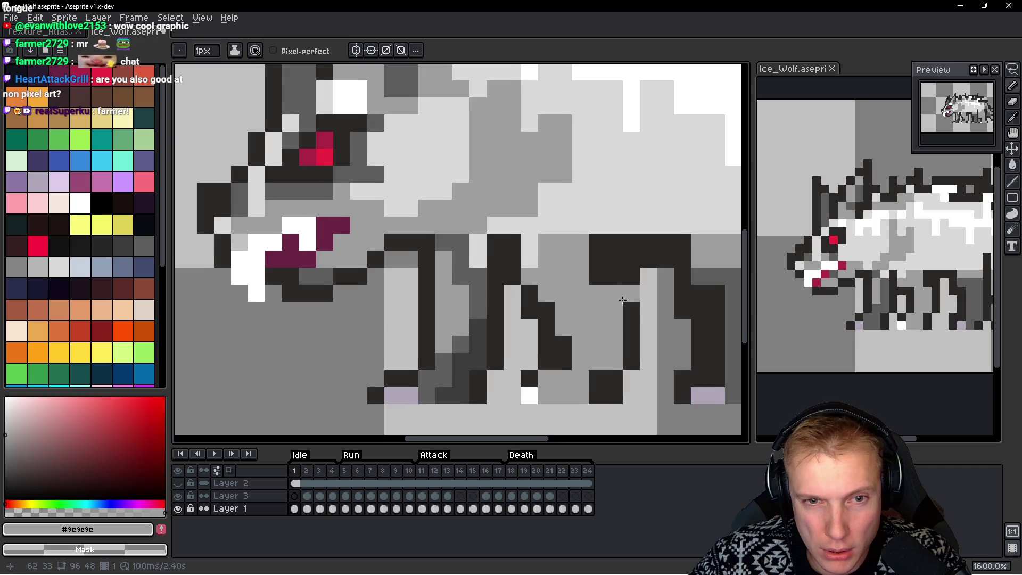
pyautogui.scroll(-1, 525, 288)
pyautogui.moveTo(532, 281); pyautogui.dragTo(531, 265)
pyautogui.click(608, 328)
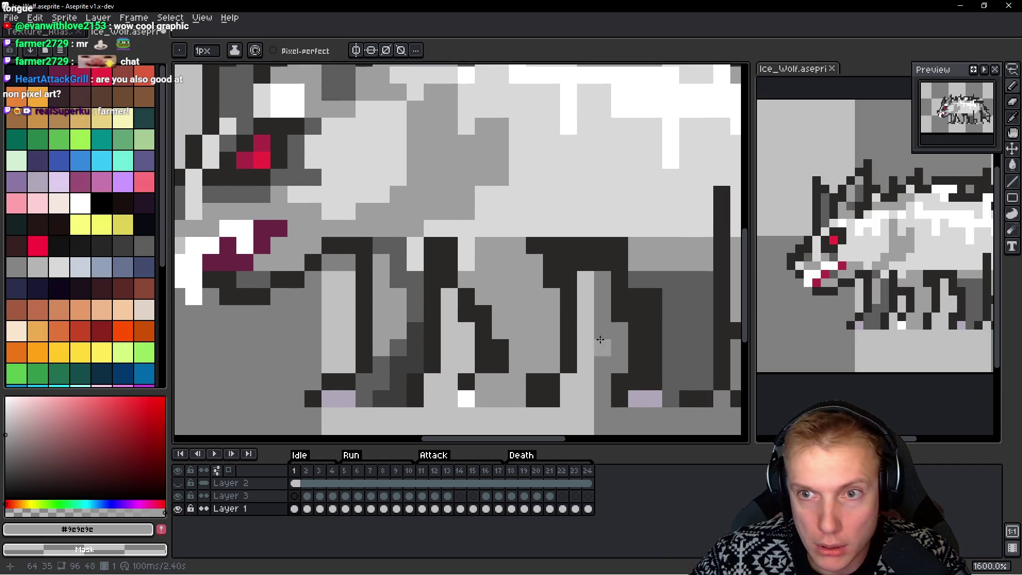
pyautogui.scroll(2, 554, 308)
# Draw a dark outline down the leg and repaint leg pixels mid grey #9e9e9e and #2b2928
pyautogui.keyDown('alt'); pyautogui.click(538, 172); pyautogui.keyUp('alt')
pyautogui.moveTo(531, 186); pyautogui.dragTo(554, 278)
pyautogui.keyDown('alt'); pyautogui.click(520, 266); pyautogui.keyUp('alt')
pyautogui.moveTo(527, 244); pyautogui.dragTo(527, 213)
pyautogui.scroll(-5, 597, 278)
pyautogui.scroll(5, 509, 279)
pyautogui.click(444, 249)
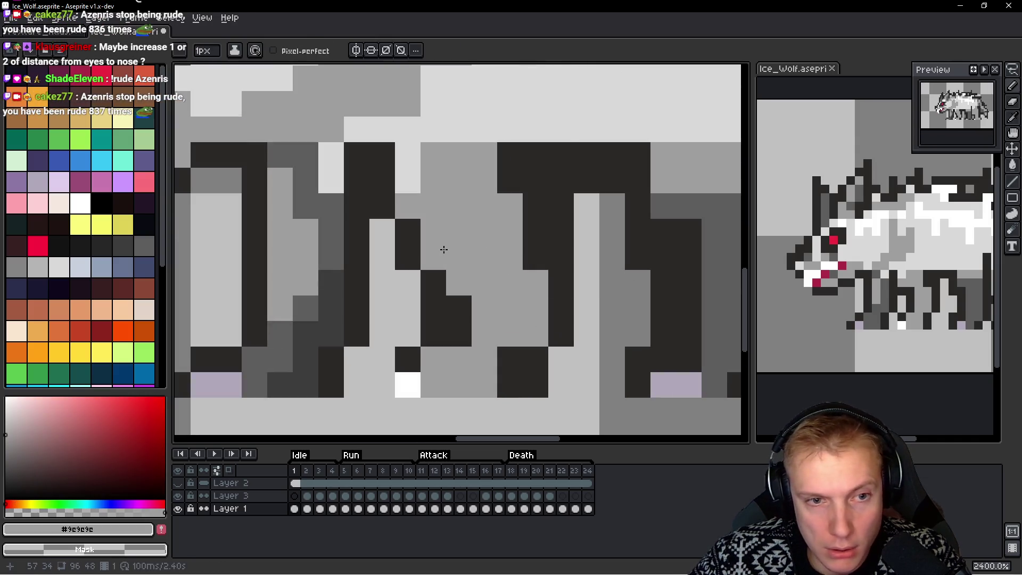
pyautogui.press('alt')
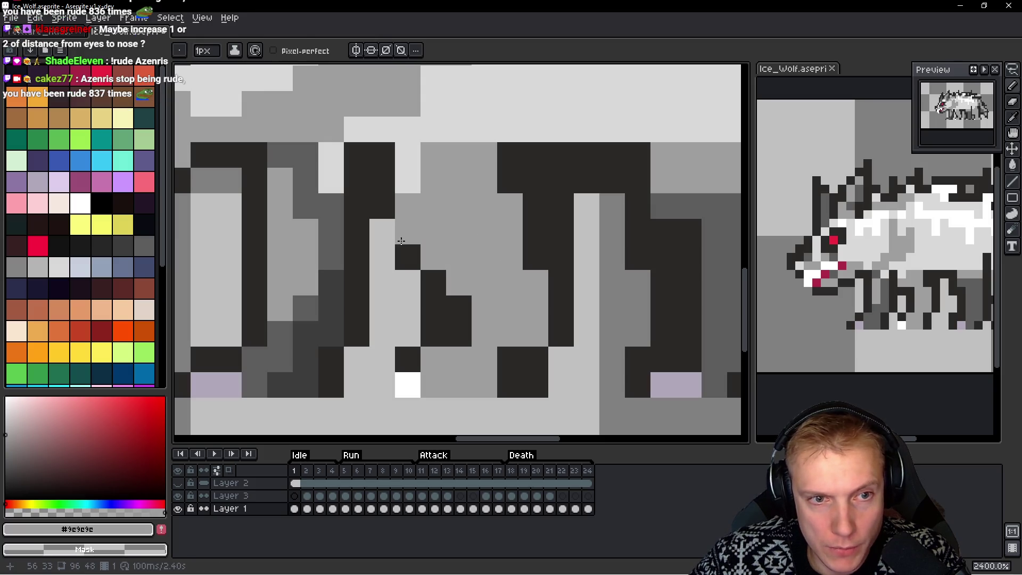
pyautogui.keyDown('alt'); pyautogui.click(405, 239); pyautogui.keyUp('alt')
pyautogui.click(495, 255)
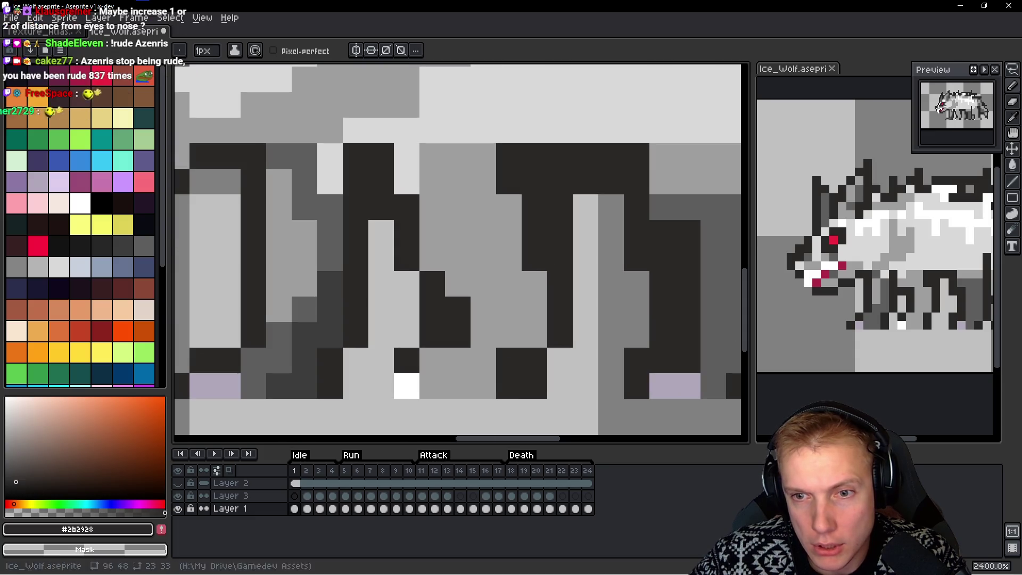
pyautogui.keyDown('alt'); pyautogui.click(458, 235); pyautogui.keyUp('alt')
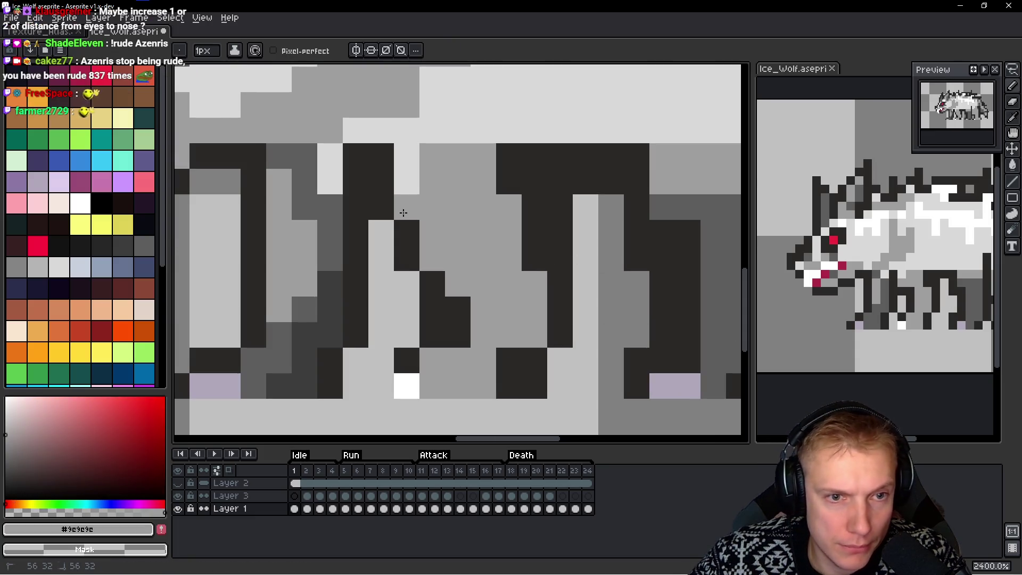
pyautogui.moveTo(426, 258)
pyautogui.mouseDown()
pyautogui.moveTo(437, 258)
pyautogui.moveTo(432, 231)
pyautogui.moveTo(454, 257)
pyautogui.moveTo(456, 283)
pyautogui.mouseUp()
# Repaint leg pixels and the belly above the legs with mid grey #9e9e9e
pyautogui.keyDown('alt'); pyautogui.click(414, 234); pyautogui.keyUp('alt')
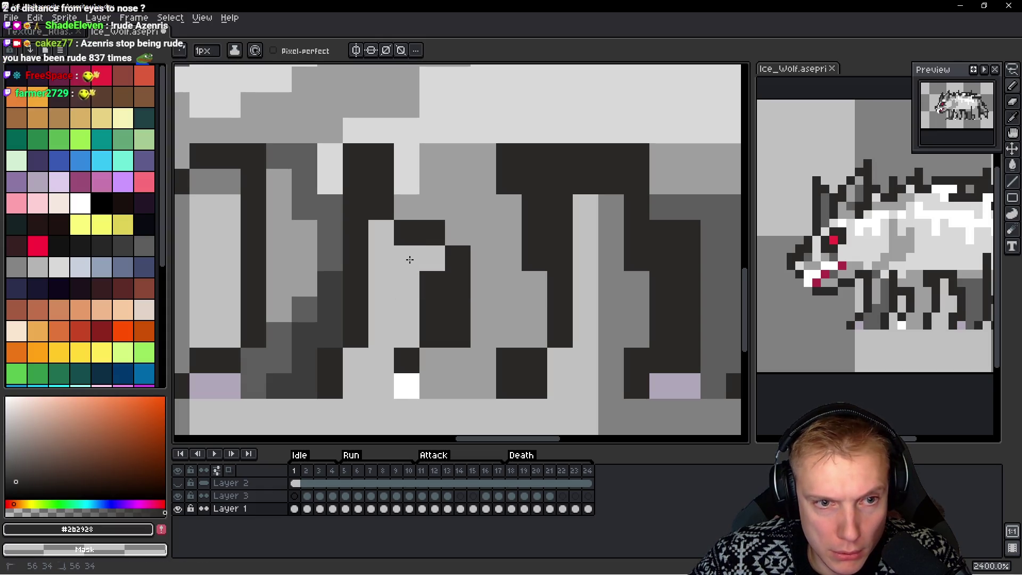
pyautogui.scroll(-5, 541, 289)
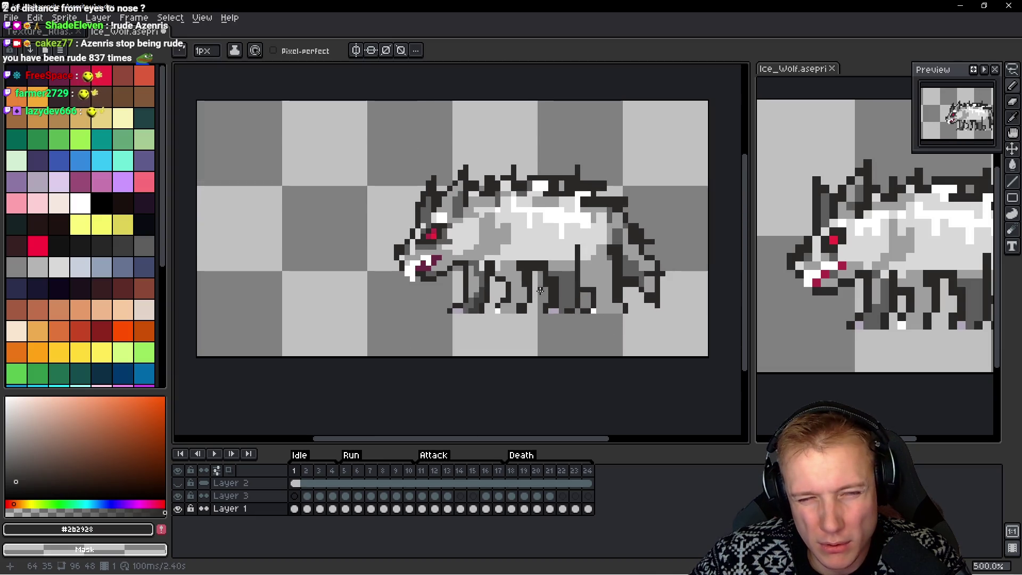
pyautogui.scroll(5, 541, 289)
pyautogui.keyDown('alt'); pyautogui.click(502, 282); pyautogui.keyUp('alt')
pyautogui.click(514, 213)
pyautogui.click(562, 272)
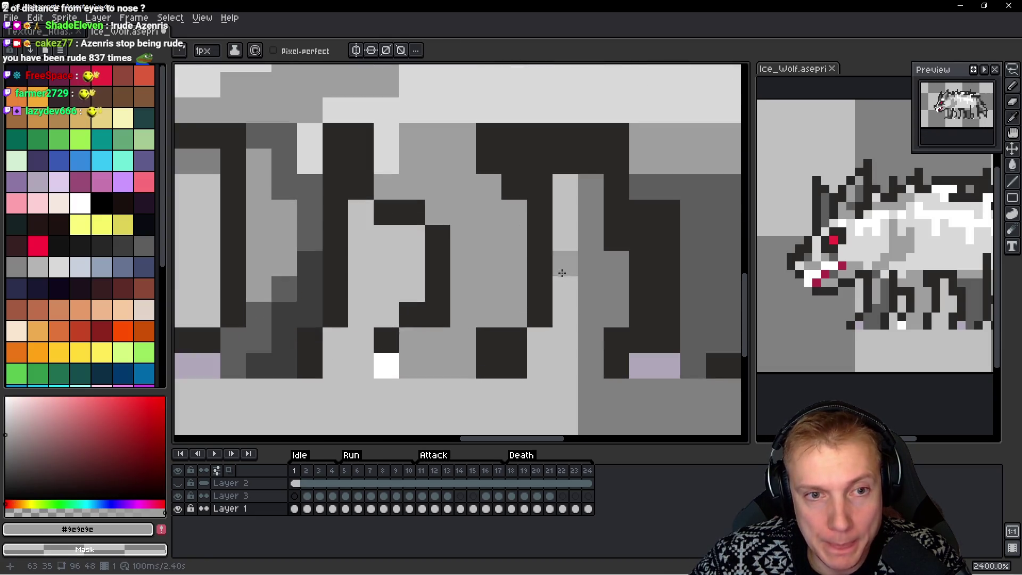
pyautogui.scroll(-5, 562, 273)
pyautogui.scroll(5, 558, 272)
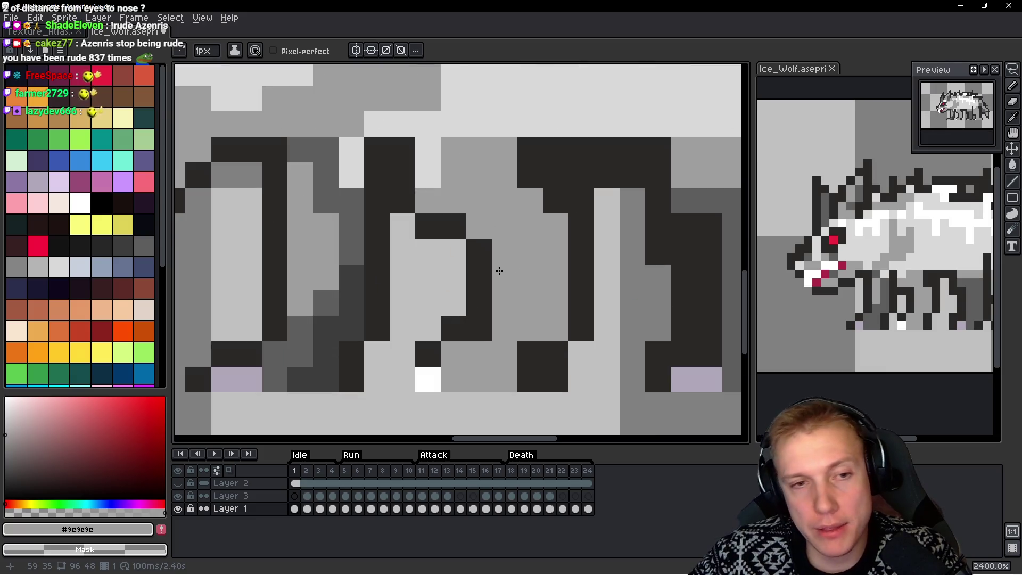
pyautogui.moveTo(449, 195); pyautogui.dragTo(475, 289)
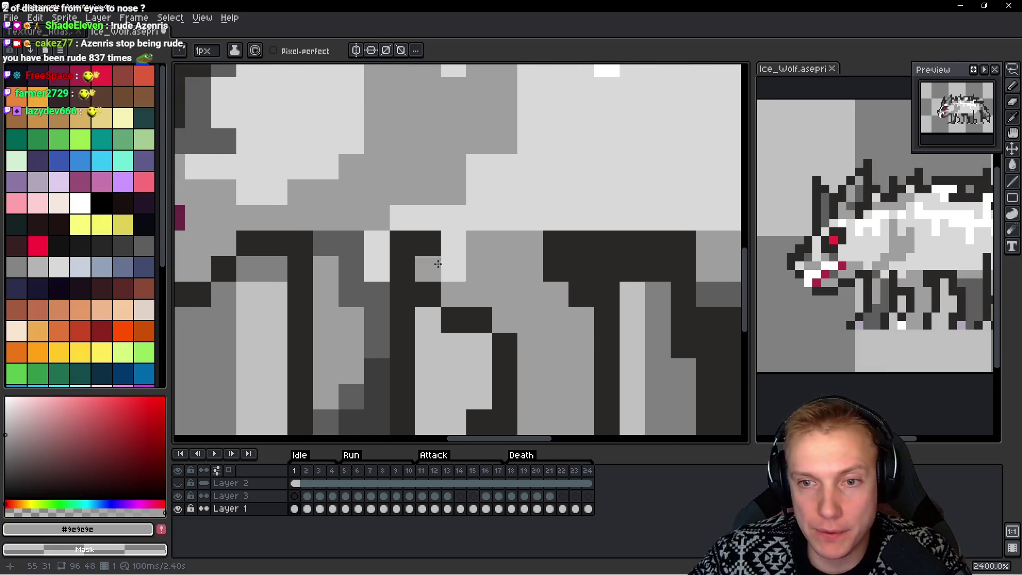
pyautogui.keyDown('alt'); pyautogui.click(490, 257); pyautogui.keyUp('alt')
pyautogui.click(459, 233)
# Add a light grey #d9d9d9 stroke and a mid grey #9e9e9e shading stroke on the body
pyautogui.scroll(-2, 460, 233)
pyautogui.scroll(-2, 468, 228)
pyautogui.scroll(2, 506, 234)
pyautogui.keyDown('alt'); pyautogui.click(477, 218); pyautogui.keyUp('alt')
pyautogui.moveTo(478, 218); pyautogui.dragTo(474, 191)
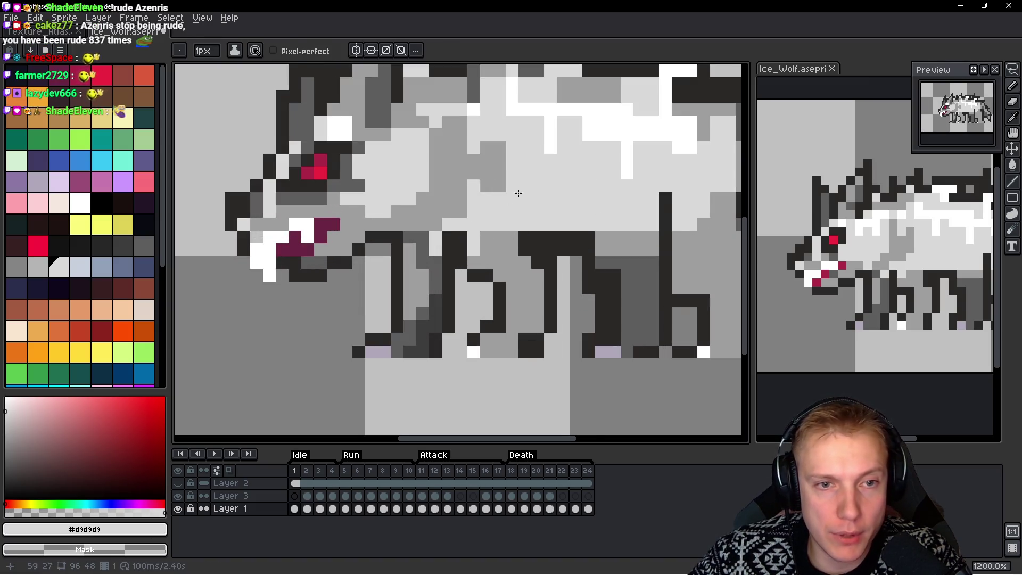
pyautogui.scroll(-3, 518, 192)
pyautogui.scroll(3, 531, 202)
pyautogui.keyDown('alt'); pyautogui.click(505, 198); pyautogui.keyUp('alt')
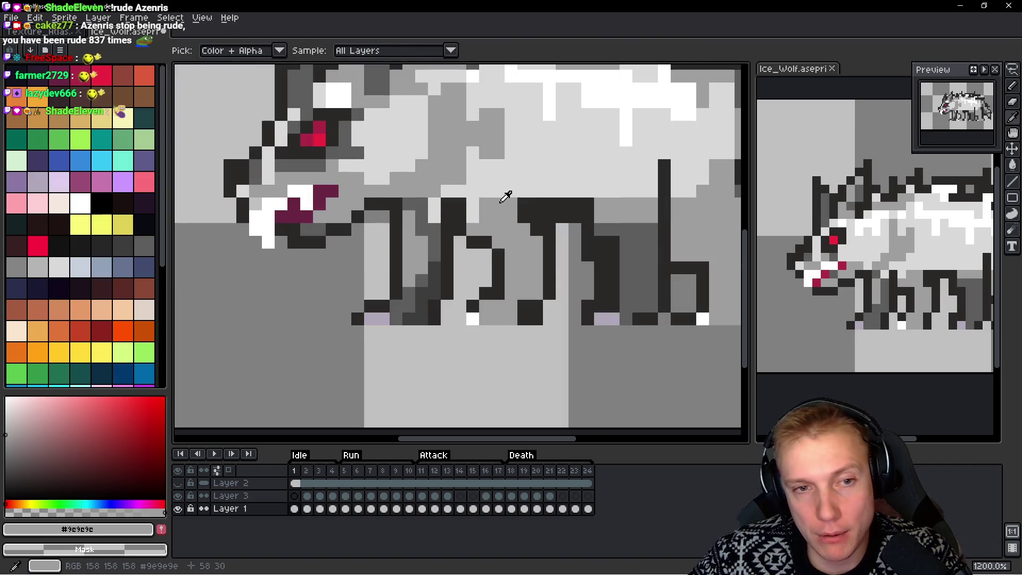
pyautogui.moveTo(508, 191)
pyautogui.mouseDown()
pyautogui.moveTo(540, 176)
pyautogui.moveTo(579, 200)
pyautogui.mouseUp()
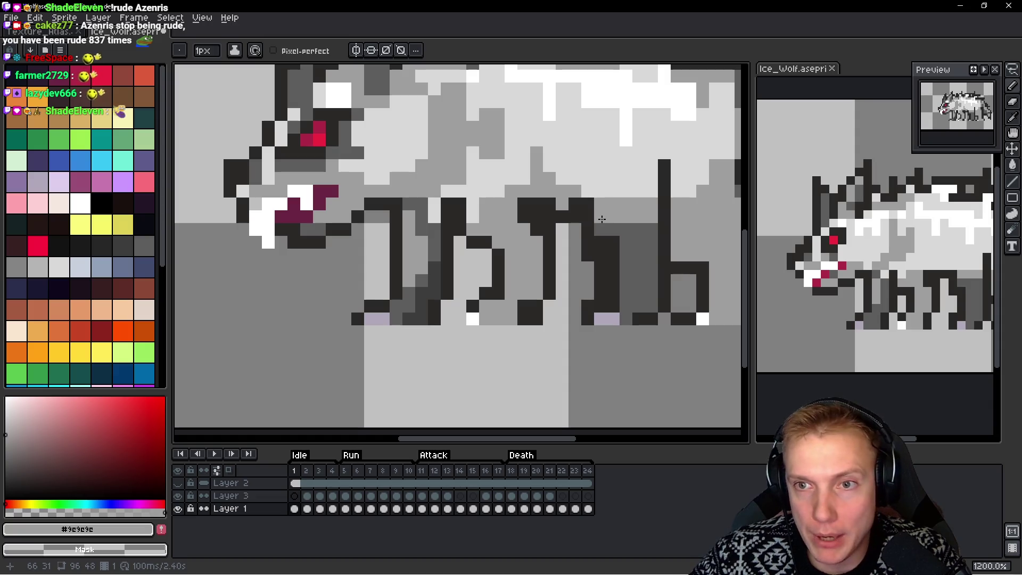
# Fill between and around the legs with light grey #d9d9d9 and mid grey #9e9e9e pixels
pyautogui.scroll(3, 536, 212)
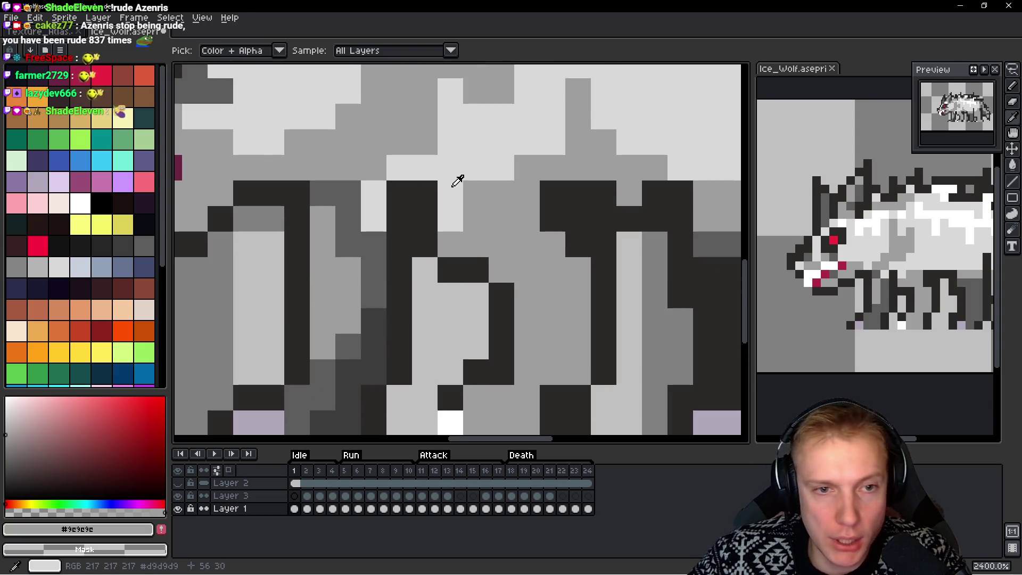
pyautogui.keyDown('alt'); pyautogui.click(461, 165); pyautogui.keyUp('alt')
pyautogui.moveTo(468, 202)
pyautogui.mouseDown()
pyautogui.moveTo(450, 235)
pyautogui.moveTo(532, 270)
pyautogui.moveTo(502, 245)
pyautogui.mouseUp()
pyautogui.moveTo(527, 287)
pyautogui.mouseDown()
pyautogui.moveTo(526, 319)
pyautogui.moveTo(550, 330)
pyautogui.mouseUp()
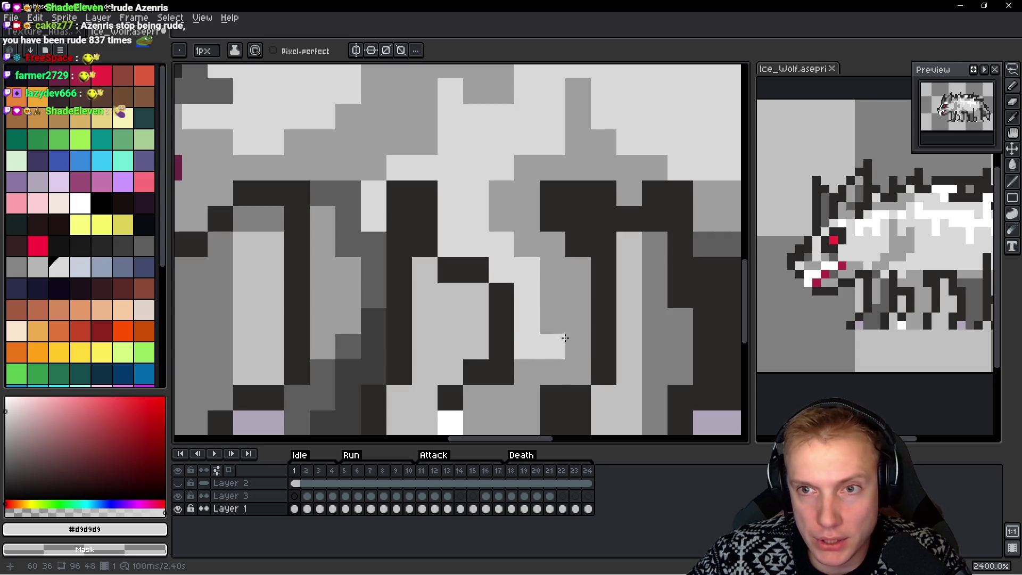
pyautogui.keyDown('alt'); pyautogui.click(517, 202); pyautogui.keyUp('alt')
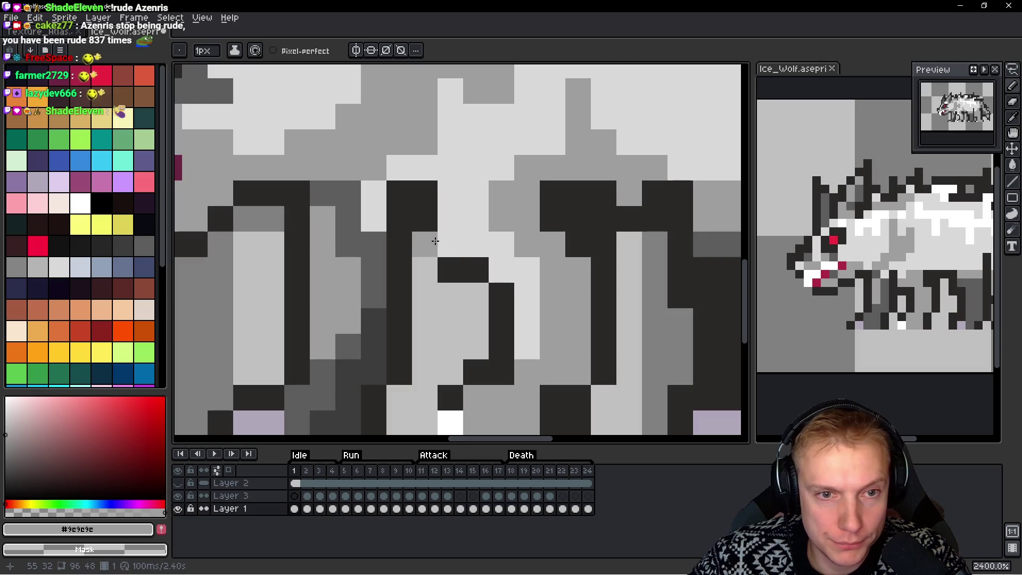
pyautogui.moveTo(441, 244); pyautogui.dragTo(479, 245)
pyautogui.moveTo(577, 247); pyautogui.dragTo(548, 215)
pyautogui.scroll(-5, 548, 215)
pyautogui.scroll(3, 444, 198)
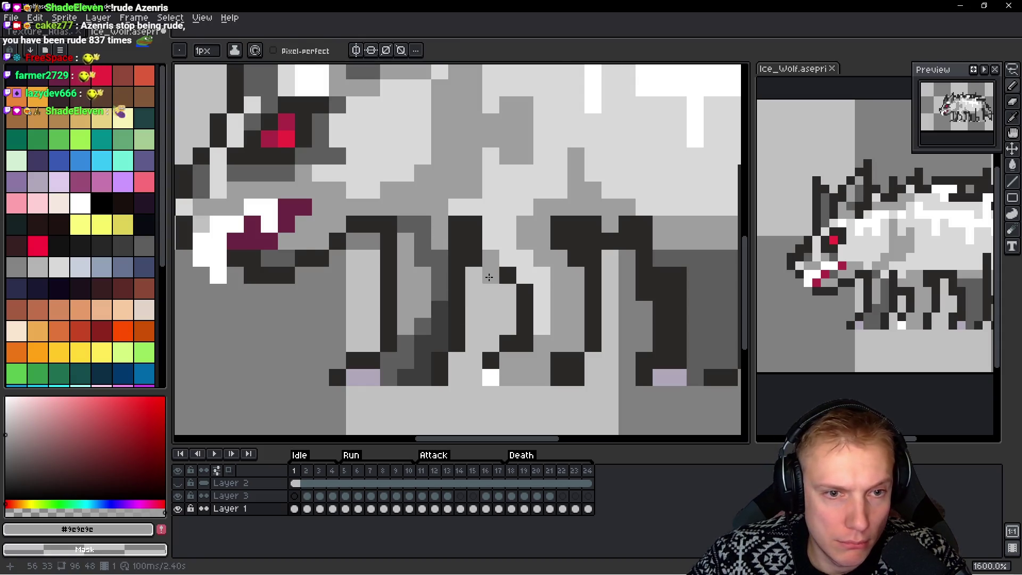
pyautogui.scroll(-5, 489, 277)
pyautogui.scroll(5, 453, 261)
# Shade the front leg column with #5d5d5d and #3d3d3d, plus a dark #2b2928 pixel
pyautogui.keyDown('alt'); pyautogui.click(420, 249); pyautogui.keyUp('alt')
pyautogui.moveTo(420, 249)
pyautogui.mouseDown()
pyautogui.moveTo(418, 208)
pyautogui.moveTo(430, 219)
pyautogui.mouseUp()
pyautogui.click(434, 208)
pyautogui.click(452, 246)
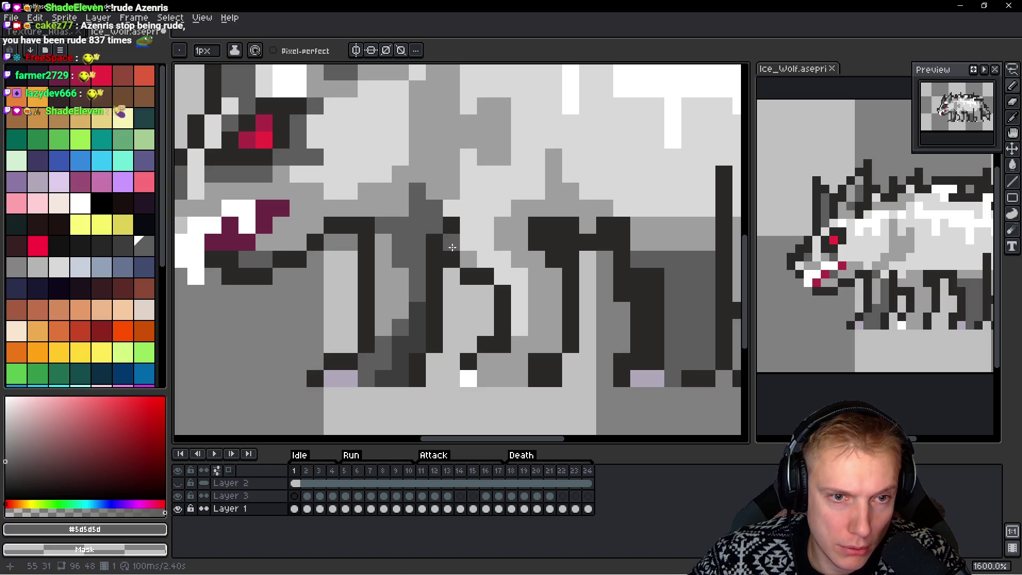
pyautogui.keyDown('alt'); pyautogui.click(428, 238); pyautogui.keyUp('alt')
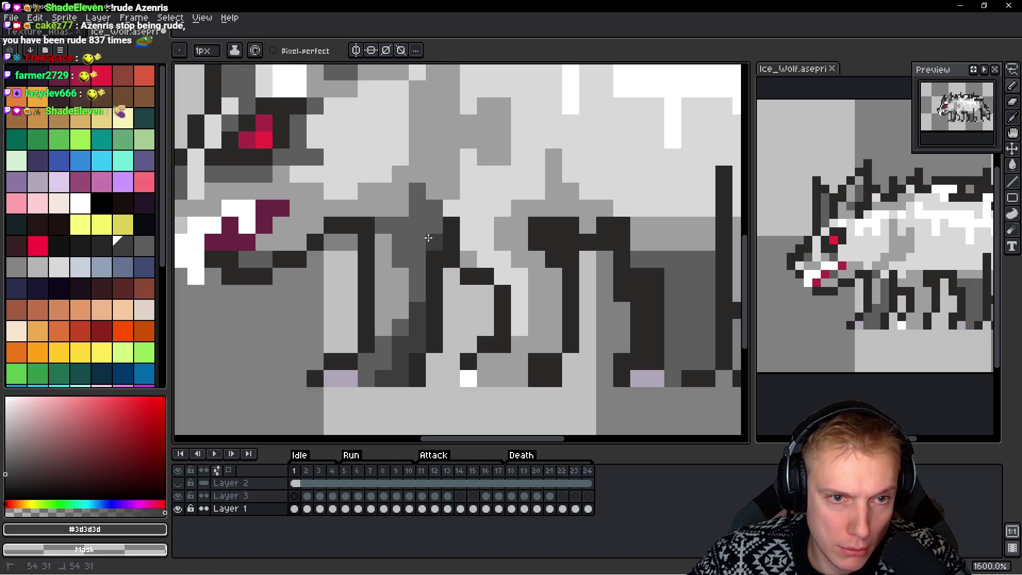
pyautogui.click(418, 210)
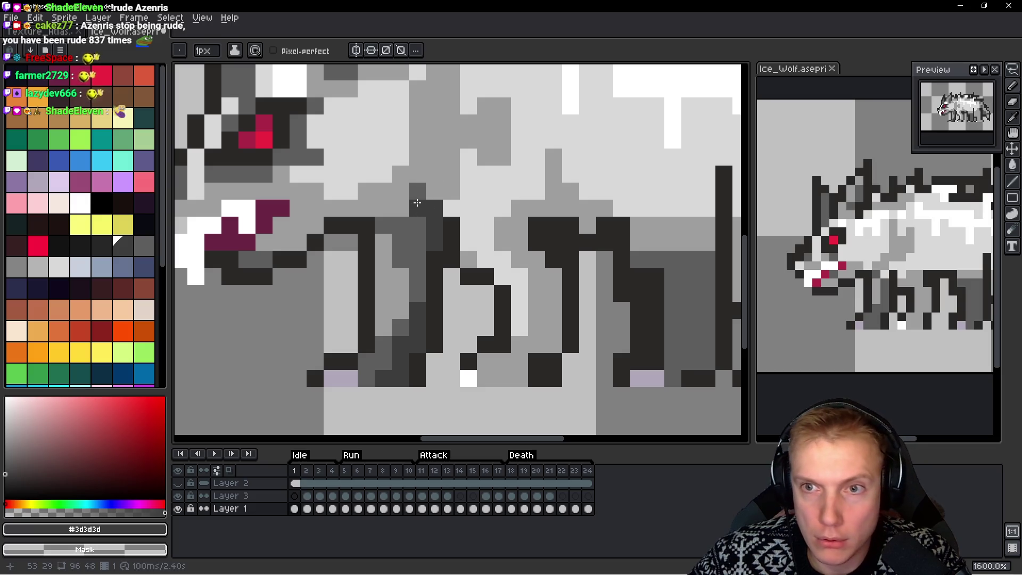
pyautogui.scroll(-6, 534, 276)
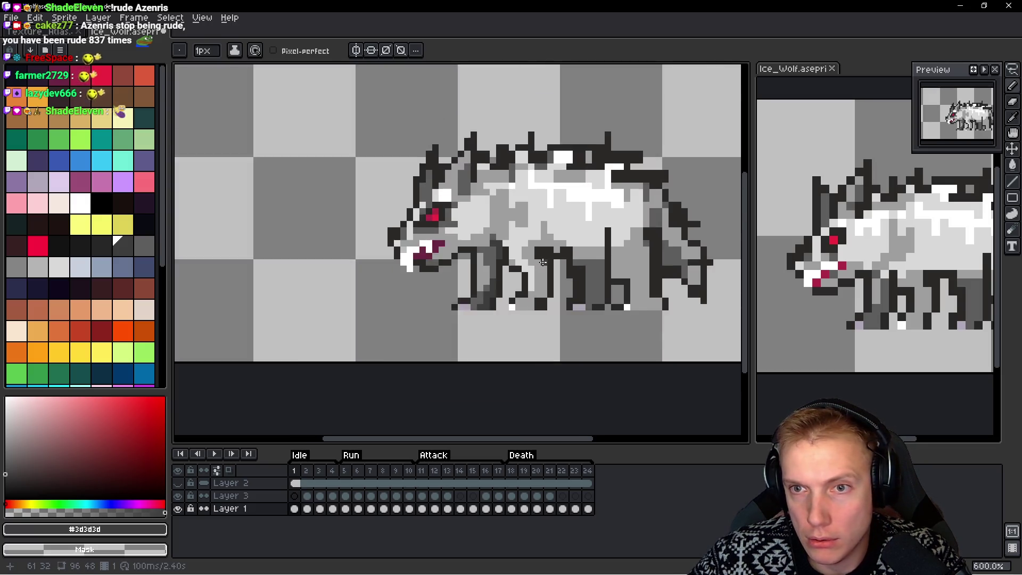
pyautogui.scroll(8, 533, 276)
pyautogui.scroll(-1, 462, 271)
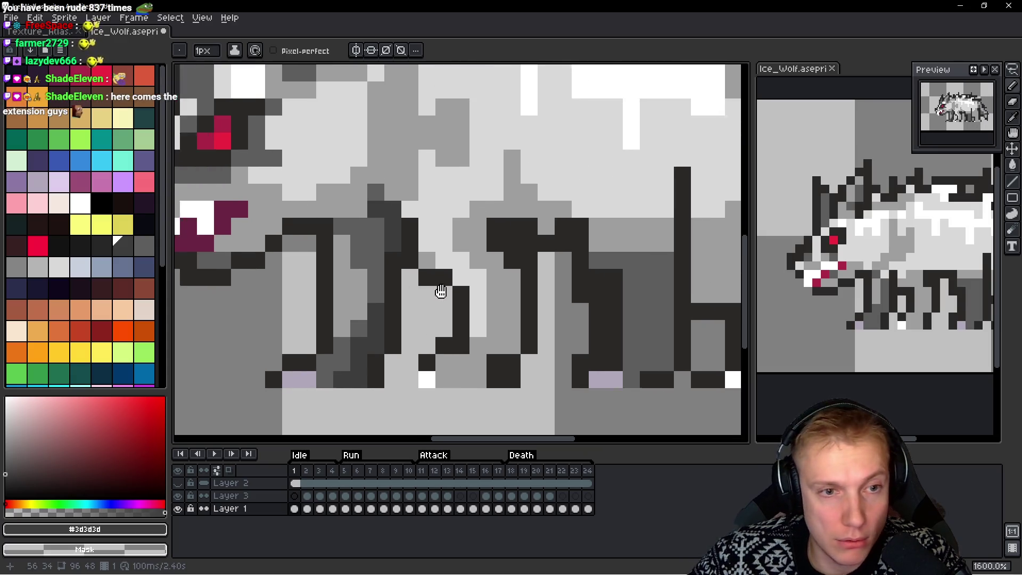
pyautogui.keyDown('alt'); pyautogui.click(467, 279); pyautogui.keyUp('alt')
pyautogui.click(450, 303)
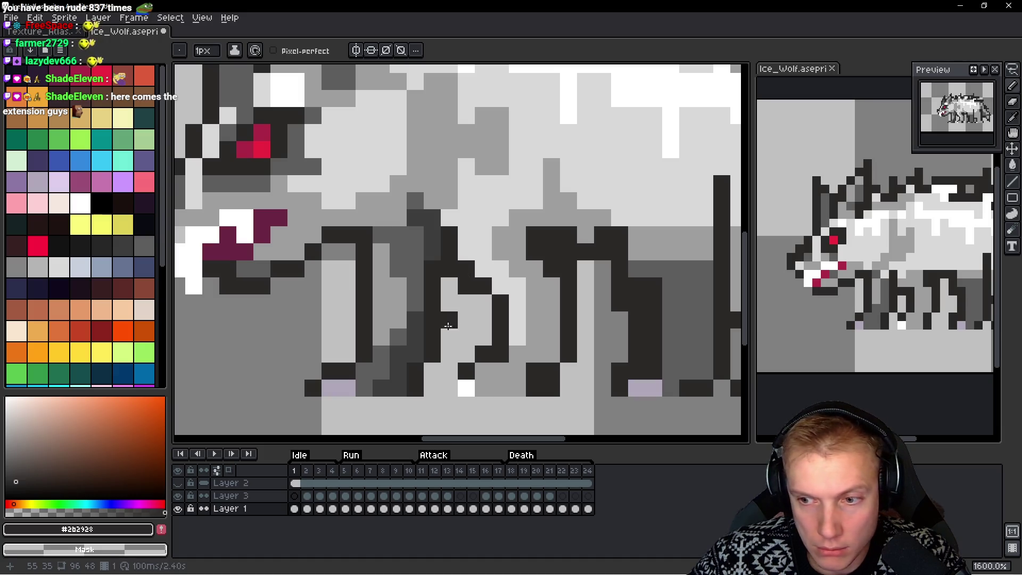
# Adjust shading pixels at the leg top with #5d5d5d, undoing the last dark pixel
pyautogui.scroll(-4, 560, 301)
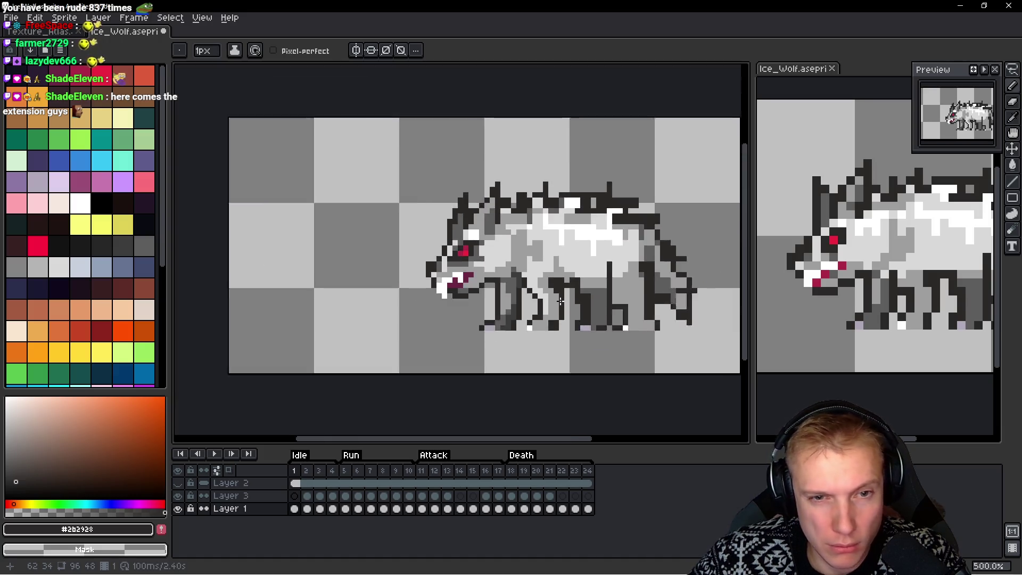
pyautogui.scroll(-3, 560, 301)
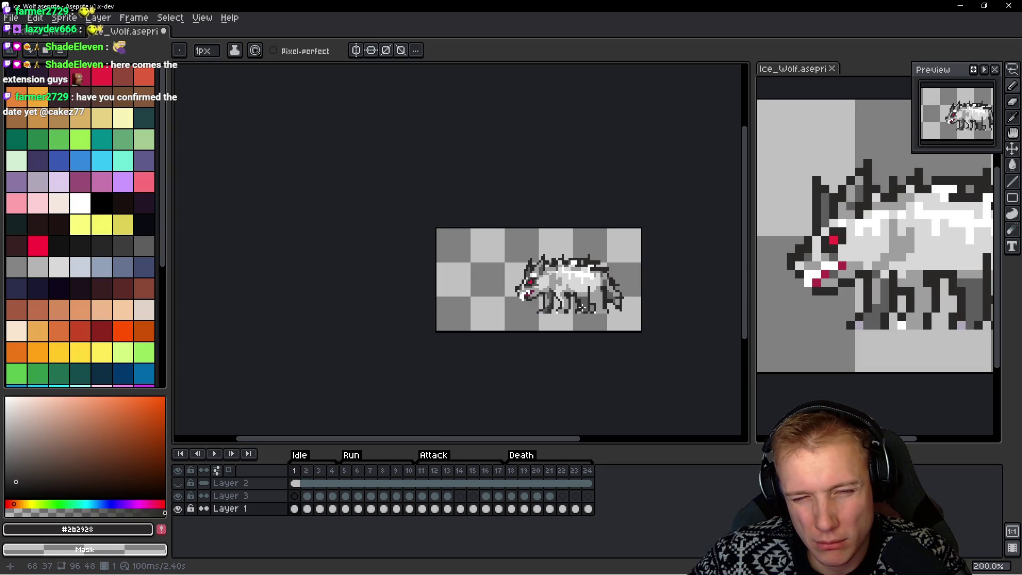
pyautogui.scroll(5, 556, 294)
pyautogui.scroll(3, 541, 277)
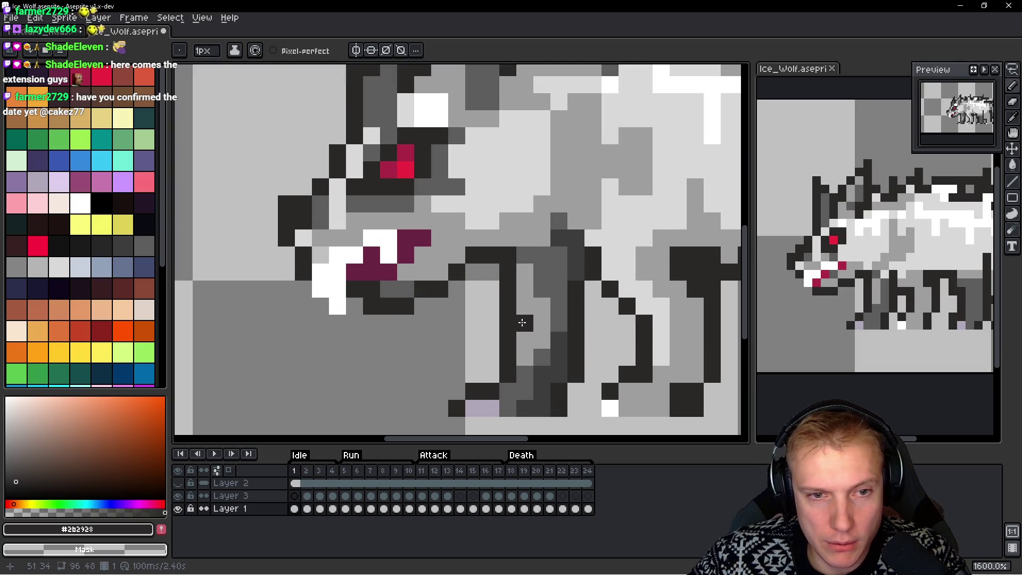
pyautogui.keyDown('alt'); pyautogui.click(531, 253); pyautogui.keyUp('alt')
pyautogui.keyDown('alt'); pyautogui.click(531, 252); pyautogui.keyUp('alt')
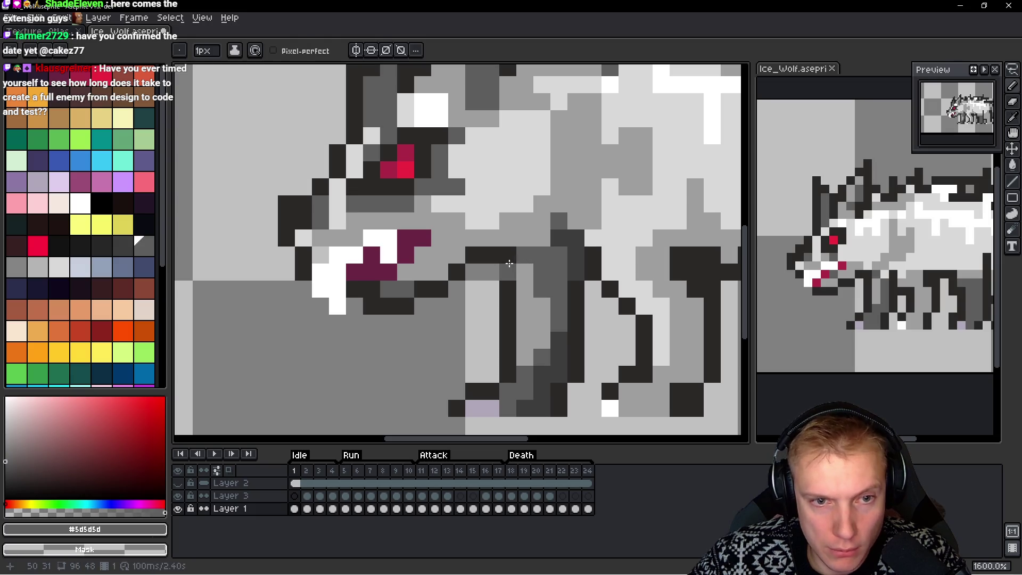
pyautogui.click(491, 272)
pyautogui.keyDown('alt'); pyautogui.click(485, 250); pyautogui.keyUp('alt')
pyautogui.click(507, 255)
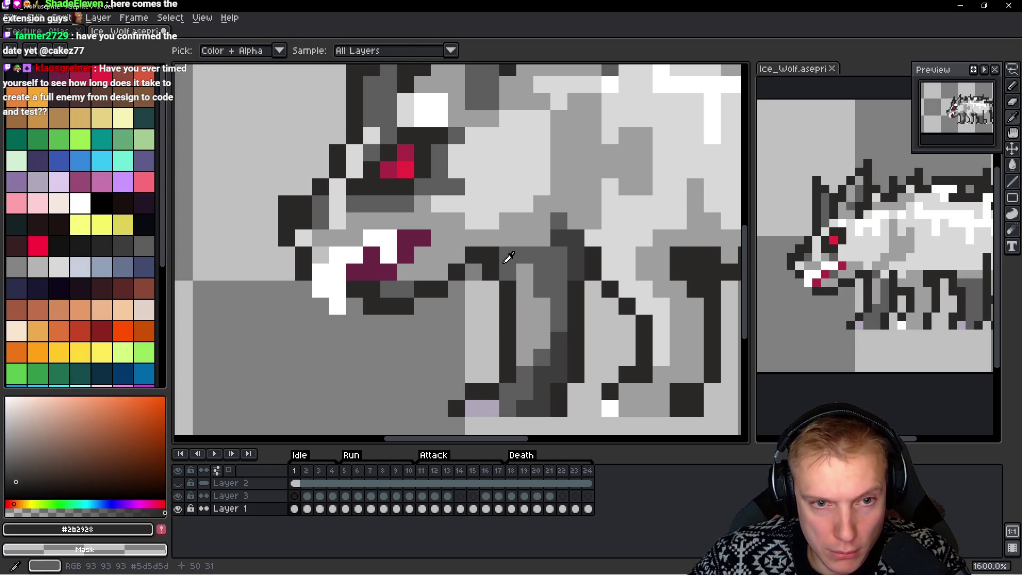
pyautogui.keyDown('alt'); pyautogui.click(506, 255); pyautogui.keyUp('alt')
pyautogui.click(506, 299)
pyautogui.keyDown('alt'); pyautogui.click(493, 296); pyautogui.keyUp('alt')
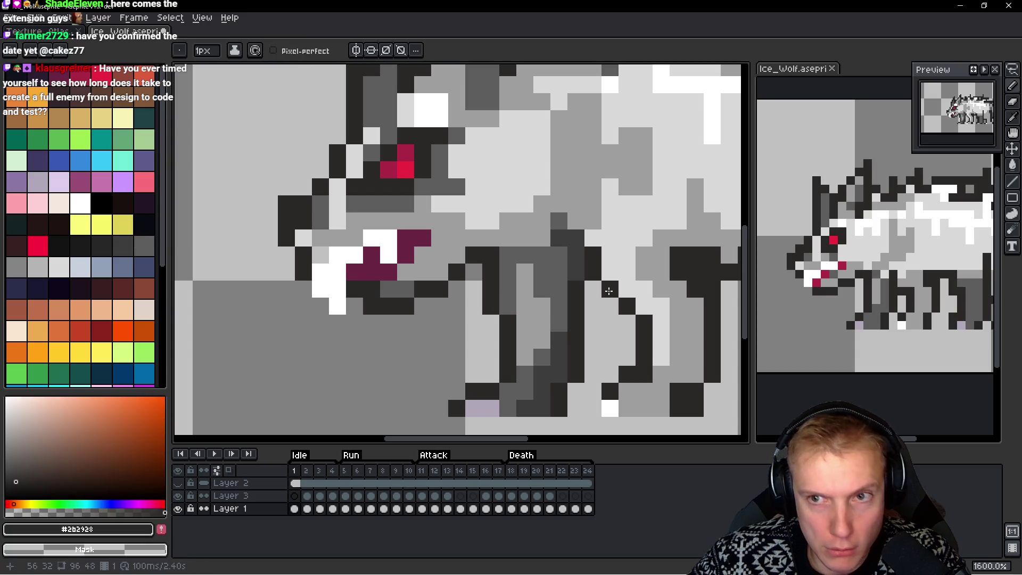
pyautogui.hotkey('ctrl', 'z')
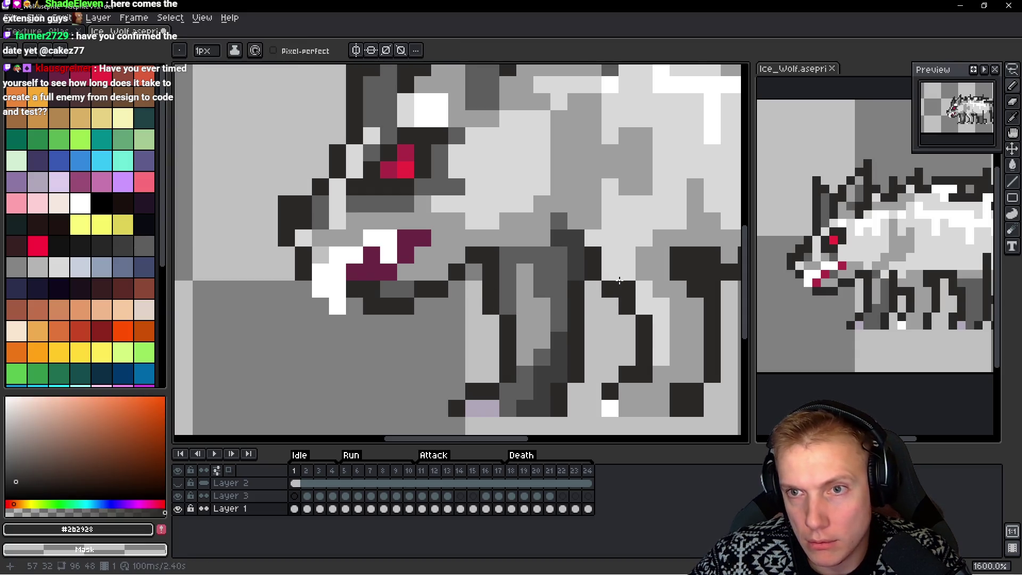
pyautogui.scroll(-6, 619, 280)
pyautogui.scroll(6, 659, 302)
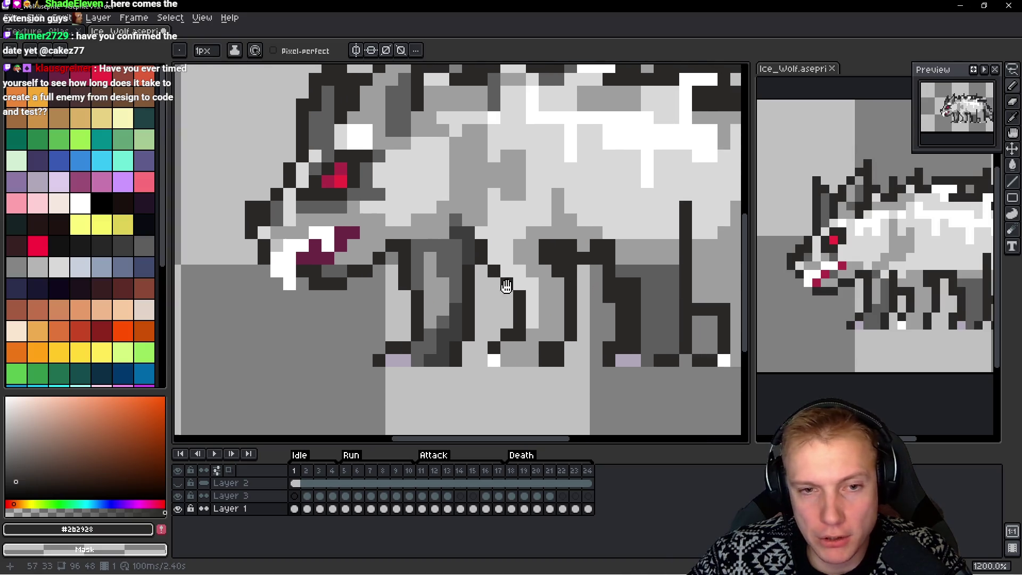
# Stretch a selected block of pixels between the front legs one pixel left
pyautogui.press('m')
pyautogui.moveTo(512, 237)
pyautogui.mouseDown()
pyautogui.moveTo(492, 249)
pyautogui.moveTo(482, 280)
pyautogui.moveTo(543, 282)
pyautogui.mouseUp()
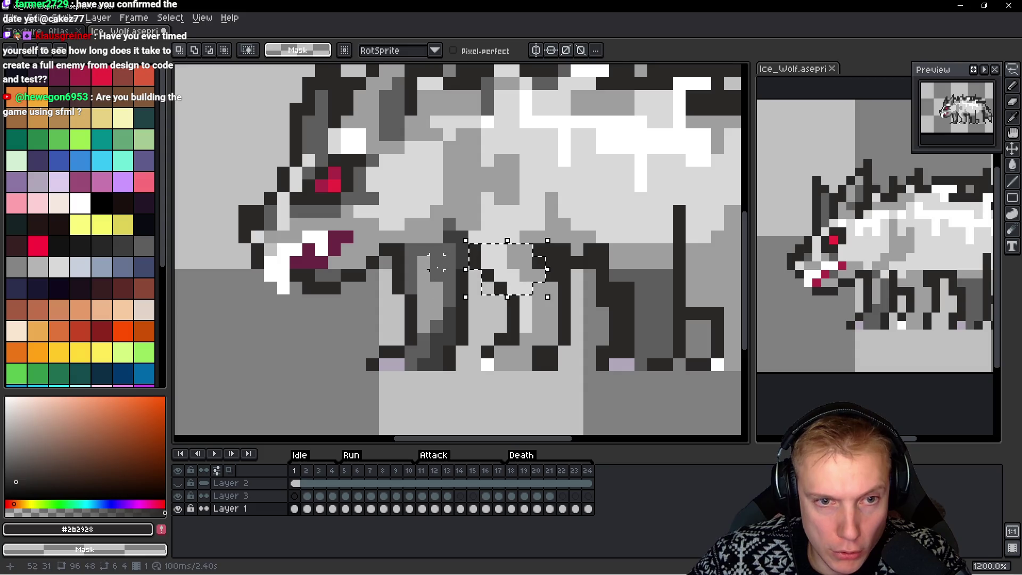
pyautogui.moveTo(465, 268); pyautogui.dragTo(443, 276)
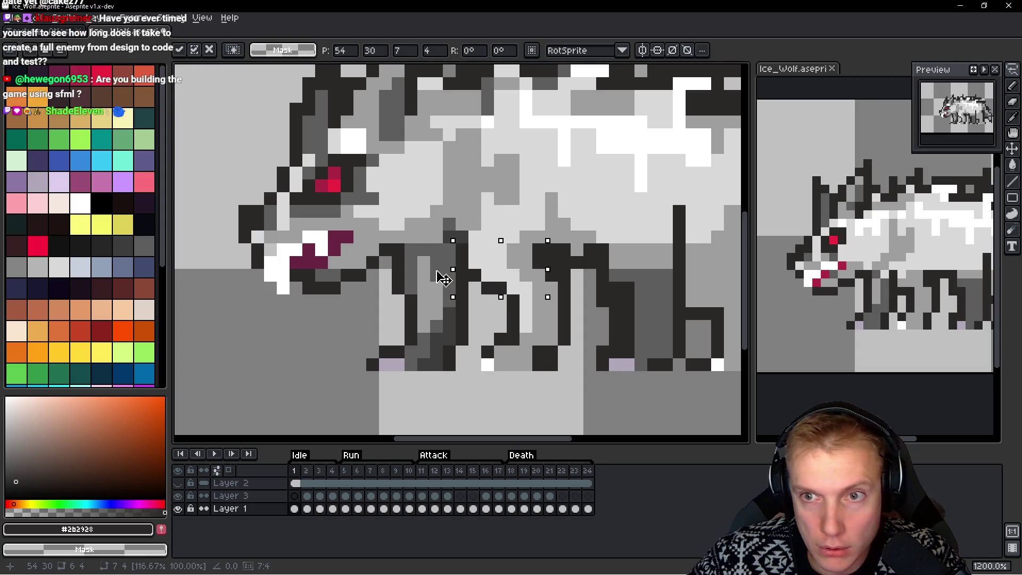
pyautogui.moveTo(442, 277)
pyautogui.mouseDown()
pyautogui.moveTo(453, 277)
pyautogui.moveTo(444, 280)
pyautogui.mouseUp()
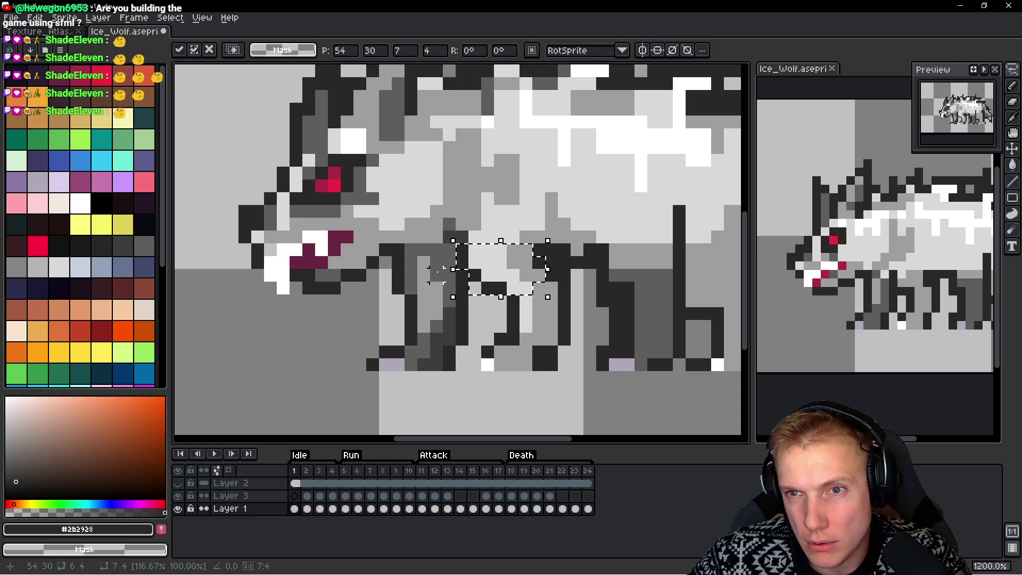
pyautogui.click(449, 262)
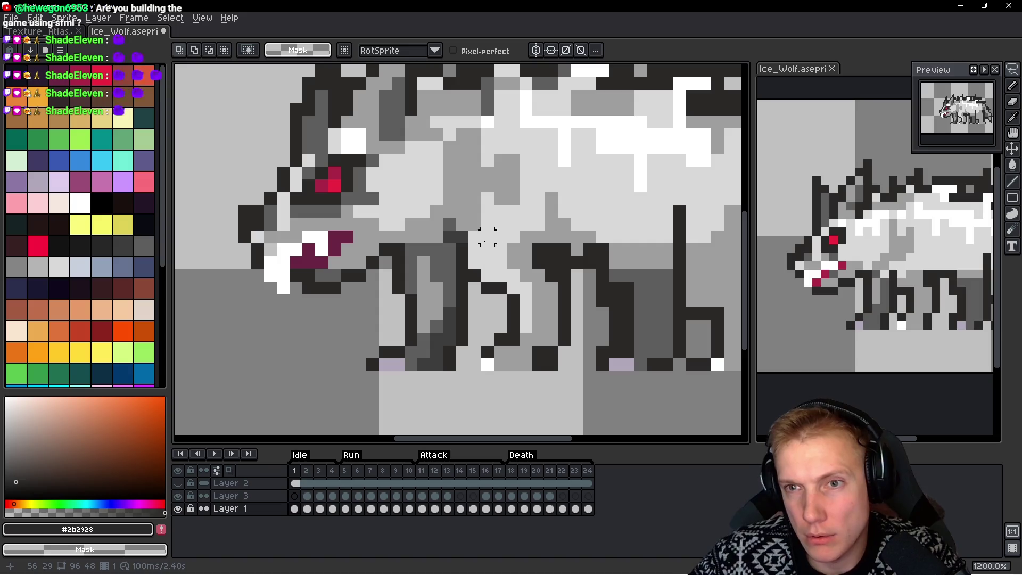
pyautogui.scroll(1, 538, 337)
pyautogui.scroll(-5, 548, 308)
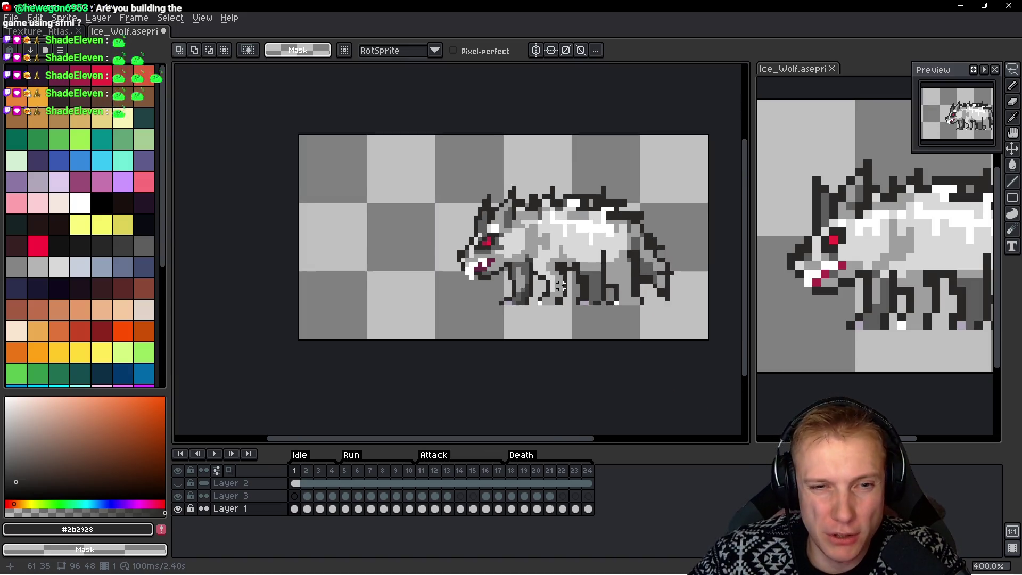
pyautogui.scroll(5, 555, 301)
# Paint a white pixel on the paw, undoing a stray one
pyautogui.press('b')
pyautogui.keyDown('alt'); pyautogui.click(503, 315); pyautogui.keyUp('alt')
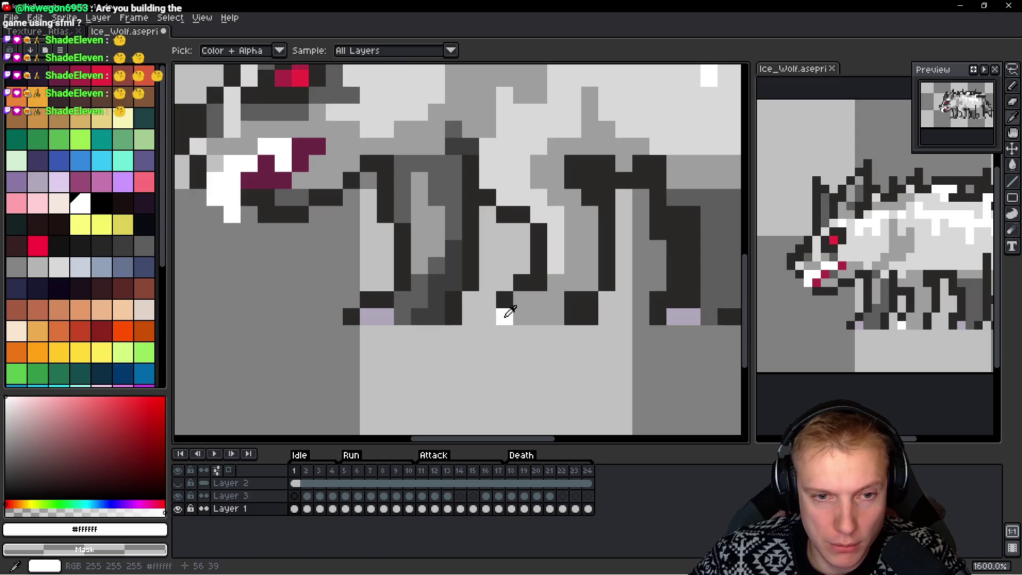
pyautogui.click(530, 317)
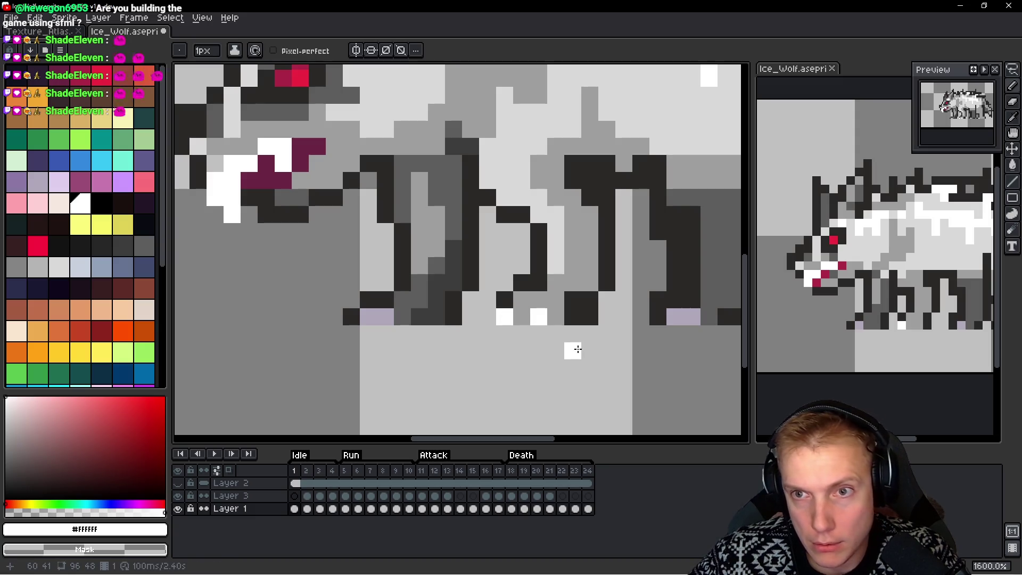
pyautogui.hotkey('ctrl', 'z')
pyautogui.scroll(-1, 596, 240)
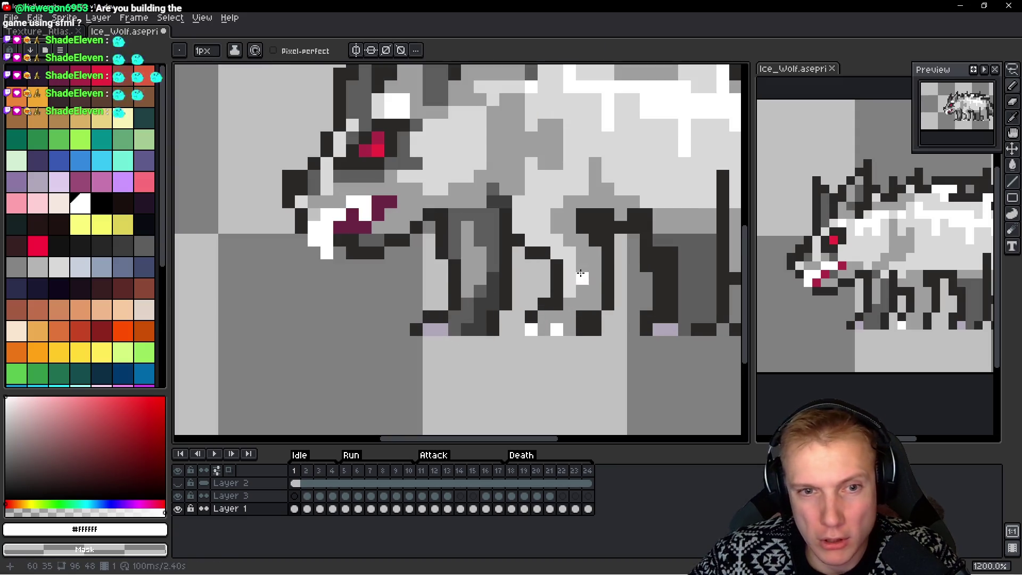
# Lasso the middle legs and nudge them one pixel left
pyautogui.press('q')
pyautogui.moveTo(600, 219); pyautogui.dragTo(549, 189)
pyautogui.moveTo(519, 253)
pyautogui.mouseDown()
pyautogui.moveTo(525, 365)
pyautogui.moveTo(612, 206)
pyautogui.mouseUp()
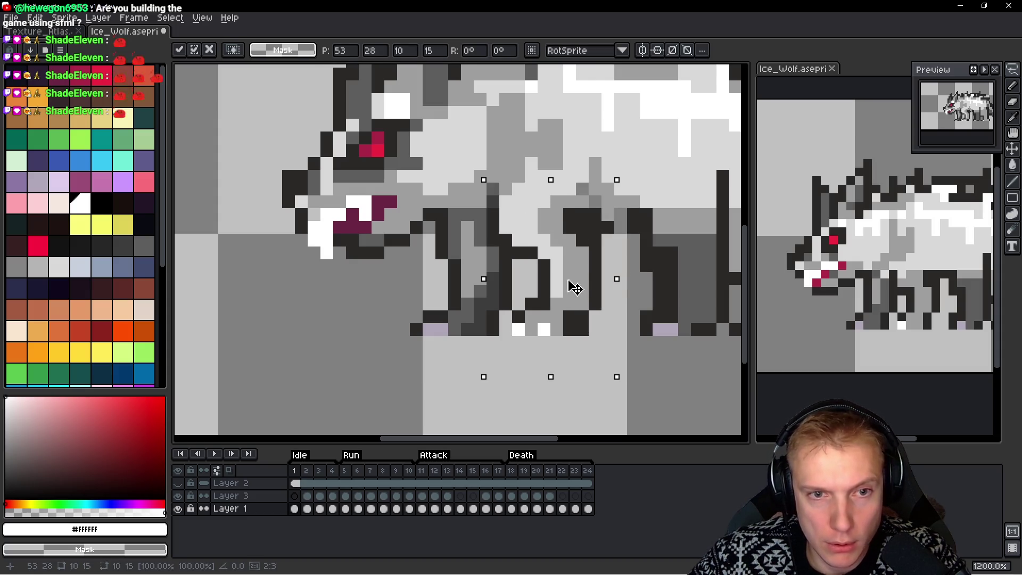
pyautogui.moveTo(570, 286); pyautogui.dragTo(570, 282)
pyautogui.press('Return')
pyautogui.scroll(-4, 578, 268)
pyautogui.scroll(-3, 578, 267)
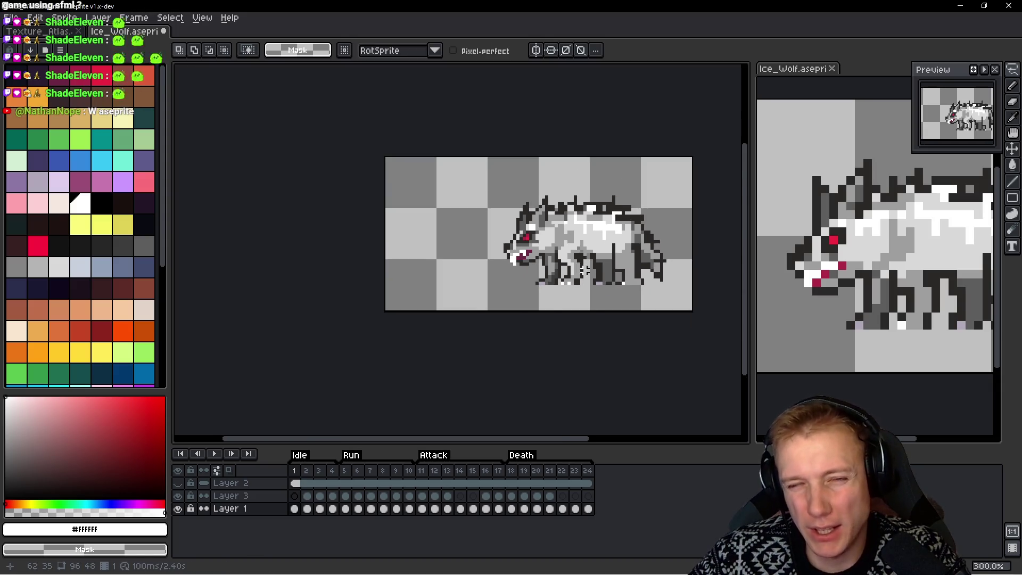
# Undo a bad stroke and paint a mid-grey #9e9e9e pixel on the leg
pyautogui.scroll(4, 586, 282)
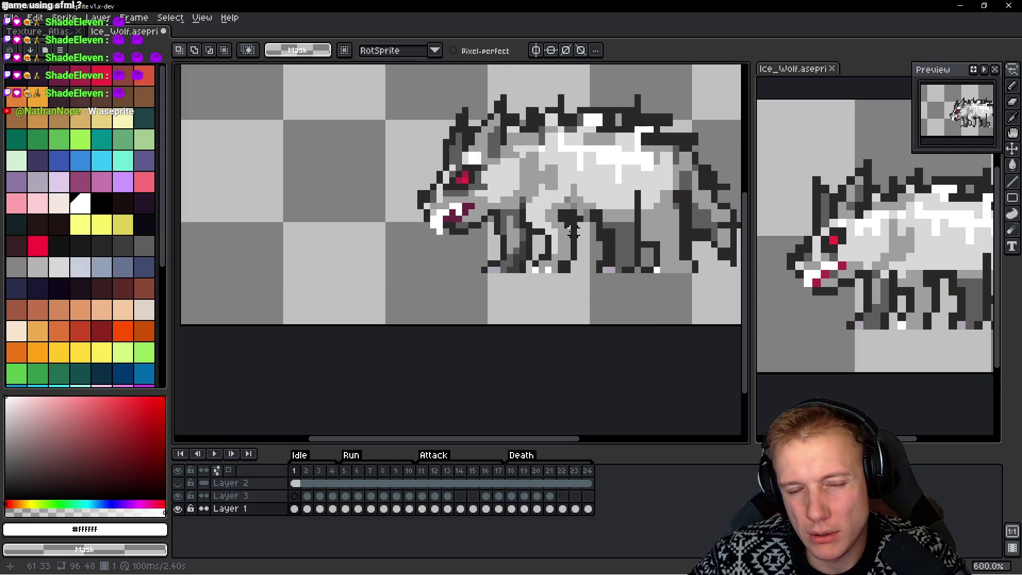
pyautogui.scroll(3, 572, 230)
pyautogui.press('b')
pyautogui.scroll(-4, 525, 218)
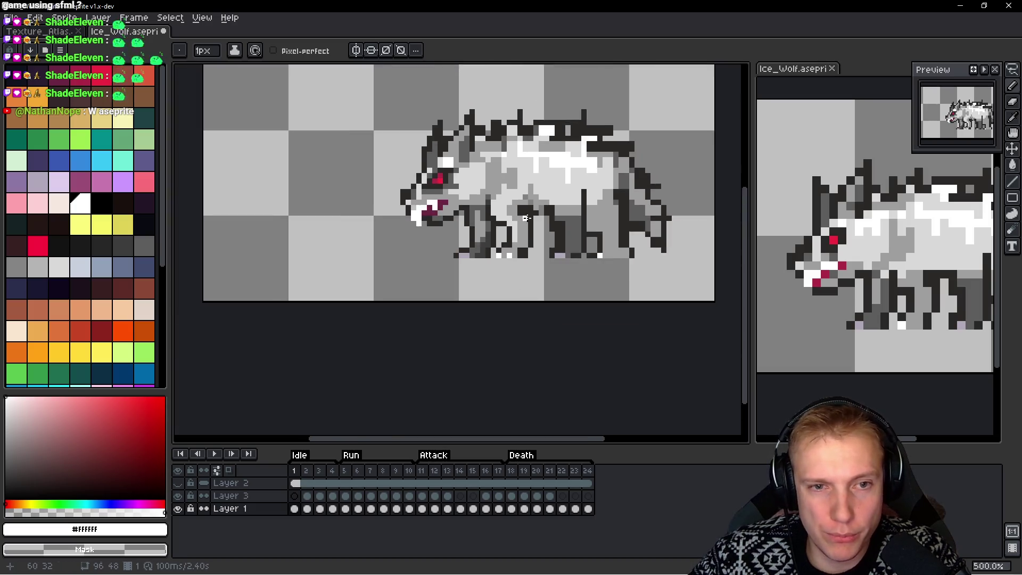
pyautogui.scroll(-2, 526, 218)
pyautogui.scroll(4, 495, 181)
pyautogui.press('i')
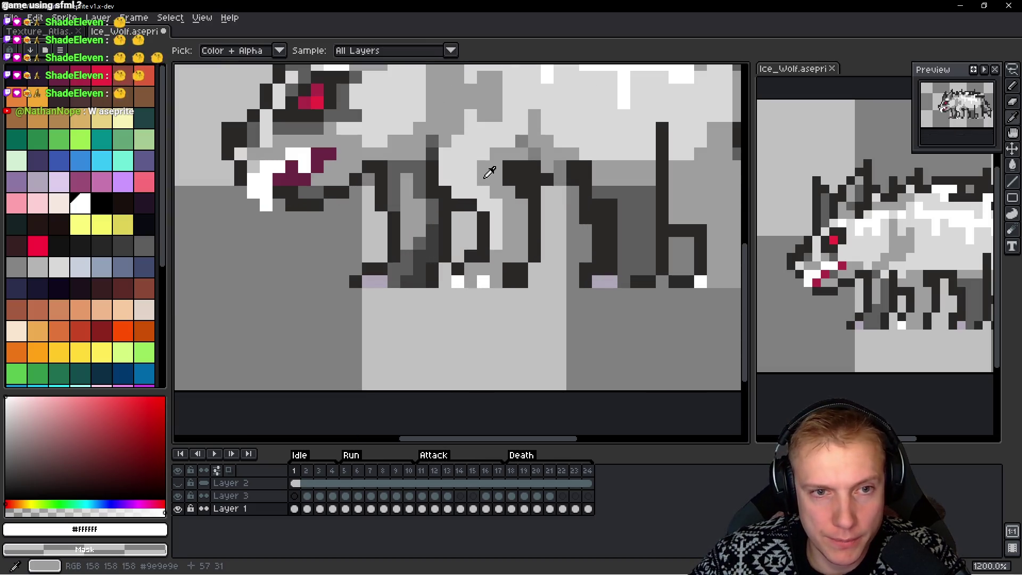
pyautogui.click(485, 176)
pyautogui.press('b')
pyautogui.scroll(1, 487, 197)
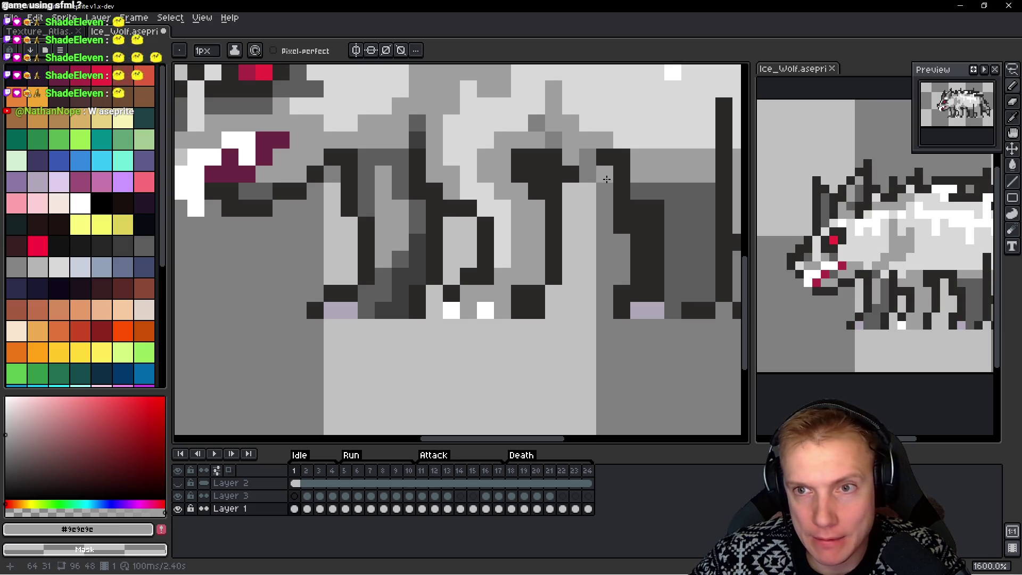
pyautogui.scroll(-5, 609, 207)
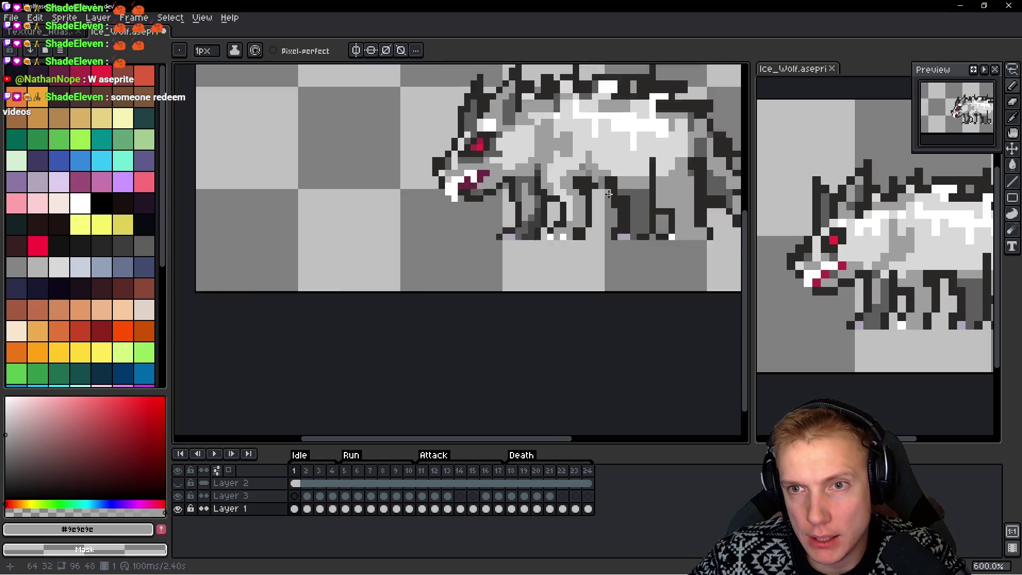
pyautogui.scroll(7, 615, 201)
pyautogui.hotkey('ctrl', 'z')
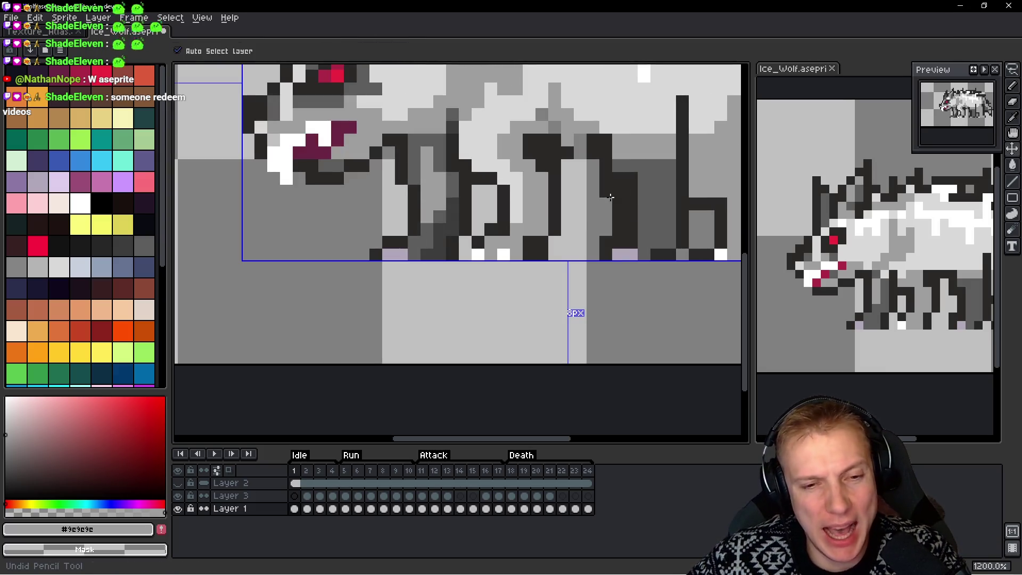
pyautogui.click(611, 198)
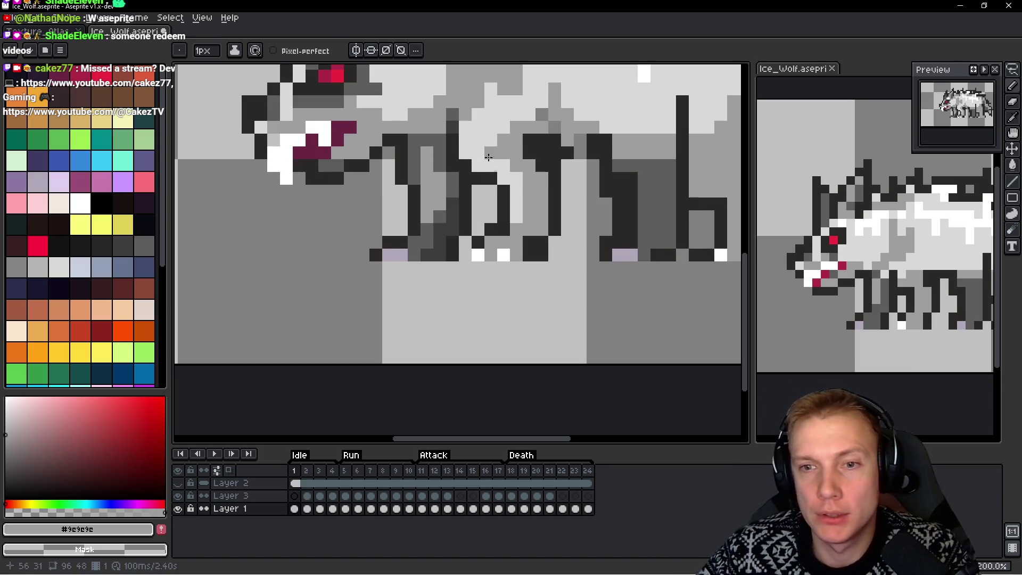
pyautogui.scroll(-2, 489, 158)
pyautogui.scroll(2, 512, 134)
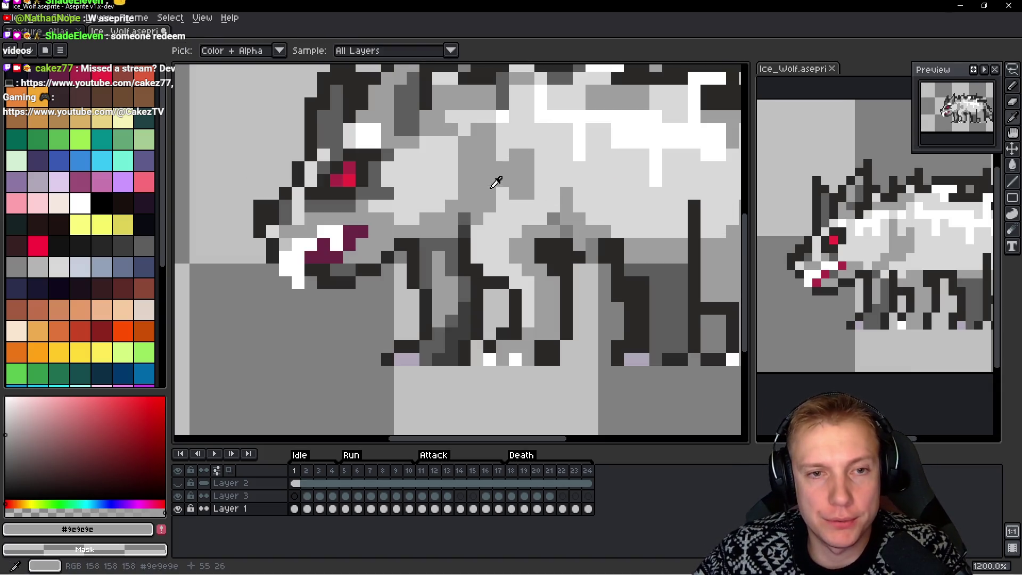
# Paint a two-pixel light grey #d9d9d9 column between the legs
pyautogui.keyDown('alt'); pyautogui.click(515, 212); pyautogui.keyUp('alt')
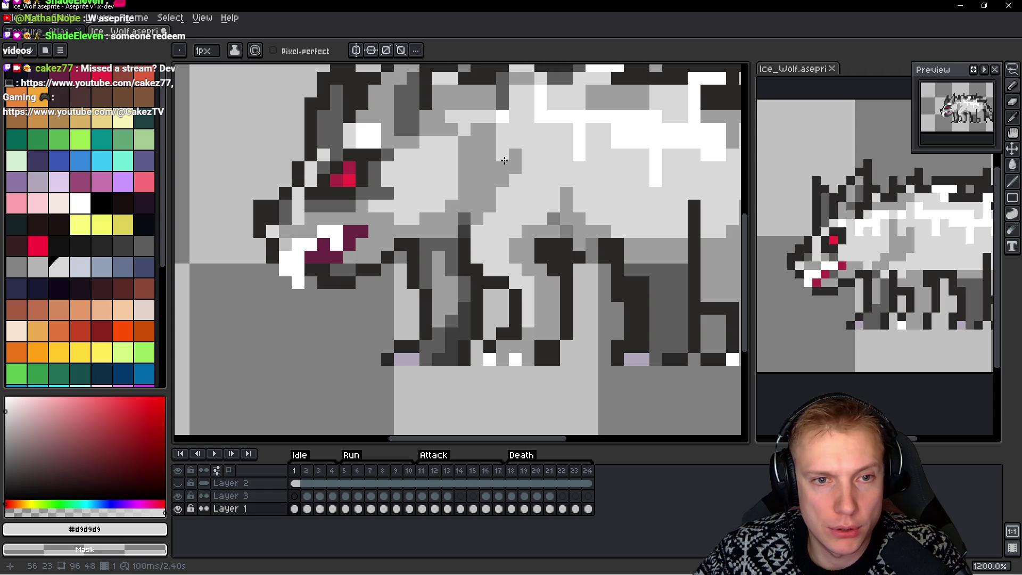
pyautogui.keyDown('alt'); pyautogui.click(504, 187); pyautogui.keyUp('alt')
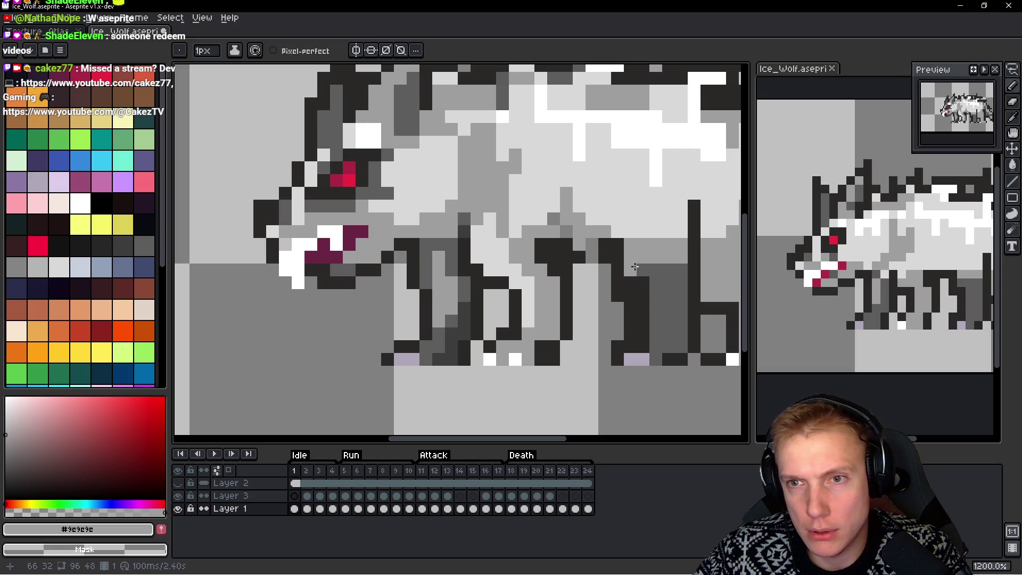
pyautogui.scroll(-2, 543, 261)
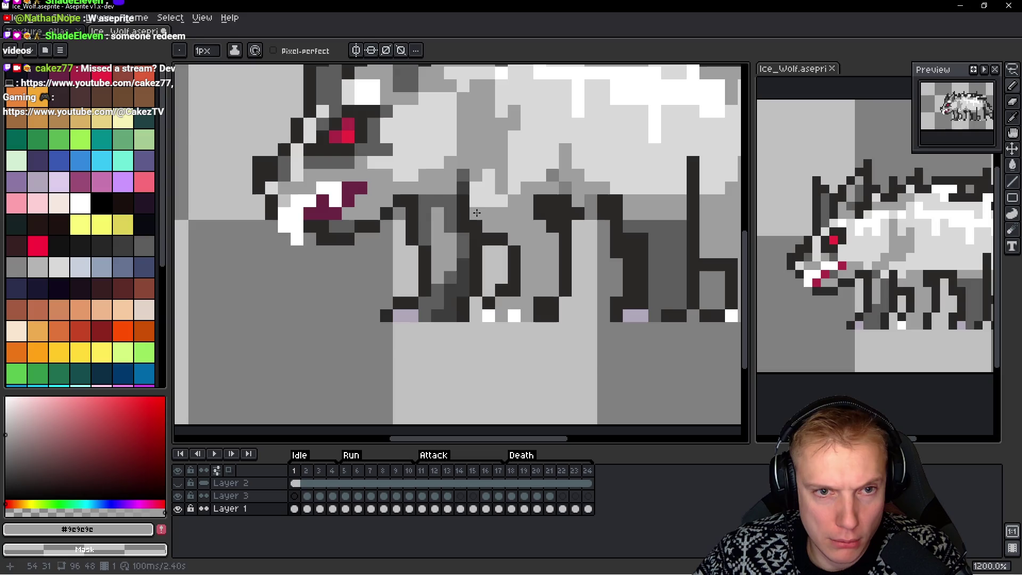
pyautogui.keyDown('alt'); pyautogui.click(495, 200); pyautogui.keyUp('alt')
pyautogui.moveTo(488, 175); pyautogui.dragTo(496, 199)
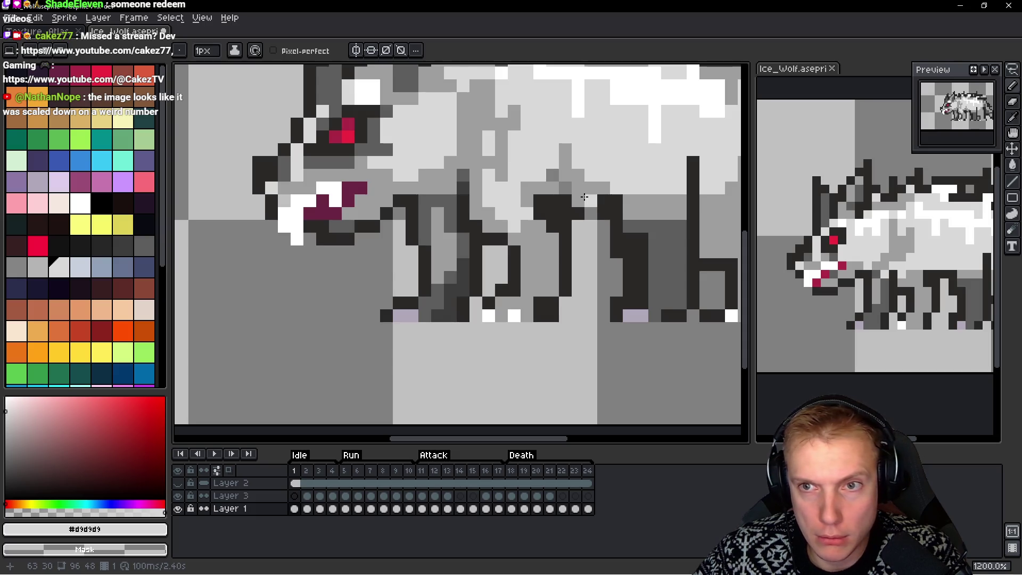
pyautogui.keyDown('alt'); pyautogui.click(486, 109); pyautogui.keyUp('alt')
pyautogui.scroll(-6, 545, 189)
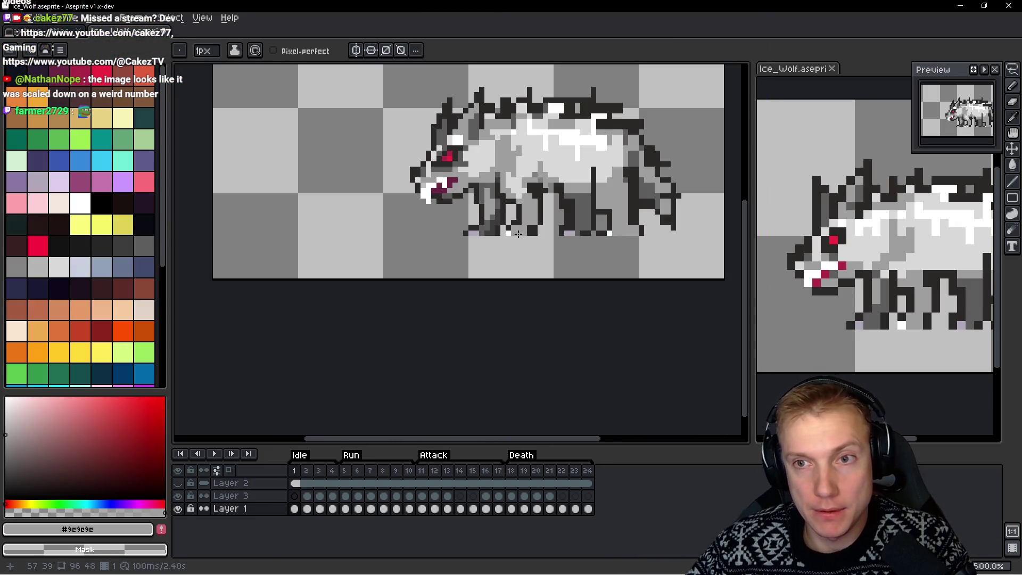
pyautogui.scroll(7, 570, 257)
# Eyedrop the leg's outline #2b2928, #3d3d3d, #9e9e9e and #5d5d5d greys for shading
pyautogui.press('i')
pyautogui.keyDown('alt'); pyautogui.click(475, 224); pyautogui.keyUp('alt')
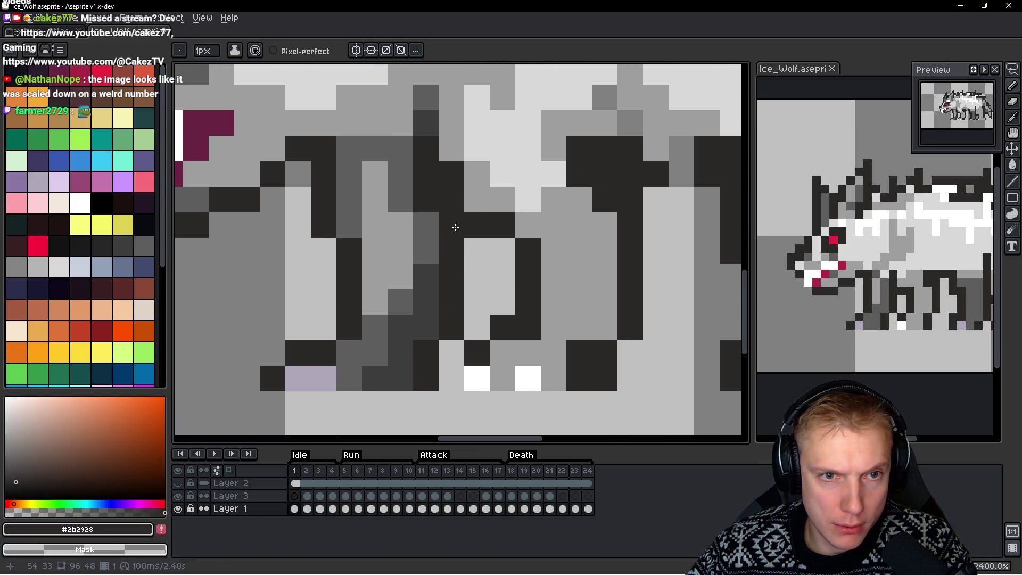
pyautogui.scroll(-5, 457, 224)
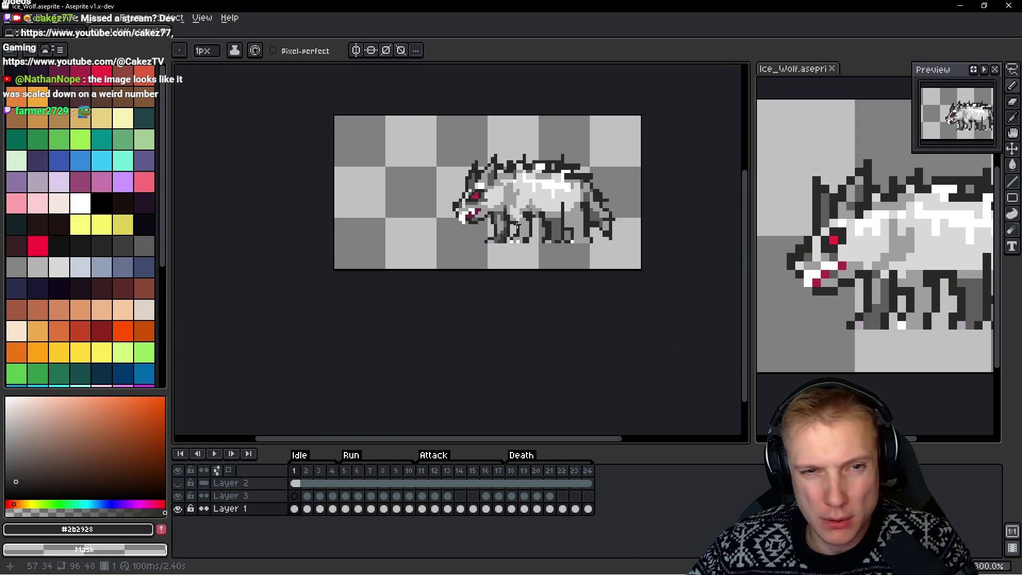
pyautogui.scroll(3, 452, 255)
pyautogui.press('alt')
pyautogui.keyDown('alt'); pyautogui.click(449, 272); pyautogui.keyUp('alt')
pyautogui.scroll(2, 446, 209)
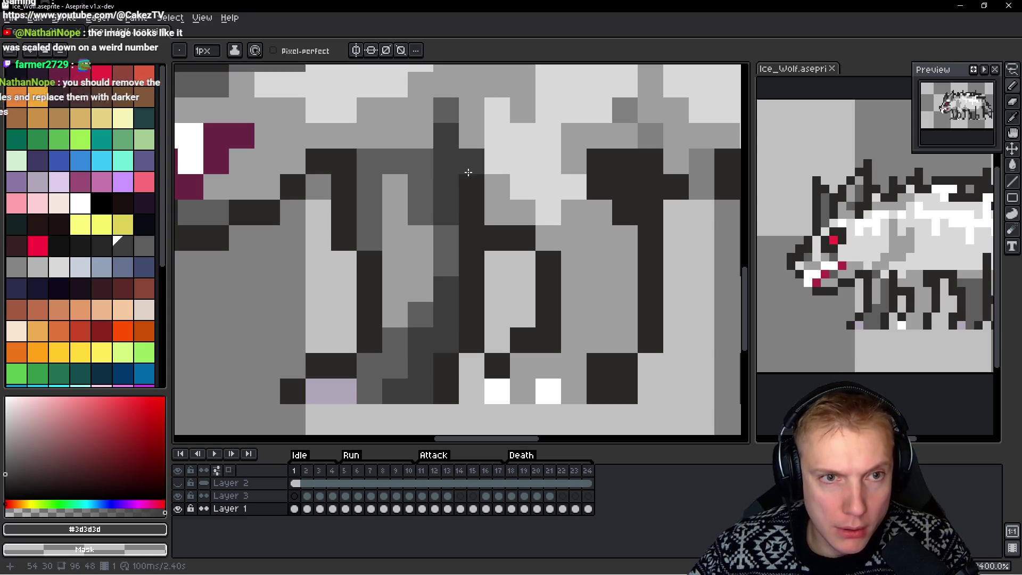
pyautogui.scroll(-2, 493, 183)
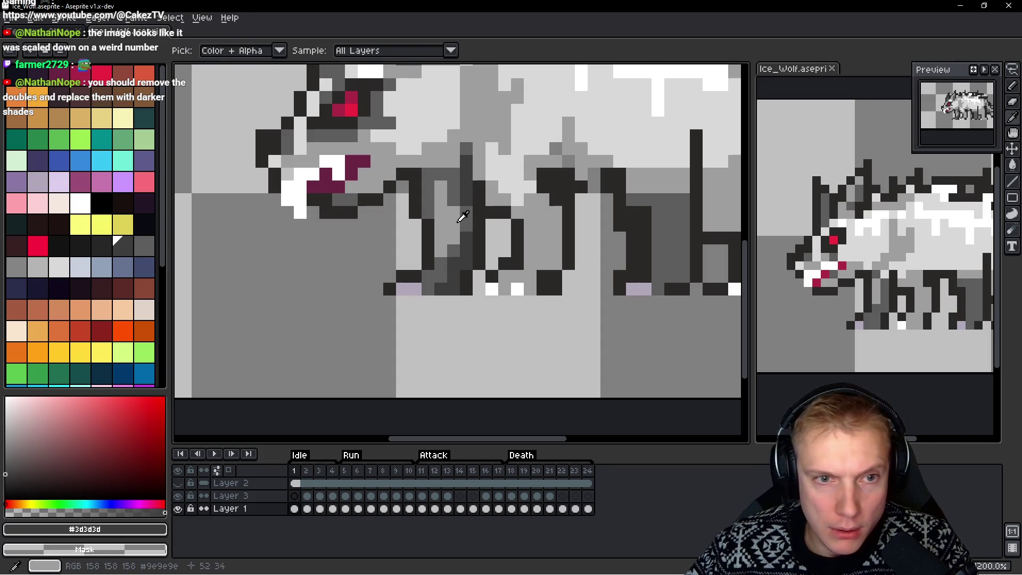
pyautogui.keyDown('alt'); pyautogui.click(453, 209); pyautogui.keyUp('alt')
pyautogui.keyDown('alt'); pyautogui.click(443, 201); pyautogui.keyUp('alt')
pyautogui.keyDown('alt'); pyautogui.click(454, 199); pyautogui.keyUp('alt')
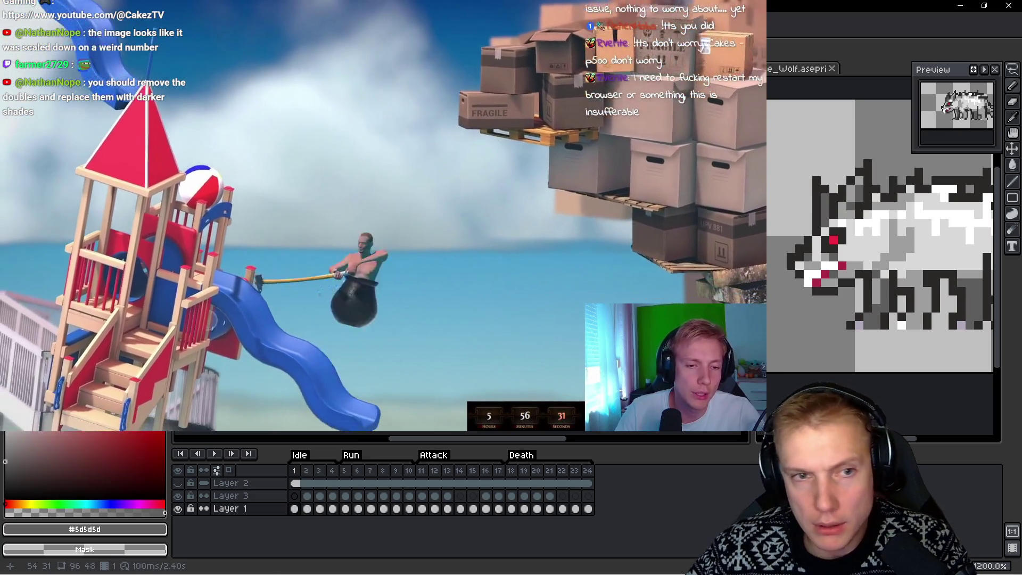
pyautogui.scroll(1, 454, 202)
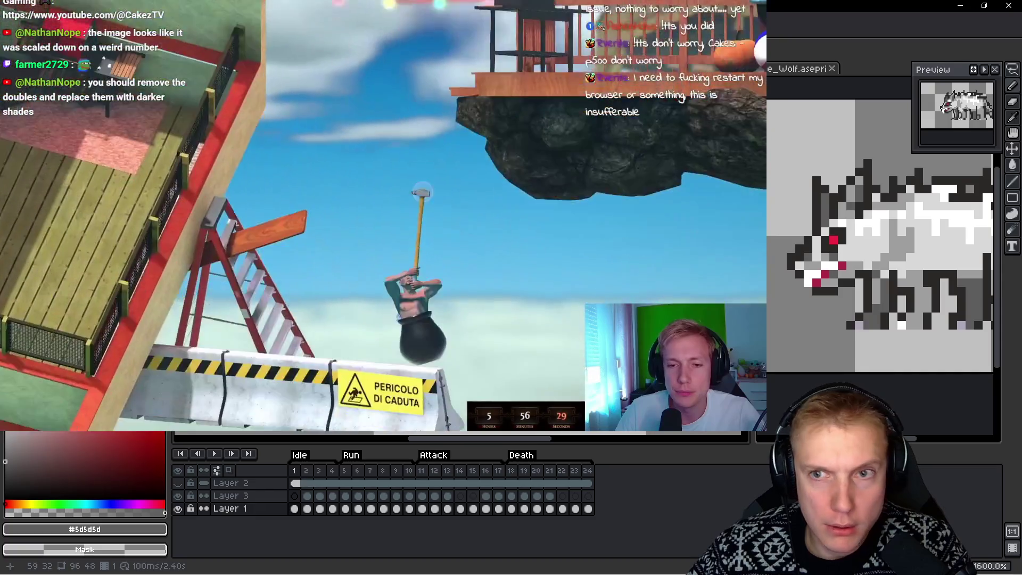
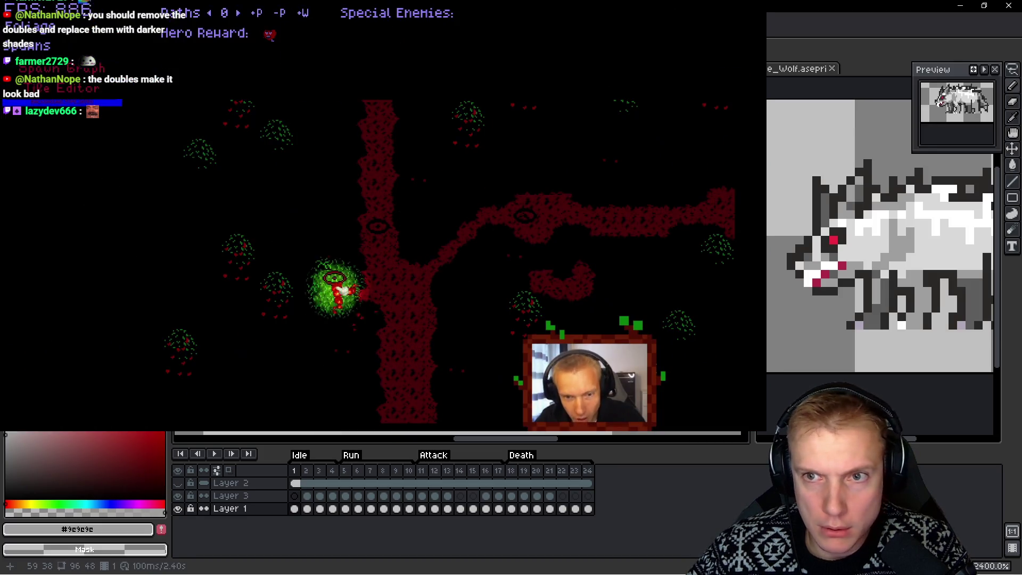
# Undo the last pencil stroke on the wolf and pick mid-grey #5d5d5d
pyautogui.scroll(-2, 462, 240)
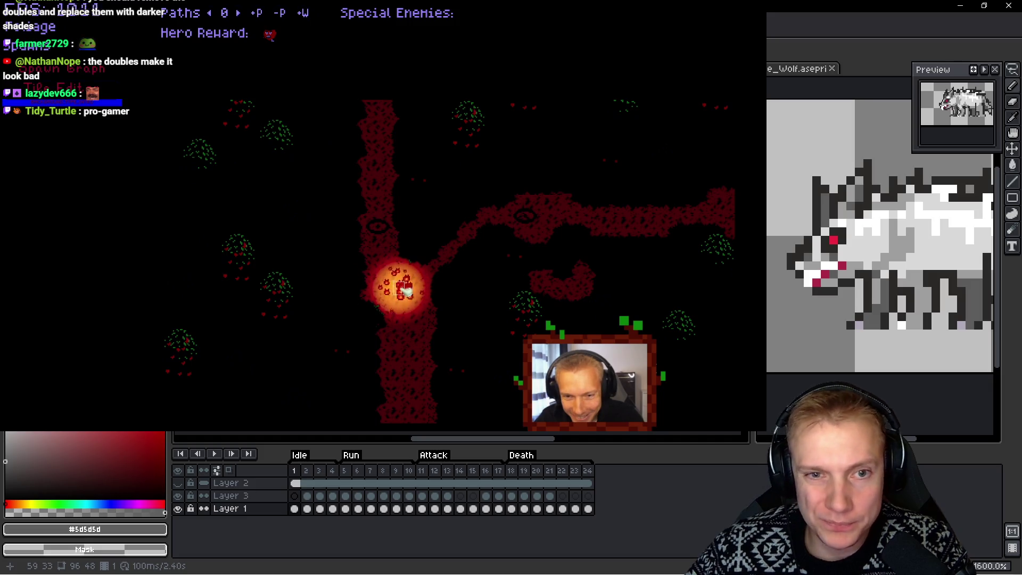
pyautogui.press('Escape')
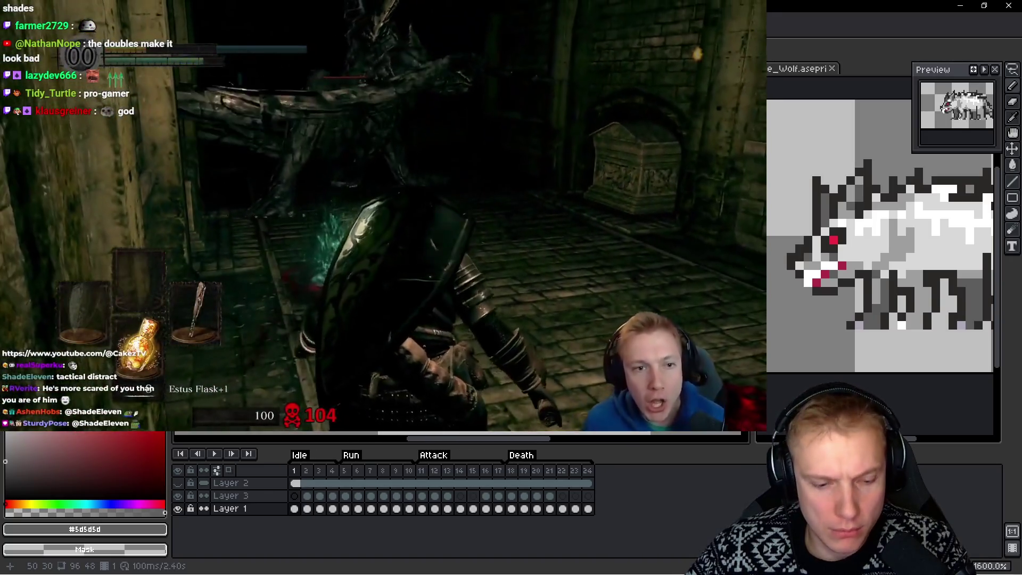
pyautogui.hotkey('ctrl', 'z')
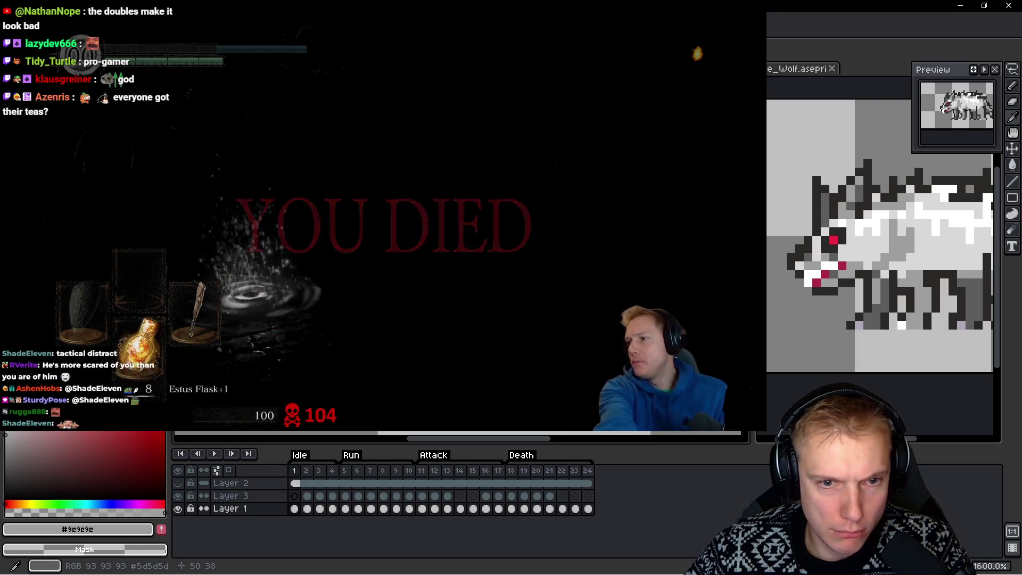
pyautogui.scroll(-3, 878, 239)
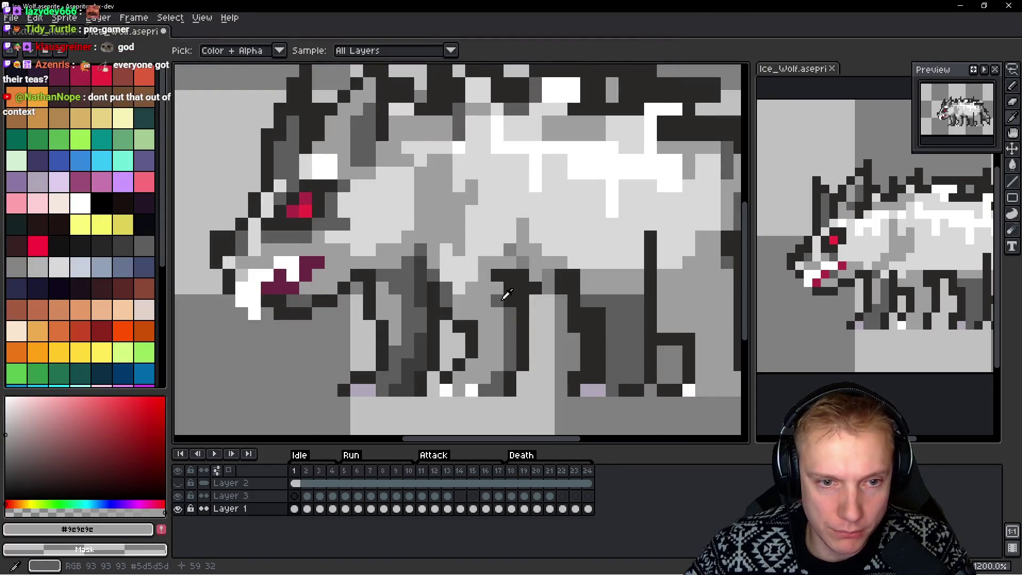
pyautogui.keyDown('alt'); pyautogui.click(497, 284); pyautogui.keyUp('alt')
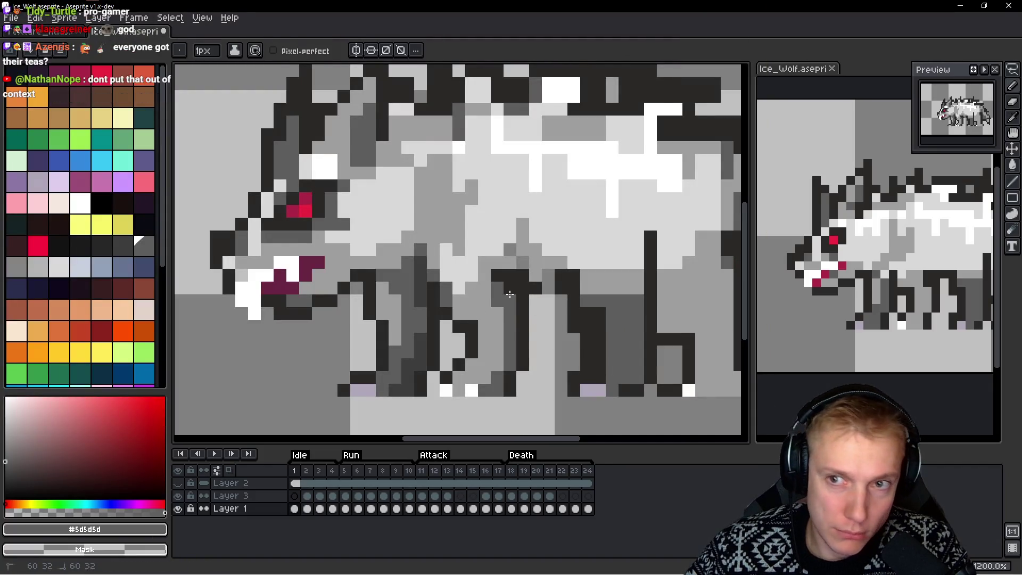
# Repaint two dark leg outline pixels in mid-grey #5d5d5d, then sample light grey #9e9e9e
pyautogui.moveTo(471, 340); pyautogui.dragTo(470, 325)
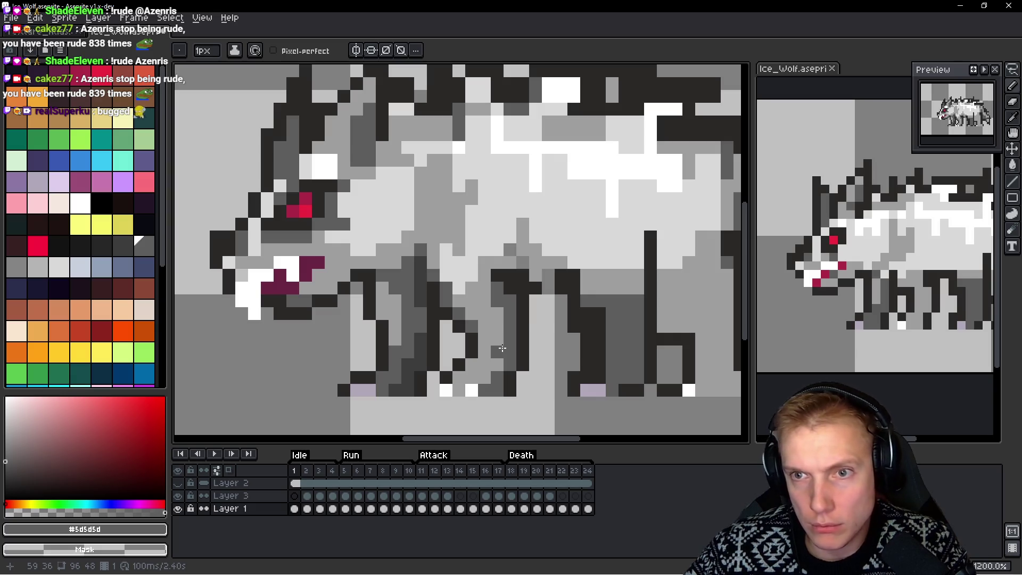
pyautogui.scroll(-2, 502, 348)
pyautogui.scroll(2, 502, 348)
pyautogui.keyDown('alt'); pyautogui.click(493, 337); pyautogui.keyUp('alt')
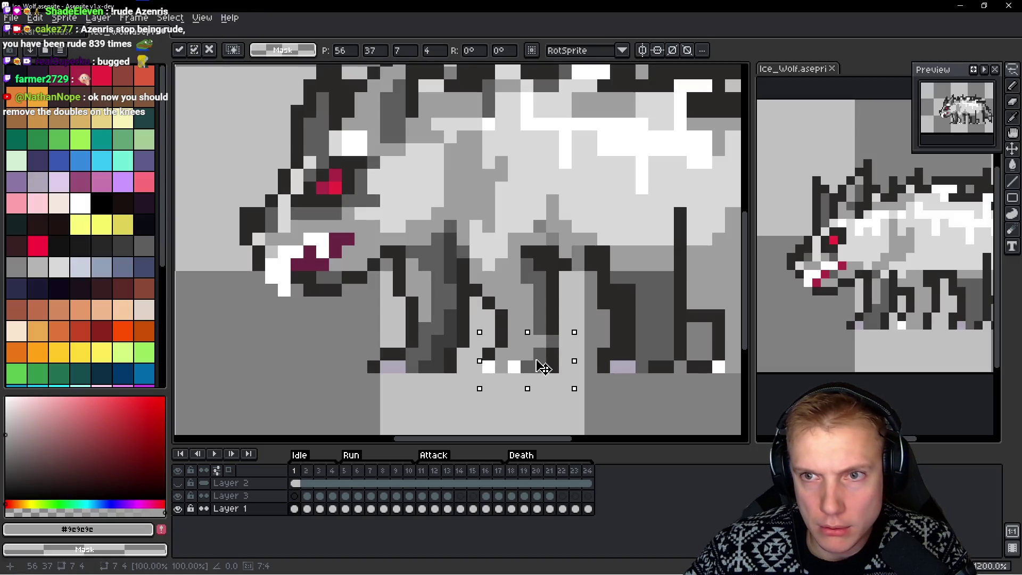
# Commit the moved leg block and paint a light knee pixel with dark outline colour #2b2928
pyautogui.press('Return')
pyautogui.scroll(-2, 542, 367)
pyautogui.scroll(3, 589, 299)
pyautogui.keyDown('alt'); pyautogui.click(605, 264); pyautogui.keyUp('alt')
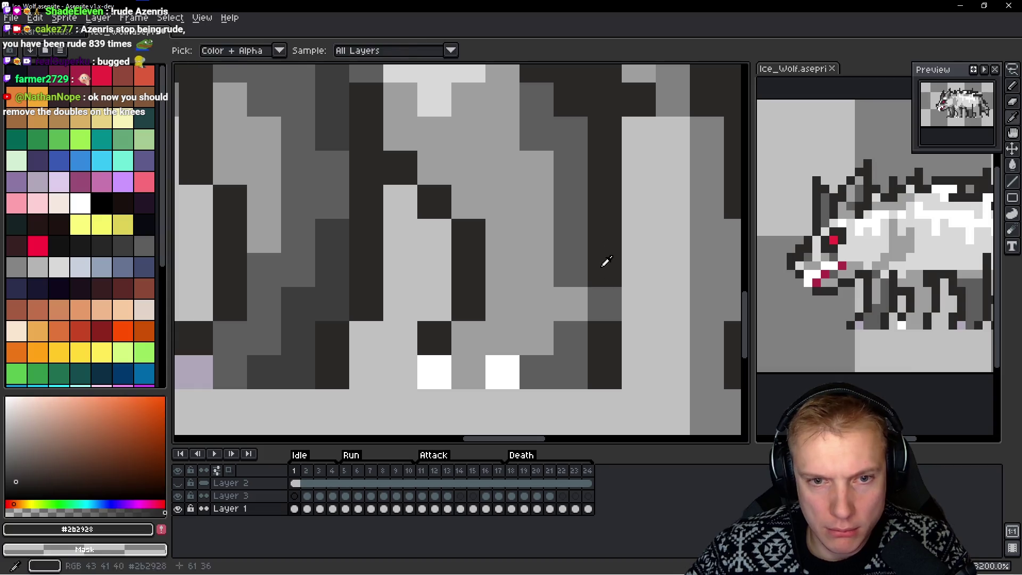
pyautogui.scroll(-5, 616, 306)
pyautogui.scroll(-1, 617, 306)
pyautogui.scroll(5, 612, 307)
pyautogui.keyDown('alt'); pyautogui.click(589, 285); pyautogui.keyUp('alt')
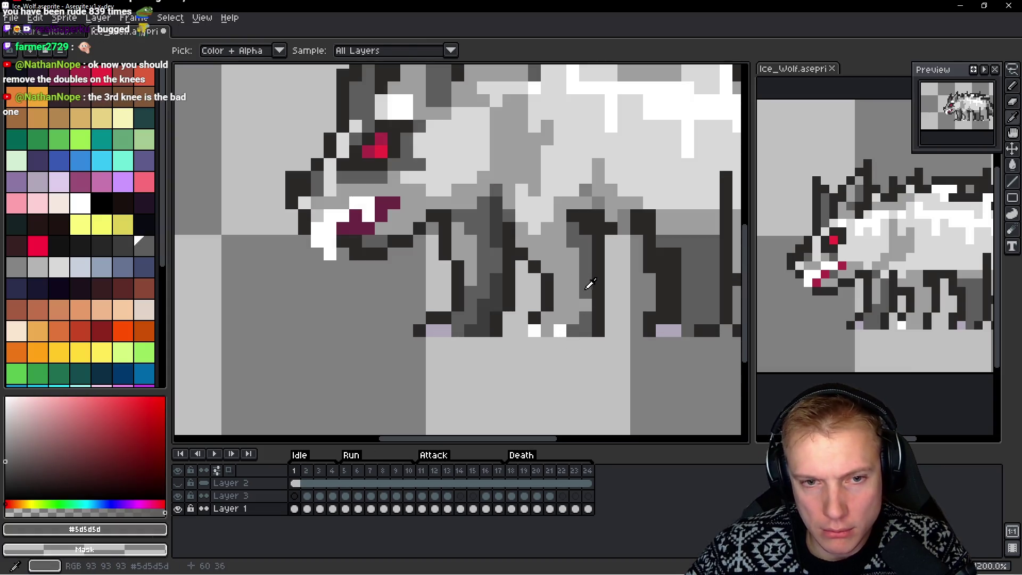
pyautogui.scroll(-1, 624, 313)
pyautogui.scroll(1, 580, 319)
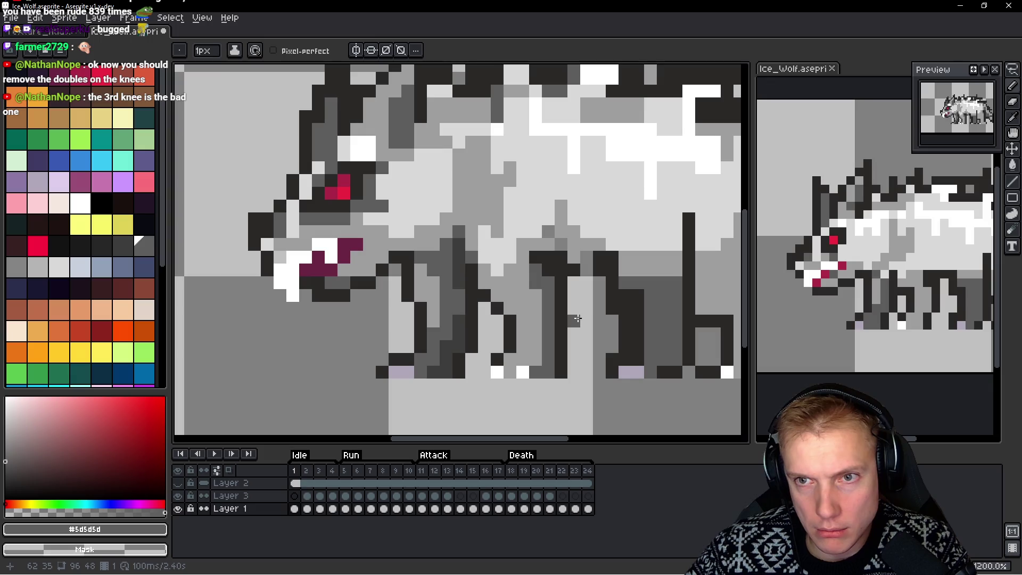
pyautogui.scroll(-1, 580, 320)
pyautogui.scroll(3, 512, 360)
pyautogui.keyDown('alt'); pyautogui.click(451, 372); pyautogui.keyUp('alt')
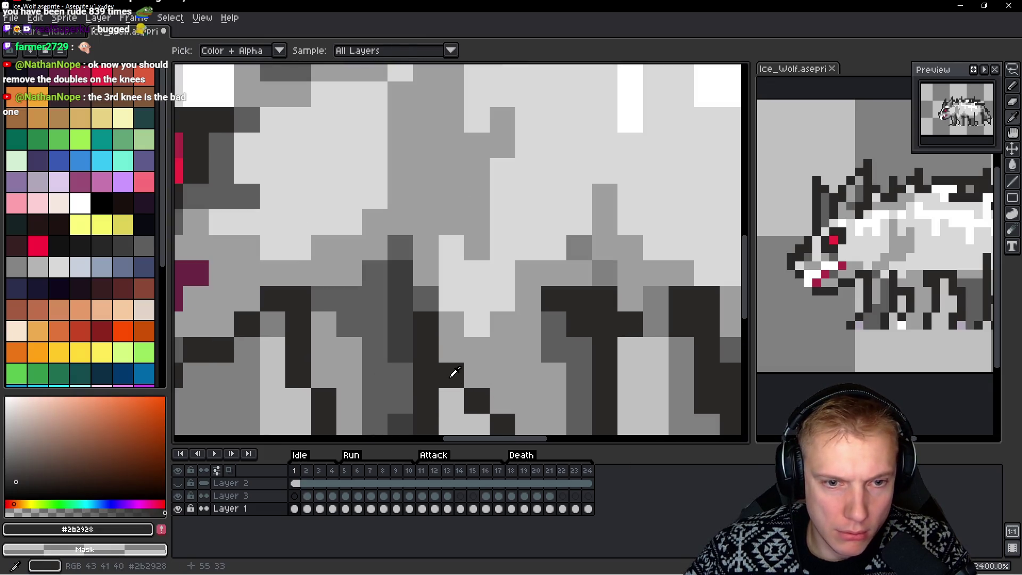
pyautogui.click(465, 374)
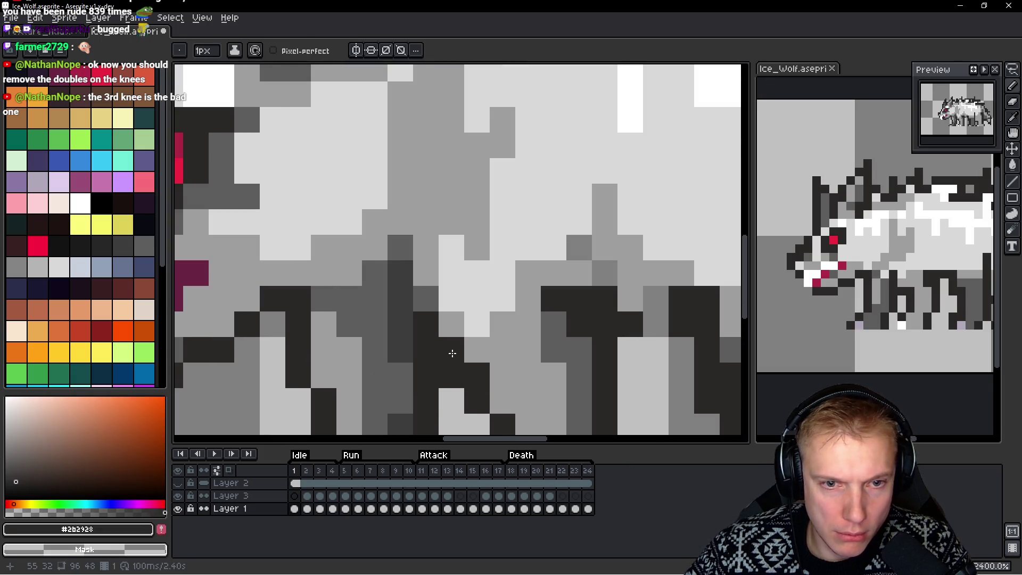
# Paint light grey #9c9c9c over the knee outline and nearby leg pixels
pyautogui.scroll(-5, 451, 353)
pyautogui.scroll(6, 530, 256)
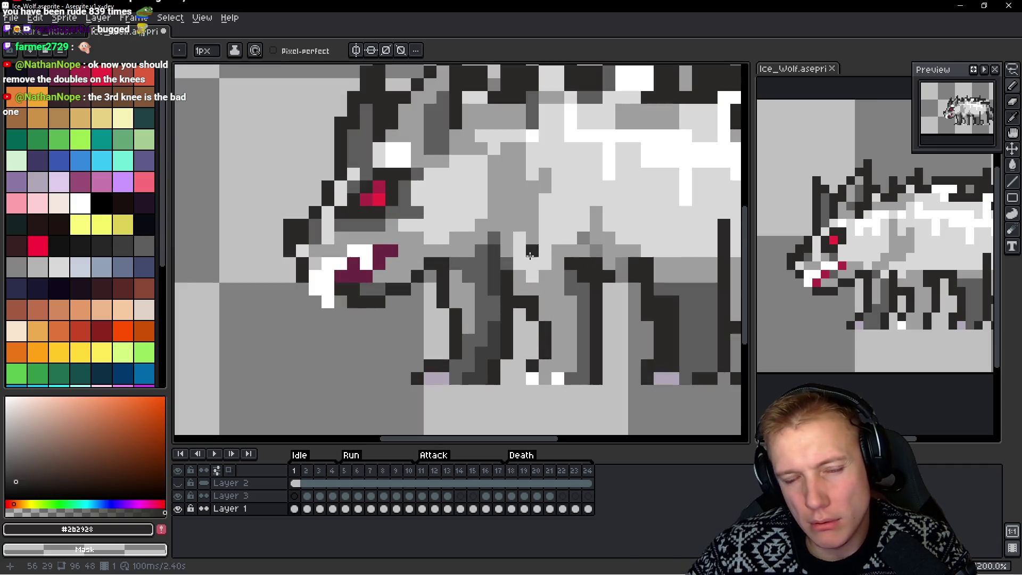
pyautogui.scroll(-6, 518, 304)
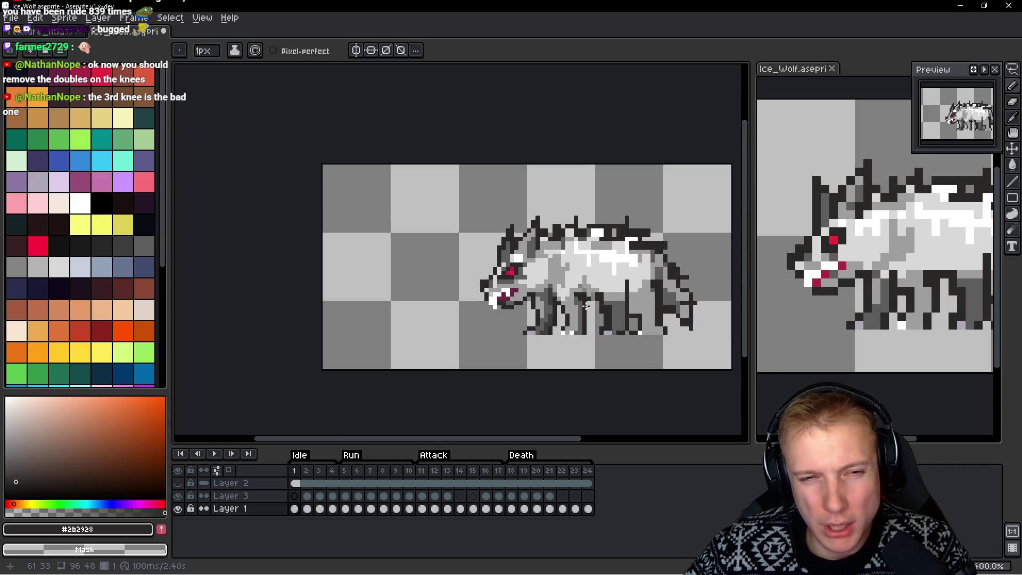
pyautogui.scroll(4, 593, 308)
pyautogui.keyDown('alt'); pyautogui.click(548, 269); pyautogui.keyUp('alt')
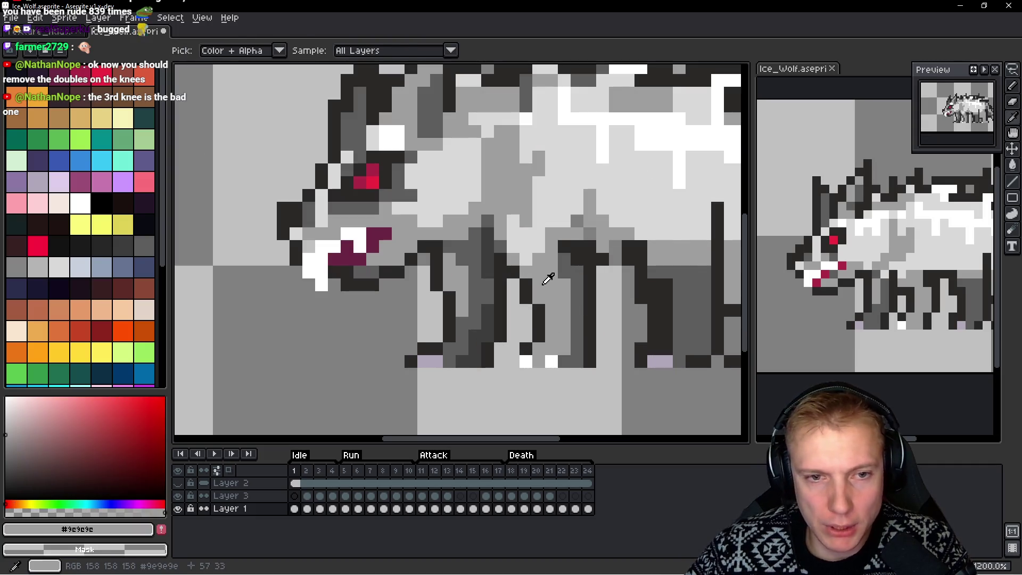
pyautogui.scroll(3, 485, 205)
pyautogui.moveTo(484, 205)
pyautogui.mouseDown()
pyautogui.moveTo(508, 238)
pyautogui.moveTo(527, 211)
pyautogui.moveTo(524, 239)
pyautogui.mouseUp()
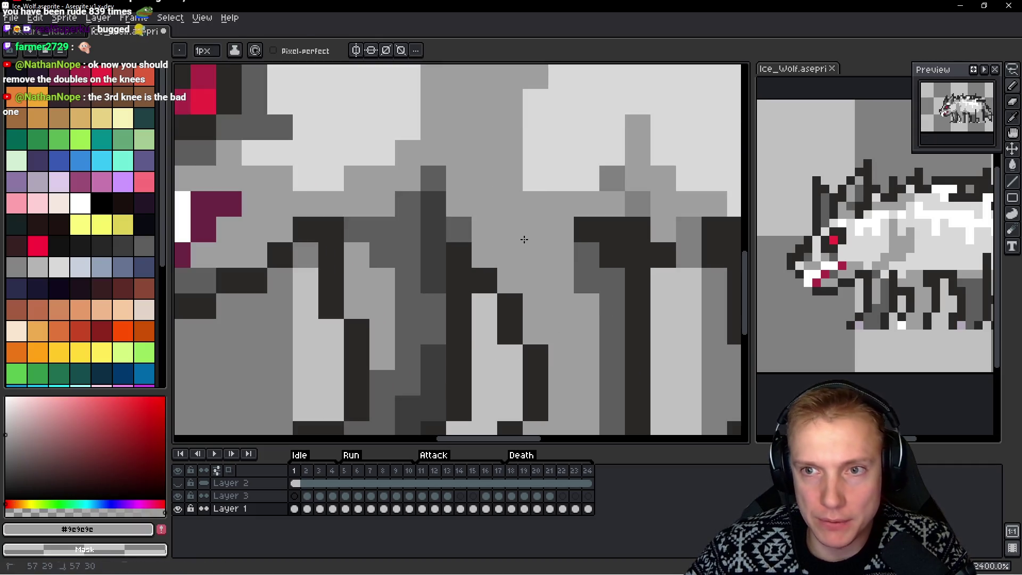
pyautogui.moveTo(612, 304); pyautogui.dragTo(585, 276)
pyautogui.scroll(-3, 580, 223)
pyautogui.scroll(2, 578, 217)
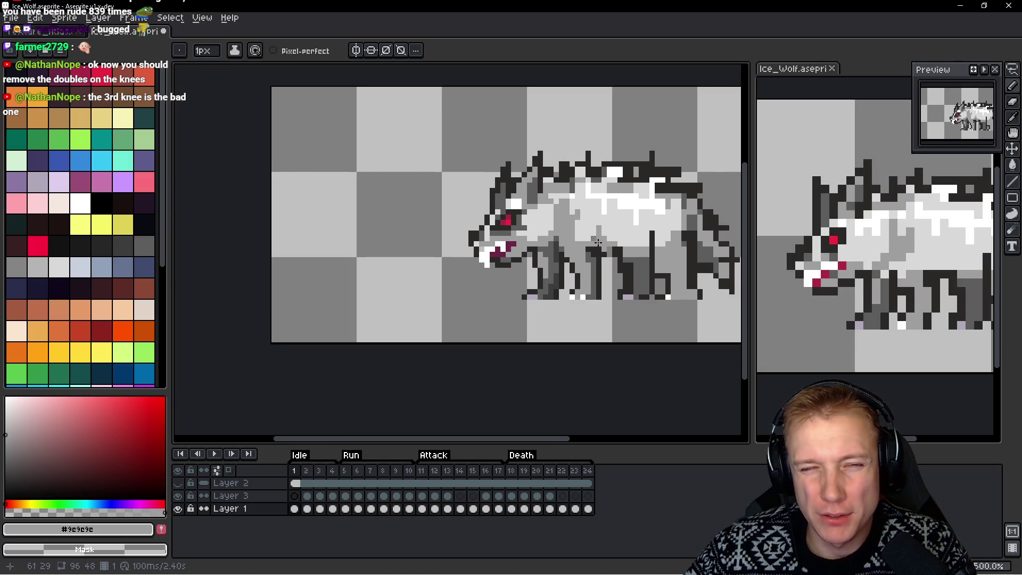
pyautogui.keyDown('alt'); pyautogui.click(577, 234); pyautogui.keyUp('alt')
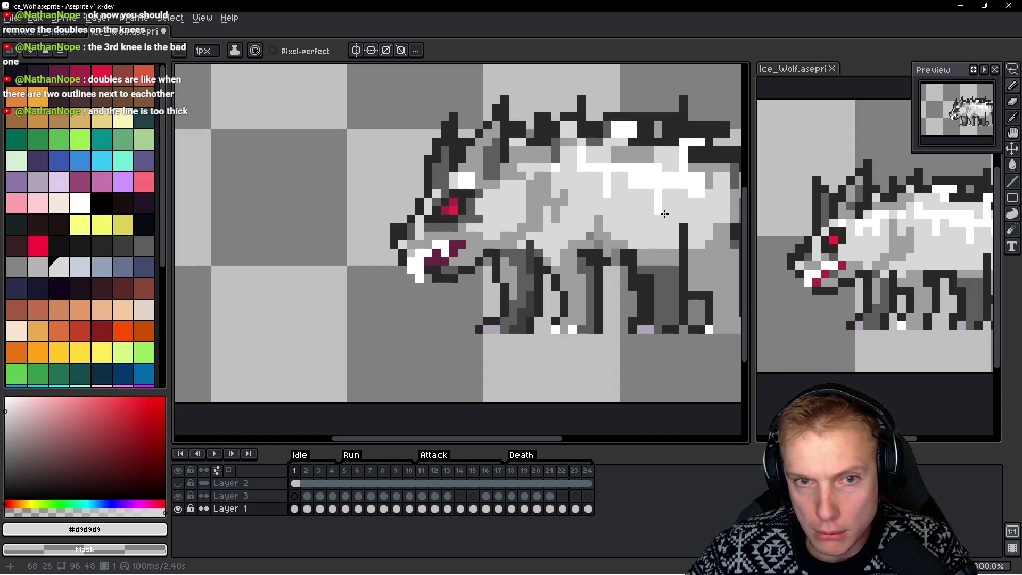
pyautogui.scroll(-5, 664, 213)
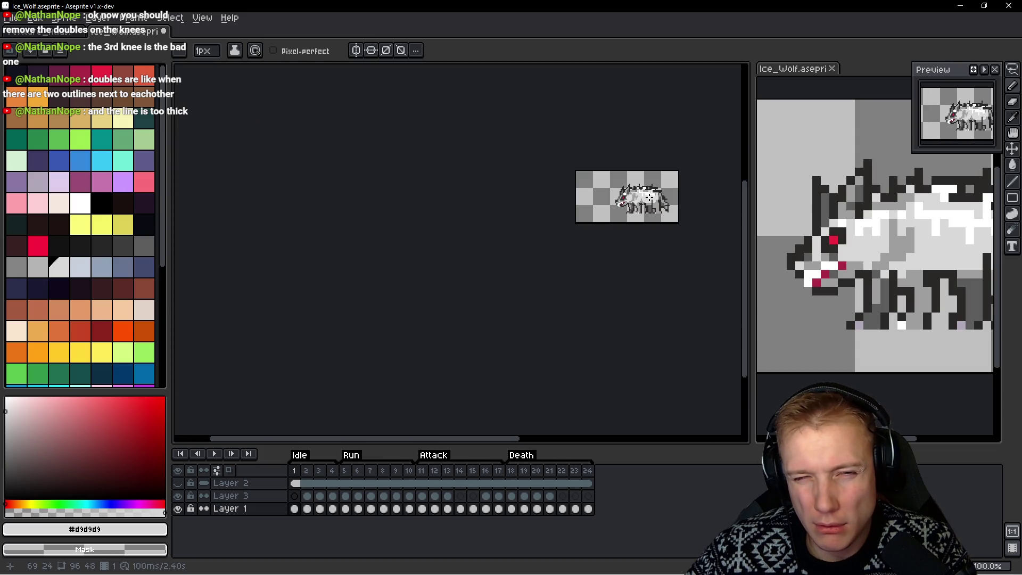
pyautogui.scroll(4, 649, 205)
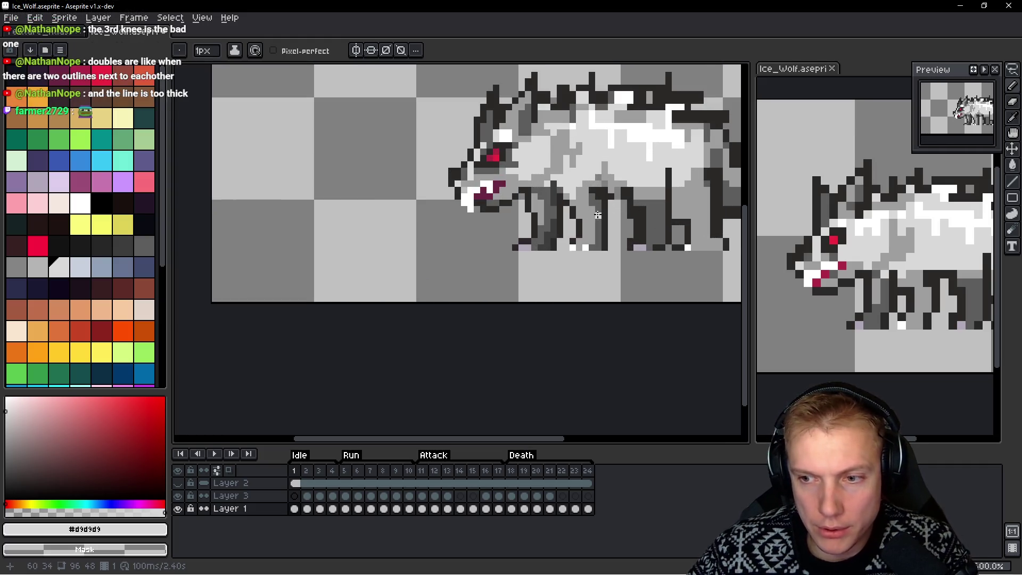
pyautogui.moveTo(624, 207); pyautogui.dragTo(589, 213)
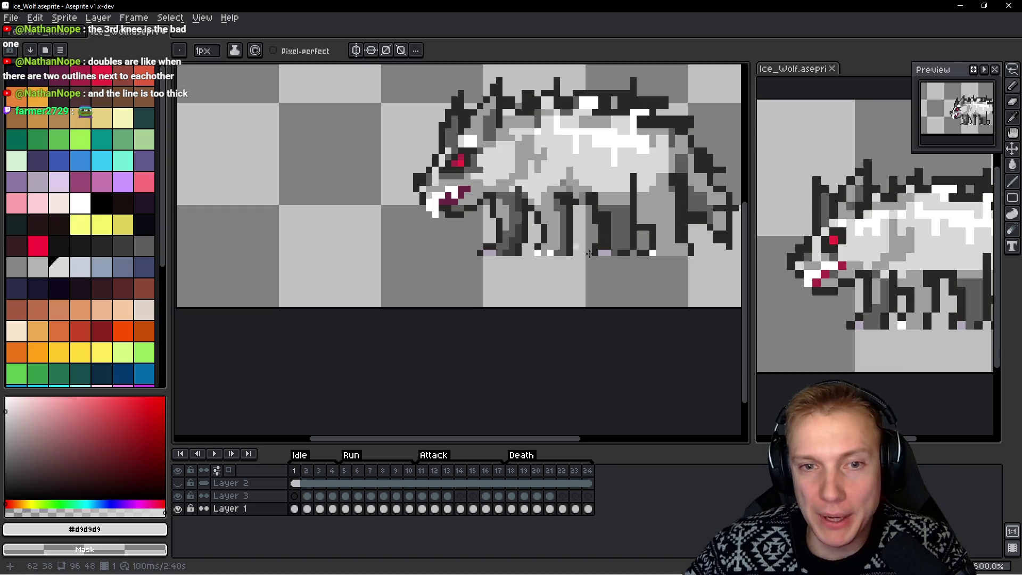
pyautogui.scroll(2, 553, 183)
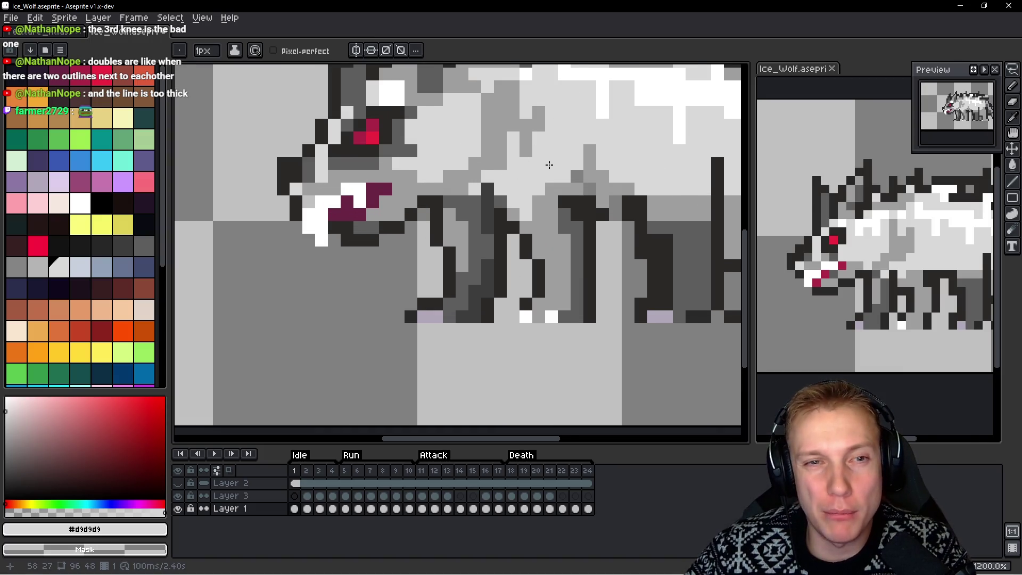
pyautogui.scroll(-2, 484, 141)
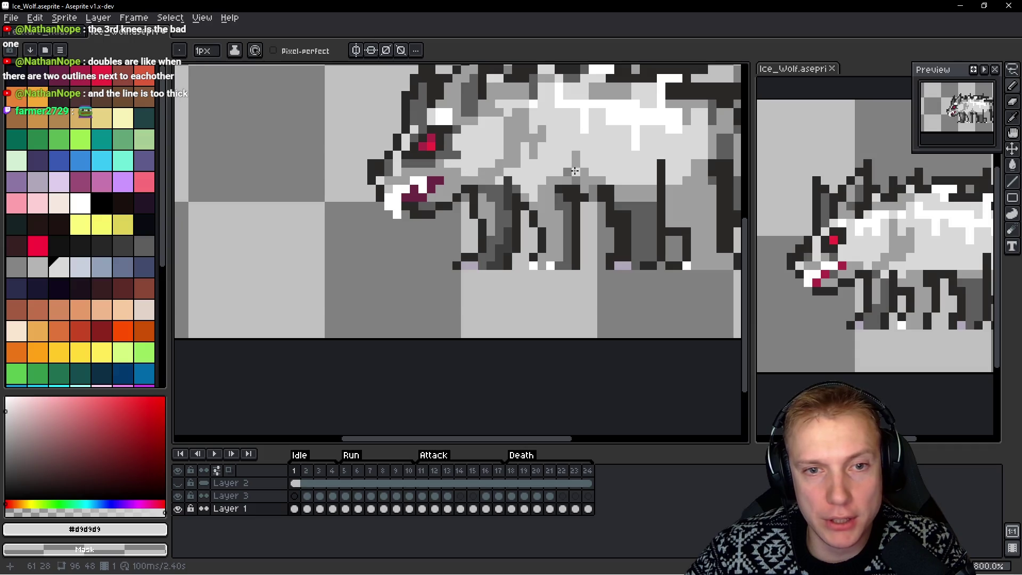
pyautogui.keyDown('alt'); pyautogui.click(591, 195); pyautogui.keyUp('alt')
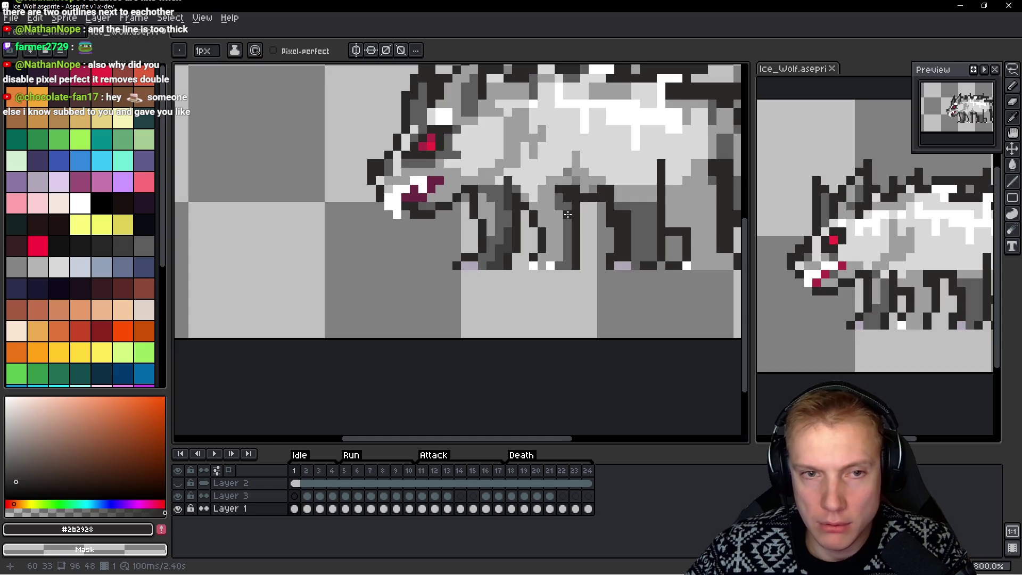
# Soften black leg outline pixels to dark grey #3d3d3d, including along the top of the leg
pyautogui.scroll(-2, 568, 214)
pyautogui.scroll(4, 559, 186)
pyautogui.press('alt')
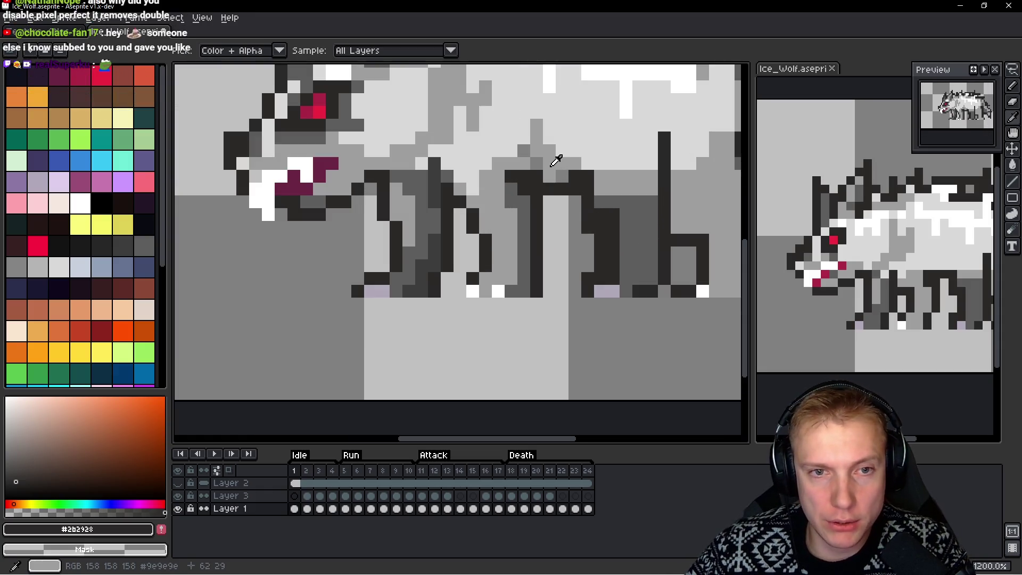
pyautogui.keyDown('alt'); pyautogui.click(553, 164); pyautogui.keyUp('alt')
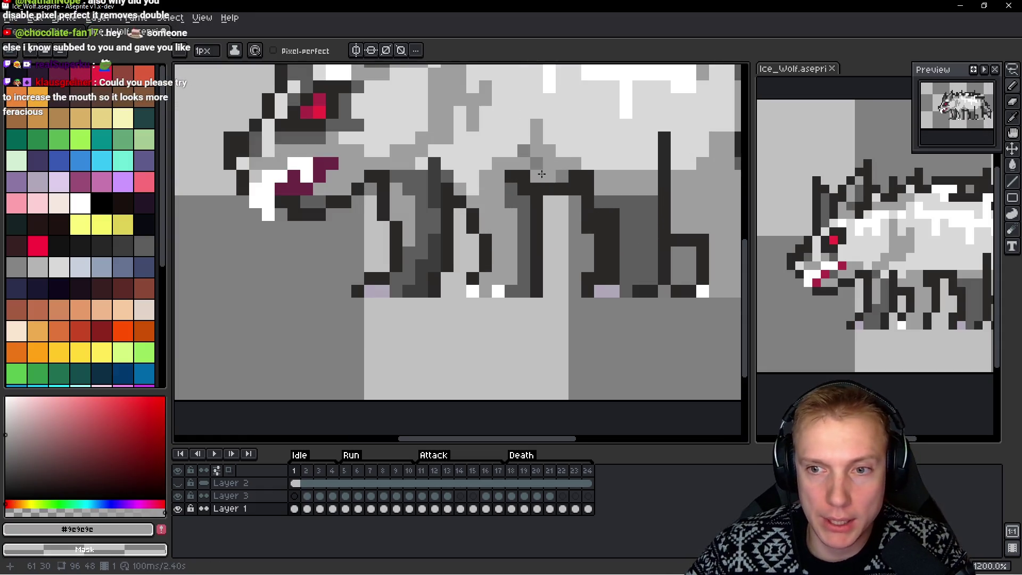
pyautogui.scroll(-1, 541, 174)
pyautogui.scroll(2, 527, 164)
pyautogui.scroll(-4, 507, 152)
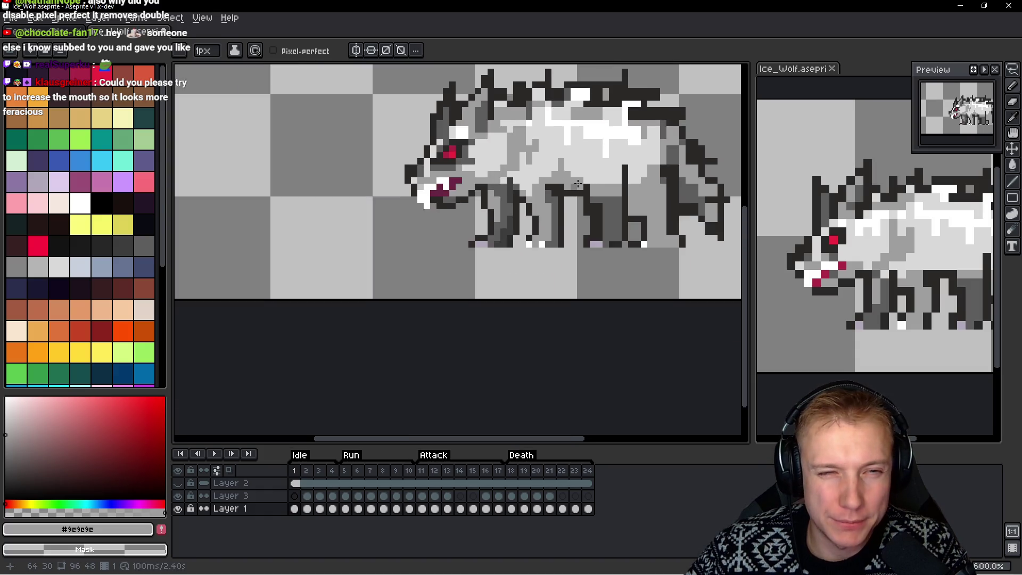
pyautogui.scroll(4, 554, 208)
pyautogui.press('alt')
pyautogui.keyDown('alt'); pyautogui.click(405, 222); pyautogui.keyUp('alt')
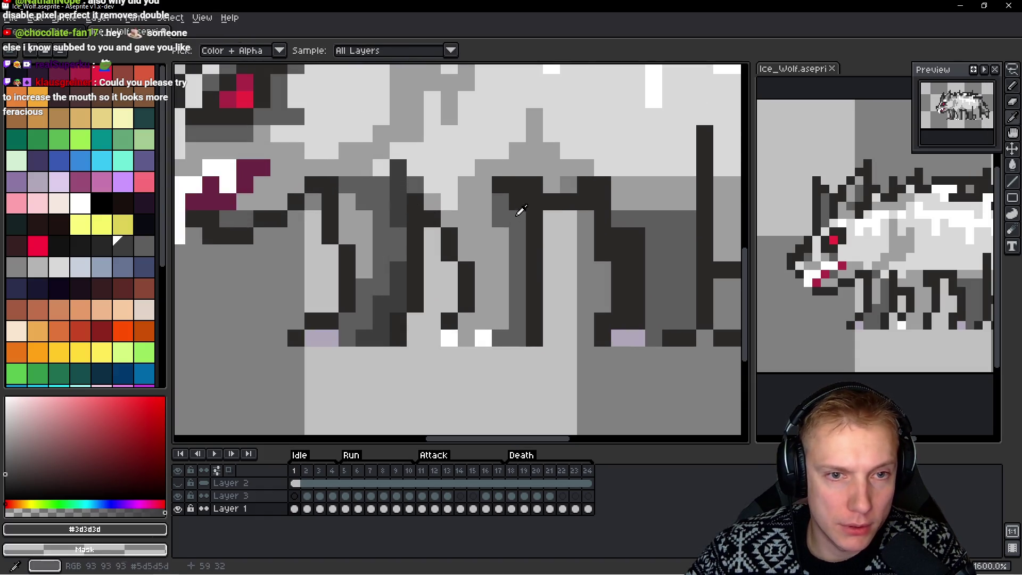
pyautogui.click(518, 201)
pyautogui.click(532, 201)
pyautogui.click(522, 188)
pyautogui.moveTo(533, 168)
pyautogui.mouseDown()
pyautogui.moveTo(516, 184)
pyautogui.moveTo(494, 184)
pyautogui.mouseUp()
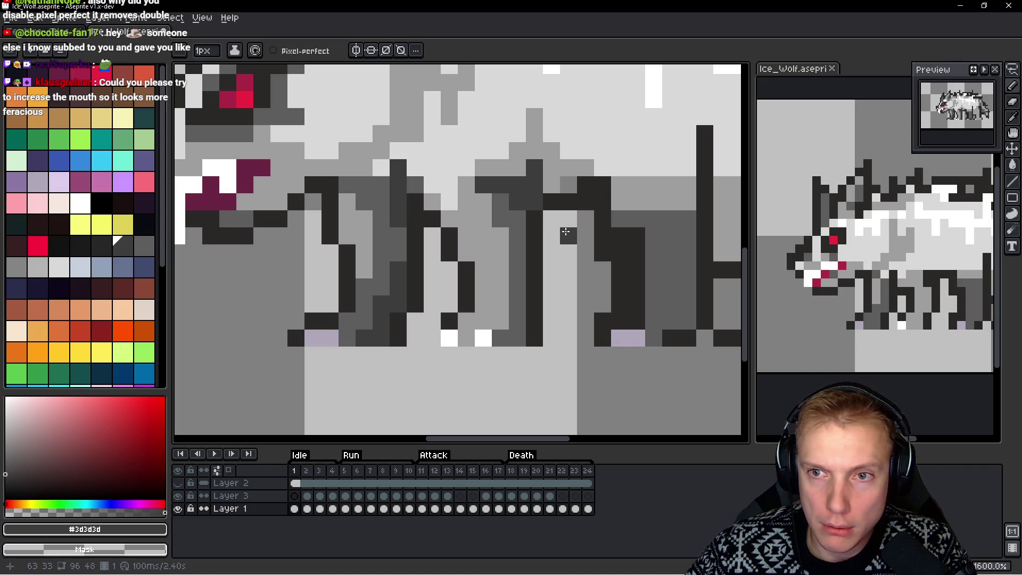
# Paint mid-grey #5d5d5d down the leg and tidy its outline pixels
pyautogui.press('alt')
pyautogui.click(500, 206)
pyautogui.moveTo(483, 185); pyautogui.dragTo(485, 206)
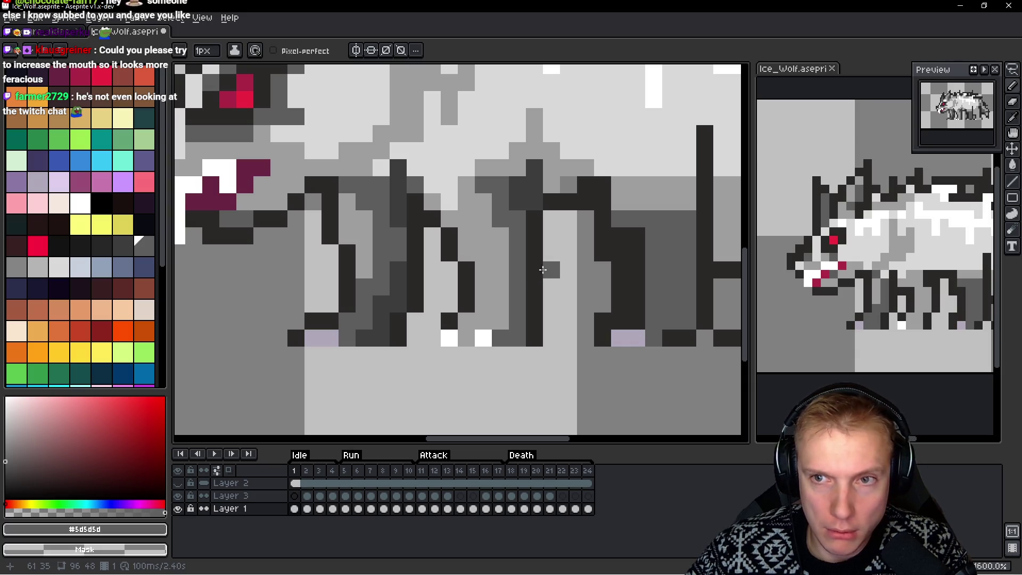
pyautogui.keyDown('alt'); pyautogui.click(479, 213); pyautogui.keyUp('alt')
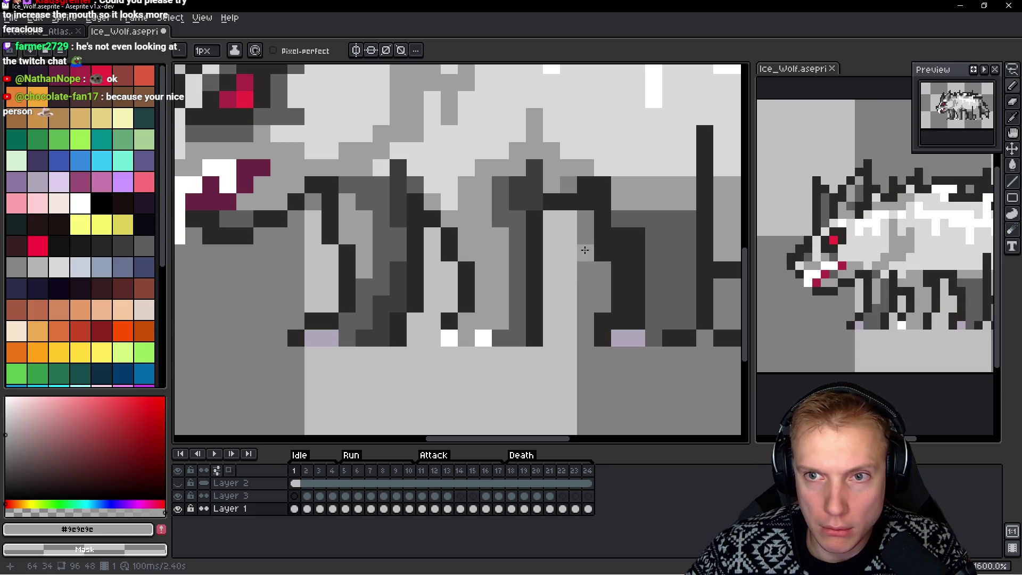
pyautogui.keyDown('alt'); pyautogui.click(533, 170); pyautogui.keyUp('alt')
pyautogui.moveTo(554, 182); pyautogui.dragTo(568, 184)
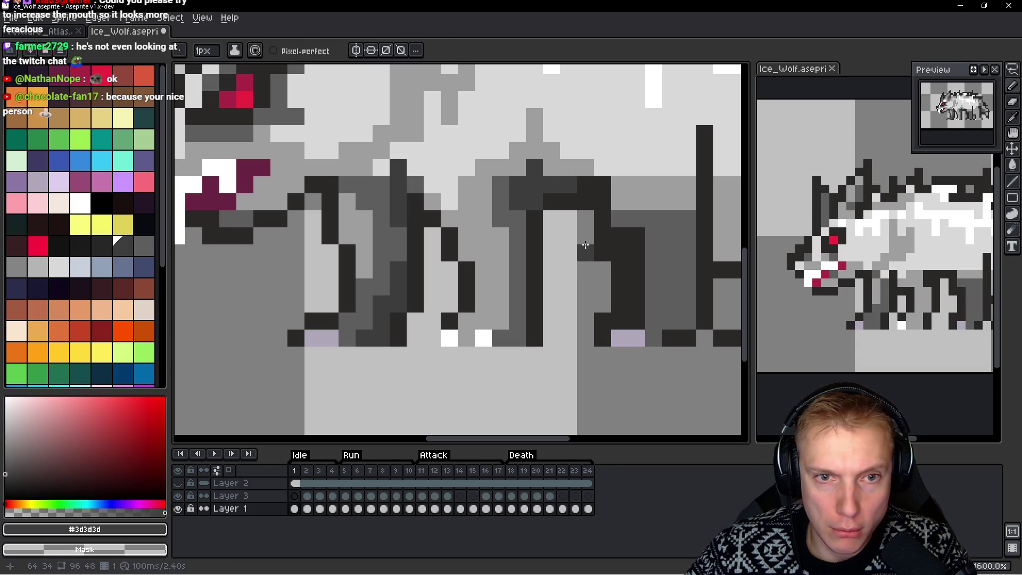
pyautogui.keyDown('alt'); pyautogui.click(521, 203); pyautogui.keyUp('alt')
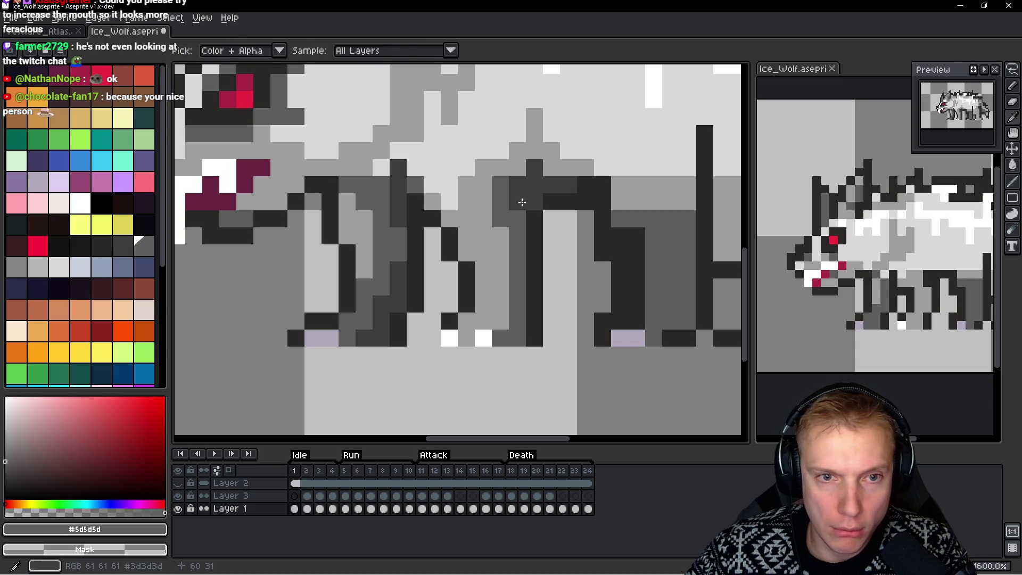
pyautogui.moveTo(552, 185); pyautogui.dragTo(571, 189)
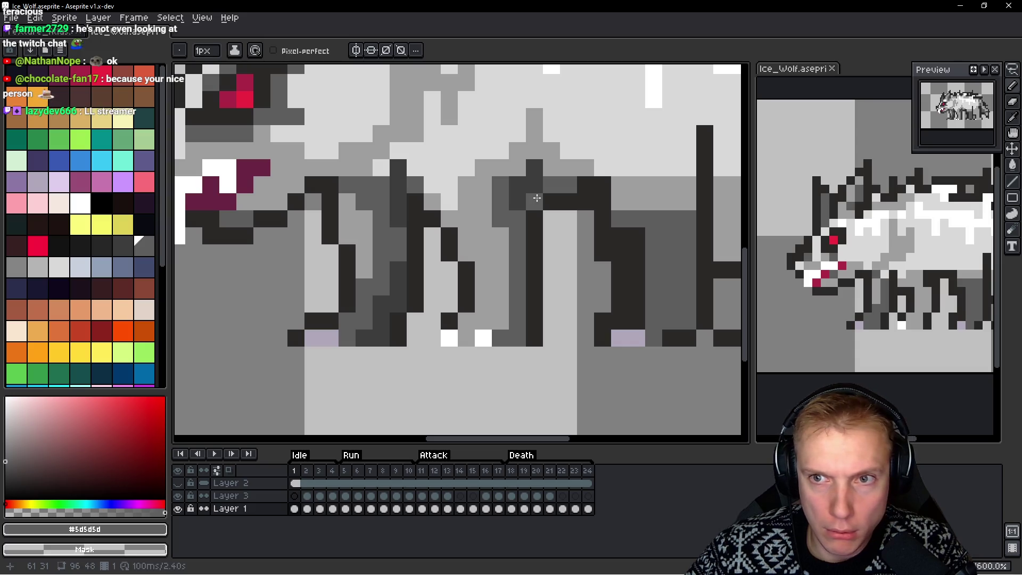
# Paint a column of leg pixels mid-grey and touch up the rear leg
pyautogui.keyDown('alt'); pyautogui.click(534, 193); pyautogui.keyUp('alt')
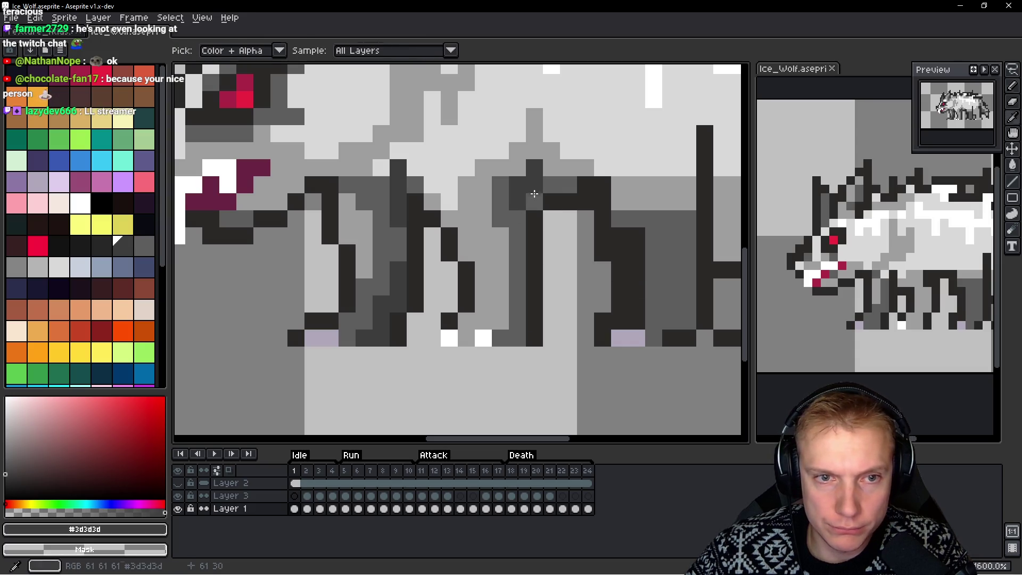
pyautogui.keyDown('alt'); pyautogui.click(511, 210); pyautogui.keyUp('alt')
pyautogui.click(642, 235)
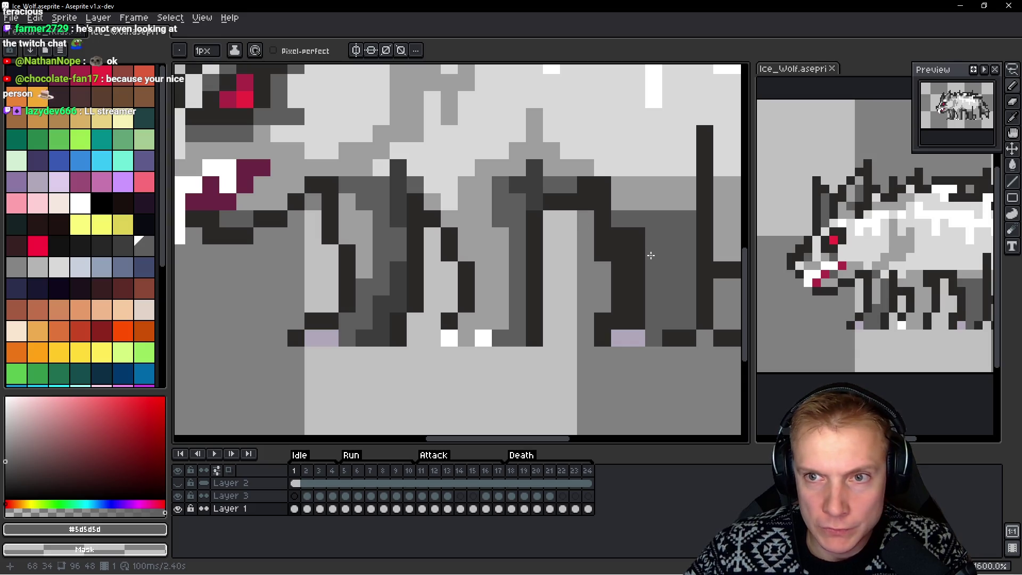
pyautogui.keyDown('alt'); pyautogui.click(495, 225); pyautogui.keyUp('alt')
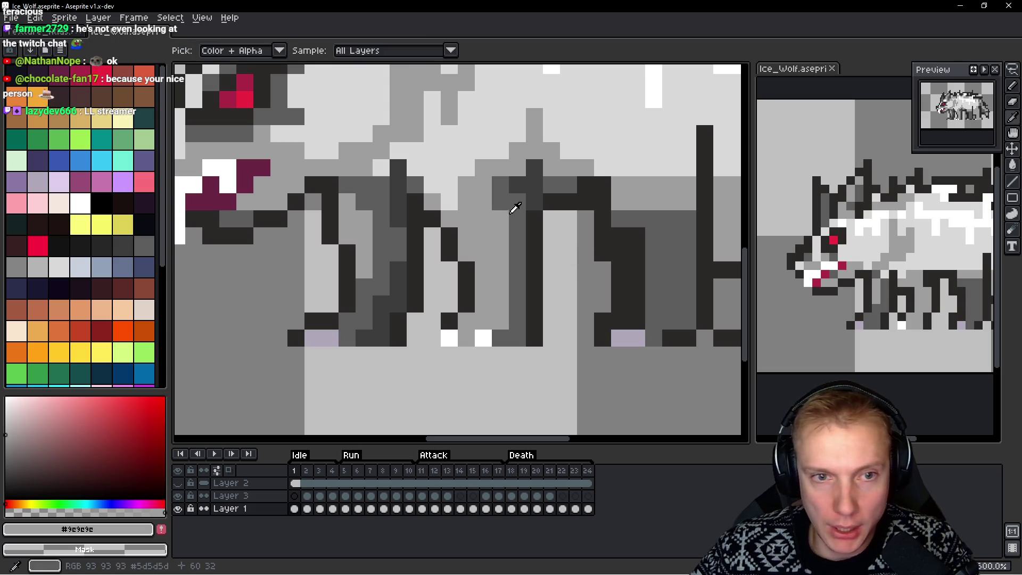
pyautogui.keyDown('alt'); pyautogui.click(513, 209); pyautogui.keyUp('alt')
pyautogui.moveTo(500, 224); pyautogui.dragTo(501, 253)
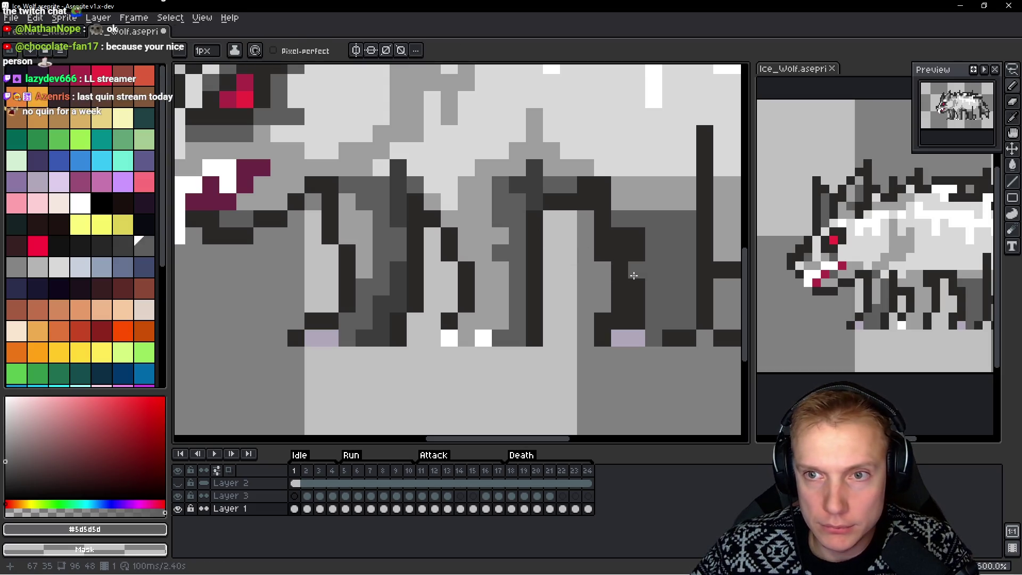
pyautogui.click(633, 275)
pyautogui.click(506, 287)
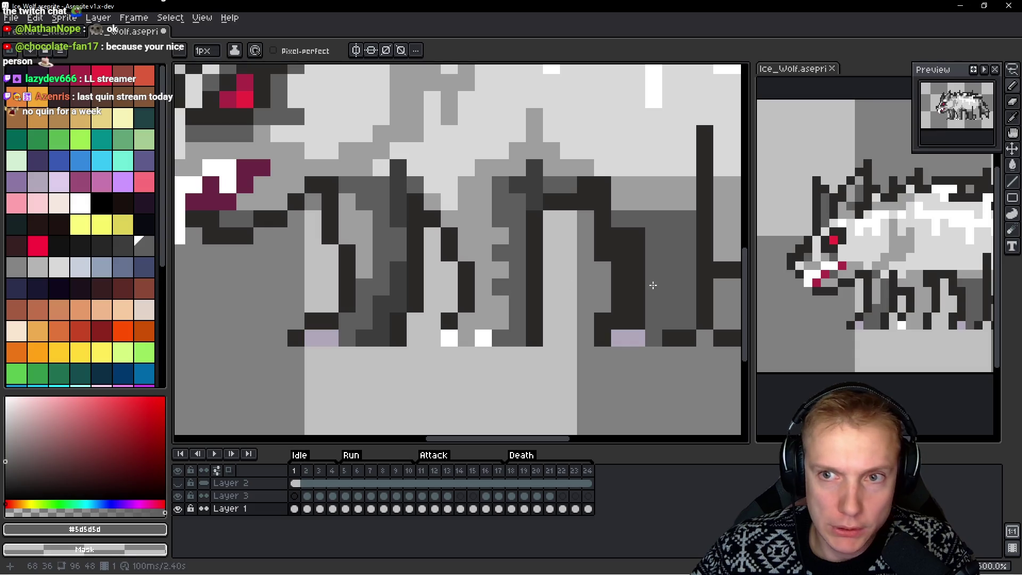
pyautogui.scroll(-4, 602, 280)
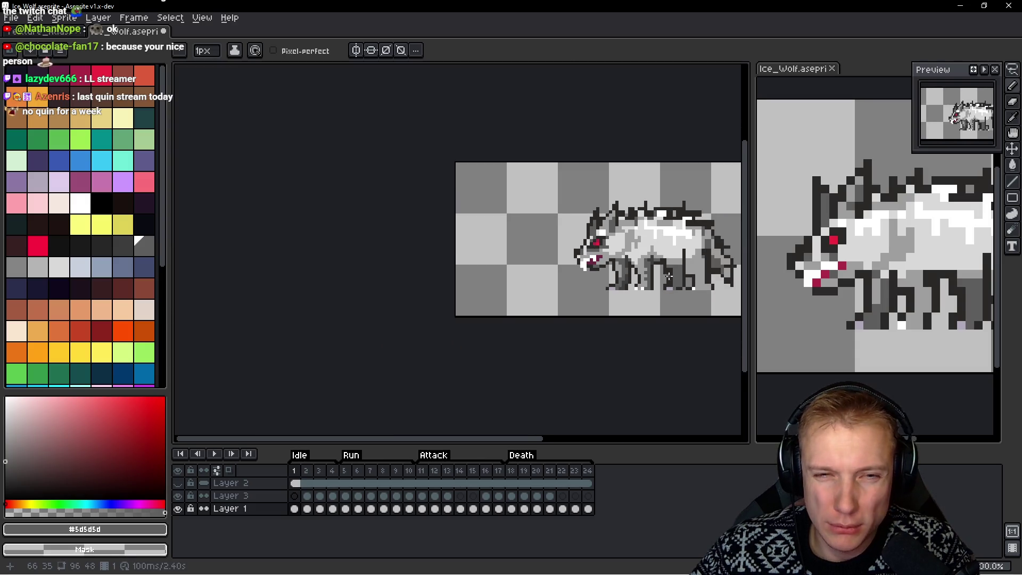
# Zoom to the wolf's back and add dark #2b2928 pixels to the back outline
pyautogui.scroll(2, 630, 245)
pyautogui.scroll(1, 630, 245)
pyautogui.scroll(-3, 532, 224)
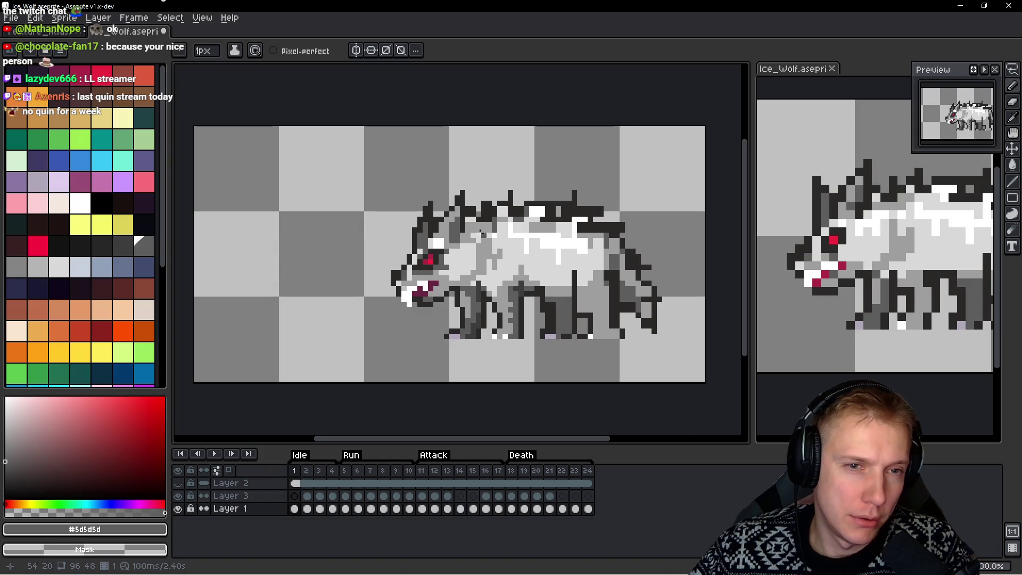
pyautogui.scroll(4, 475, 207)
pyautogui.scroll(2, 475, 207)
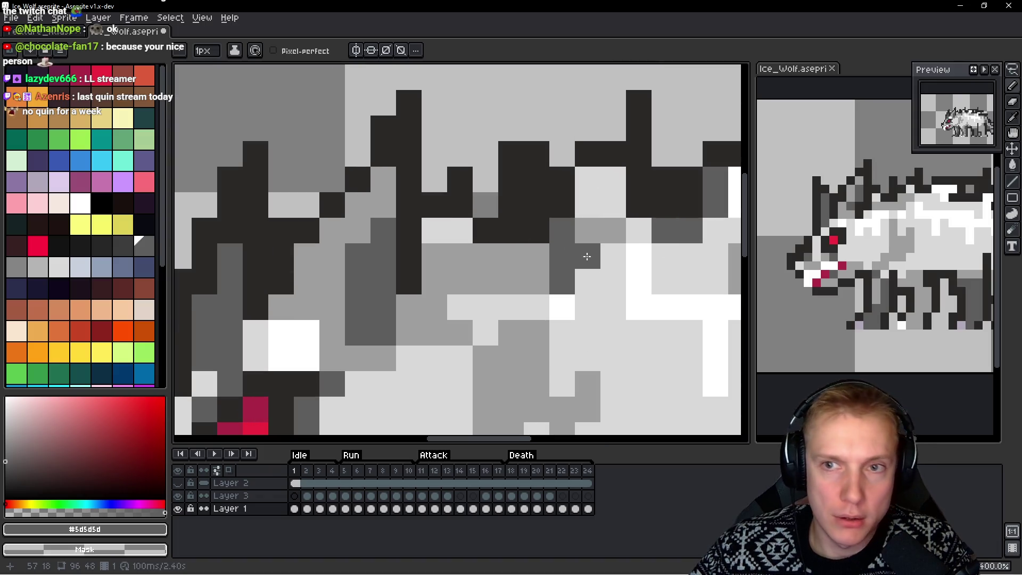
pyautogui.moveTo(572, 280); pyautogui.dragTo(531, 274)
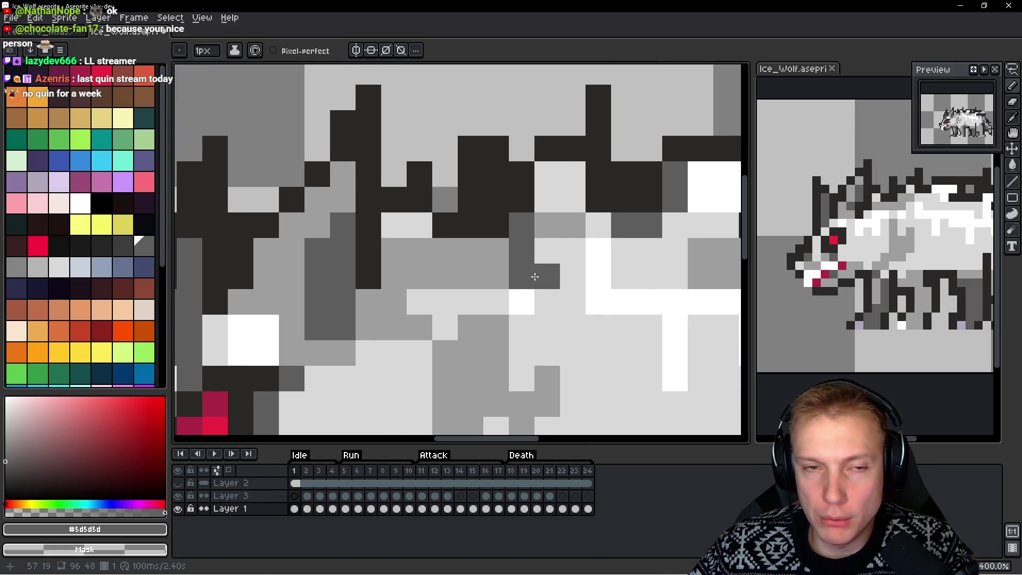
pyautogui.keyDown('alt'); pyautogui.click(406, 239); pyautogui.keyUp('alt')
pyautogui.click(403, 225)
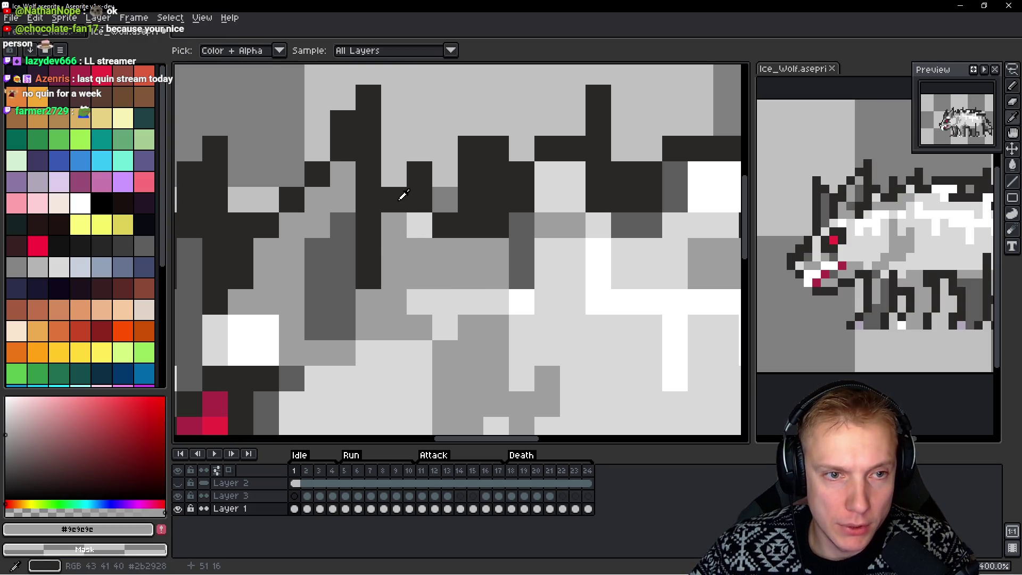
pyautogui.keyDown('alt'); pyautogui.click(412, 197); pyautogui.keyUp('alt')
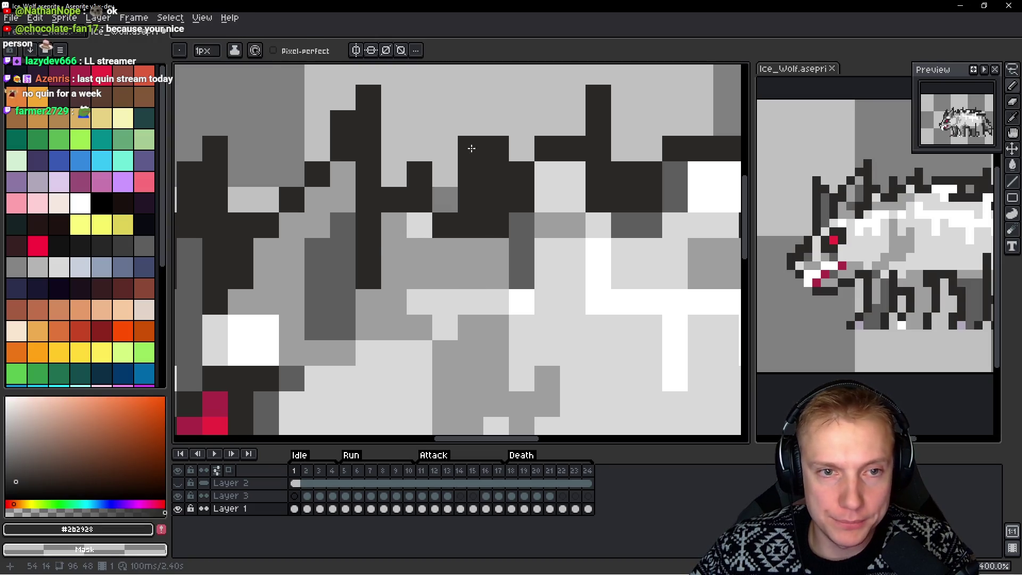
pyautogui.scroll(-1, 649, 233)
pyautogui.scroll(-2, 648, 233)
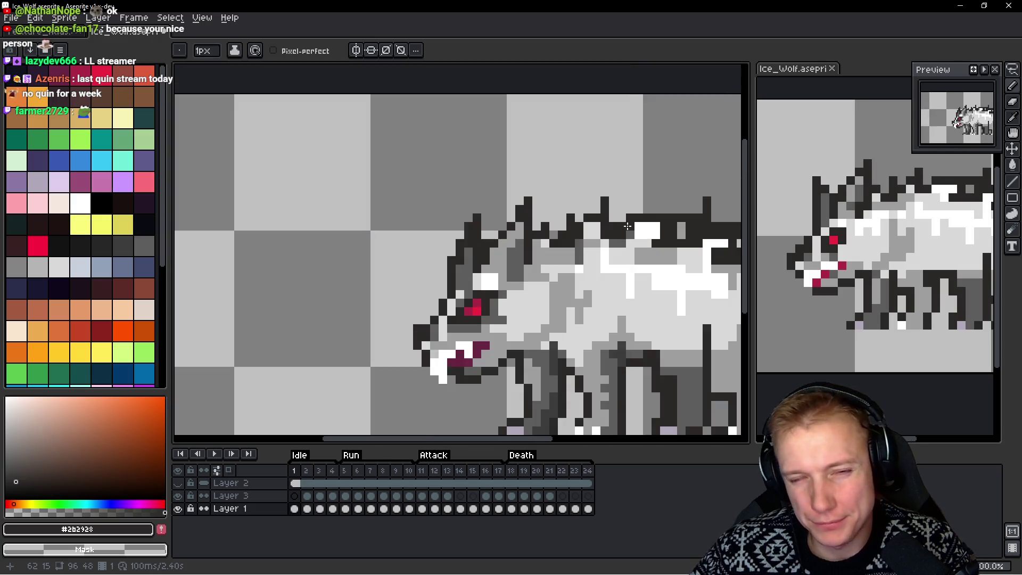
pyautogui.scroll(3, 548, 239)
pyautogui.click(465, 169)
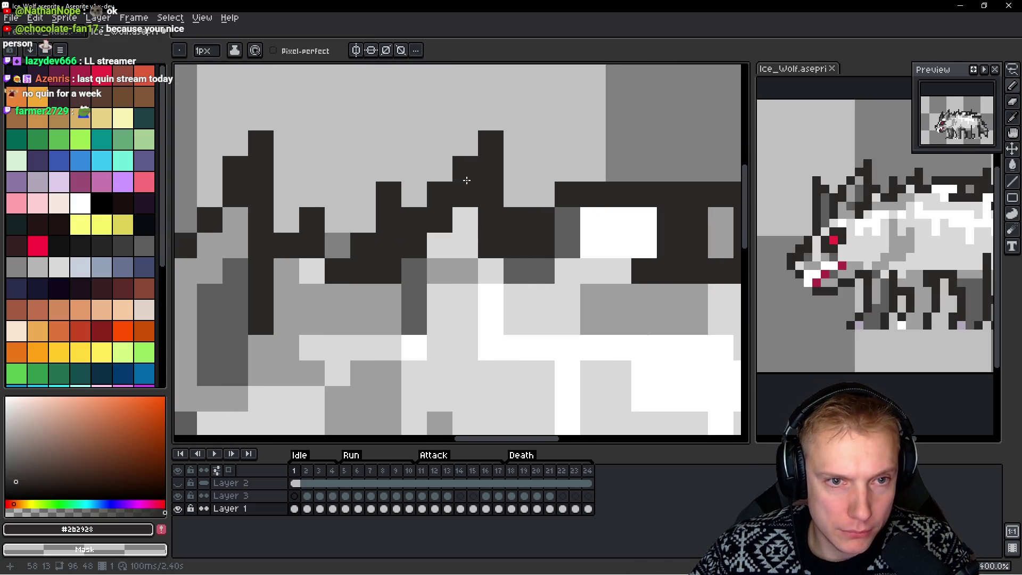
pyautogui.moveTo(612, 260)
pyautogui.mouseDown()
pyautogui.moveTo(629, 267)
pyautogui.moveTo(645, 299)
pyautogui.moveTo(624, 307)
pyautogui.mouseUp()
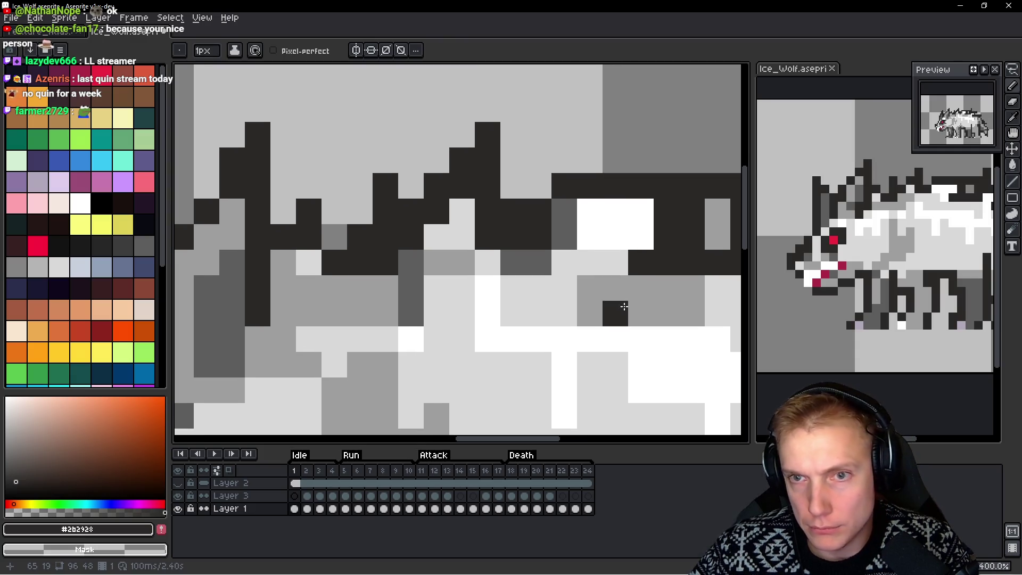
# Erase stray dark cells from the fur spikes and repaint the back outline
pyautogui.rightClick(436, 192)
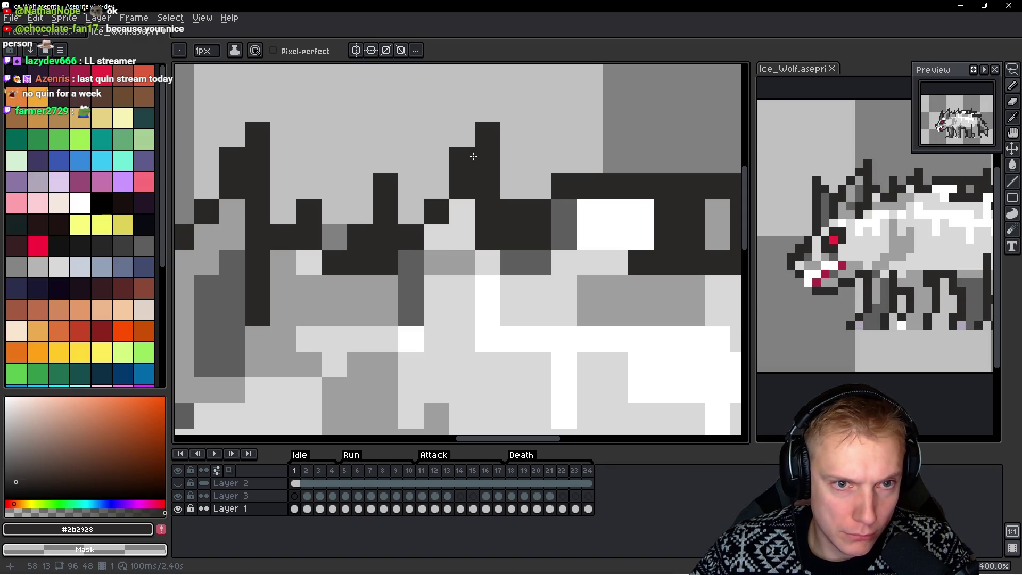
pyautogui.rightClick(473, 156)
pyautogui.rightClick(478, 142)
pyautogui.rightClick(510, 217)
pyautogui.click(565, 238)
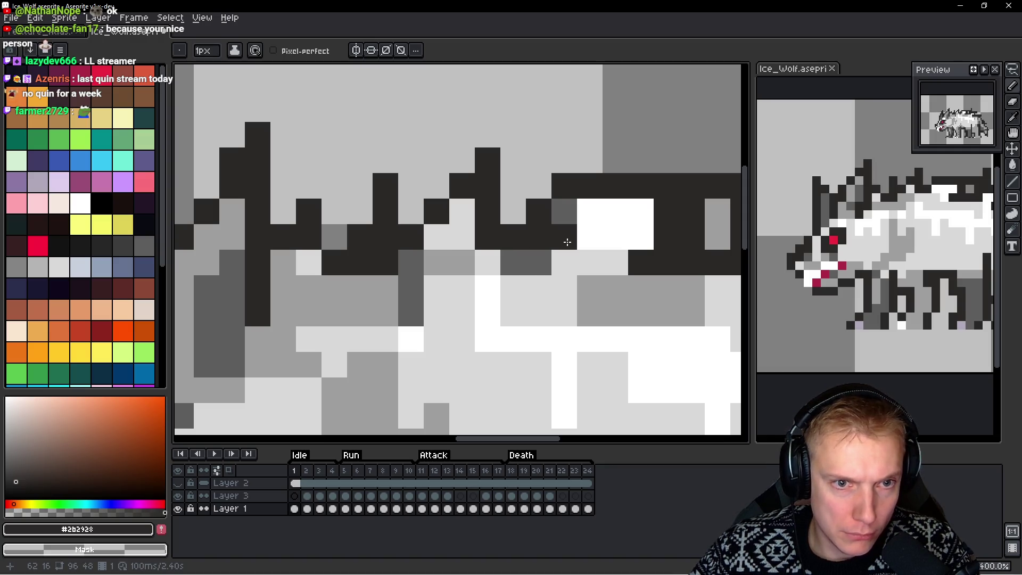
pyautogui.rightClick(385, 187)
pyautogui.click(408, 194)
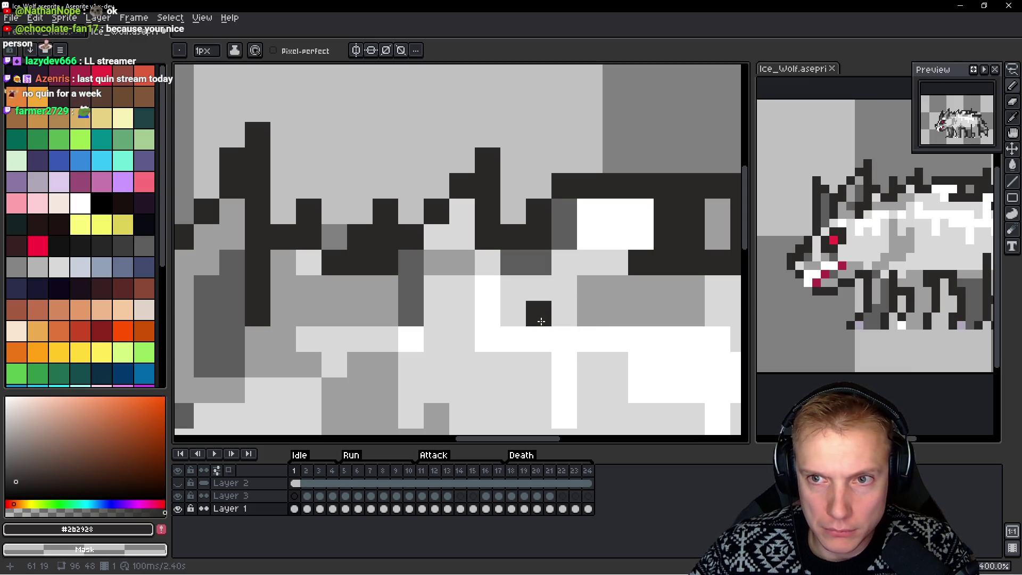
pyautogui.rightClick(385, 211)
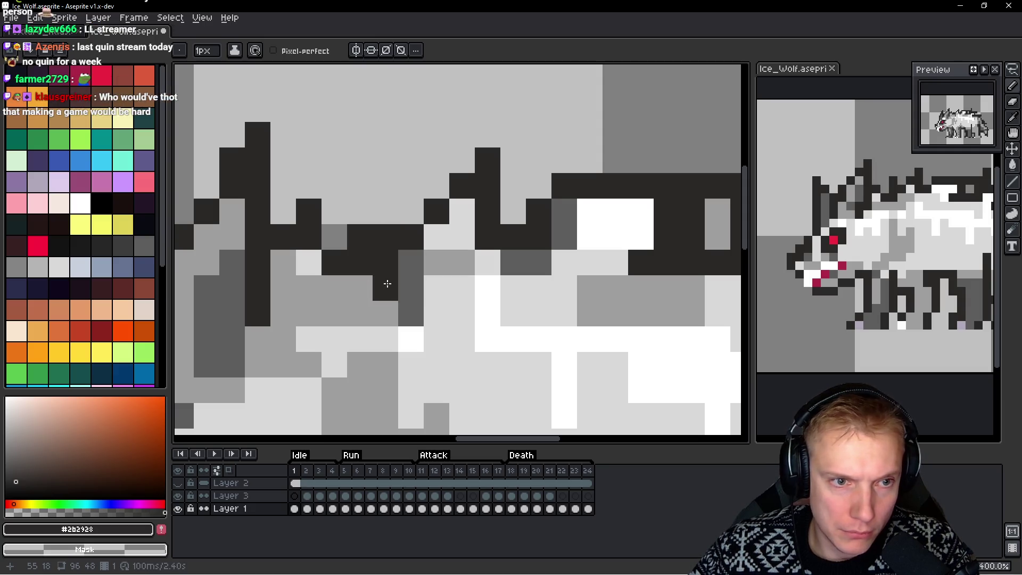
pyautogui.rightClick(386, 236)
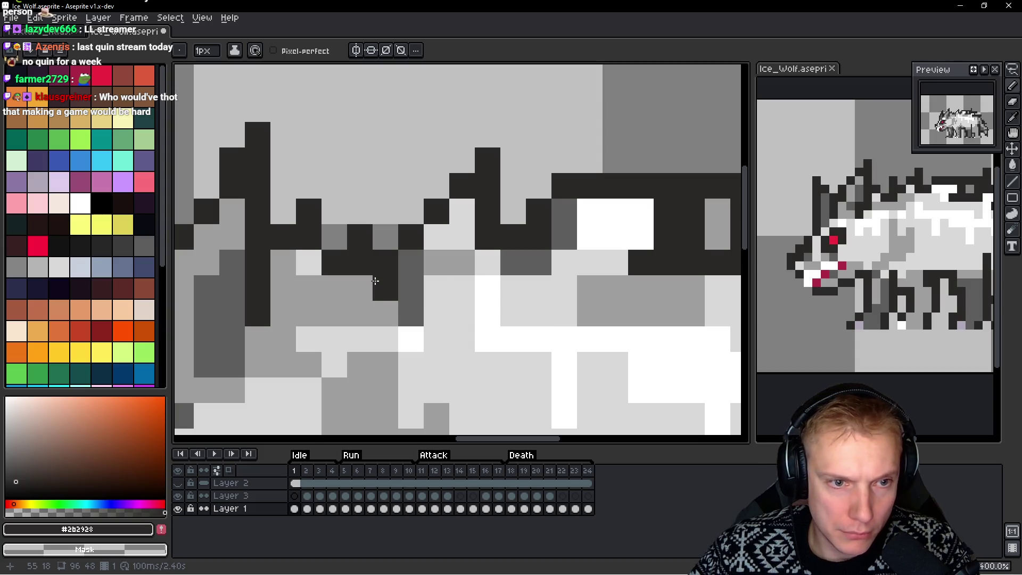
pyautogui.click(364, 283)
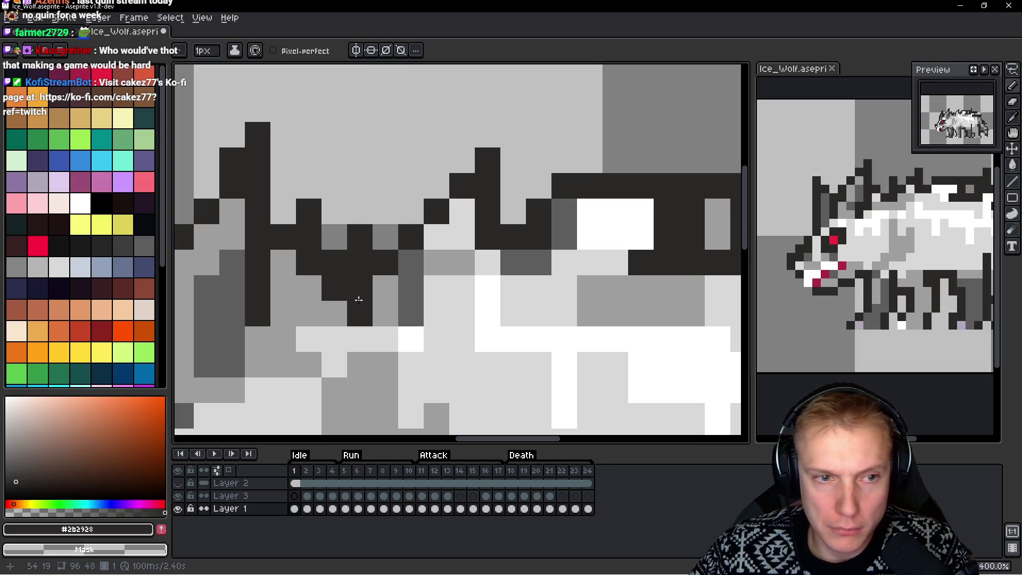
# Shade beneath the back outline with mid-grey and light grey pixels
pyautogui.scroll(-3, 398, 285)
pyautogui.scroll(3, 398, 284)
pyautogui.keyDown('alt'); pyautogui.click(522, 221); pyautogui.keyUp('alt')
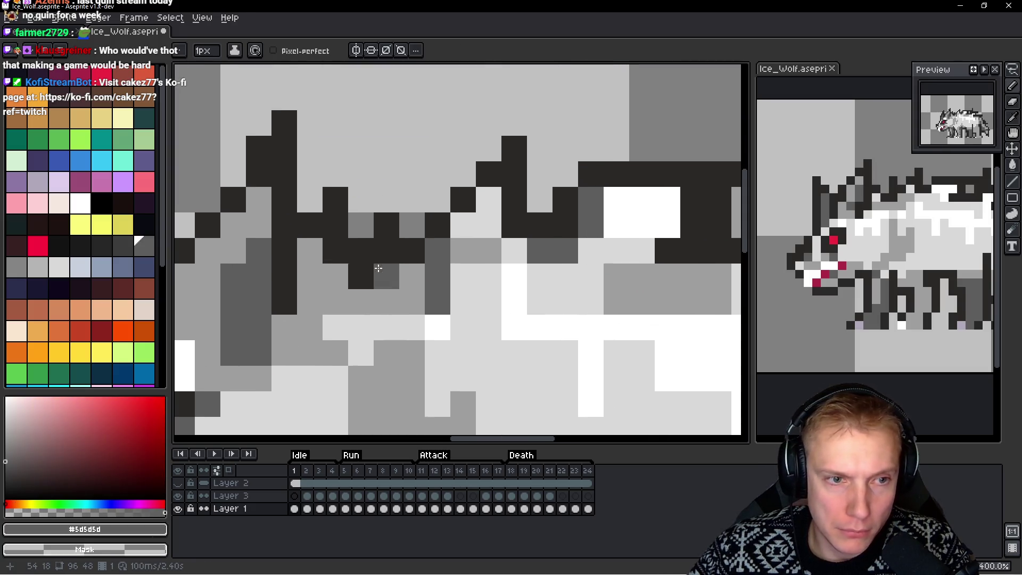
pyautogui.click(361, 276)
pyautogui.click(360, 294)
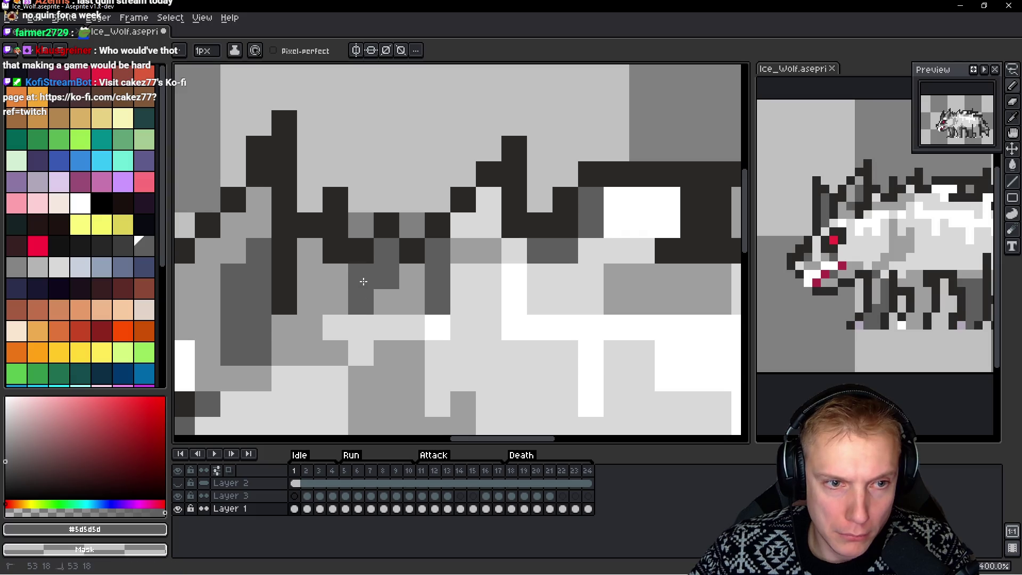
pyautogui.moveTo(463, 301); pyautogui.dragTo(495, 273)
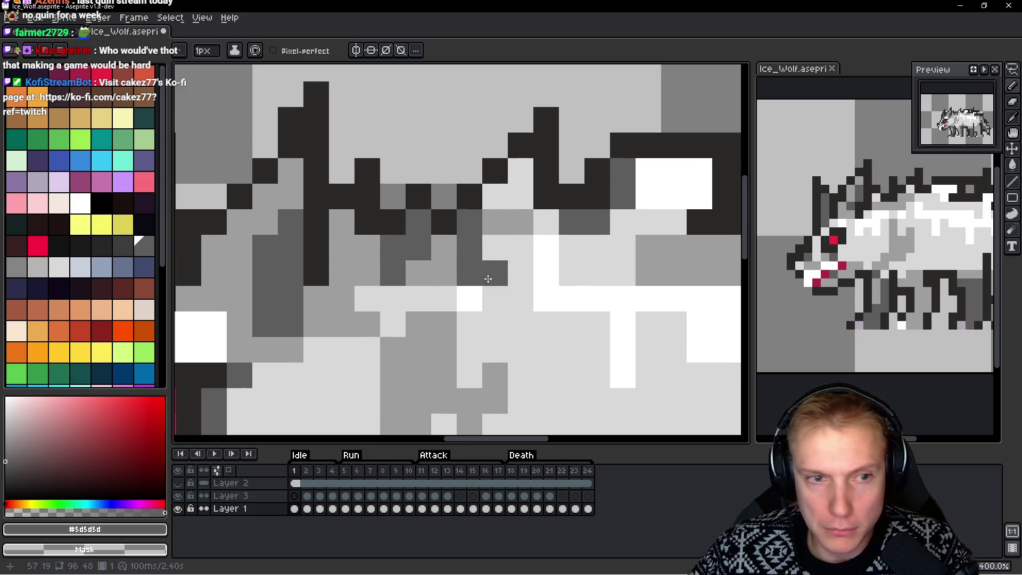
pyautogui.press('alt')
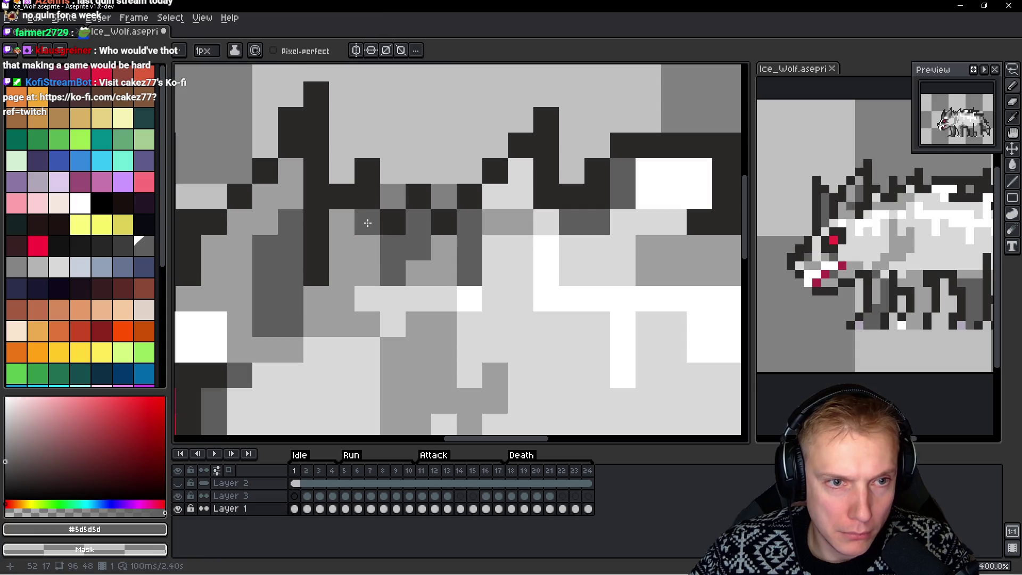
pyautogui.keyDown('alt'); pyautogui.click(344, 224); pyautogui.keyUp('alt')
pyautogui.click(360, 217)
pyautogui.click(367, 202)
# Add dark pixels to the fur outline and place a dark body pixel one cell left
pyautogui.keyDown('alt'); pyautogui.click(372, 176); pyautogui.keyUp('alt')
pyautogui.click(392, 171)
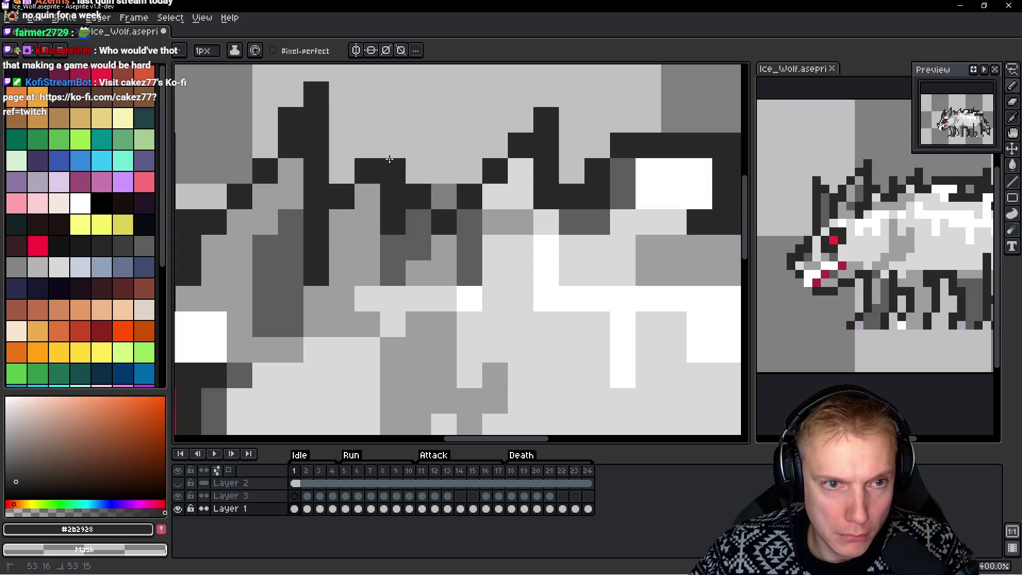
pyautogui.click(393, 146)
pyautogui.click(539, 256)
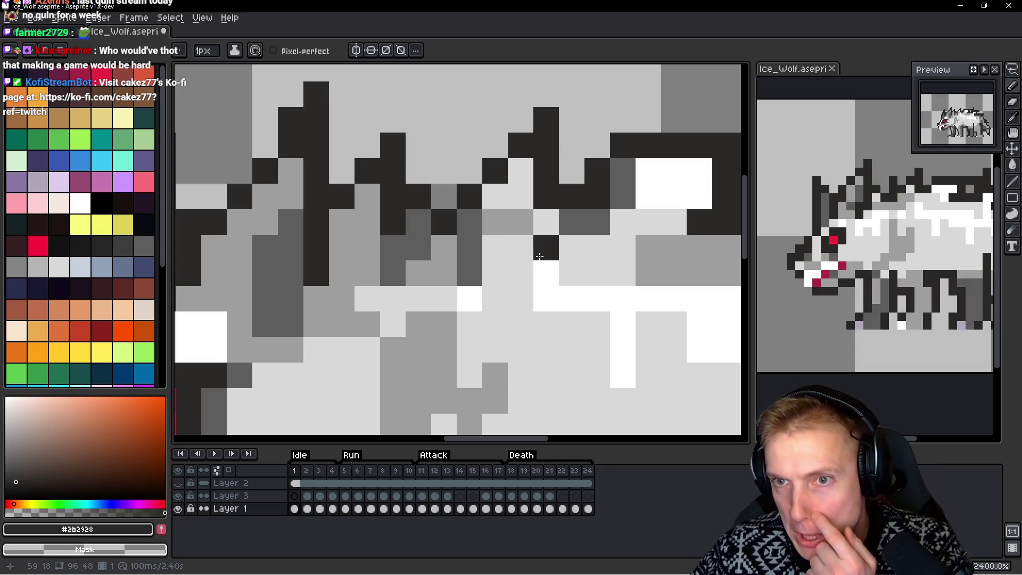
pyautogui.hotkey('ctrl', 'z')
pyautogui.click(520, 245)
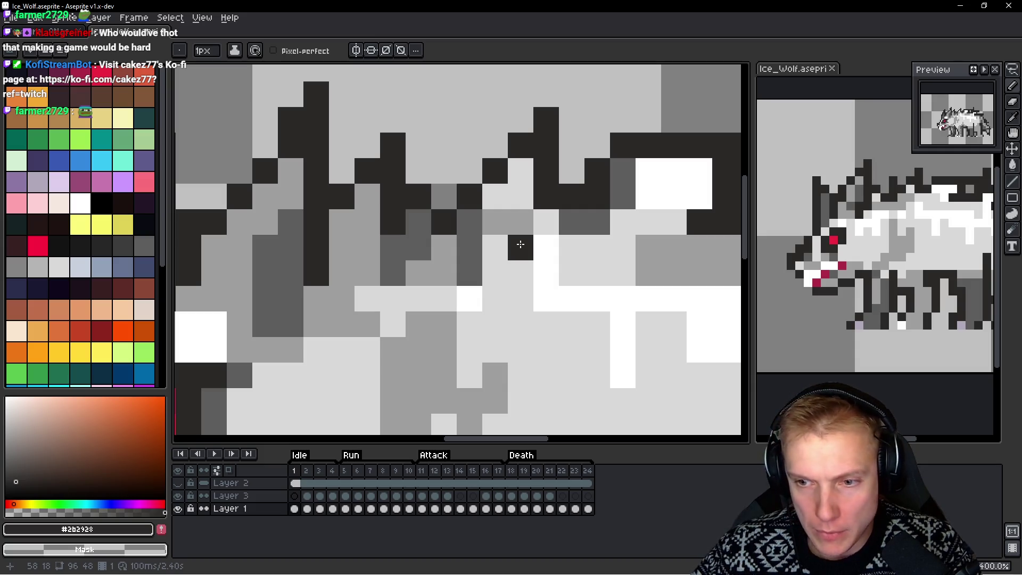
pyautogui.scroll(-3, 462, 198)
pyautogui.scroll(-2, 463, 204)
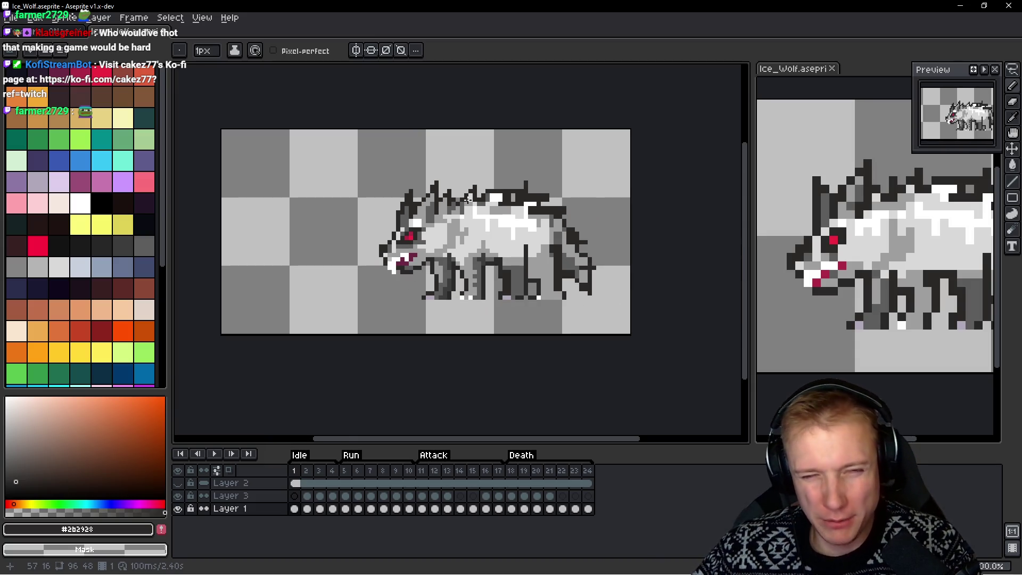
pyautogui.scroll(1, 453, 219)
pyautogui.scroll(4, 466, 217)
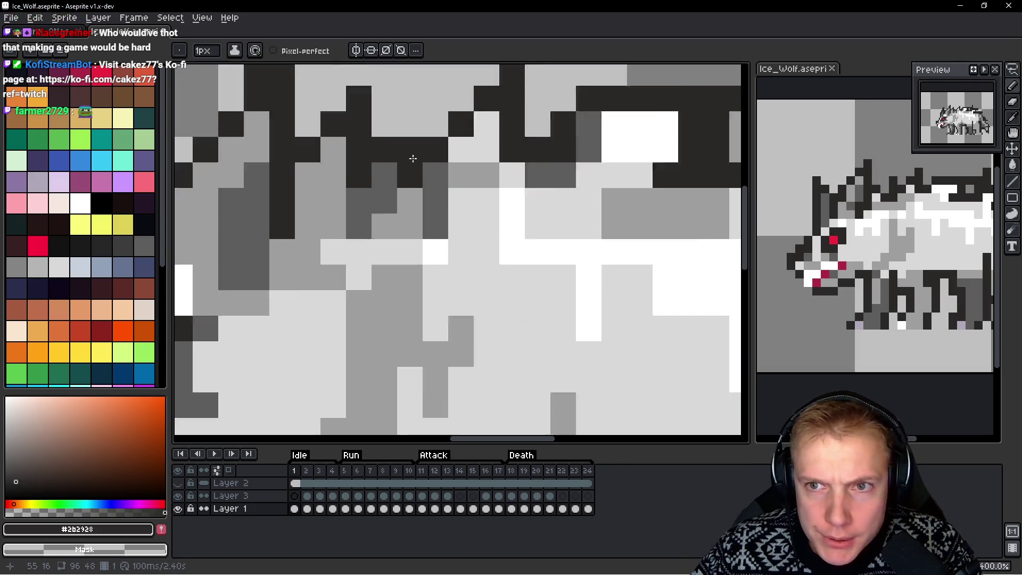
pyautogui.scroll(3, 410, 160)
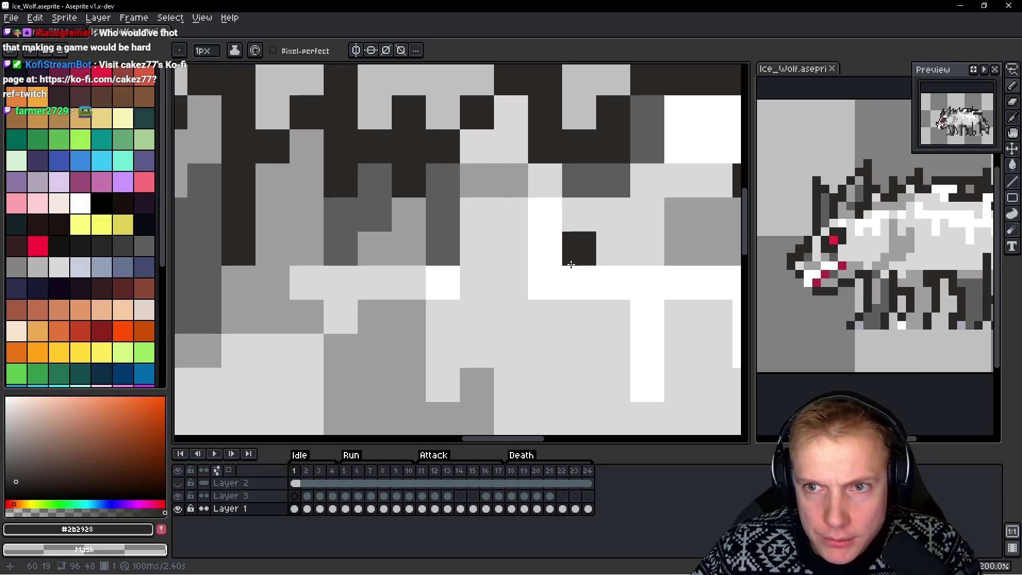
pyautogui.scroll(-1, 372, 280)
pyautogui.scroll(1, 318, 223)
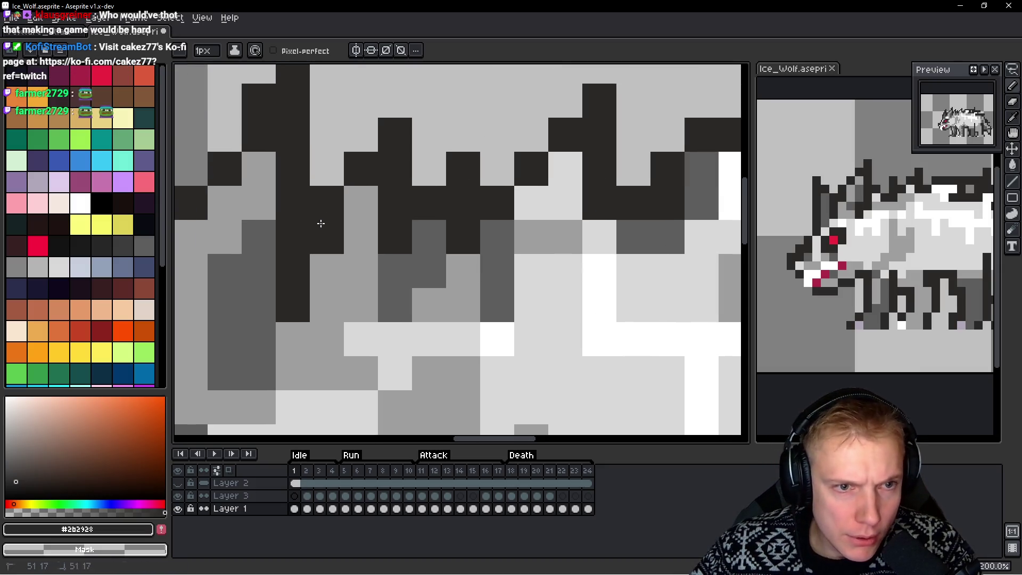
pyautogui.click(361, 202)
pyautogui.rightClick(394, 141)
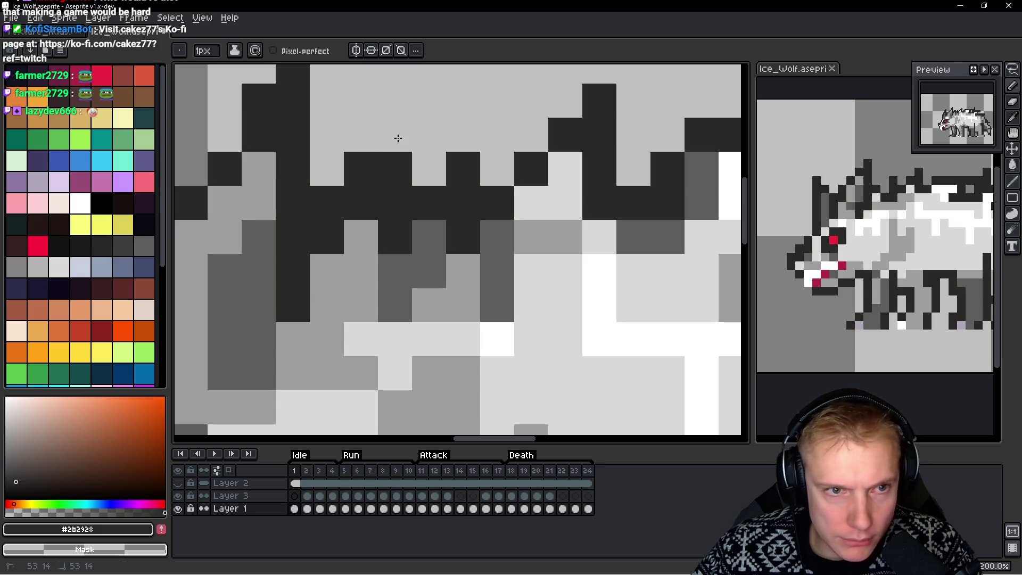
pyautogui.rightClick(361, 169)
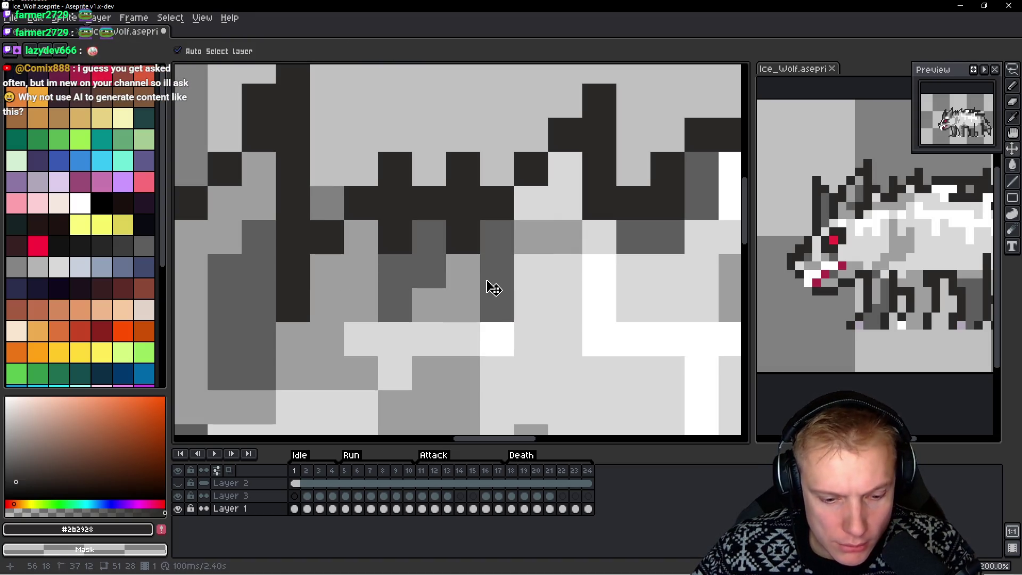
pyautogui.hotkey('ctrl', 'z')
pyautogui.hotkey('ctrl', 'z')
pyautogui.hotkey('ctrl', 'z')
pyautogui.hotkey('ctrl', 'z')
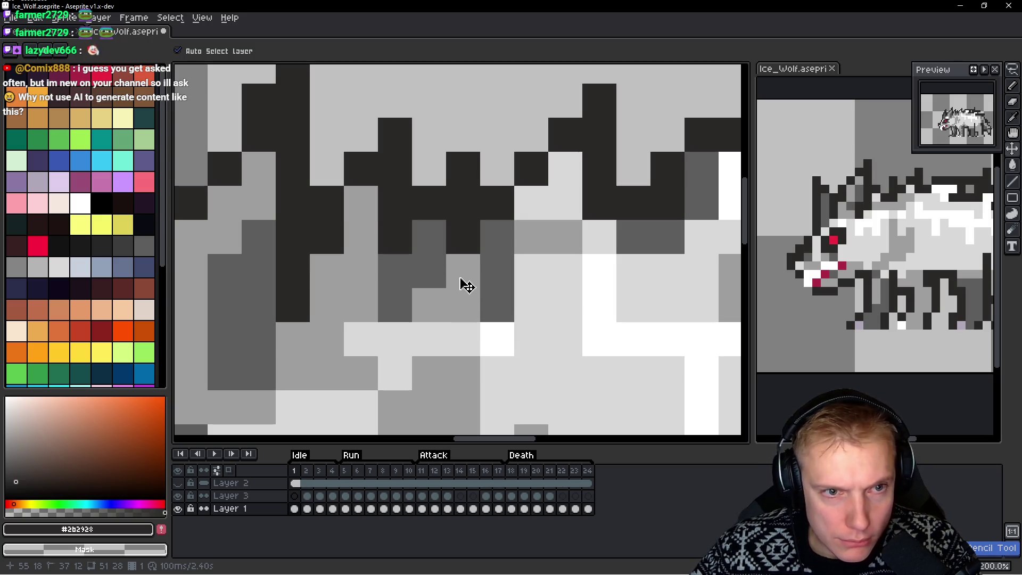
pyautogui.hotkey('ctrl', 'z')
pyautogui.press('b')
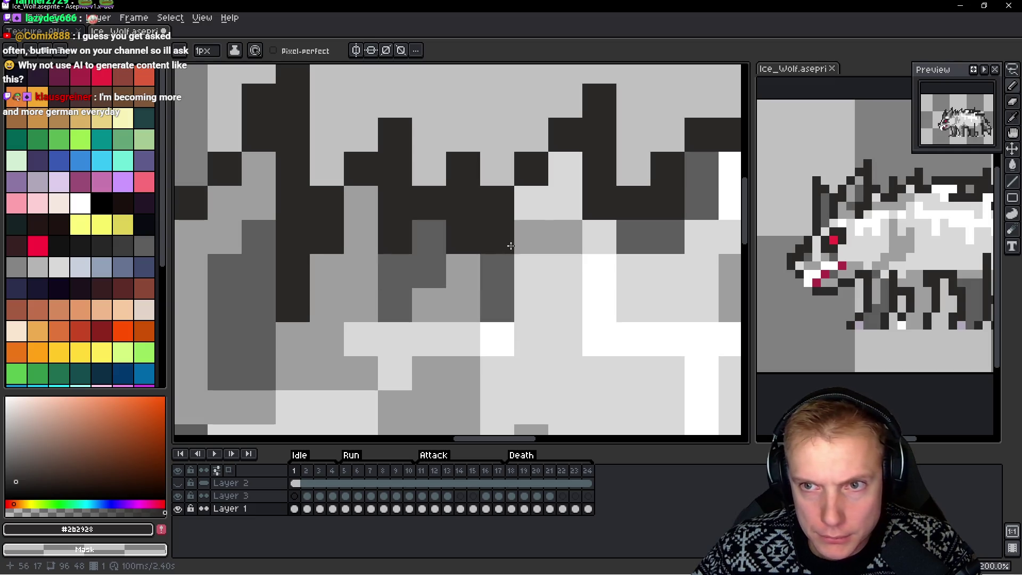
pyautogui.scroll(-5, 578, 224)
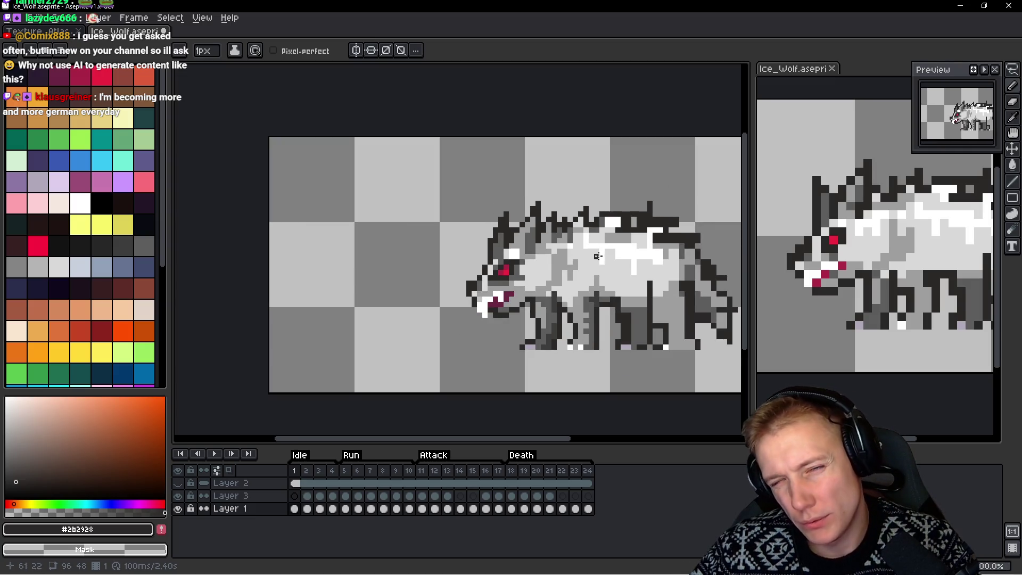
pyautogui.scroll(5, 605, 259)
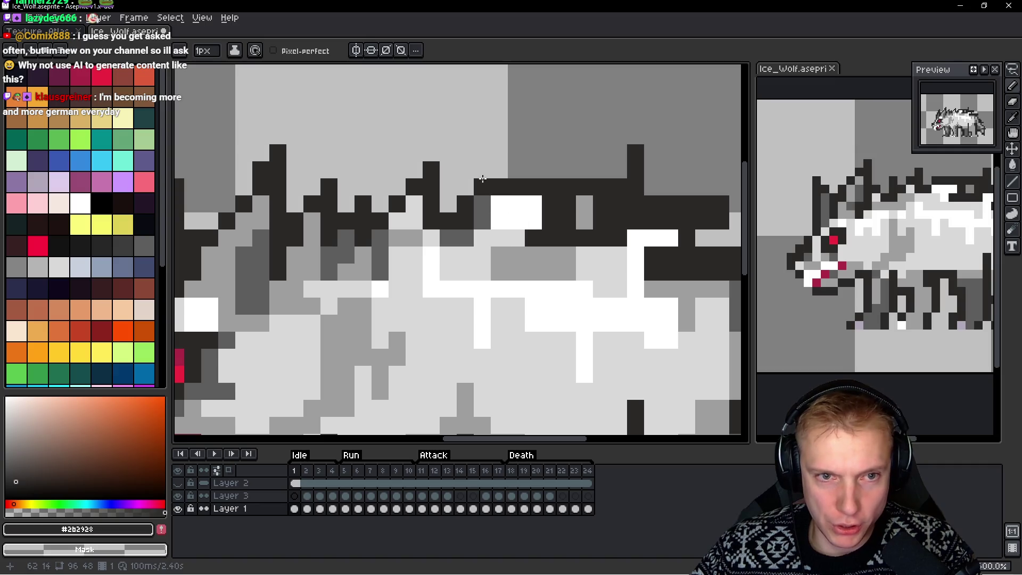
# Darken pixels along the back outline and add a white highlight pixel
pyautogui.moveTo(499, 171); pyautogui.dragTo(516, 174)
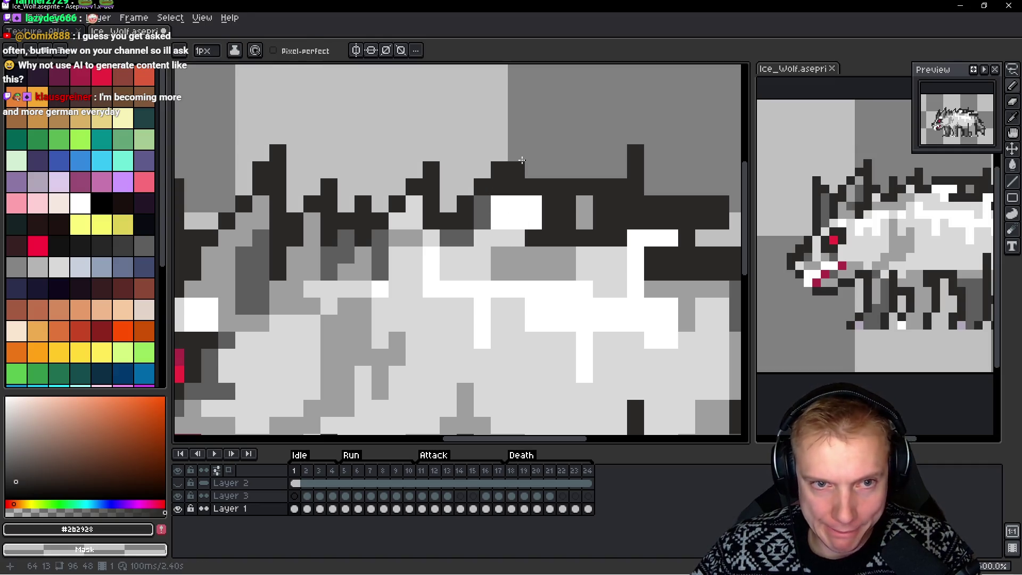
pyautogui.click(530, 166)
pyautogui.keyDown('alt'); pyautogui.click(511, 205); pyautogui.keyUp('alt')
pyautogui.click(500, 187)
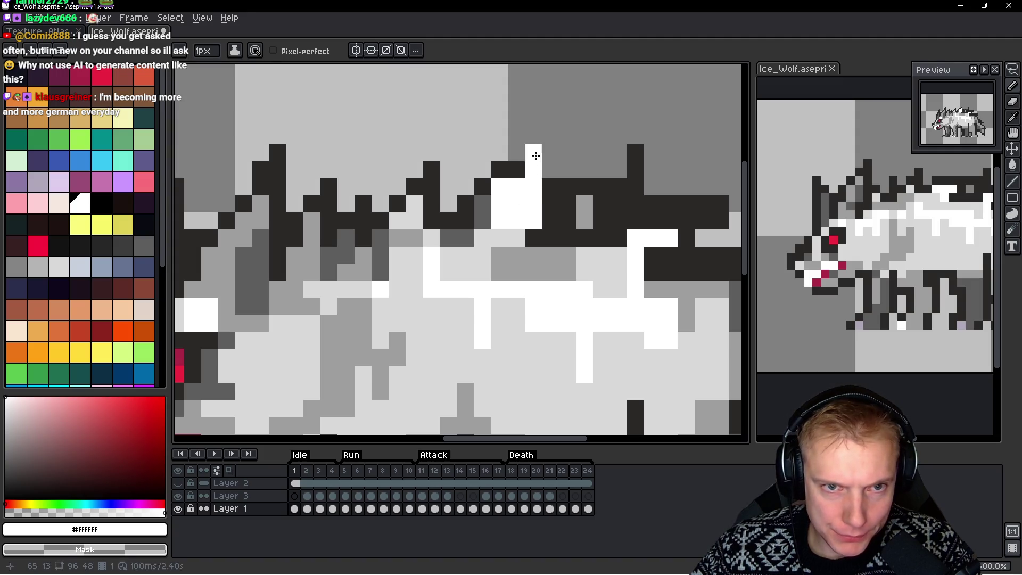
# Extend the dark tuft upward, narrow the white highlight, and lighten a stray dark pixel
pyautogui.press('x')
pyautogui.moveTo(535, 156); pyautogui.dragTo(543, 146)
pyautogui.click(535, 204)
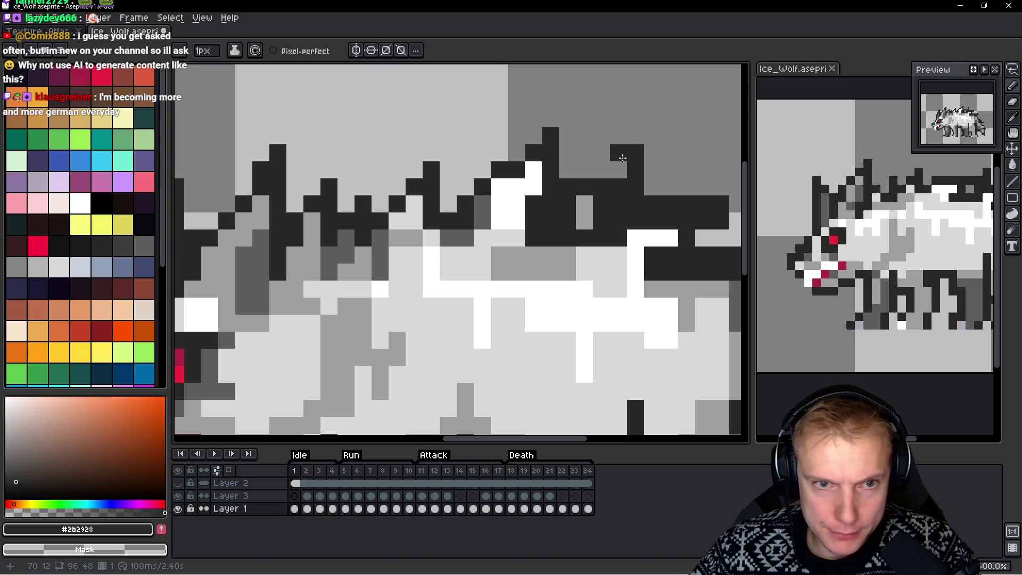
pyautogui.keyDown('alt'); pyautogui.click(519, 206); pyautogui.keyUp('alt')
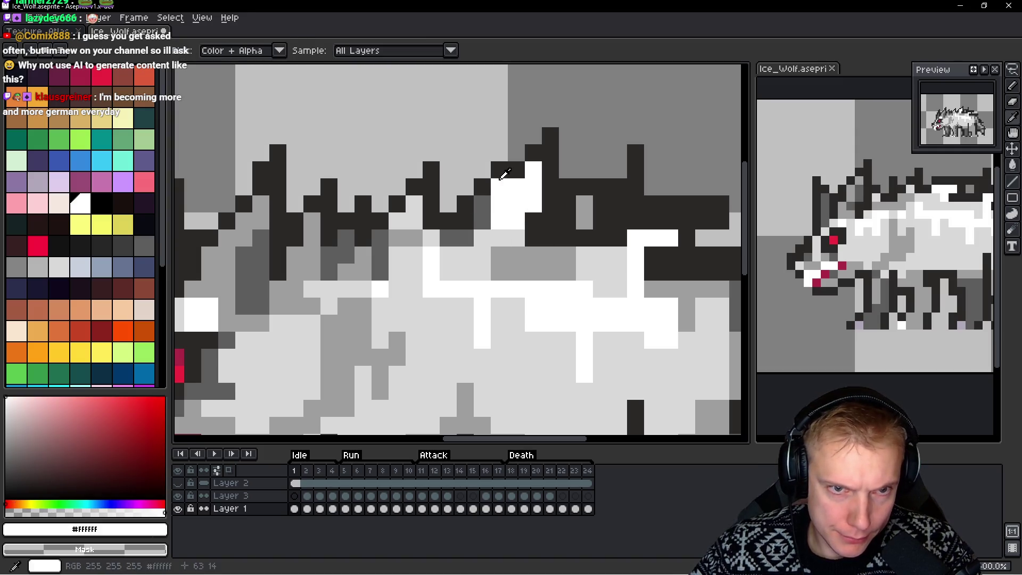
pyautogui.keyDown('alt'); pyautogui.click(502, 170); pyautogui.keyUp('alt')
pyautogui.rightClick(497, 175)
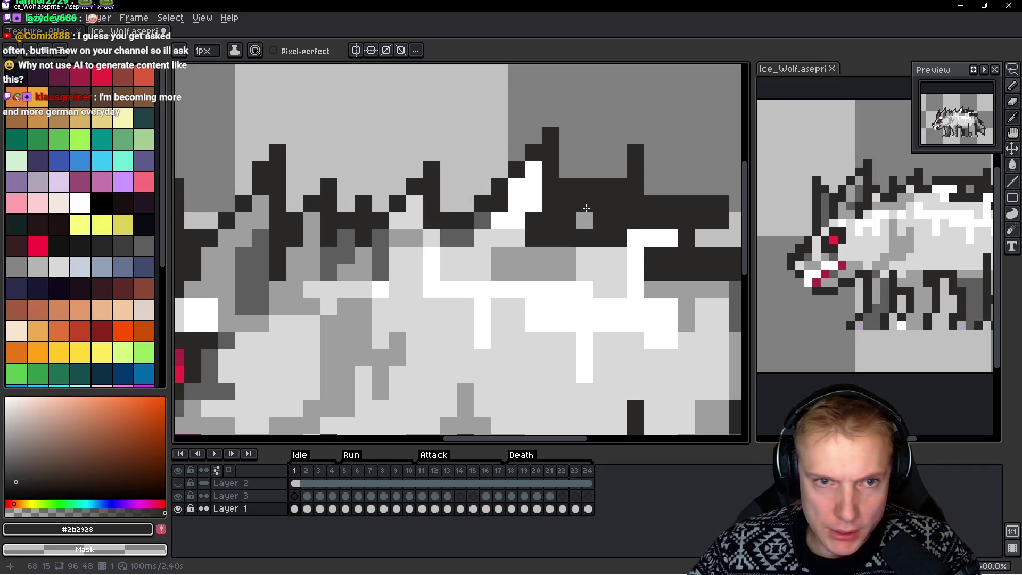
pyautogui.scroll(-4, 590, 186)
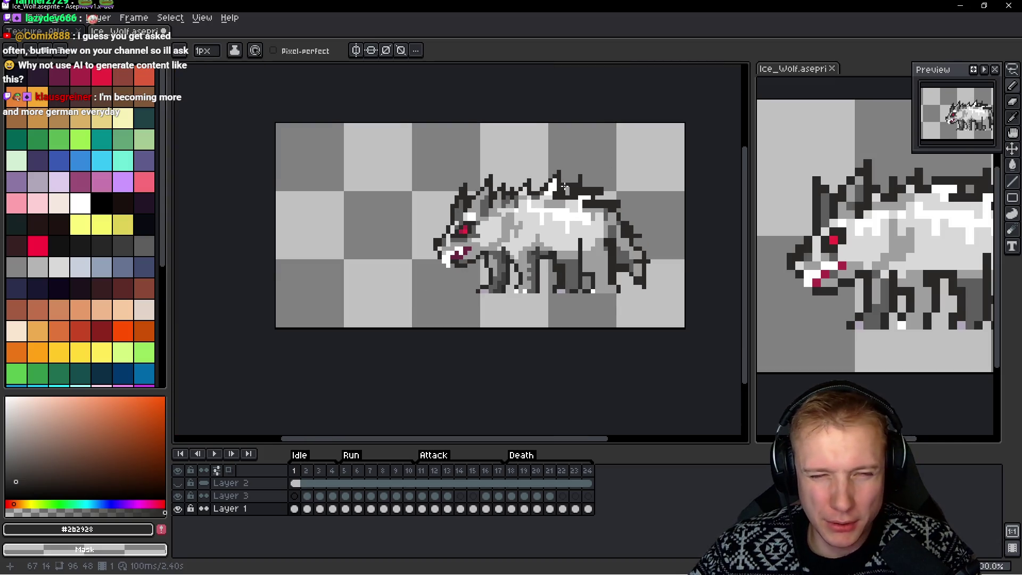
# Undo the raised back spike and repaint dark pixels along the back outline
pyautogui.scroll(1, 564, 186)
pyautogui.scroll(5, 564, 192)
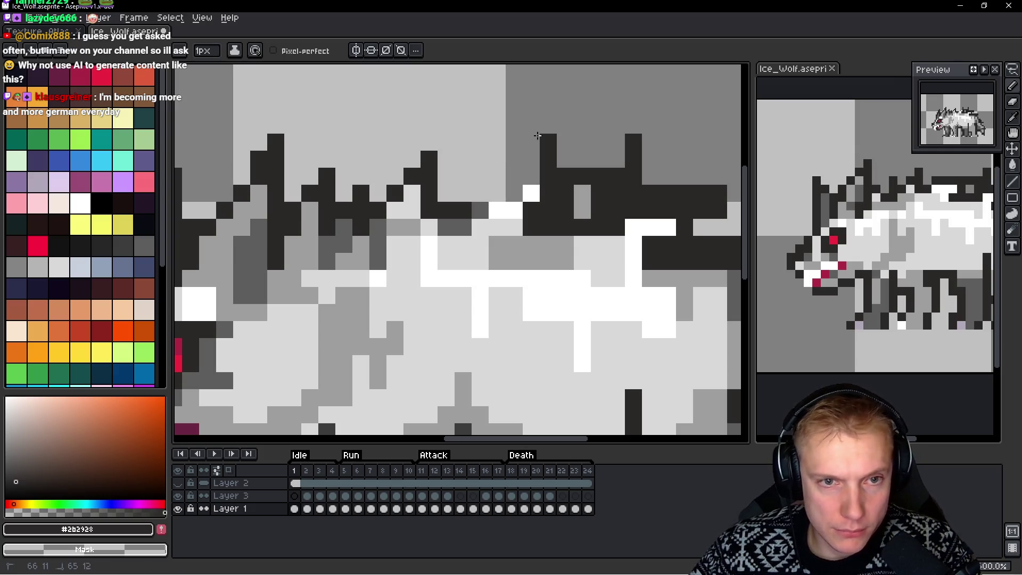
pyautogui.hotkey('ctrl', 'z')
pyautogui.click(474, 189)
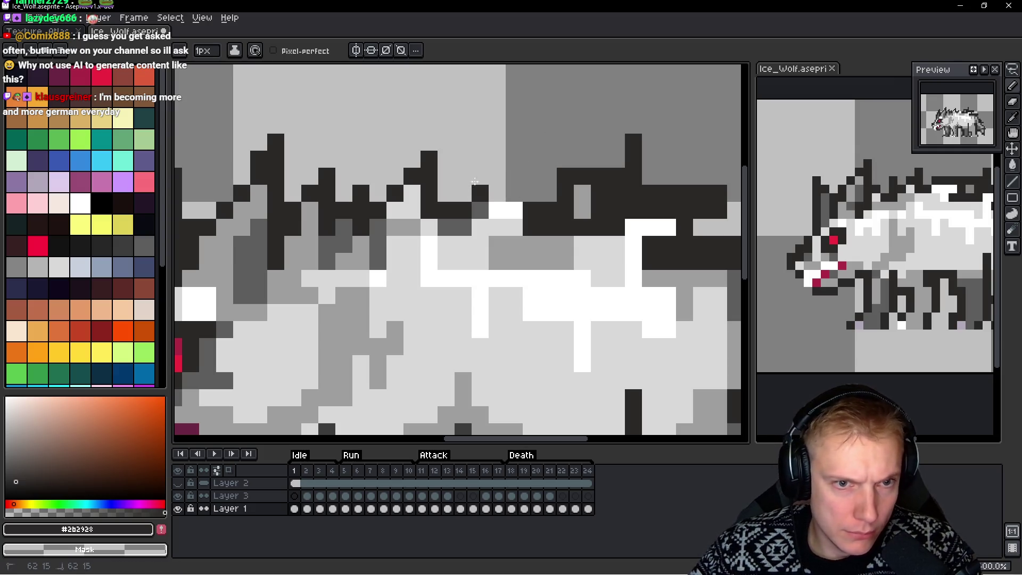
pyautogui.moveTo(474, 181); pyautogui.dragTo(466, 189)
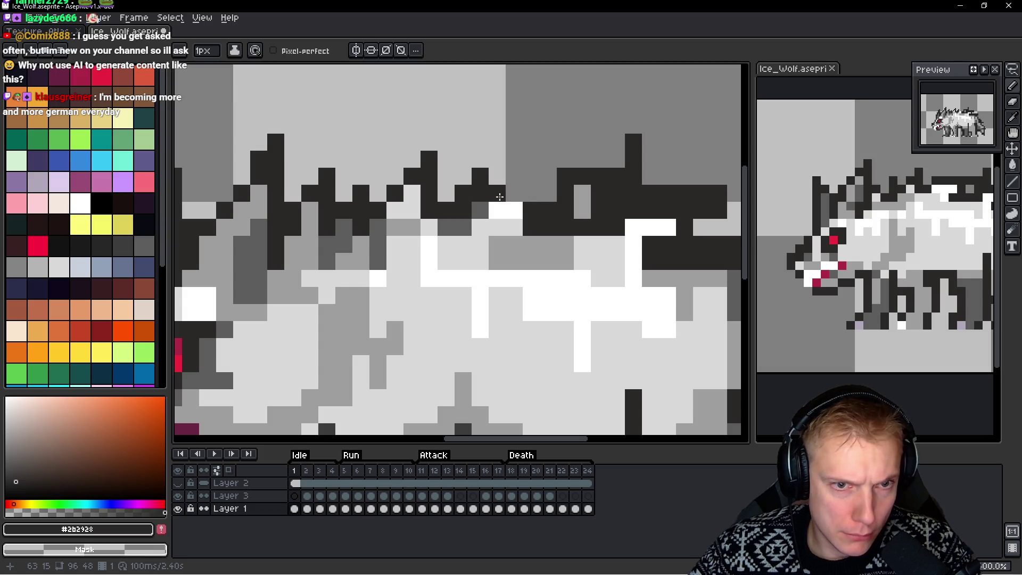
# Erase a row of dark back pixels and build dark fur above the band
pyautogui.scroll(-5, 523, 202)
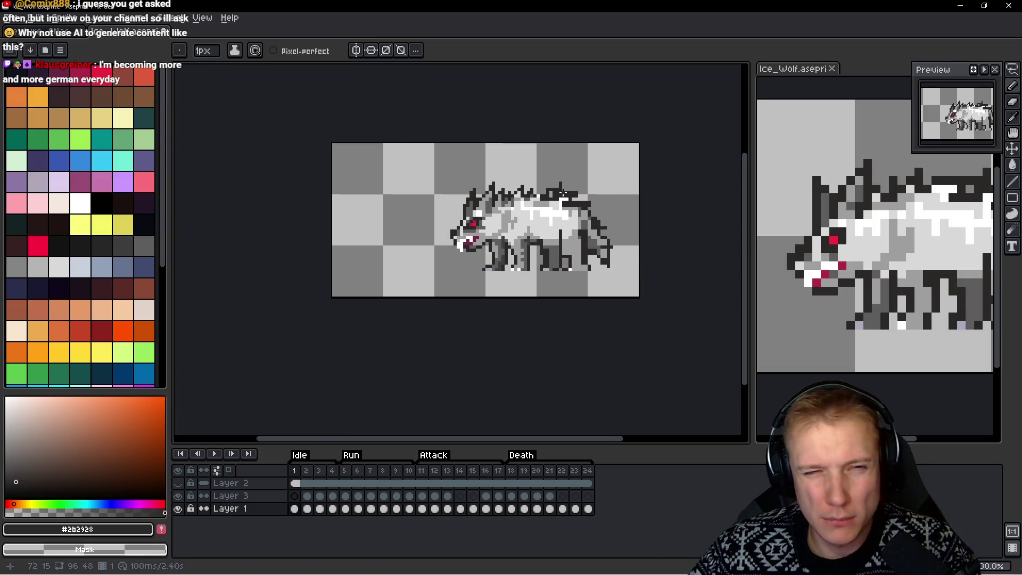
pyautogui.scroll(1, 553, 202)
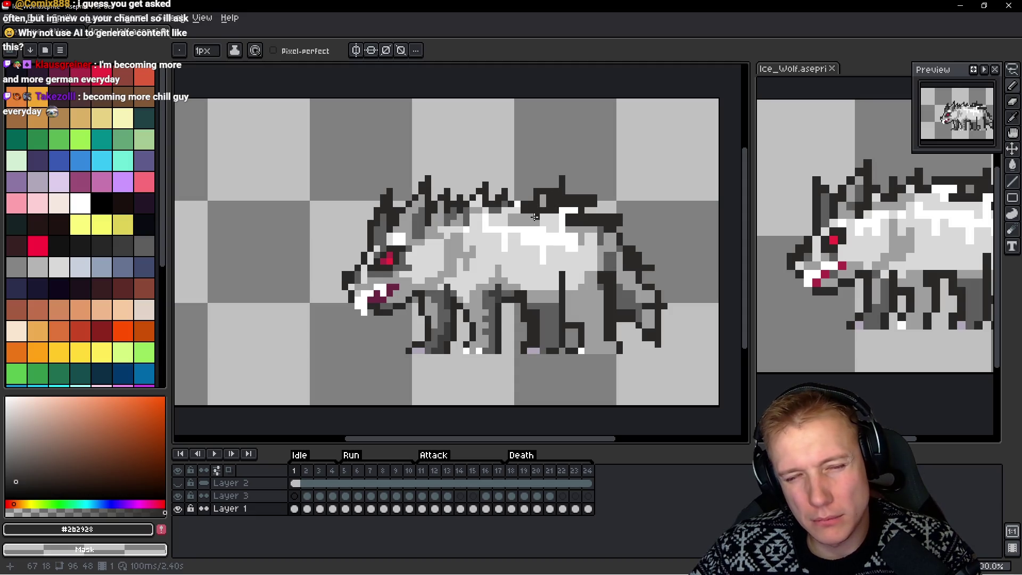
pyautogui.scroll(3, 531, 212)
pyautogui.scroll(1, 460, 213)
pyautogui.moveTo(581, 189); pyautogui.dragTo(640, 224)
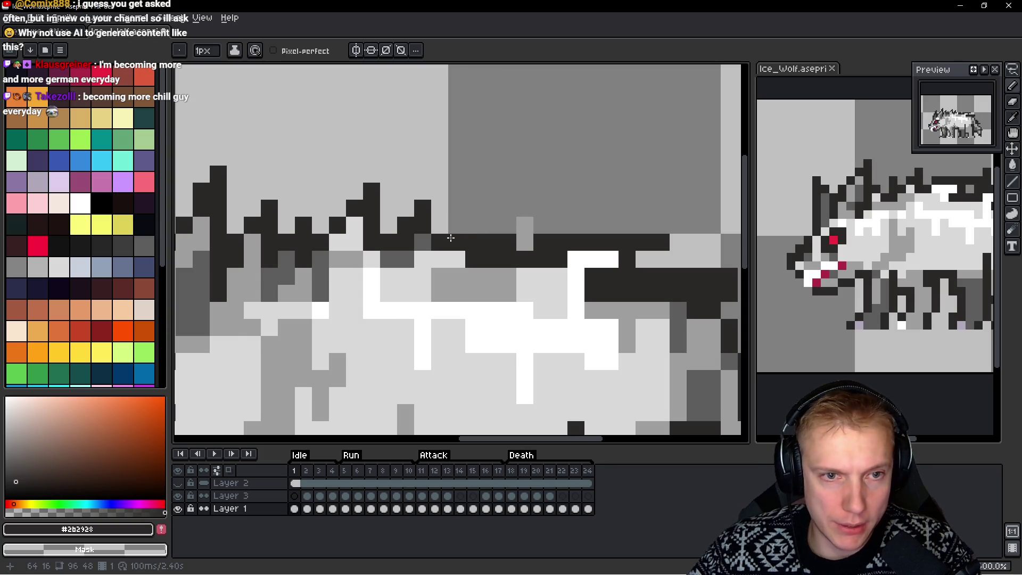
pyautogui.moveTo(452, 237)
pyautogui.mouseDown()
pyautogui.moveTo(490, 221)
pyautogui.moveTo(490, 210)
pyautogui.moveTo(542, 205)
pyautogui.moveTo(509, 223)
pyautogui.moveTo(520, 224)
pyautogui.mouseUp()
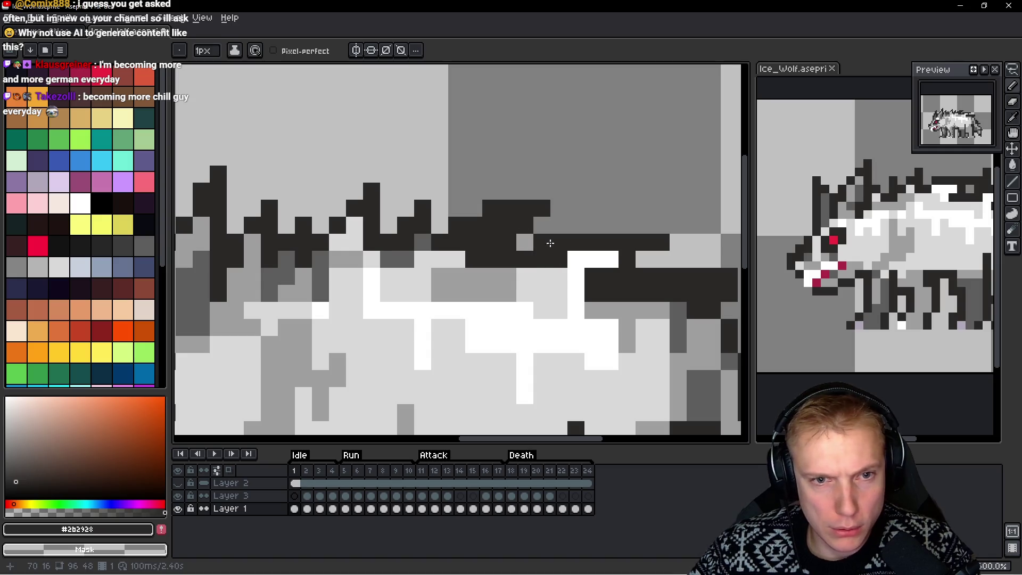
# Thicken the dark band along the back, clearing a stray pixel to grey
pyautogui.scroll(-3, 550, 243)
pyautogui.scroll(3, 616, 226)
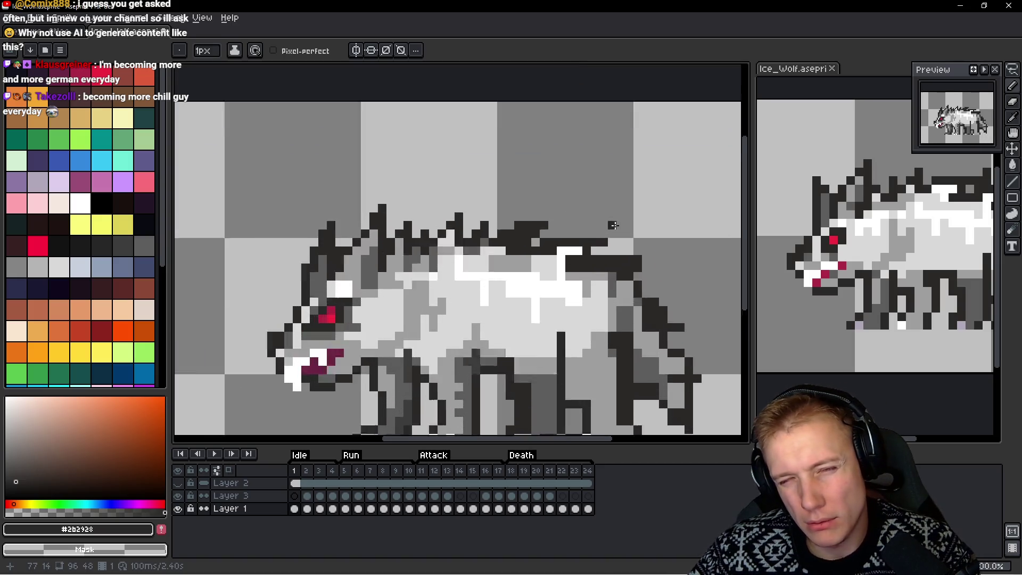
pyautogui.moveTo(578, 242); pyautogui.dragTo(553, 240)
pyautogui.click(578, 227)
pyautogui.rightClick(595, 259)
pyautogui.click(526, 276)
pyautogui.moveTo(544, 276); pyautogui.dragTo(520, 271)
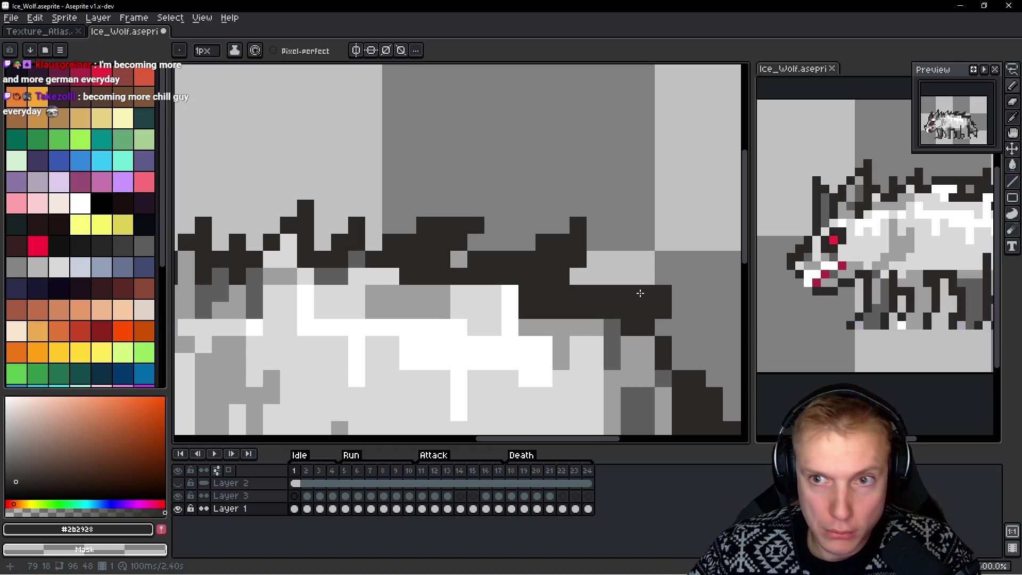
# Add two dark pixels to the wolf's rear back outline
pyautogui.scroll(-5, 662, 284)
pyautogui.scroll(-1, 639, 266)
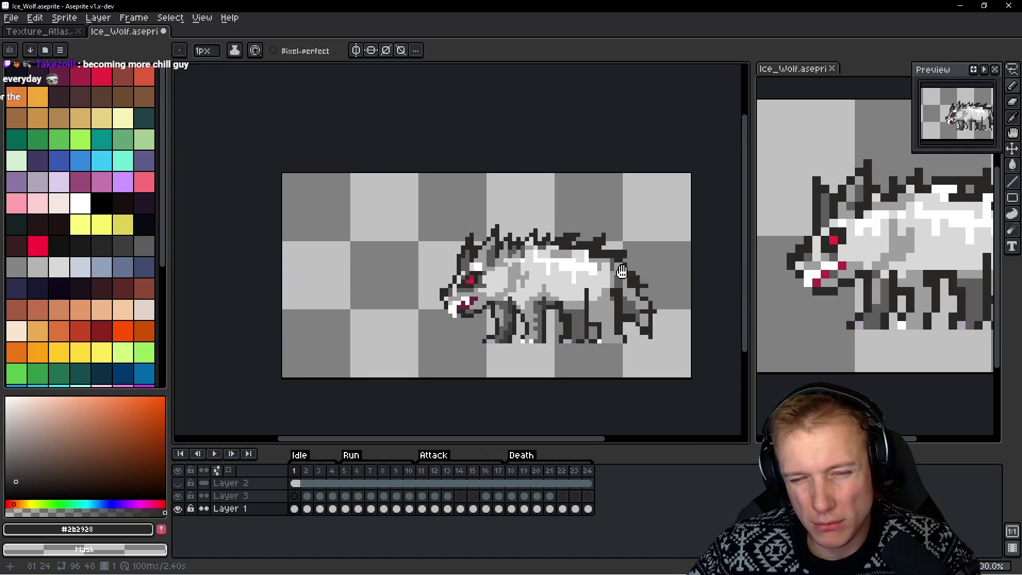
pyautogui.scroll(2, 581, 240)
pyautogui.scroll(4, 582, 239)
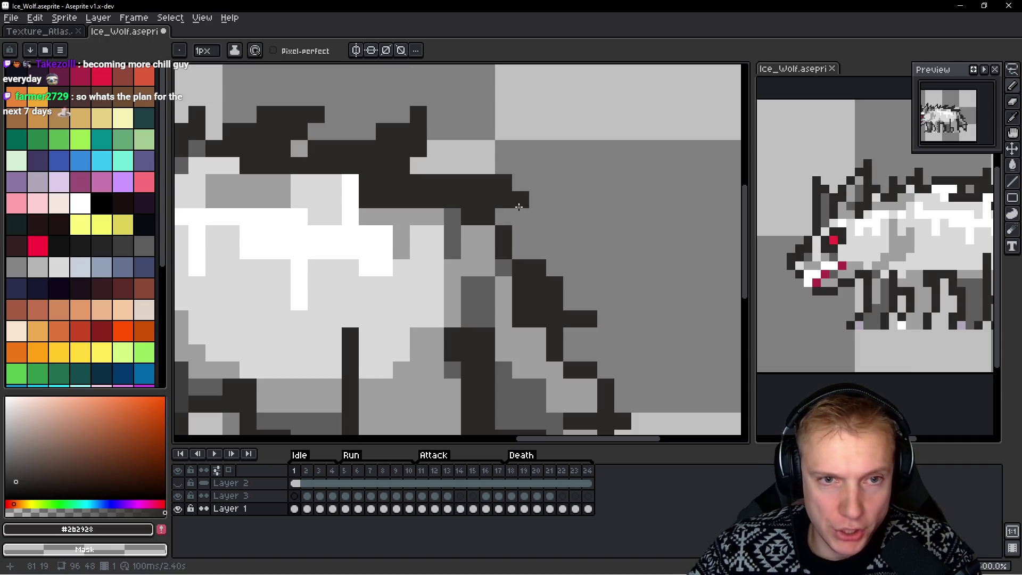
pyautogui.moveTo(542, 224); pyautogui.dragTo(546, 224)
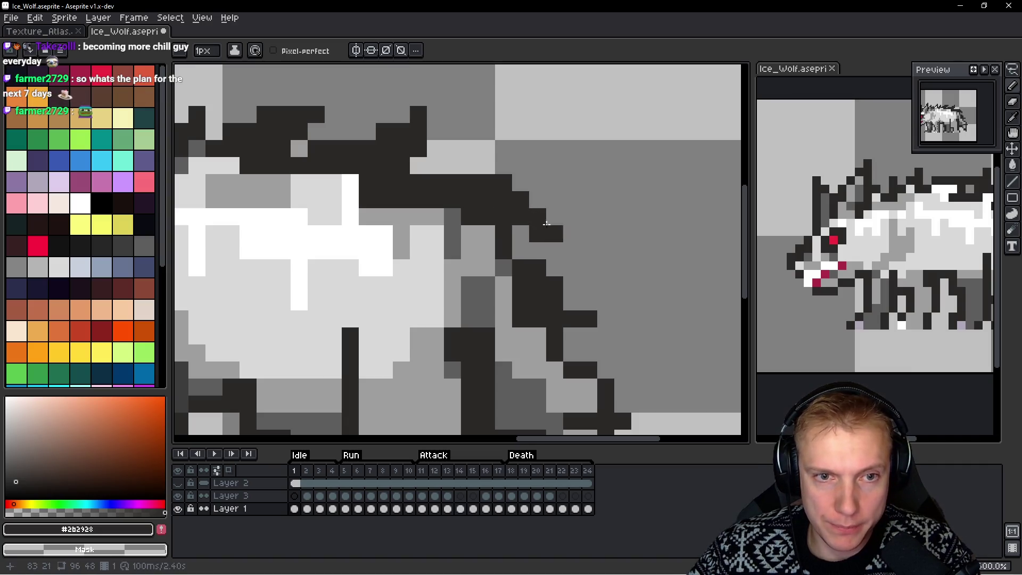
# Draw a diagonal dark outline along the rear leg, darkening pixels and clearing strays
pyautogui.scroll(-2, 520, 184)
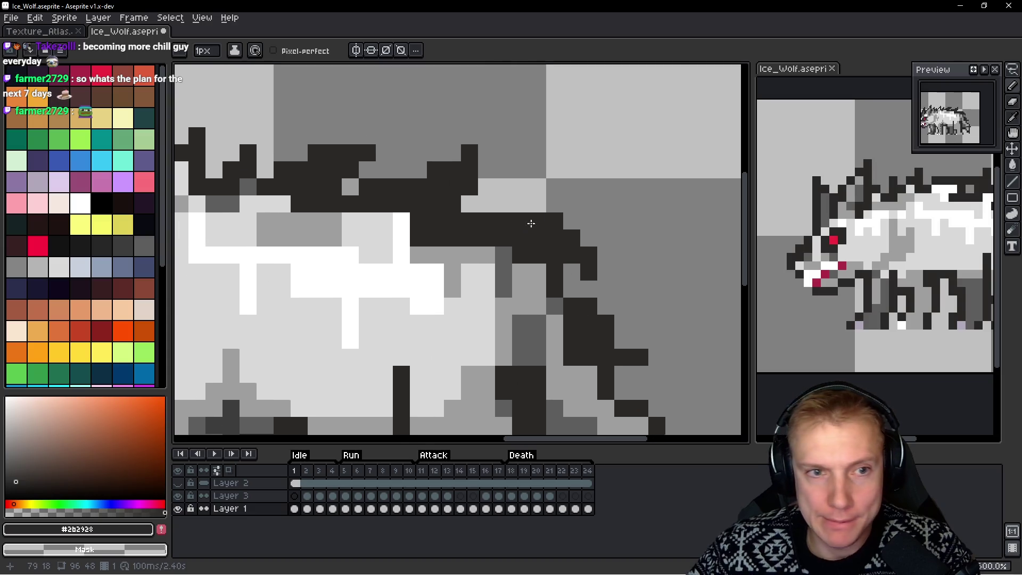
pyautogui.scroll(-1, 595, 206)
pyautogui.scroll(-3, 595, 206)
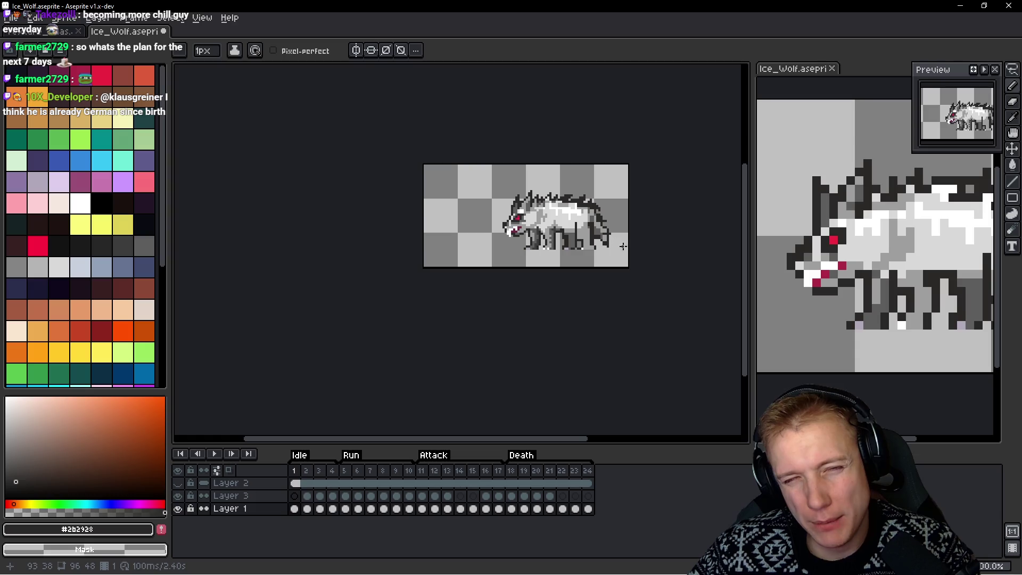
pyautogui.scroll(4, 614, 241)
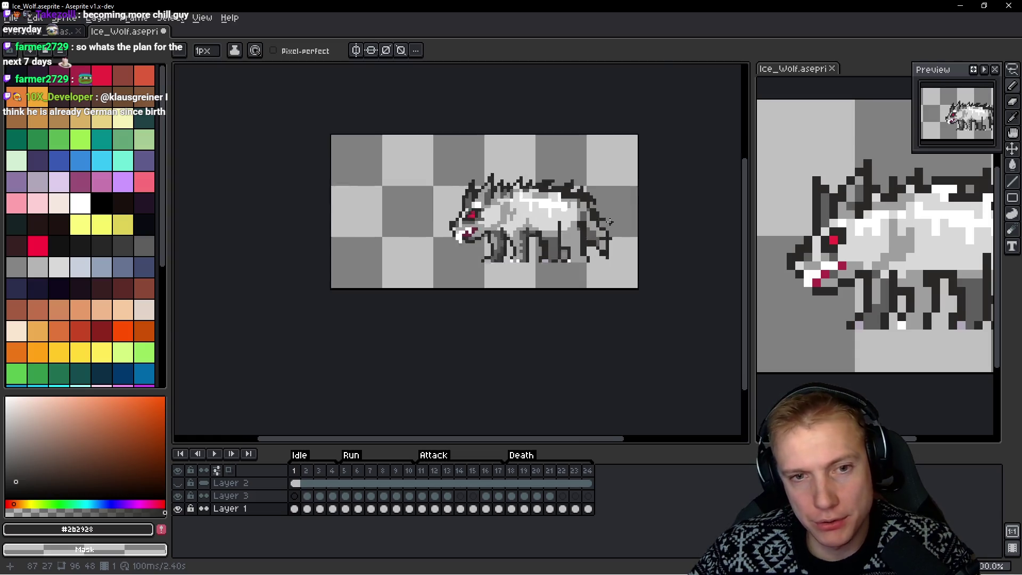
pyautogui.moveTo(558, 269); pyautogui.dragTo(576, 272)
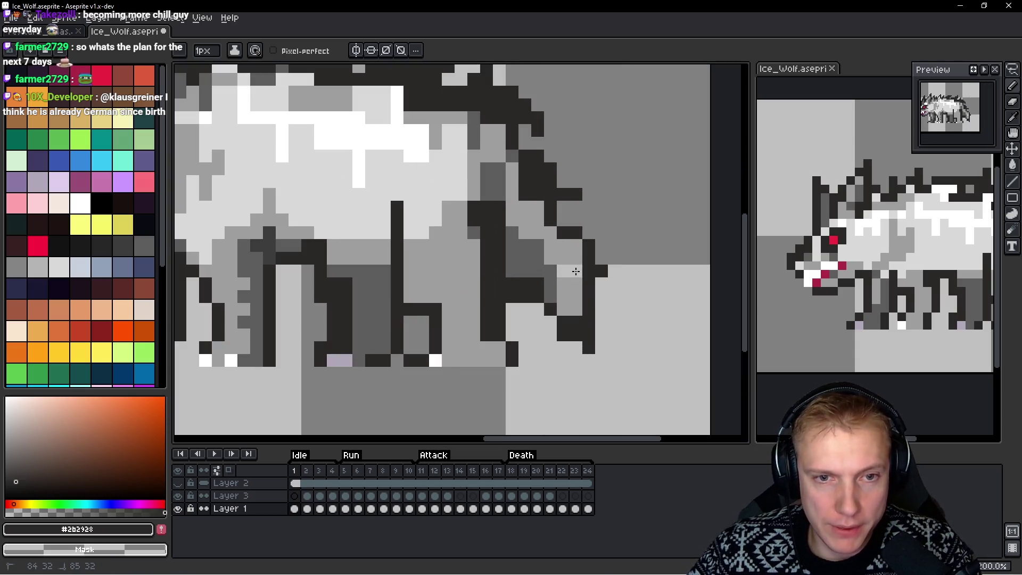
pyautogui.moveTo(567, 219); pyautogui.dragTo(594, 230)
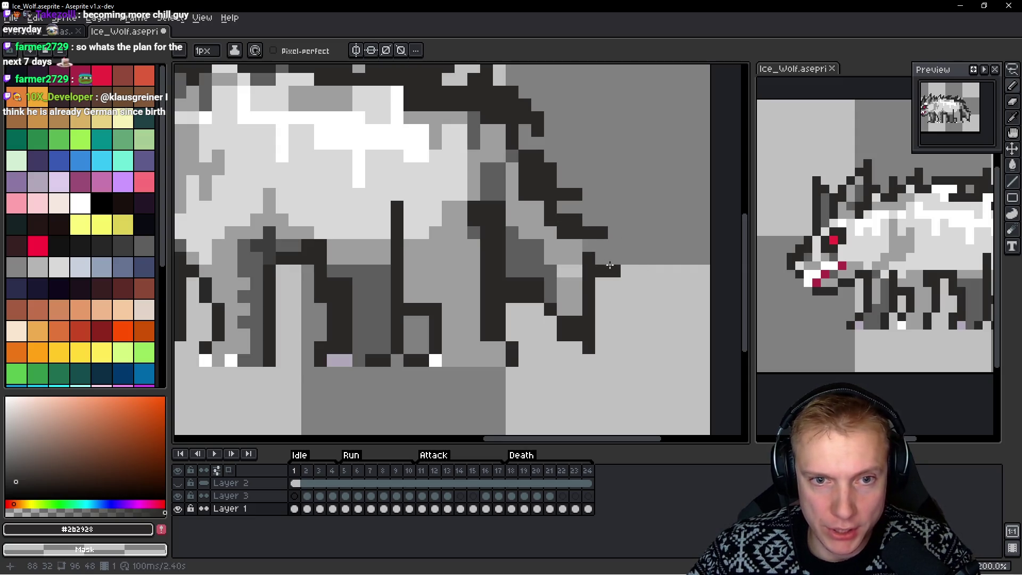
pyautogui.click(575, 246)
pyautogui.click(589, 220)
pyautogui.rightClick(602, 233)
pyautogui.click(600, 220)
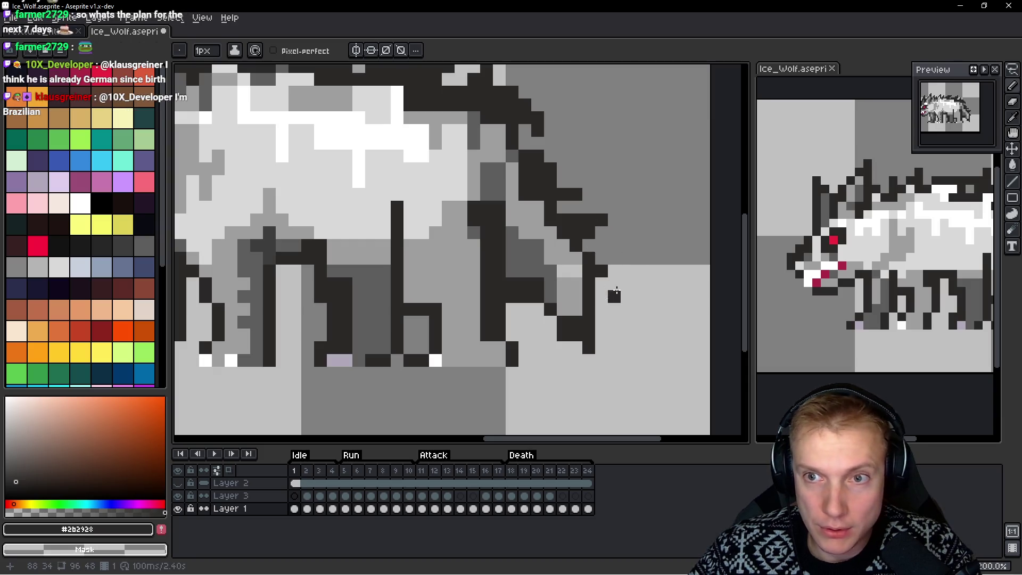
pyautogui.click(588, 219)
pyautogui.moveTo(602, 232)
pyautogui.mouseDown()
pyautogui.moveTo(601, 246)
pyautogui.moveTo(586, 224)
pyautogui.moveTo(588, 298)
pyautogui.moveTo(607, 276)
pyautogui.mouseUp()
# Redo the dark outline down the rear leg, reverting stray pixels to grey, then check the sprite
pyautogui.click(563, 219)
pyautogui.moveTo(563, 224)
pyautogui.mouseDown()
pyautogui.moveTo(588, 248)
pyautogui.moveTo(591, 219)
pyautogui.moveTo(593, 252)
pyautogui.mouseUp()
pyautogui.click(601, 247)
pyautogui.click(611, 249)
pyautogui.click(597, 256)
pyautogui.hotkey('ctrl', 'z')
pyautogui.moveTo(559, 246)
pyautogui.mouseDown()
pyautogui.moveTo(563, 284)
pyautogui.moveTo(588, 294)
pyautogui.mouseUp()
pyautogui.rightClick(601, 296)
pyautogui.rightClick(588, 296)
pyautogui.click(575, 309)
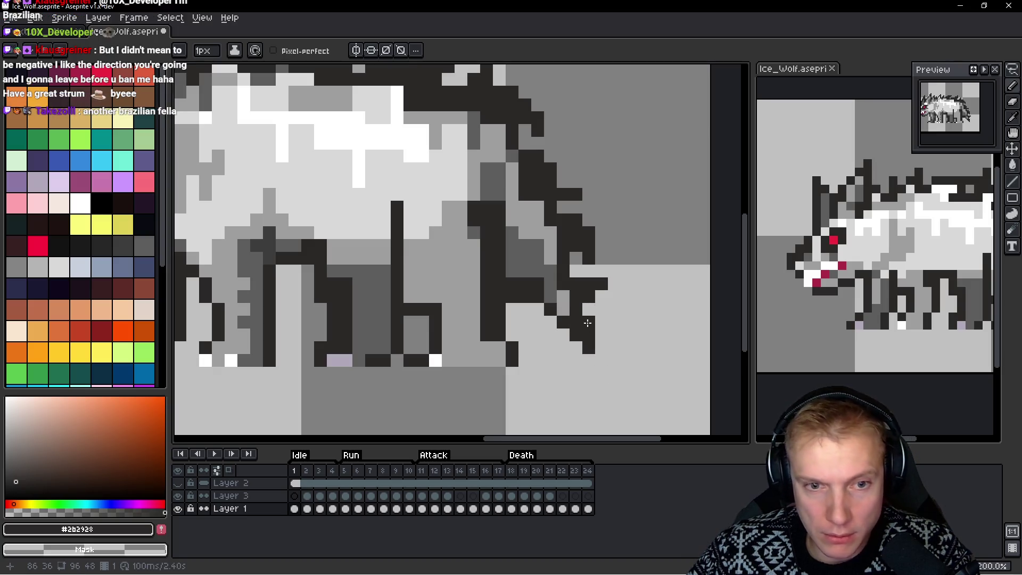
pyautogui.scroll(-6, 613, 302)
pyautogui.scroll(-1, 613, 302)
pyautogui.scroll(3, 613, 301)
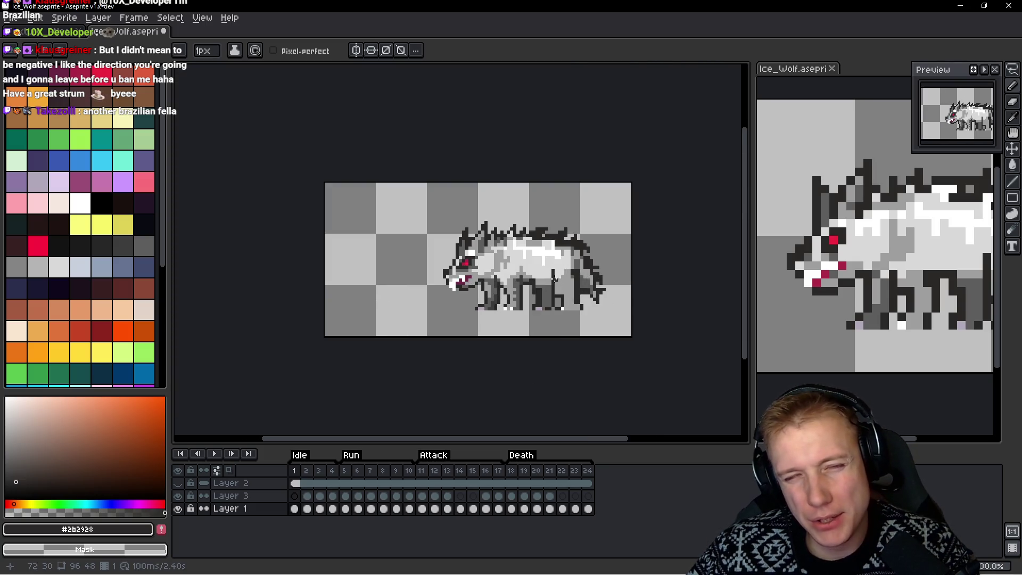
# Extend the back leg's dark outline stroke upward
pyautogui.scroll(3, 553, 278)
pyautogui.scroll(1, 533, 293)
pyautogui.scroll(-1, 534, 293)
pyautogui.scroll(-1, 533, 293)
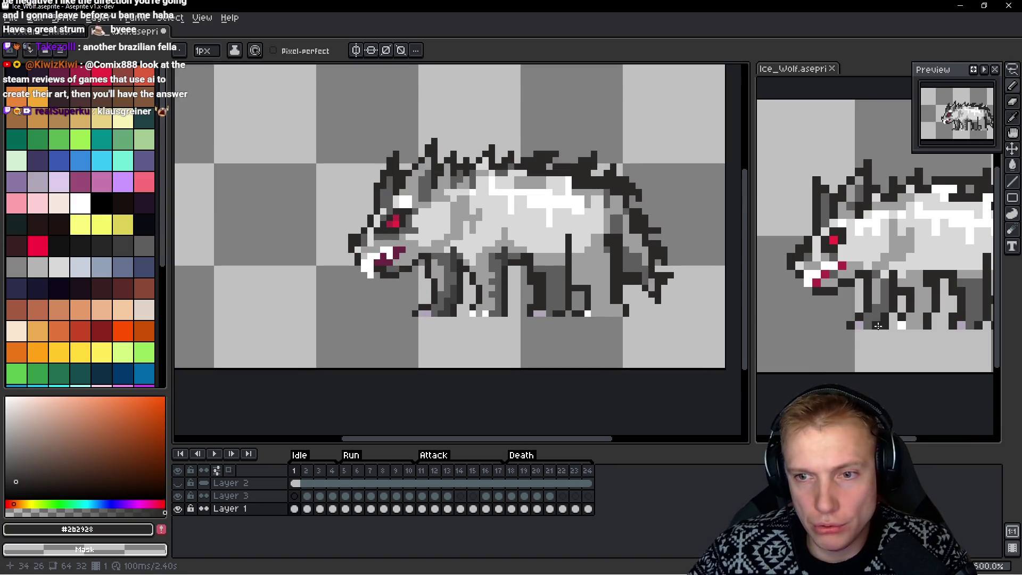
pyautogui.scroll(2, 878, 325)
pyautogui.scroll(3, 595, 286)
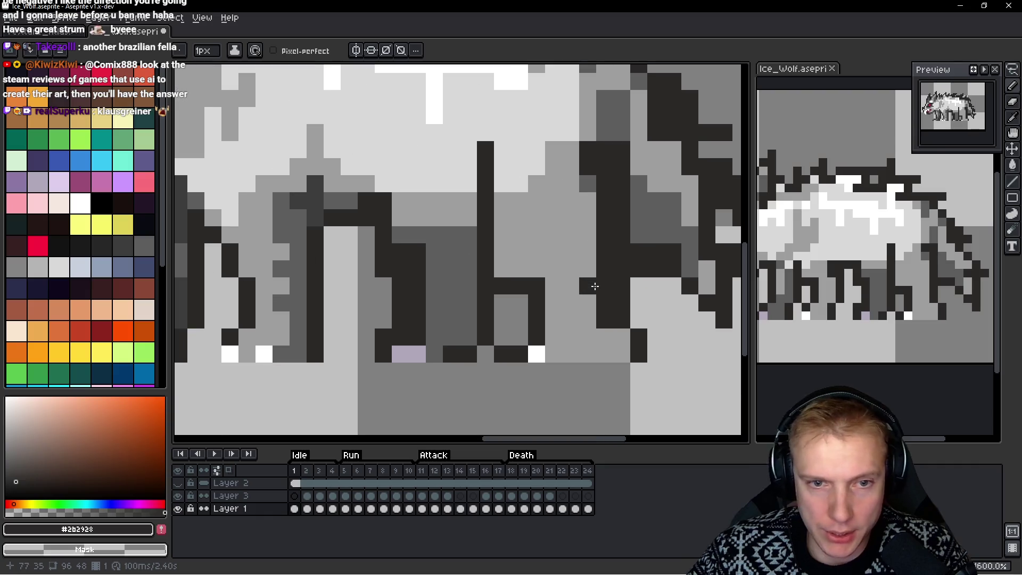
pyautogui.moveTo(502, 269); pyautogui.dragTo(502, 234)
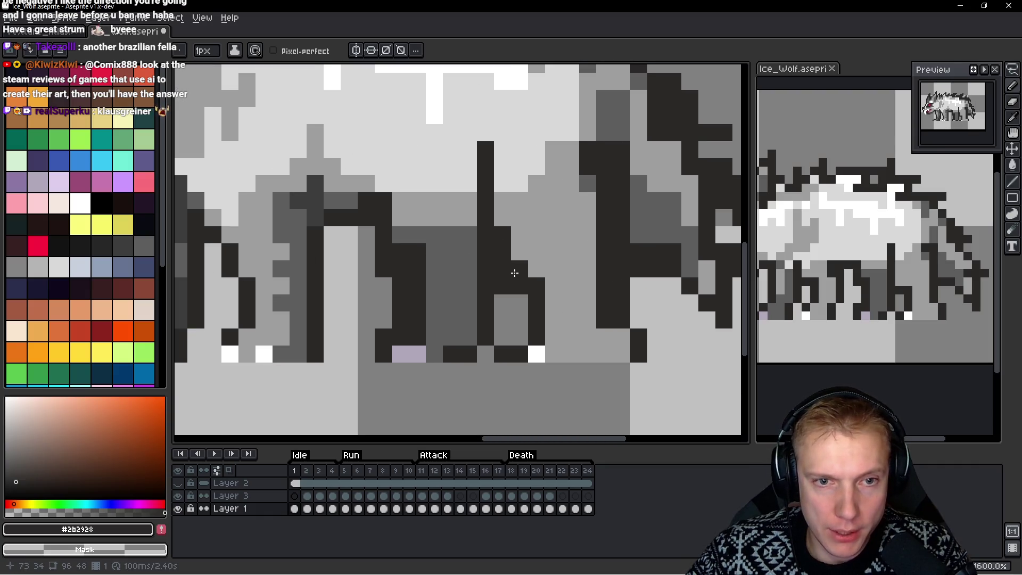
# Lasso the back leg pixels and shift them to the right
pyautogui.scroll(-3, 505, 287)
pyautogui.scroll(3, 495, 301)
pyautogui.press('q')
pyautogui.moveTo(495, 301)
pyautogui.mouseDown()
pyautogui.moveTo(426, 335)
pyautogui.moveTo(497, 298)
pyautogui.mouseUp()
pyautogui.moveTo(346, 293)
pyautogui.mouseDown()
pyautogui.moveTo(576, 306)
pyautogui.moveTo(555, 292)
pyautogui.moveTo(548, 336)
pyautogui.moveTo(561, 290)
pyautogui.mouseUp()
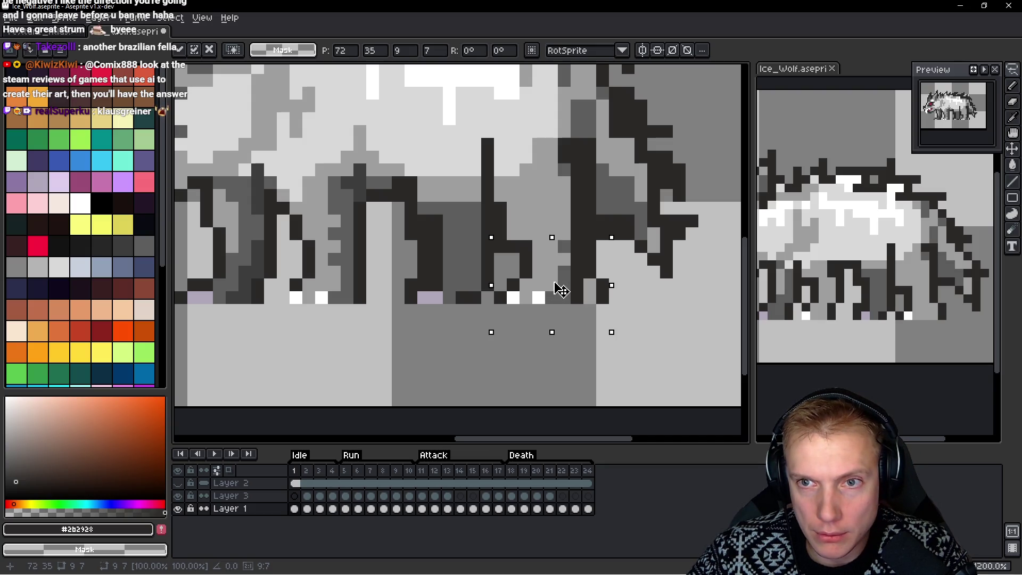
pyautogui.hotkey('ctrl', 'd')
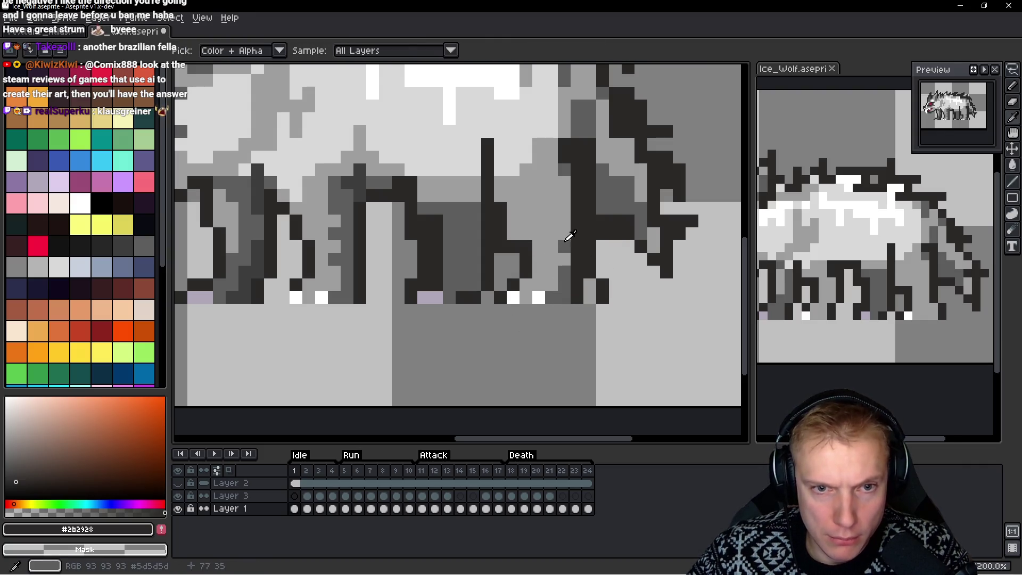
# Lighten a column of leg pixels with mid grey and add a dark outline pixel
pyautogui.keyDown('alt'); pyautogui.click(569, 235); pyautogui.keyUp('alt')
pyautogui.moveTo(584, 206); pyautogui.dragTo(585, 283)
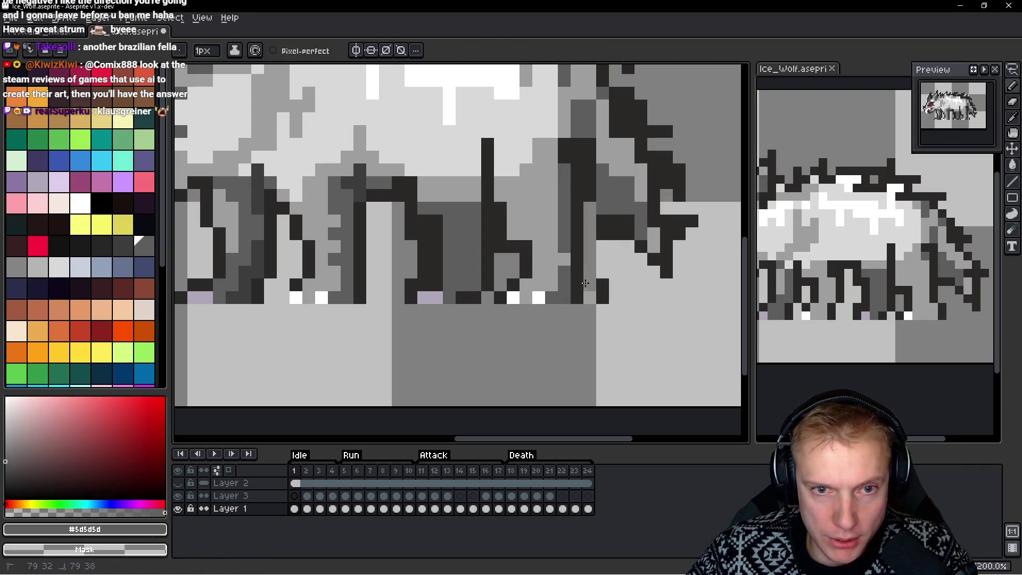
pyautogui.click(603, 291)
pyautogui.scroll(-3, 606, 287)
pyautogui.scroll(4, 495, 248)
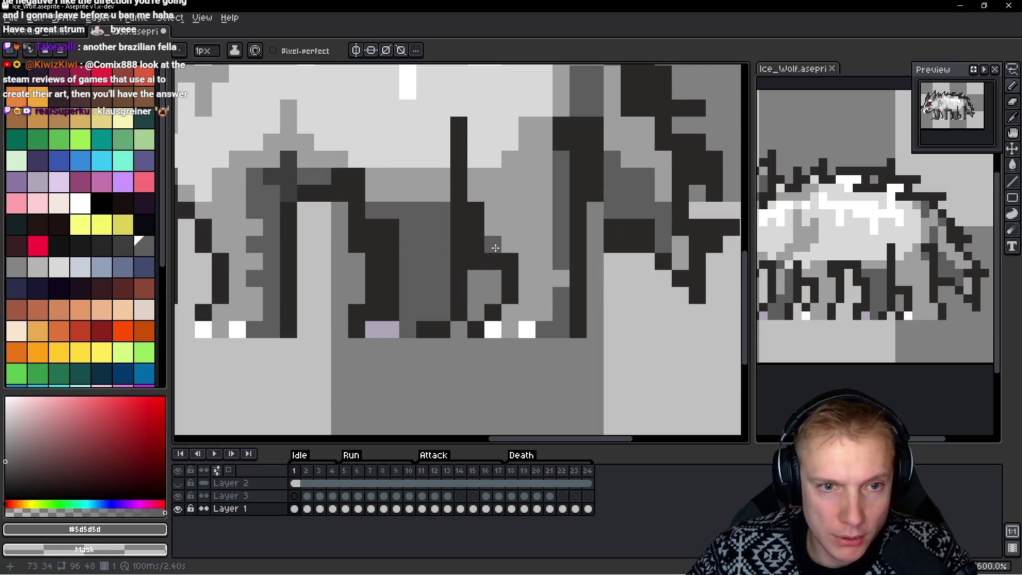
pyautogui.keyDown('alt'); pyautogui.click(487, 245); pyautogui.keyUp('alt')
pyautogui.click(545, 198)
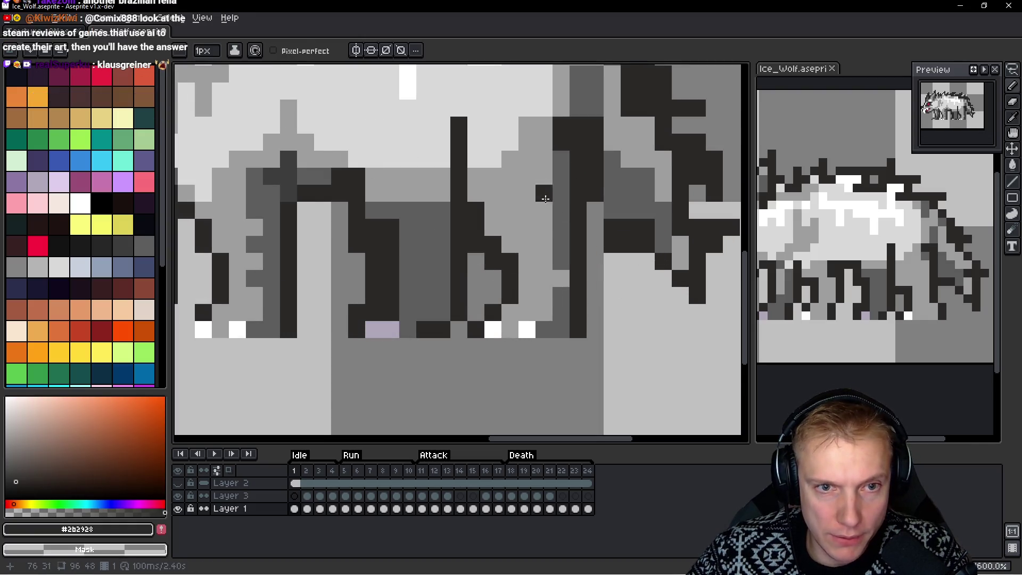
# Try a dark outline pixel on the leg, then undo it
pyautogui.scroll(-2, 544, 199)
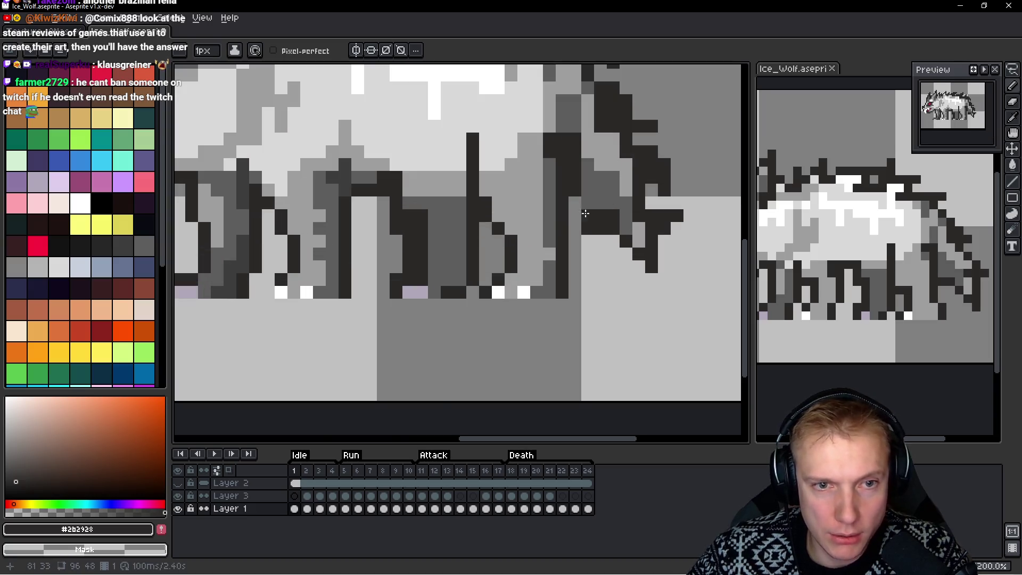
pyautogui.scroll(-3, 584, 220)
pyautogui.scroll(5, 580, 221)
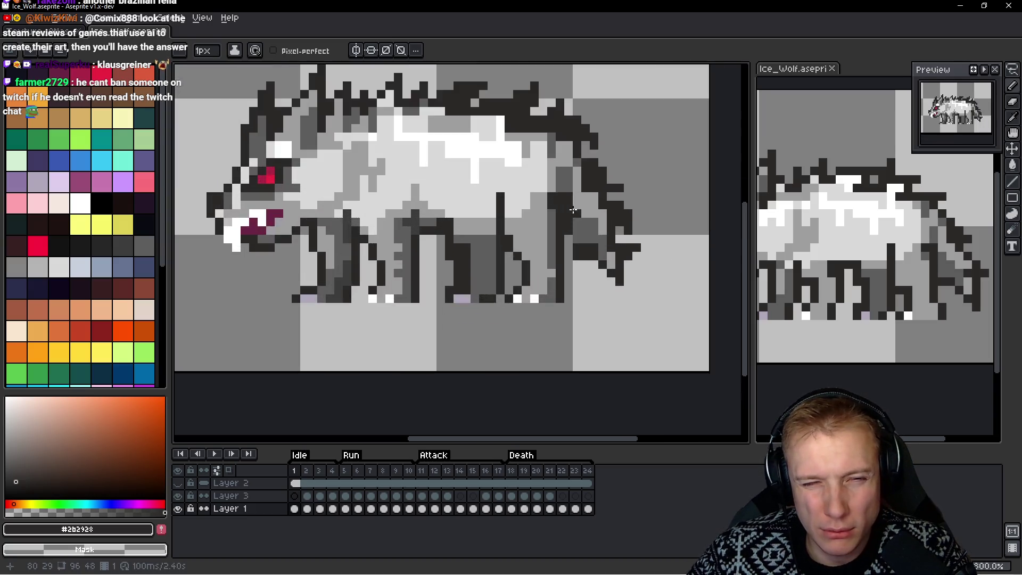
pyautogui.keyDown('alt'); pyautogui.click(433, 194); pyautogui.keyUp('alt')
pyautogui.keyDown('alt'); pyautogui.click(456, 210); pyautogui.keyUp('alt')
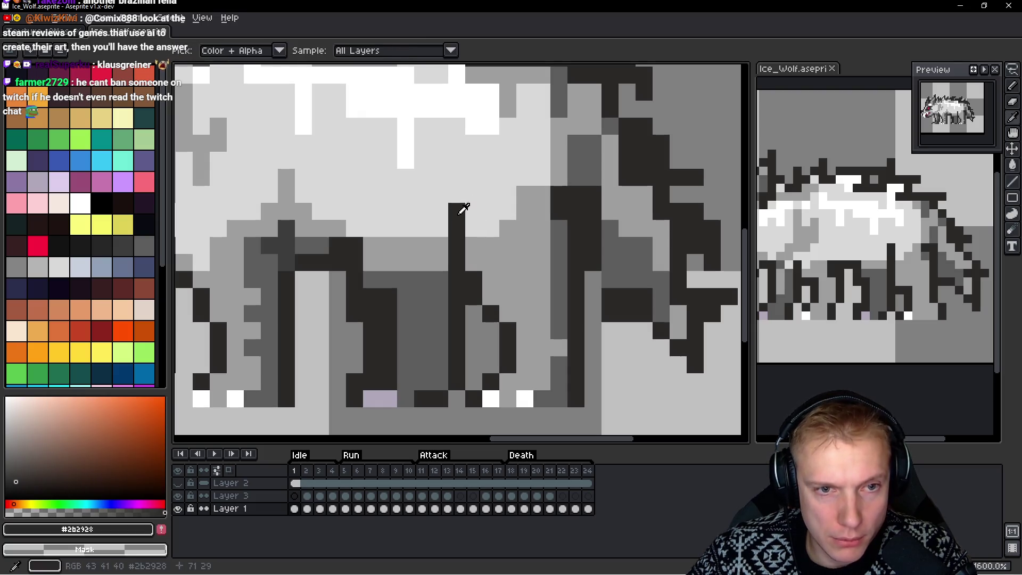
pyautogui.click(473, 194)
pyautogui.hotkey('ctrl', 'z')
pyautogui.hotkey('ctrl', 'z')
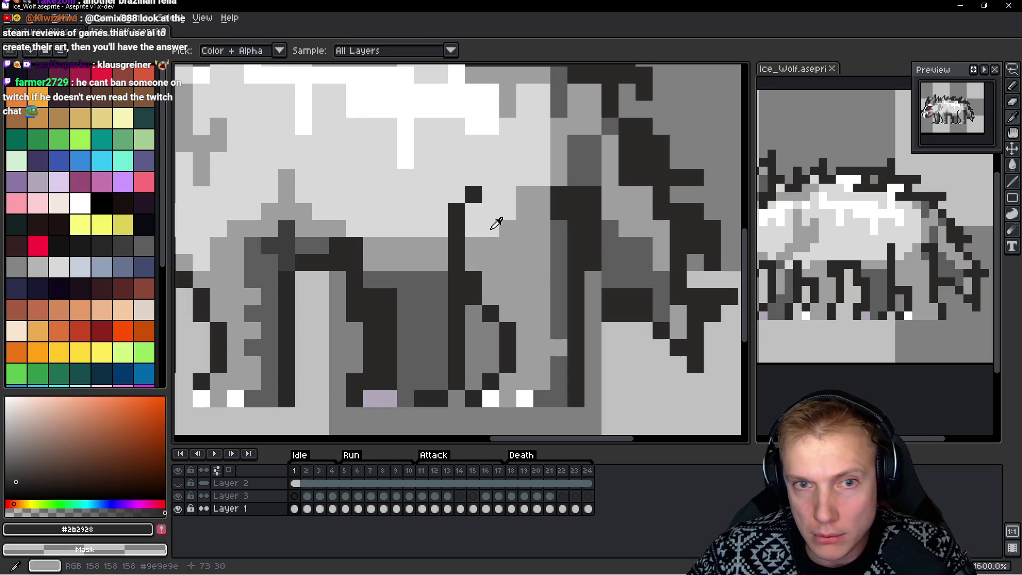
# Paint light and medium grey pixels on the body and leg, covering part of the dark column
pyautogui.keyDown('alt'); pyautogui.click(474, 210); pyautogui.keyUp('alt')
pyautogui.scroll(-4, 500, 175)
pyautogui.scroll(4, 500, 176)
pyautogui.click(519, 228)
pyautogui.keyDown('alt'); pyautogui.click(449, 228); pyautogui.keyUp('alt')
pyautogui.click(454, 193)
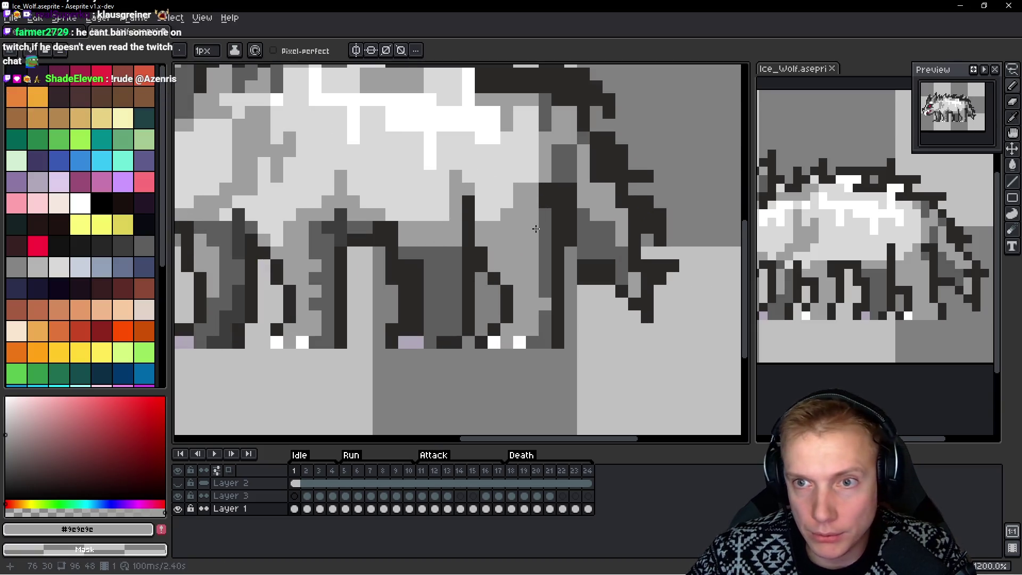
pyautogui.click(558, 225)
pyautogui.scroll(-2, 559, 225)
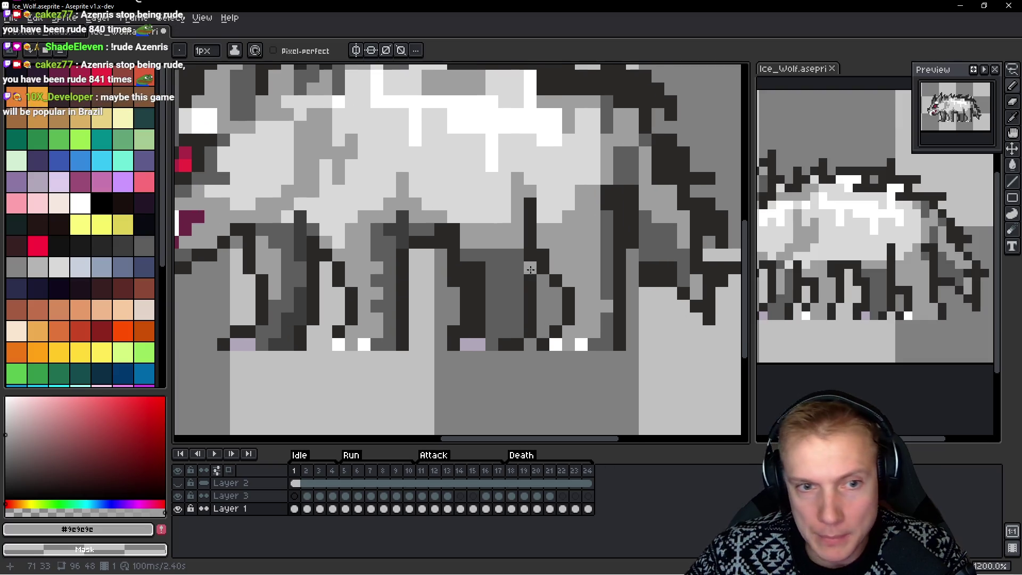
pyautogui.scroll(2, 512, 252)
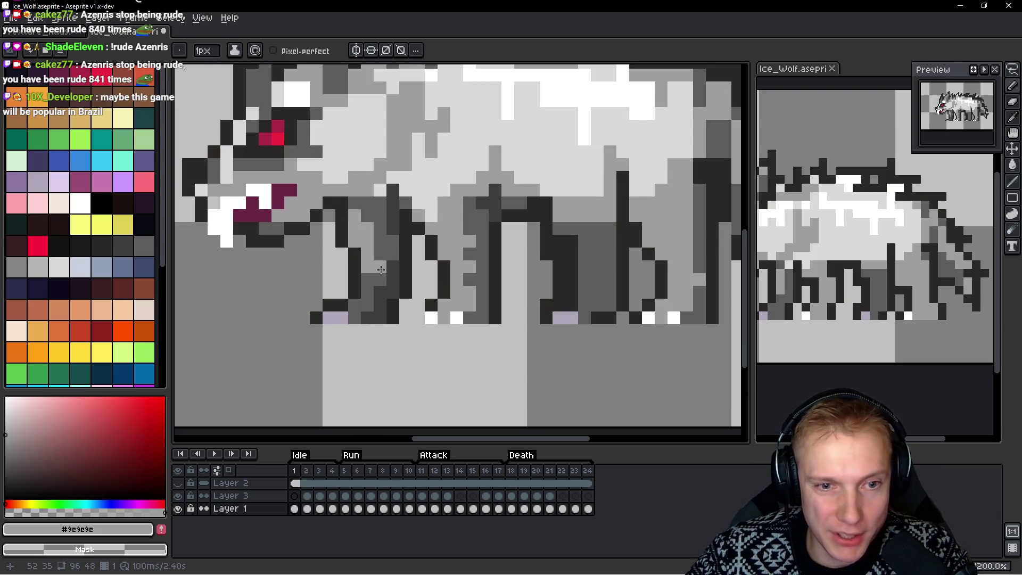
# Delete the old hind leg and draw a new leg outline placed further right
pyautogui.press('q')
pyautogui.moveTo(619, 216)
pyautogui.mouseDown()
pyautogui.moveTo(538, 226)
pyautogui.moveTo(583, 333)
pyautogui.moveTo(623, 298)
pyautogui.moveTo(621, 218)
pyautogui.mouseUp()
pyautogui.press('Delete')
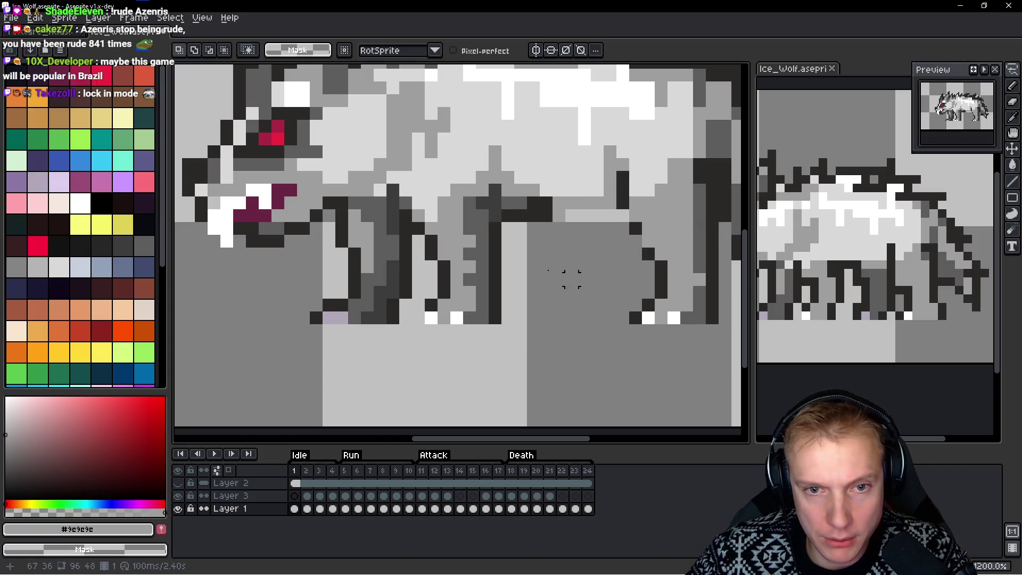
pyautogui.moveTo(393, 228)
pyautogui.mouseDown()
pyautogui.moveTo(357, 218)
pyautogui.moveTo(317, 266)
pyautogui.moveTo(392, 306)
pyautogui.moveTo(404, 231)
pyautogui.mouseUp()
pyautogui.moveTo(404, 266)
pyautogui.mouseDown()
pyautogui.moveTo(456, 278)
pyautogui.moveTo(625, 268)
pyautogui.mouseUp()
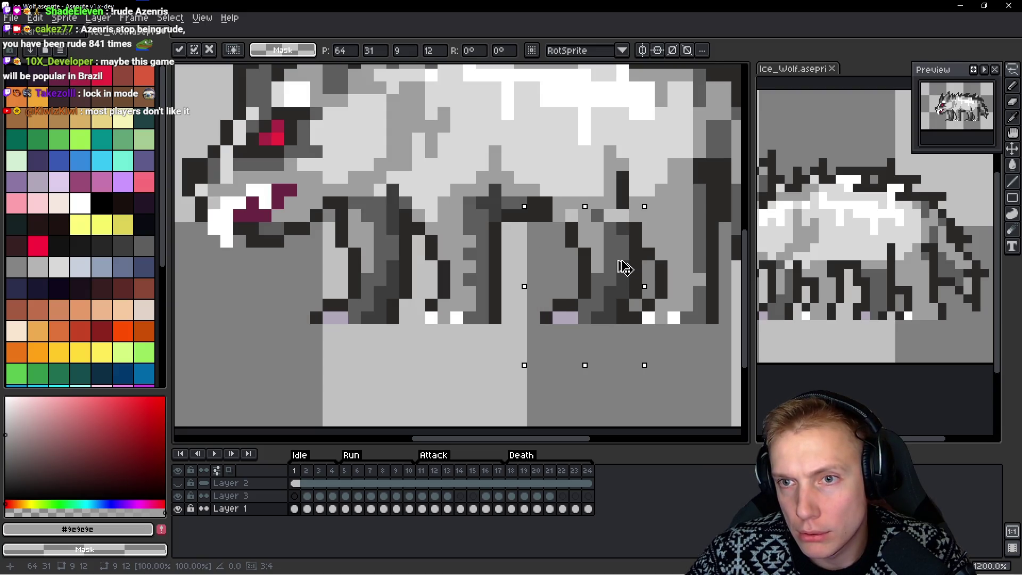
pyautogui.press('Return')
pyautogui.hotkey('ctrl', 'd')
# Sample the dark outline colour and add dark pixels to the new leg's outline
pyautogui.press('b')
pyautogui.scroll(1, 638, 240)
pyautogui.press('alt')
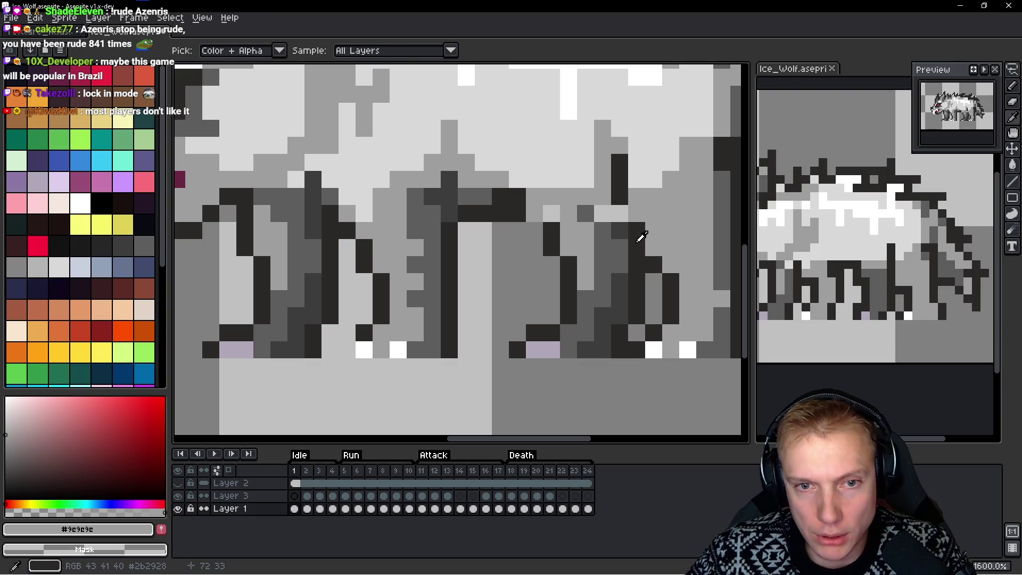
pyautogui.keyDown('alt'); pyautogui.click(641, 237); pyautogui.keyUp('alt')
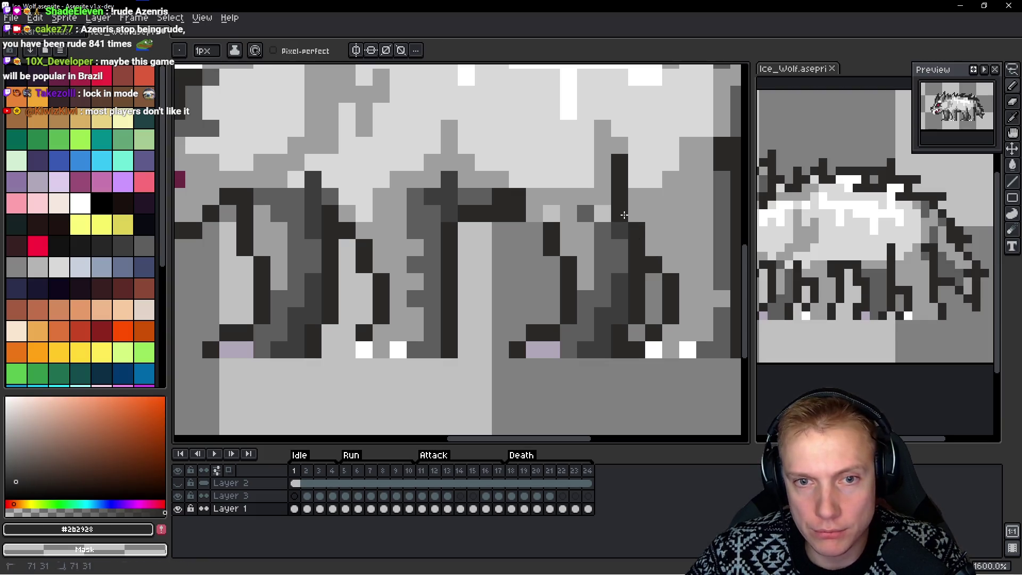
pyautogui.moveTo(592, 290); pyautogui.dragTo(547, 295)
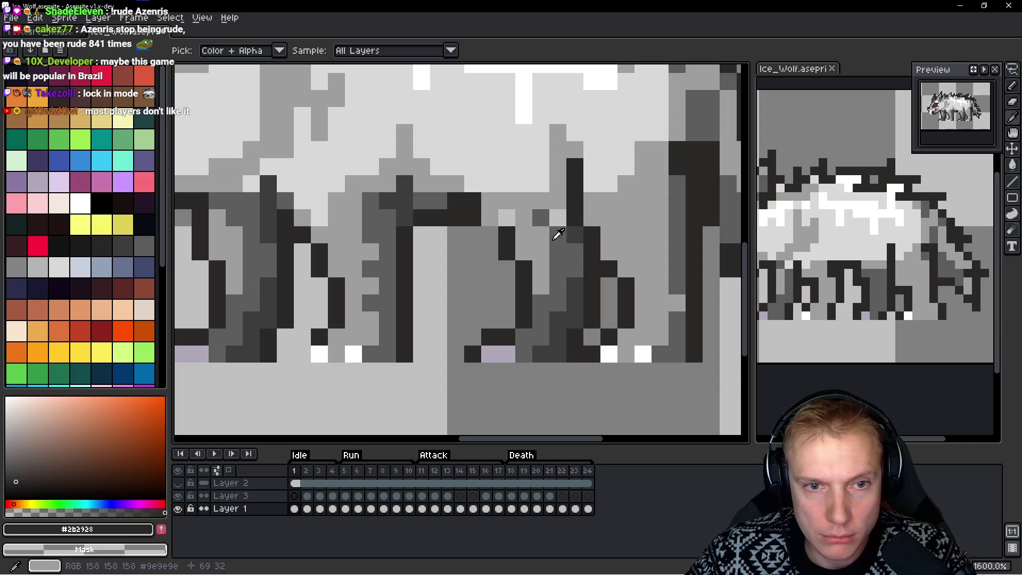
pyautogui.keyDown('alt'); pyautogui.click(554, 232); pyautogui.keyUp('alt')
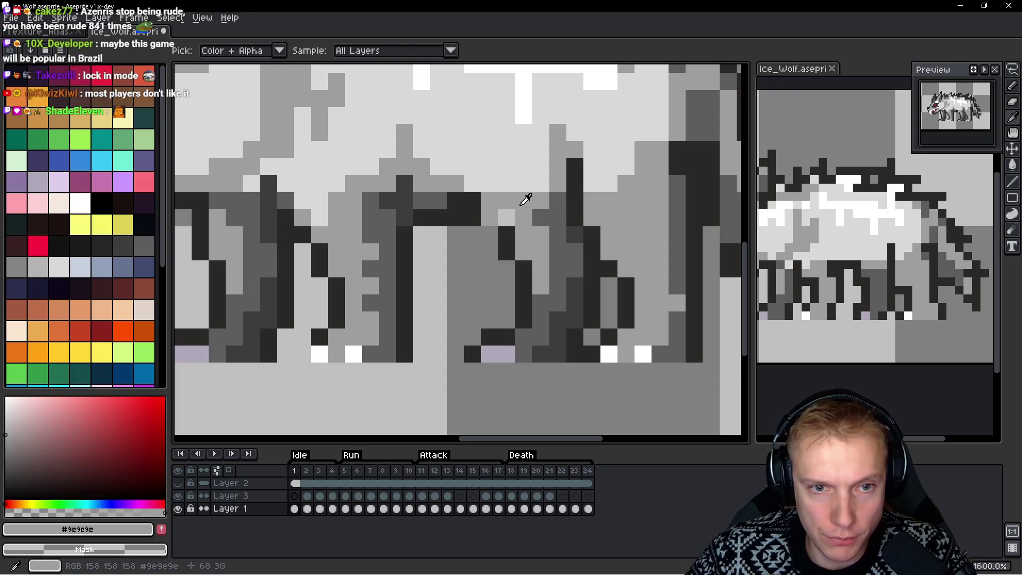
pyautogui.keyDown('alt'); pyautogui.click(463, 210); pyautogui.keyUp('alt')
pyautogui.click(490, 219)
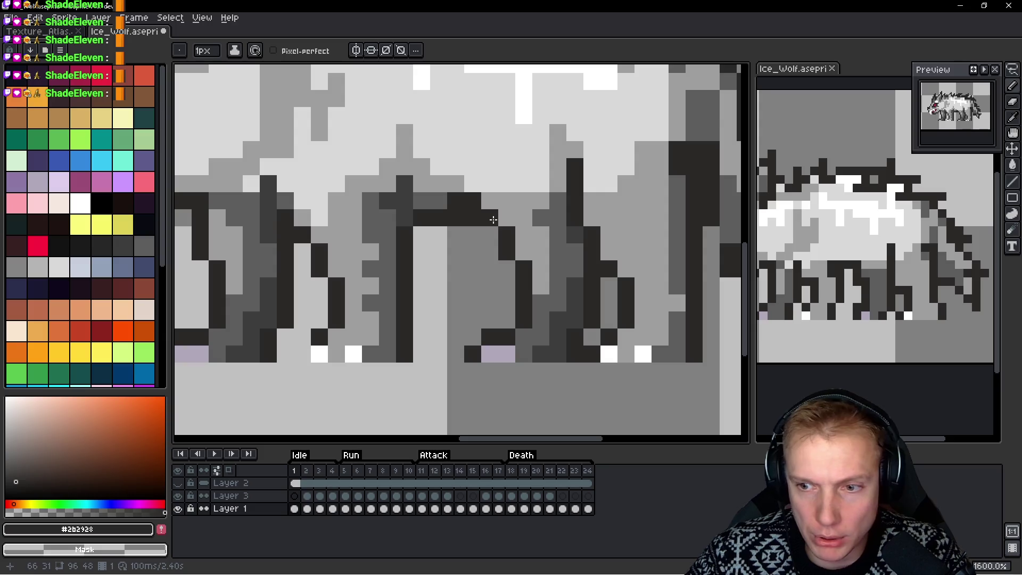
pyautogui.click(492, 250)
# Undo the extra dark pixel below the leg outline
pyautogui.hotkey('ctrl', 'z')
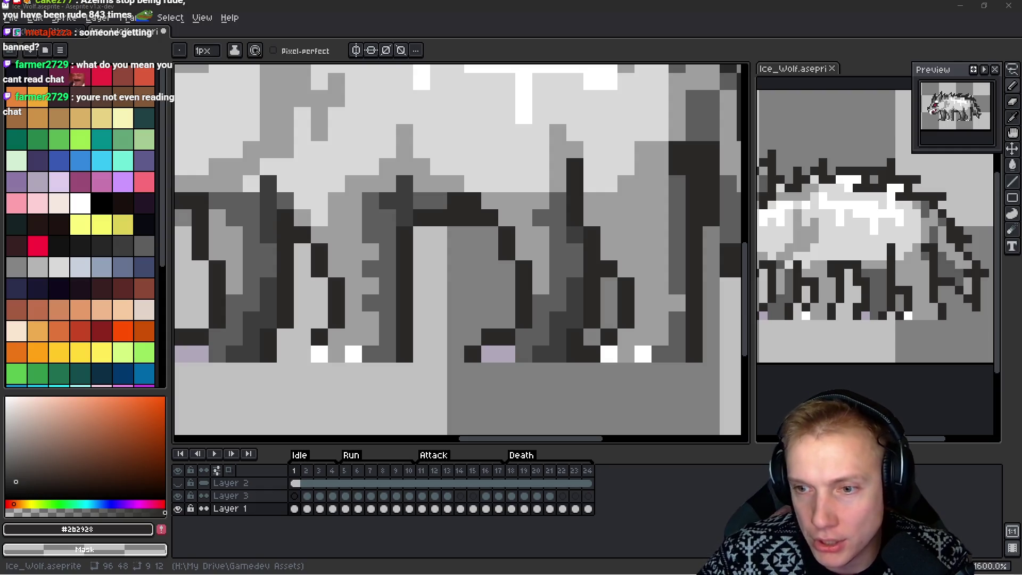
# Darken four pixels running up the rear leg with mid grey #5d5d5d
pyautogui.scroll(-3, 421, 201)
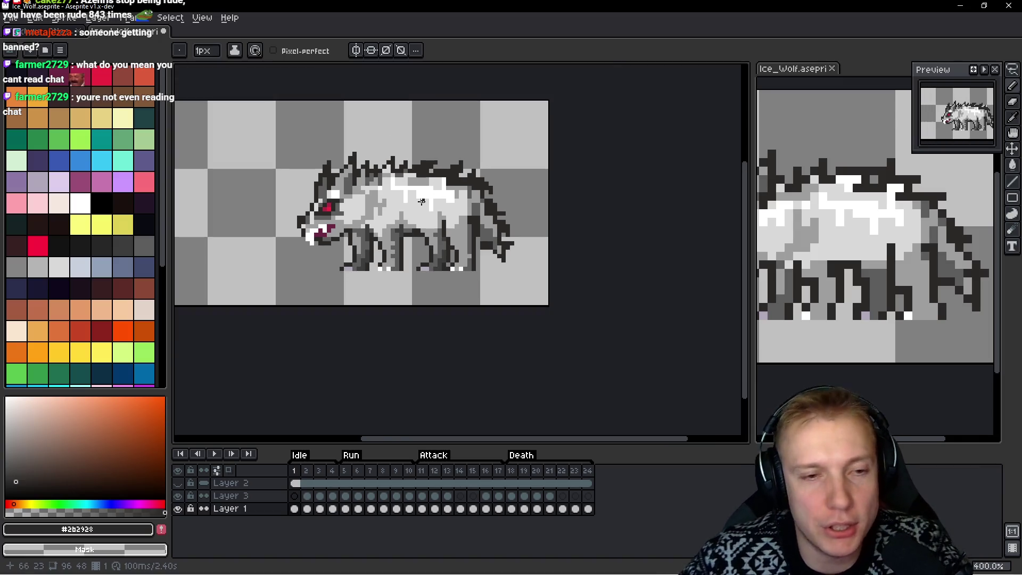
pyautogui.scroll(5, 447, 243)
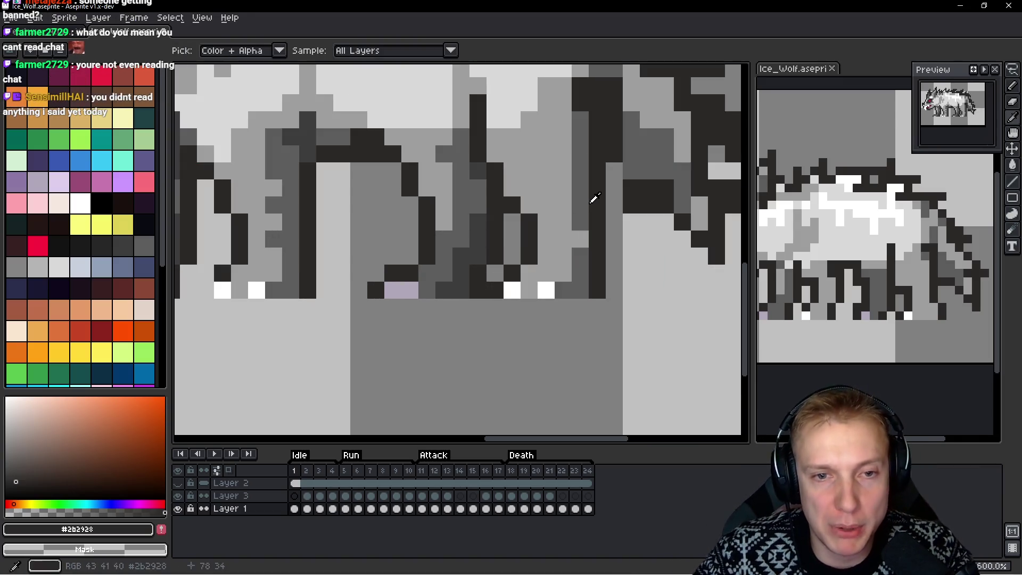
pyautogui.keyDown('alt'); pyautogui.click(540, 198); pyautogui.keyUp('alt')
pyautogui.click(563, 188)
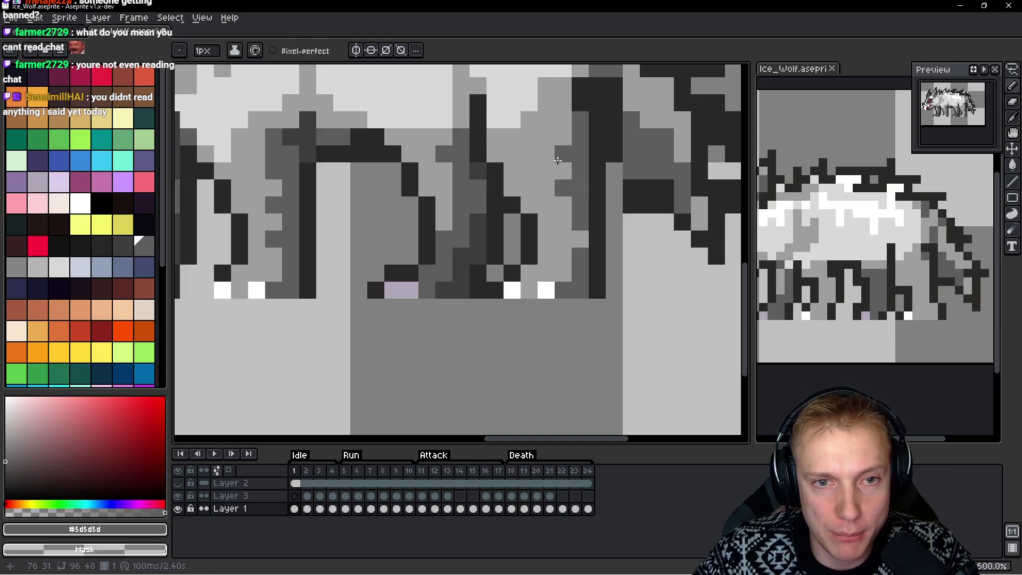
pyautogui.click(555, 139)
pyautogui.click(563, 120)
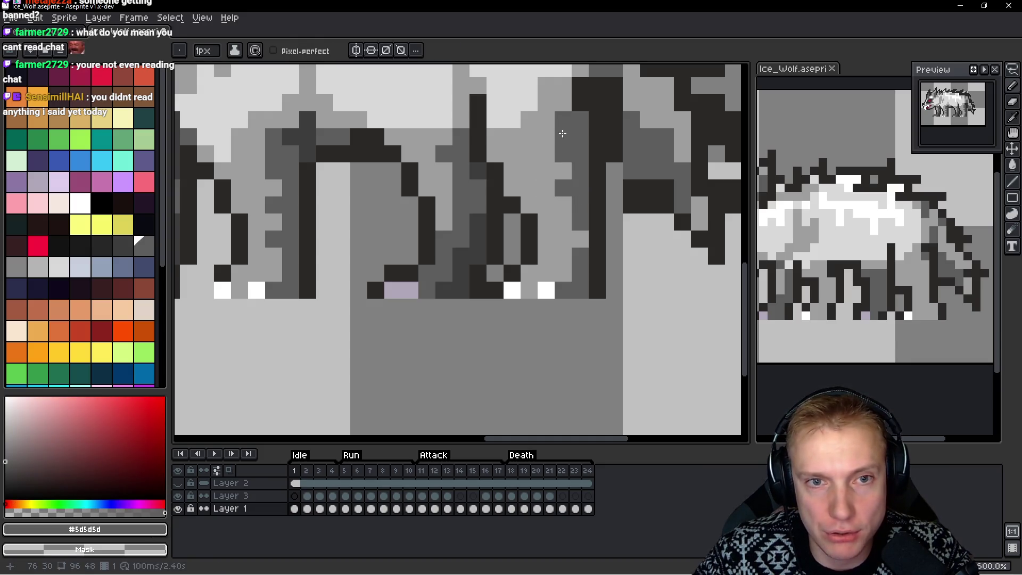
pyautogui.click(568, 106)
pyautogui.scroll(-5, 567, 106)
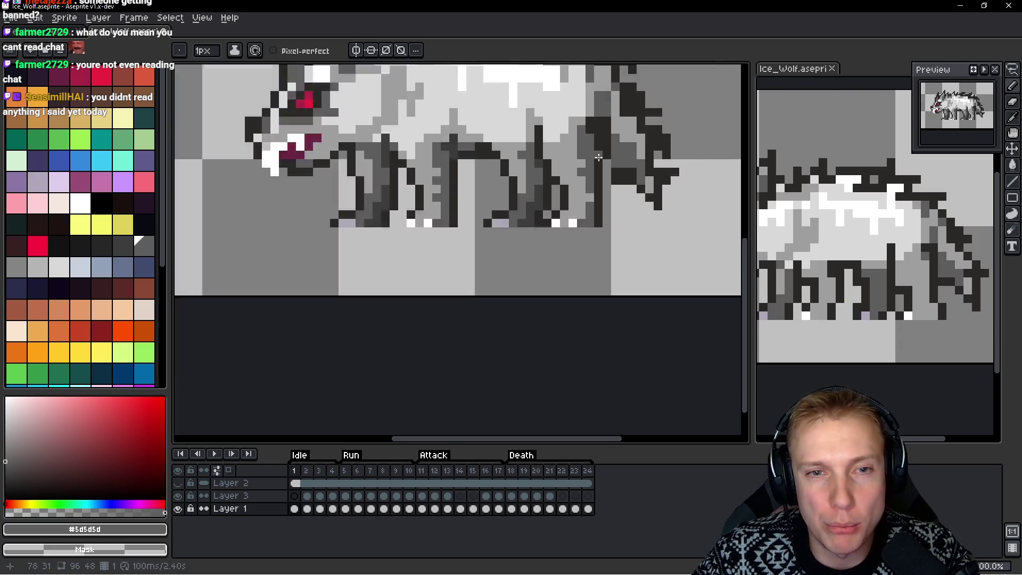
pyautogui.scroll(3, 618, 192)
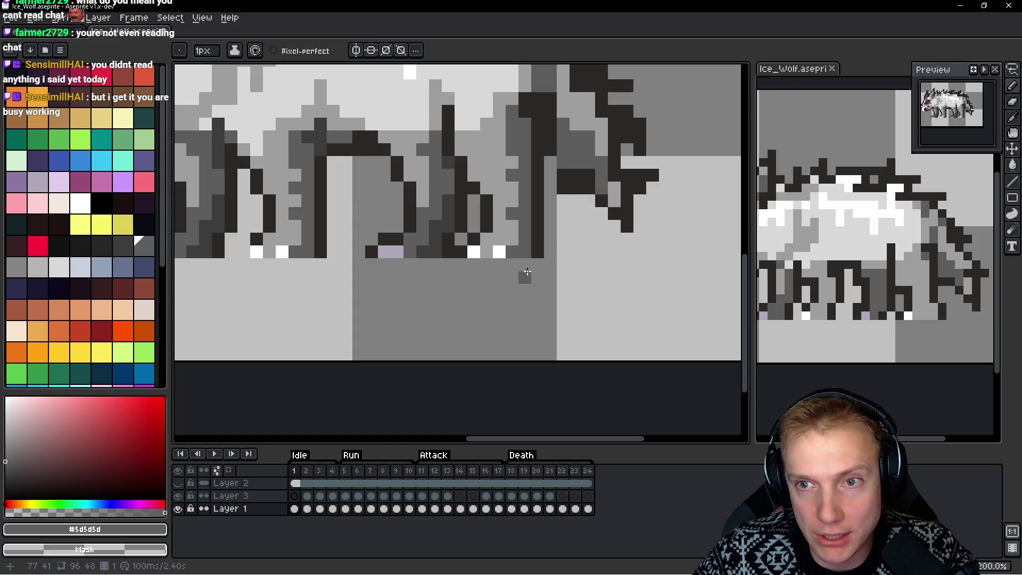
# Paint two light grey #9e9e9e pixels along the leg
pyautogui.scroll(-8, 519, 239)
pyautogui.scroll(7, 519, 240)
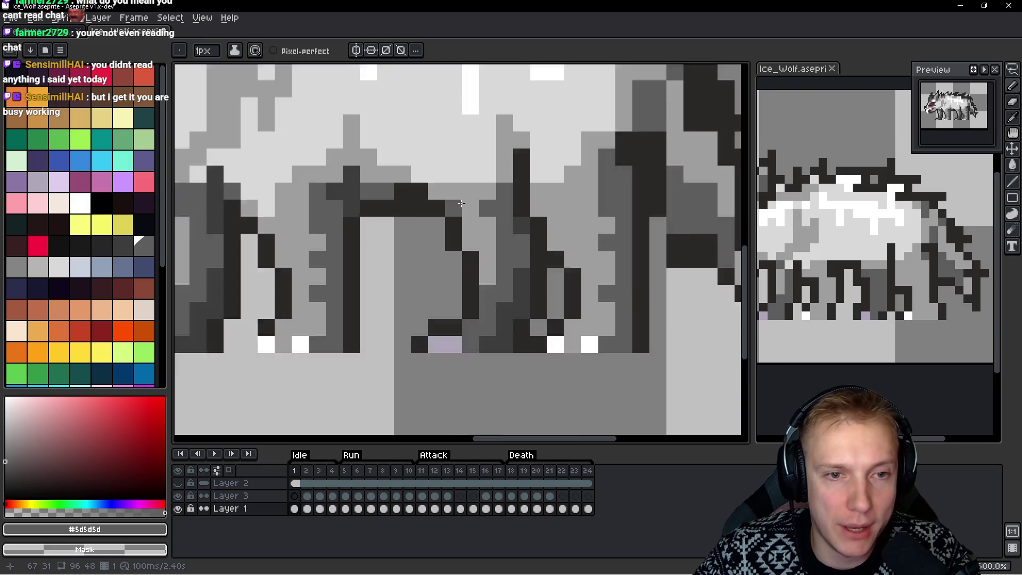
pyautogui.keyDown('alt'); pyautogui.click(475, 184); pyautogui.keyUp('alt')
pyautogui.moveTo(497, 158); pyautogui.dragTo(498, 124)
# Nudge the upper-back section down one pixel and back up, then commit it in place
pyautogui.press('m')
pyautogui.scroll(-7, 505, 200)
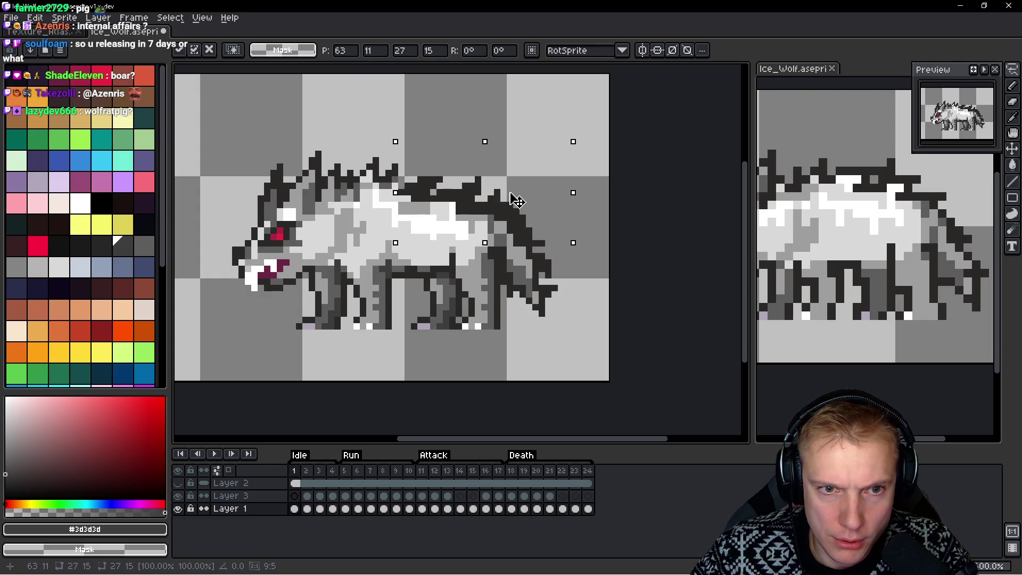
pyautogui.moveTo(510, 193); pyautogui.dragTo(509, 197)
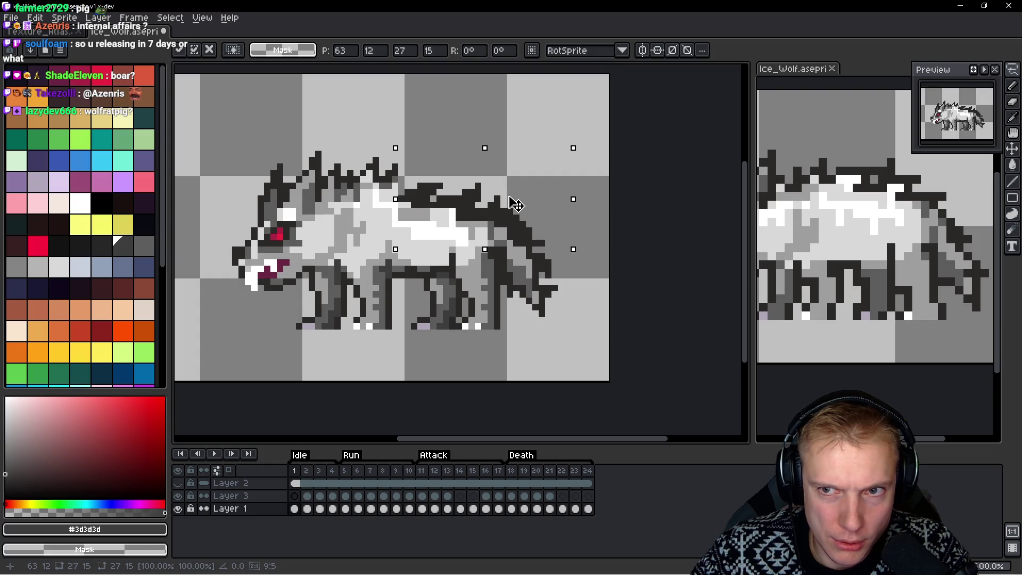
pyautogui.moveTo(509, 198); pyautogui.dragTo(510, 194)
pyautogui.scroll(1, 400, 202)
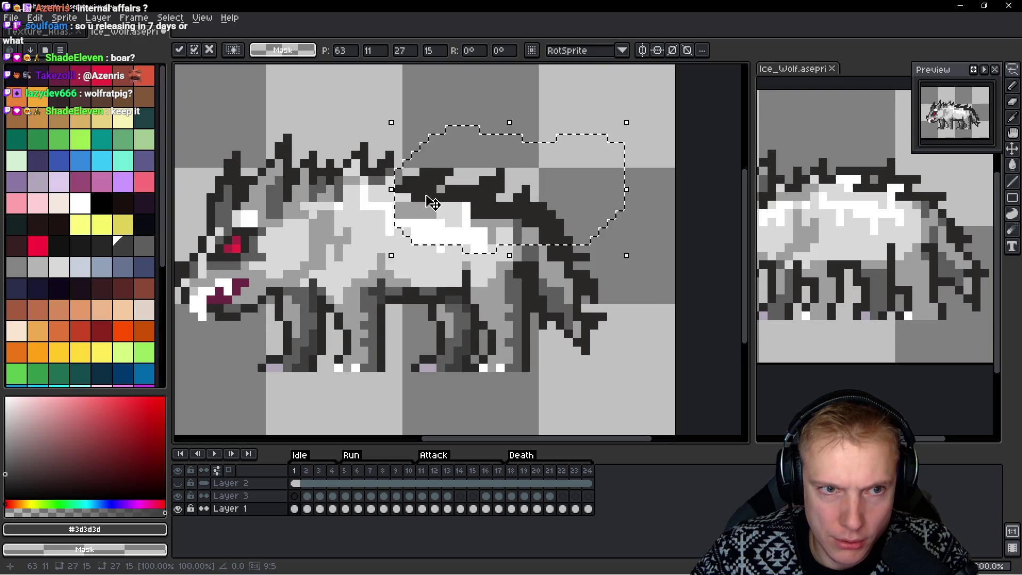
pyautogui.hotkey('ctrl', 'd')
# Discard two trial black strokes along the wolf's back and clear the selection
pyautogui.moveTo(449, 163)
pyautogui.mouseDown()
pyautogui.moveTo(406, 165)
pyautogui.moveTo(406, 198)
pyautogui.mouseUp()
pyautogui.hotkey('ctrl', 'z')
pyautogui.moveTo(399, 146)
pyautogui.mouseDown()
pyautogui.moveTo(365, 142)
pyautogui.moveTo(347, 169)
pyautogui.moveTo(405, 204)
pyautogui.mouseUp()
pyautogui.hotkey('ctrl', 'z')
pyautogui.hotkey('ctrl', 'd')
pyautogui.press('b')
pyautogui.scroll(-1, 603, 183)
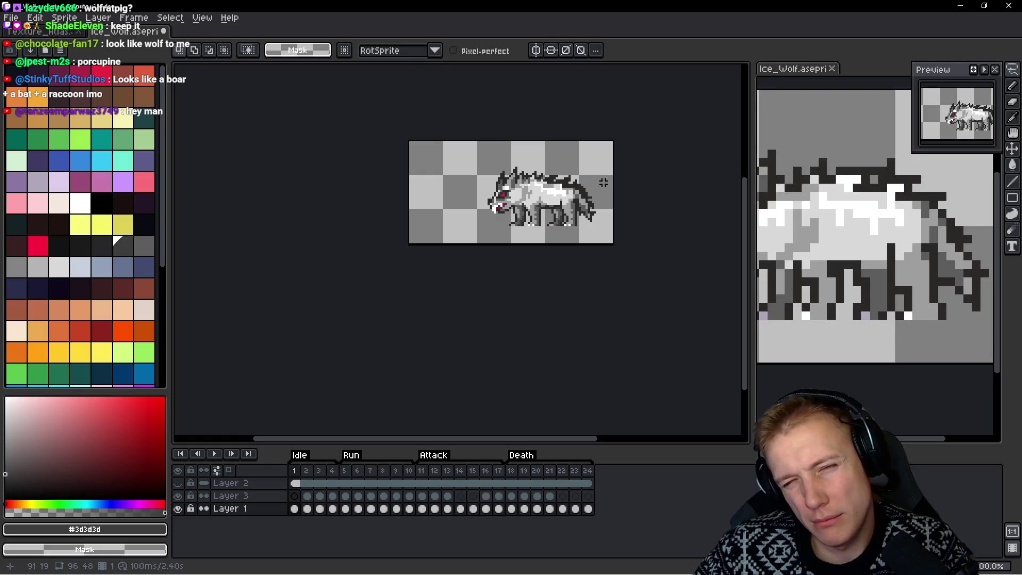
# Stretch the lassoed head and front body three pixels taller to 35x47
pyautogui.scroll(2, 598, 182)
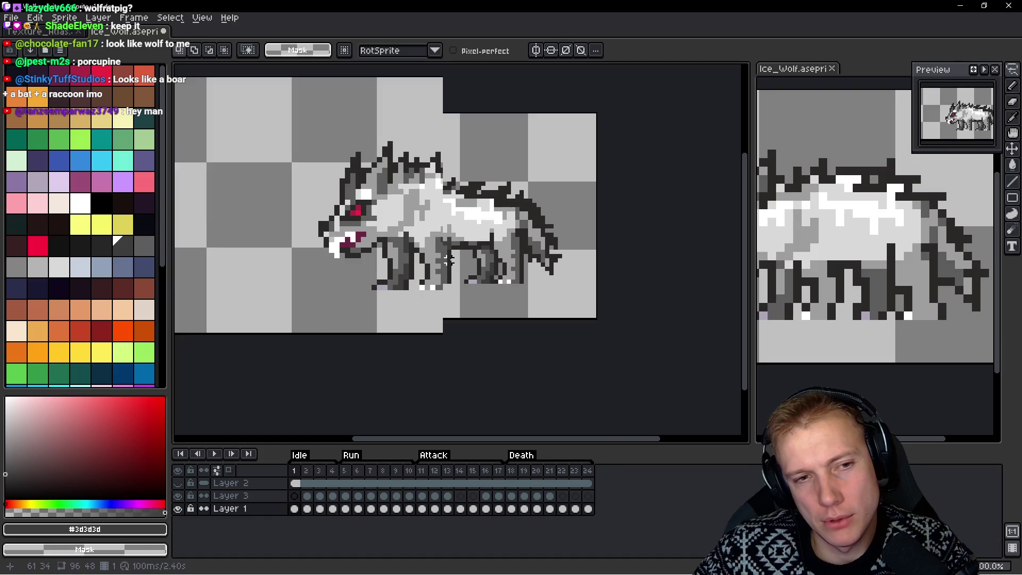
pyautogui.scroll(1, 426, 230)
pyautogui.moveTo(466, 128)
pyautogui.mouseDown()
pyautogui.moveTo(291, 269)
pyautogui.moveTo(429, 322)
pyautogui.moveTo(463, 282)
pyautogui.moveTo(475, 186)
pyautogui.moveTo(466, 130)
pyautogui.mouseUp()
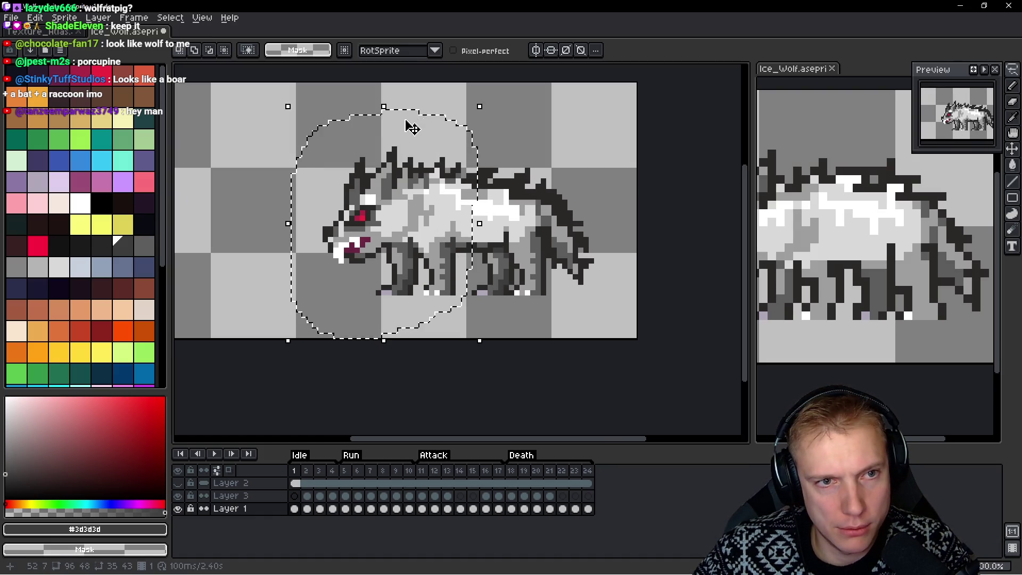
pyautogui.moveTo(384, 97); pyautogui.dragTo(383, 82)
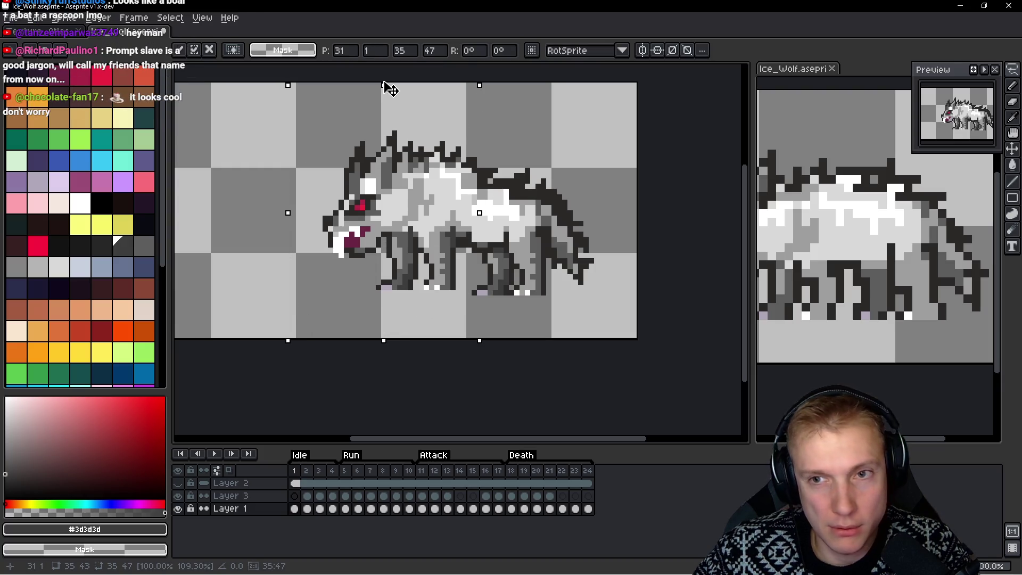
pyautogui.press('Return')
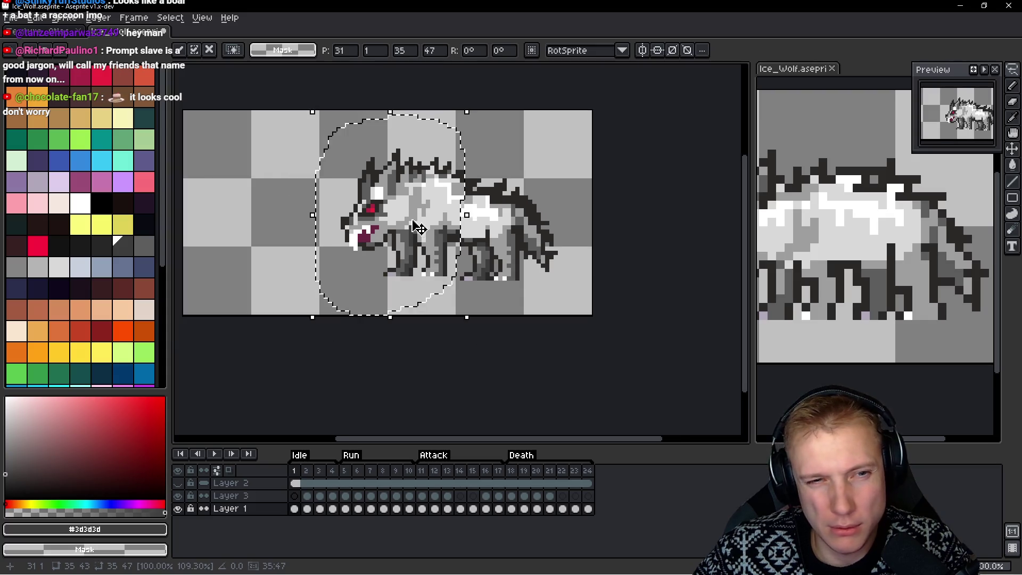
# Select the lower front body and legs, try stretching them two pixels longer, then cancel
pyautogui.scroll(-2, 468, 243)
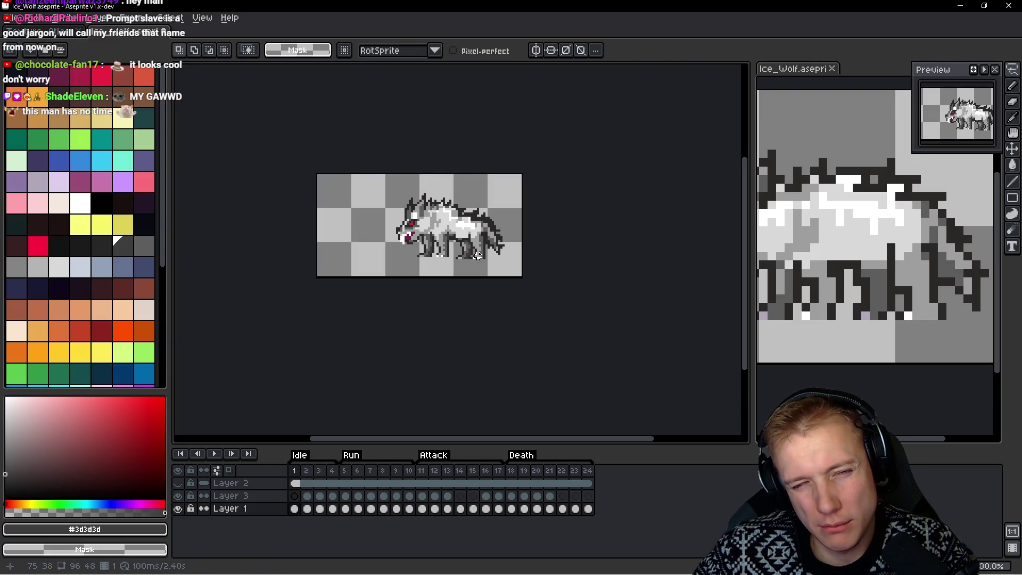
pyautogui.scroll(4, 468, 243)
pyautogui.scroll(-3, 478, 169)
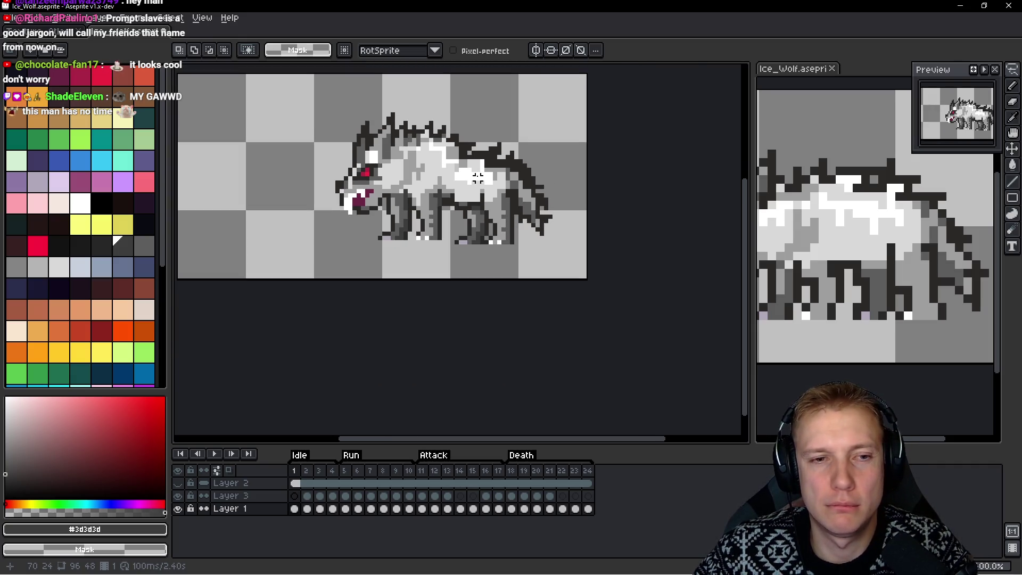
pyautogui.scroll(3, 477, 178)
pyautogui.scroll(-1, 419, 232)
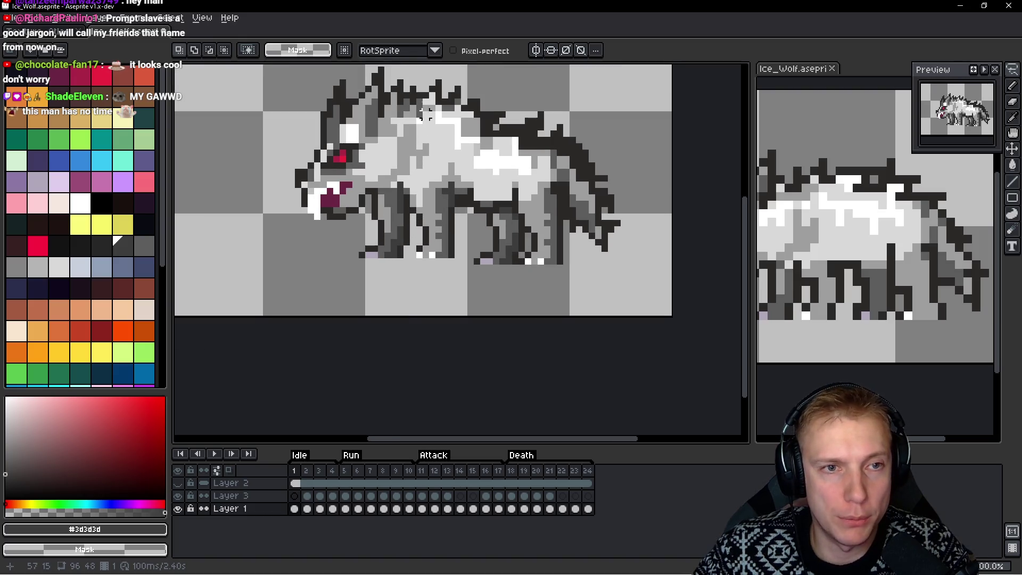
pyautogui.moveTo(452, 159)
pyautogui.mouseDown()
pyautogui.moveTo(394, 171)
pyautogui.moveTo(362, 194)
pyautogui.moveTo(374, 280)
pyautogui.moveTo(453, 248)
pyautogui.moveTo(453, 159)
pyautogui.mouseUp()
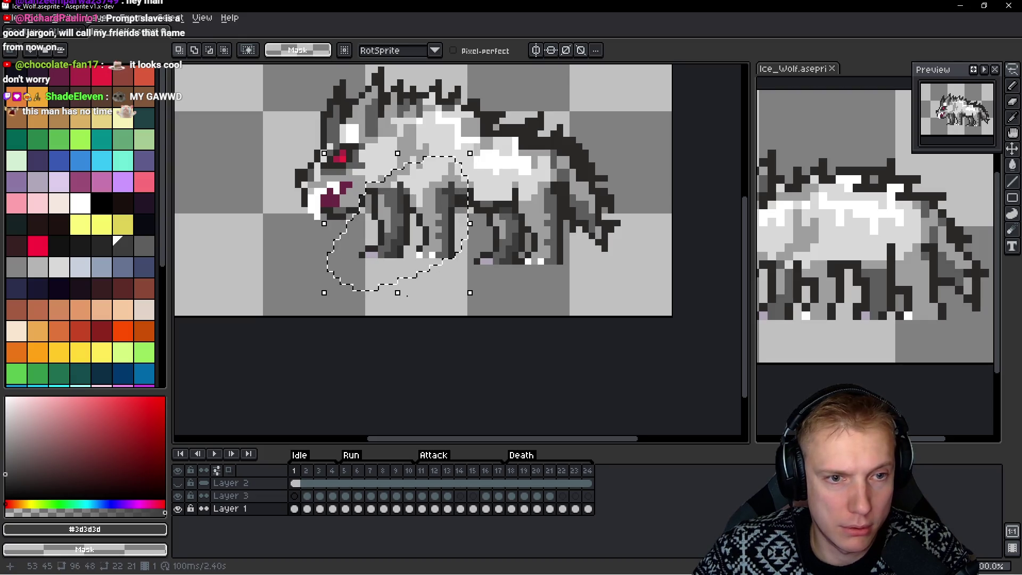
pyautogui.click(401, 297)
pyautogui.moveTo(403, 302)
pyautogui.mouseDown()
pyautogui.moveTo(403, 312)
pyautogui.moveTo(399, 303)
pyautogui.mouseUp()
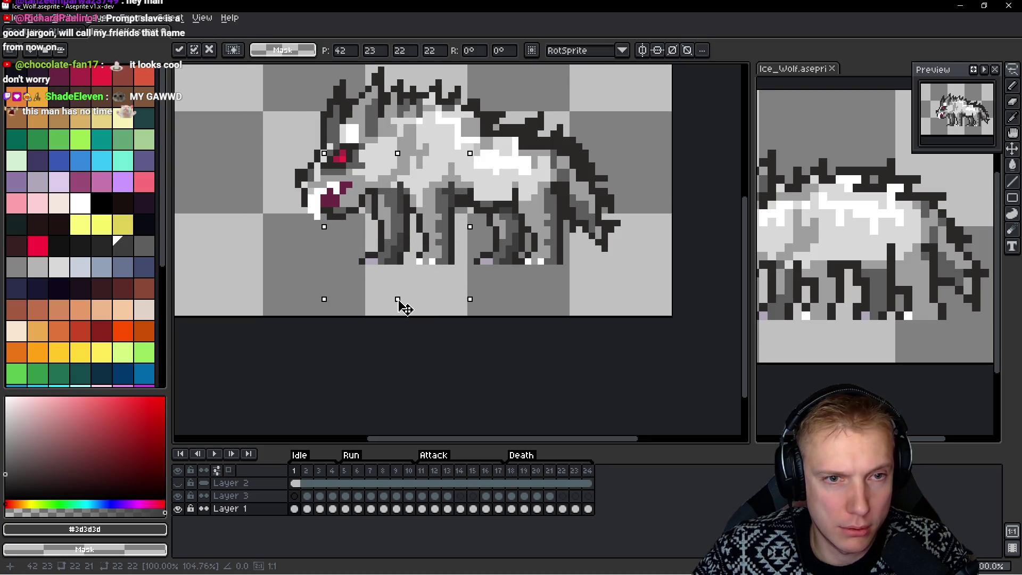
pyautogui.press('Return')
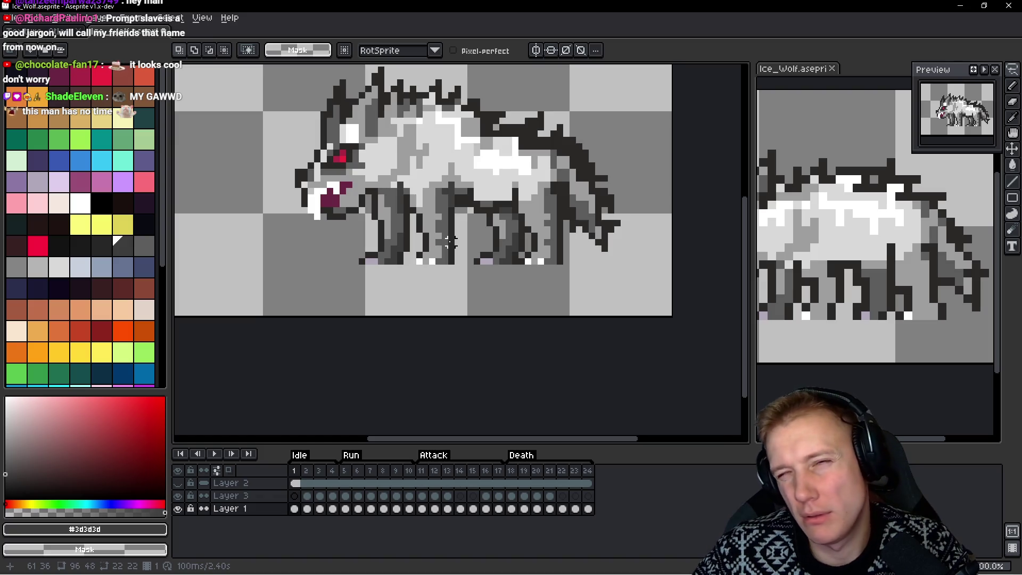
pyautogui.scroll(-3, 450, 243)
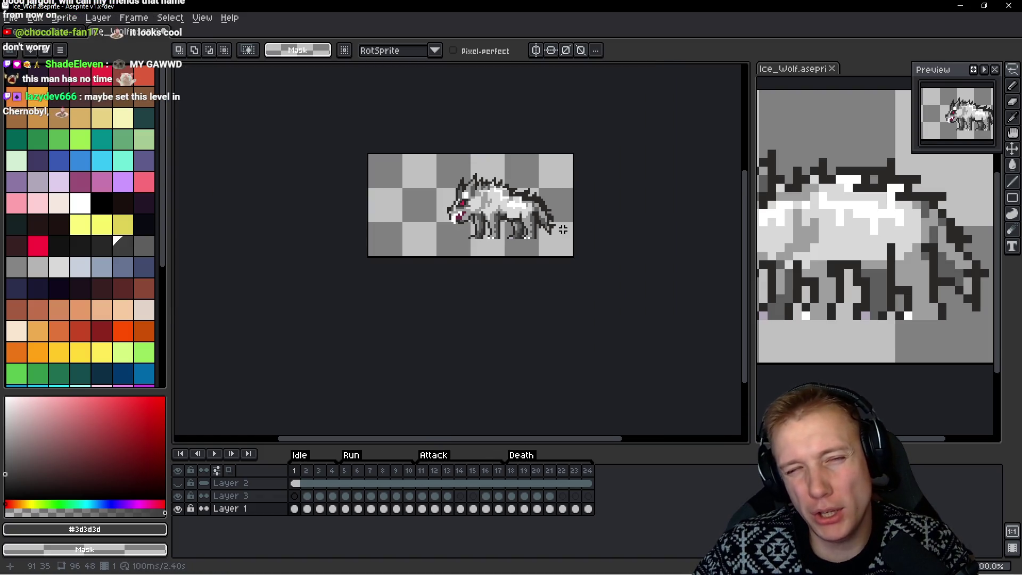
# Zoom in, clear the selection, and pencil mid-grey #5d5d5d pixels under the wolf's belly
pyautogui.scroll(4, 554, 213)
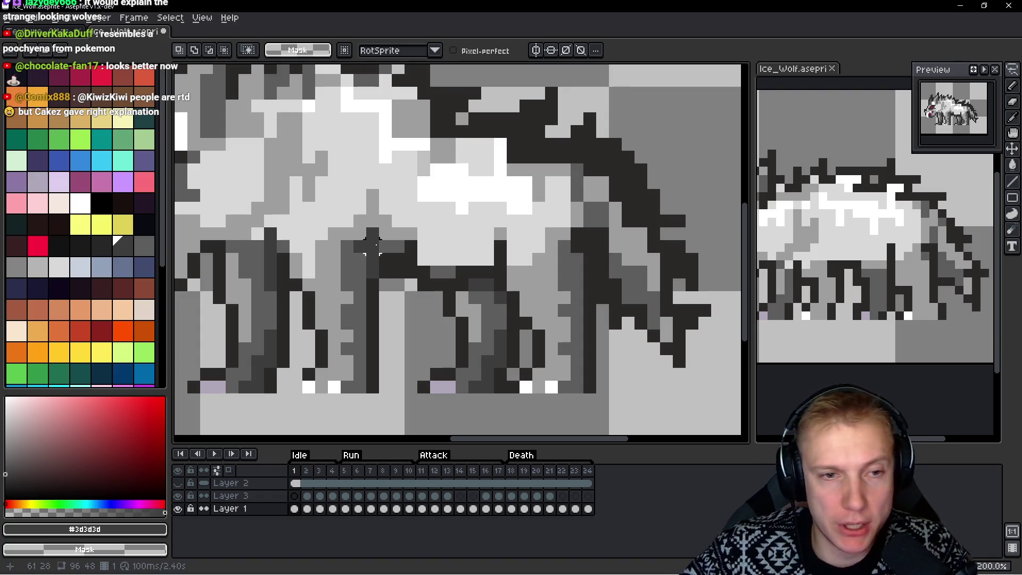
pyautogui.scroll(1, 415, 242)
pyautogui.press('b')
pyautogui.hotkey('ctrl', 'd')
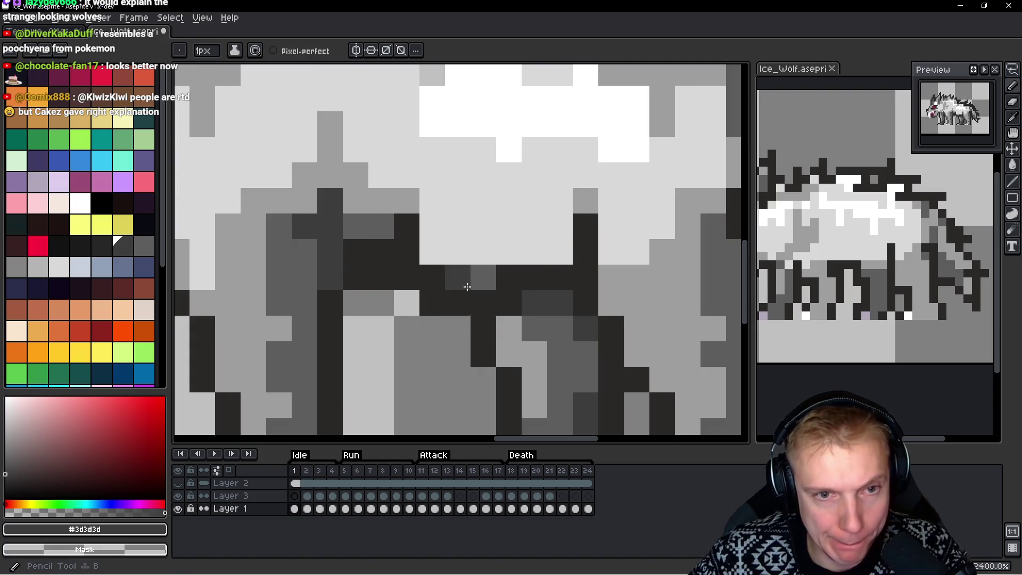
pyautogui.moveTo(488, 273); pyautogui.dragTo(467, 285)
pyautogui.keyDown('alt'); pyautogui.click(467, 285); pyautogui.keyUp('alt')
pyautogui.moveTo(404, 264)
pyautogui.mouseDown()
pyautogui.moveTo(473, 250)
pyautogui.moveTo(410, 238)
pyautogui.mouseUp()
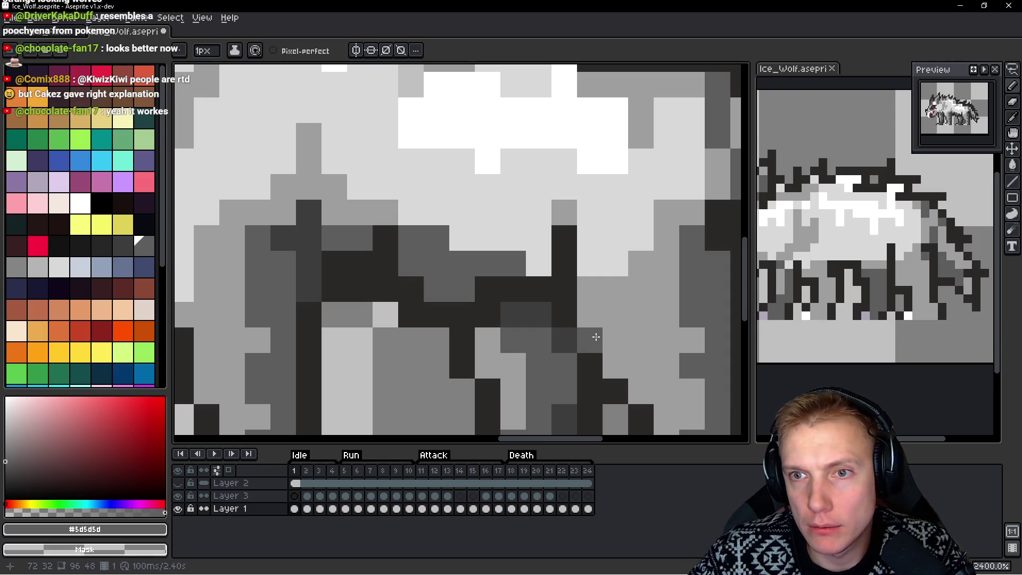
# Darken belly outline pixels with #2b2928, reshape the light gap beneath, then zoom back out
pyautogui.keyDown('alt'); pyautogui.click(493, 293); pyautogui.keyUp('alt')
pyautogui.click(435, 289)
pyautogui.rightClick(424, 315)
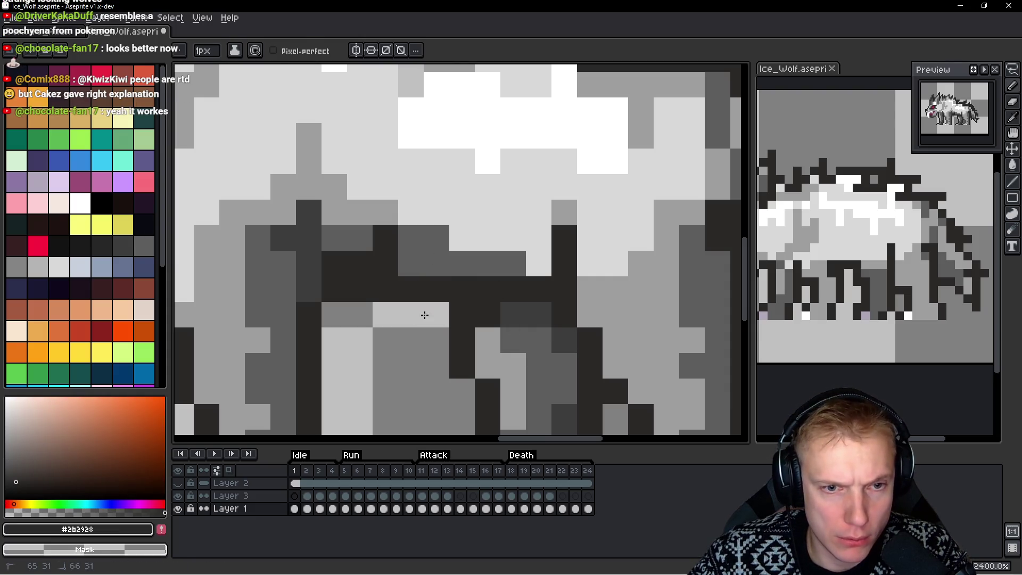
pyautogui.click(447, 320)
pyautogui.click(512, 314)
pyautogui.scroll(-8, 532, 325)
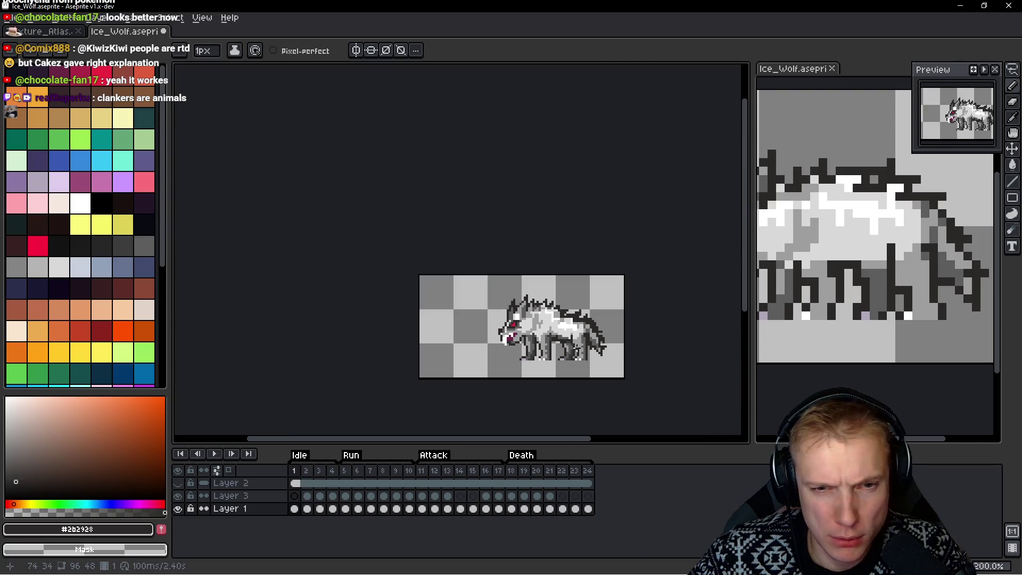
pyautogui.scroll(4, 577, 350)
pyautogui.keyDown('alt'); pyautogui.click(563, 325); pyautogui.keyUp('alt')
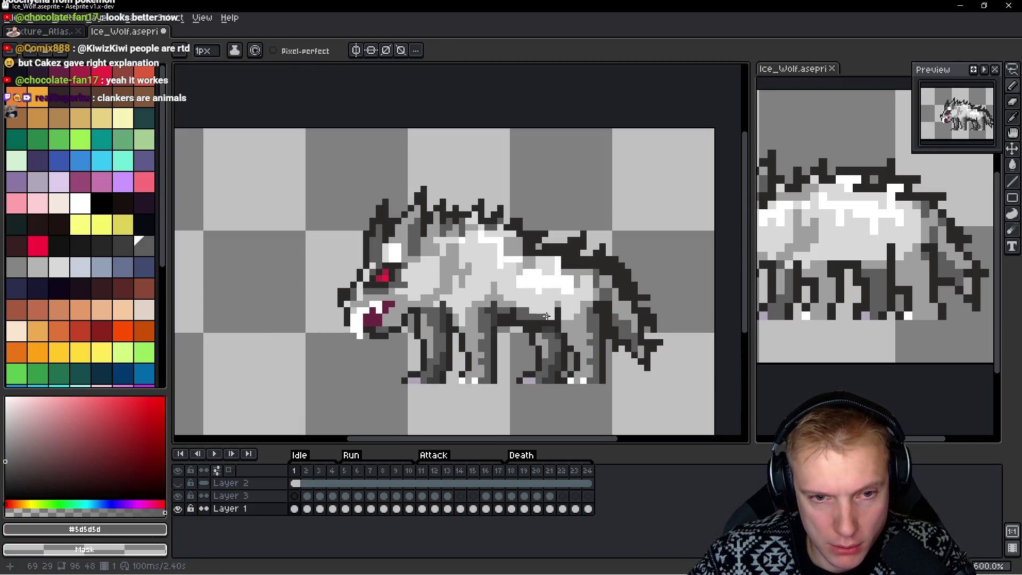
pyautogui.scroll(-5, 563, 324)
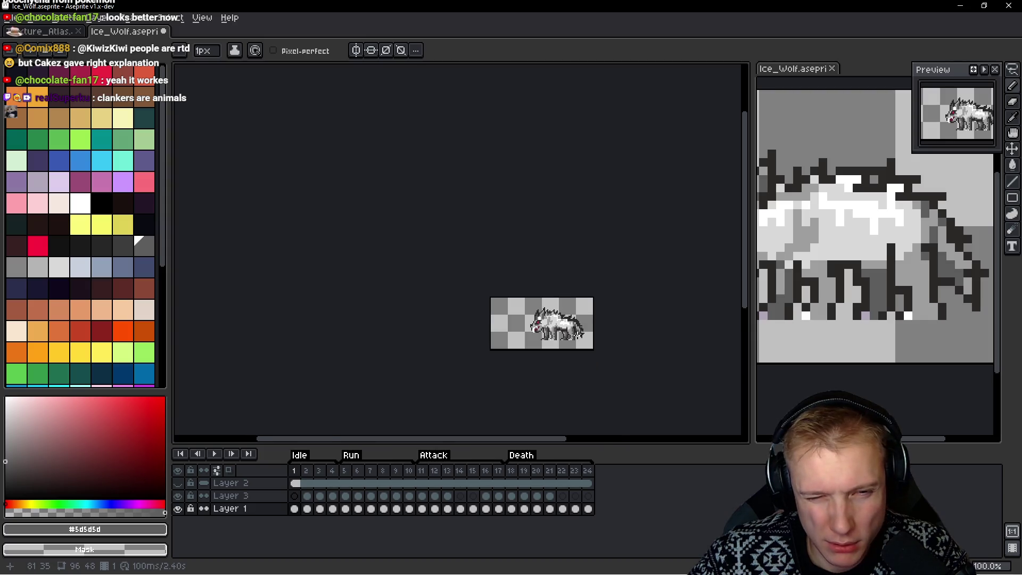
pyautogui.scroll(8, 575, 322)
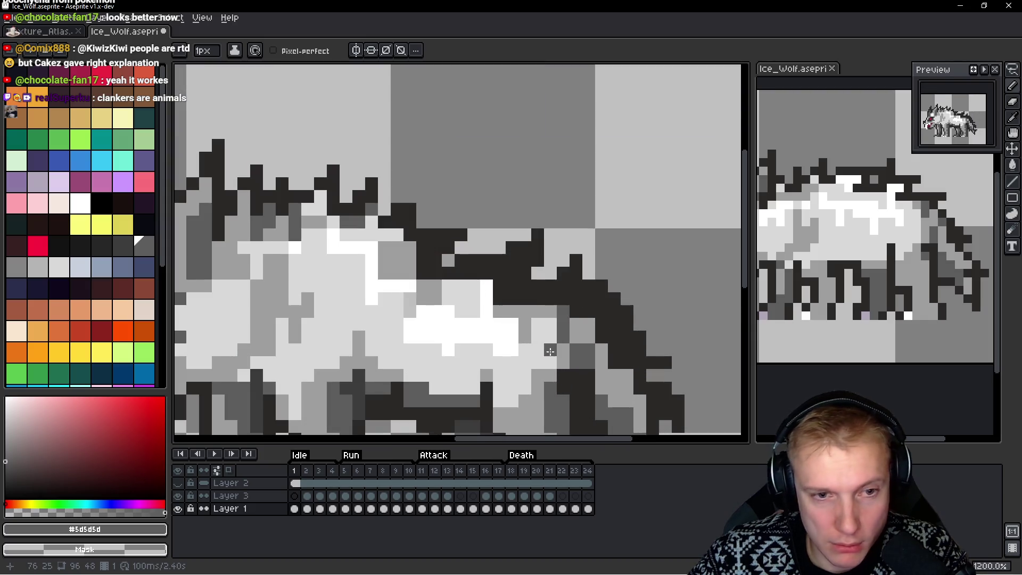
# Repaint back outline pixels lighter grey and add a row of mid-grey #5d5d5d along the back
pyautogui.keyDown('alt'); pyautogui.click(428, 270); pyautogui.keyUp('alt')
pyautogui.moveTo(432, 272); pyautogui.dragTo(448, 286)
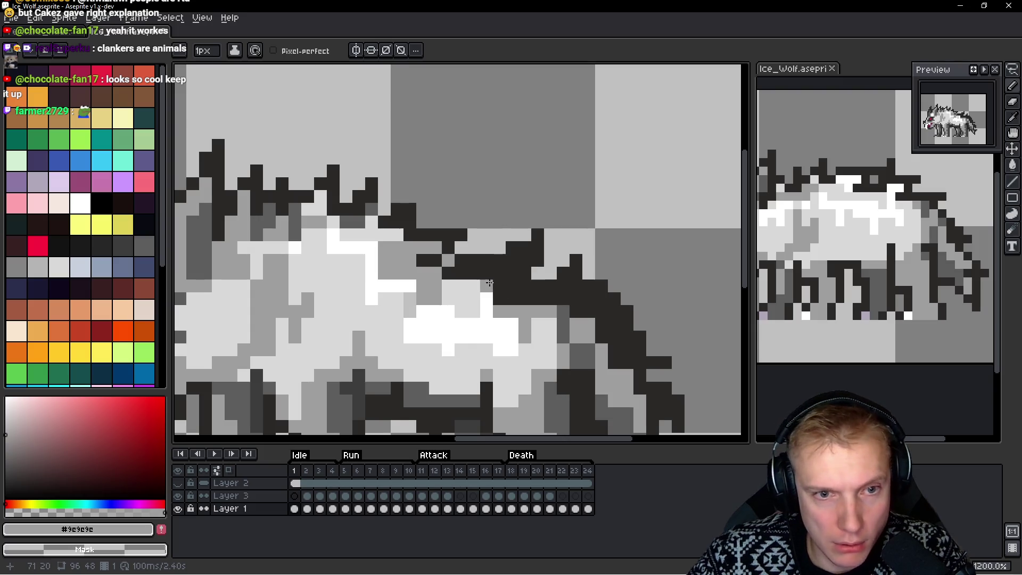
pyautogui.keyDown('alt'); pyautogui.click(527, 332); pyautogui.keyUp('alt')
pyautogui.moveTo(523, 264); pyautogui.dragTo(469, 273)
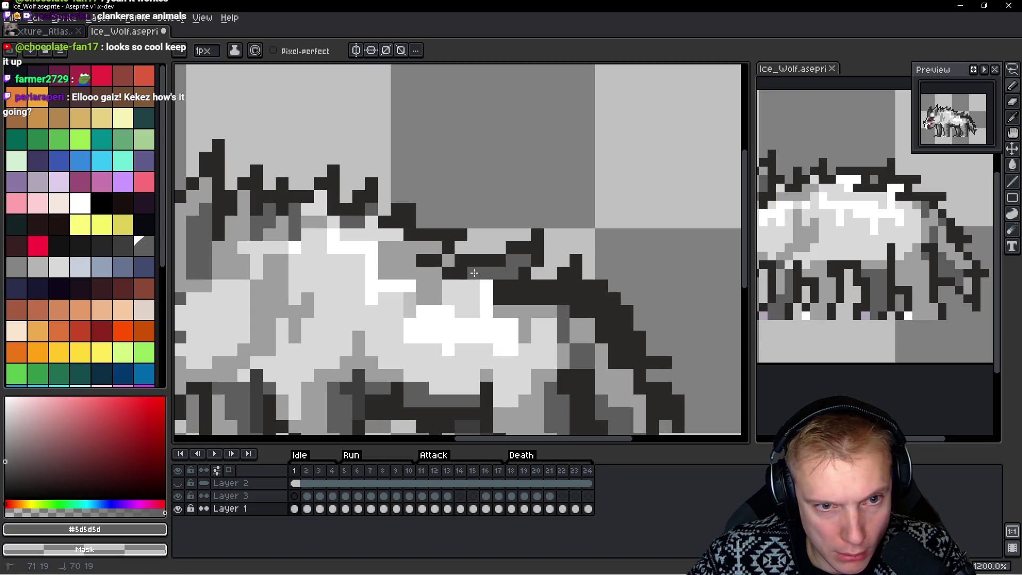
pyautogui.click(510, 282)
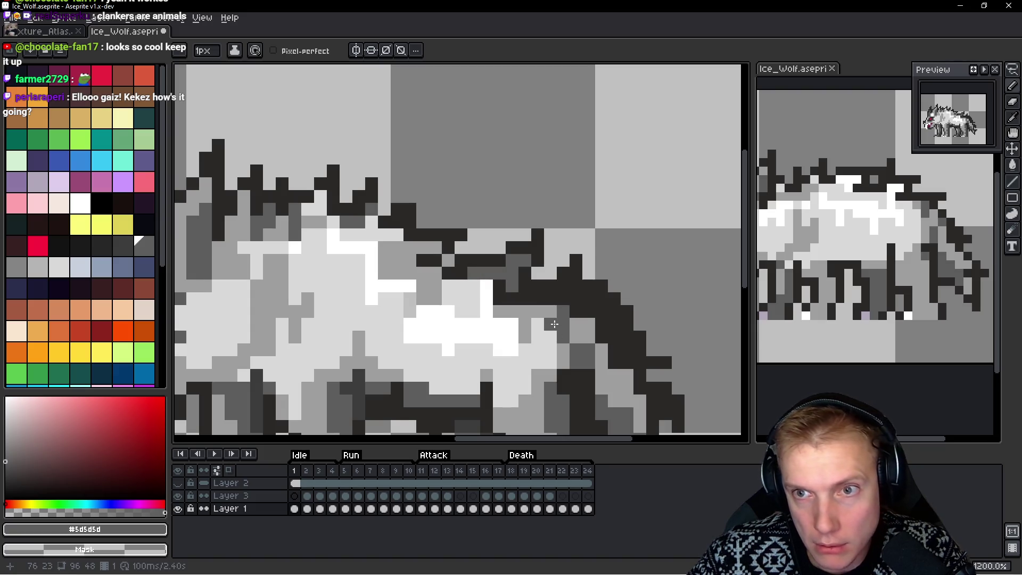
# Add light-grey and dark-grey pixel runs on the back, then lighten two back-outline pixels
pyautogui.keyDown('alt'); pyautogui.click(465, 292); pyautogui.keyUp('alt')
pyautogui.moveTo(486, 287); pyautogui.dragTo(501, 288)
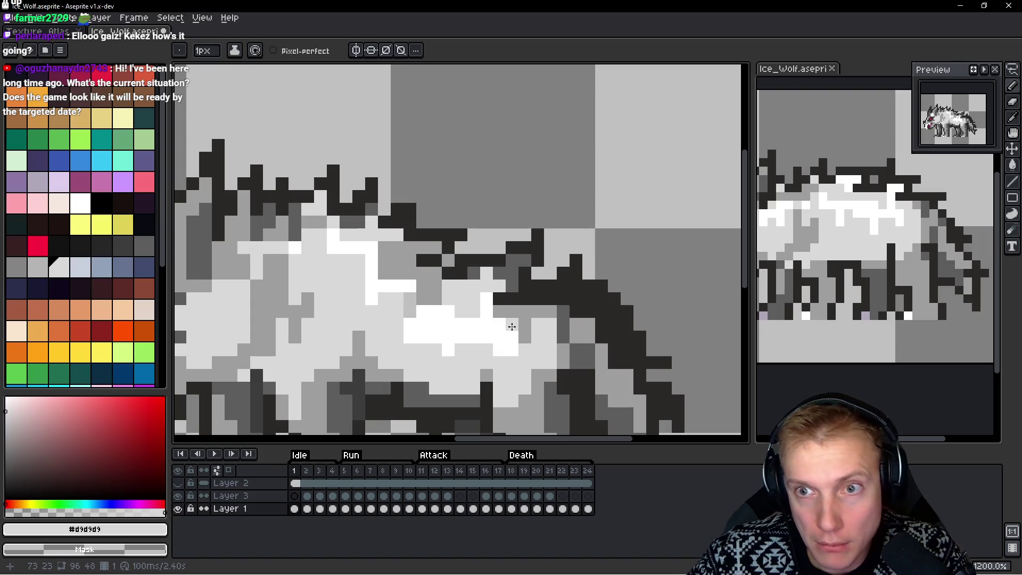
pyautogui.press('alt')
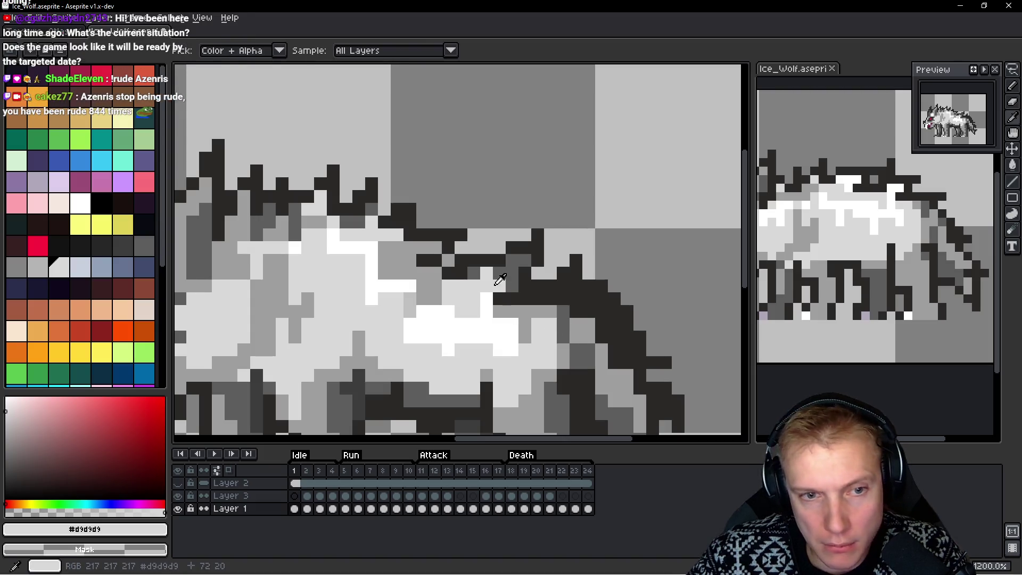
pyautogui.keyDown('alt'); pyautogui.click(512, 260); pyautogui.keyUp('alt')
pyautogui.moveTo(487, 273); pyautogui.dragTo(499, 273)
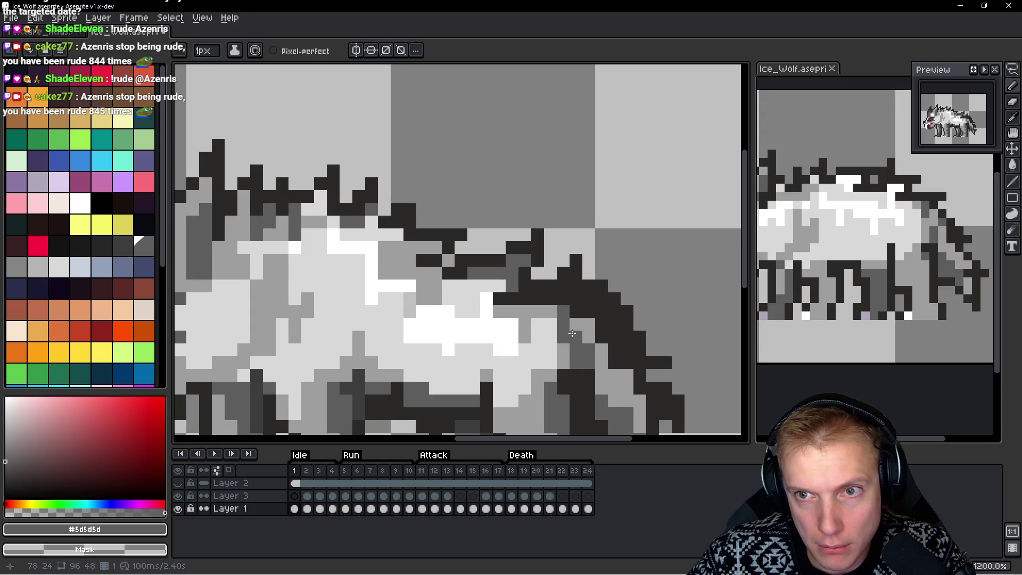
pyautogui.click(499, 286)
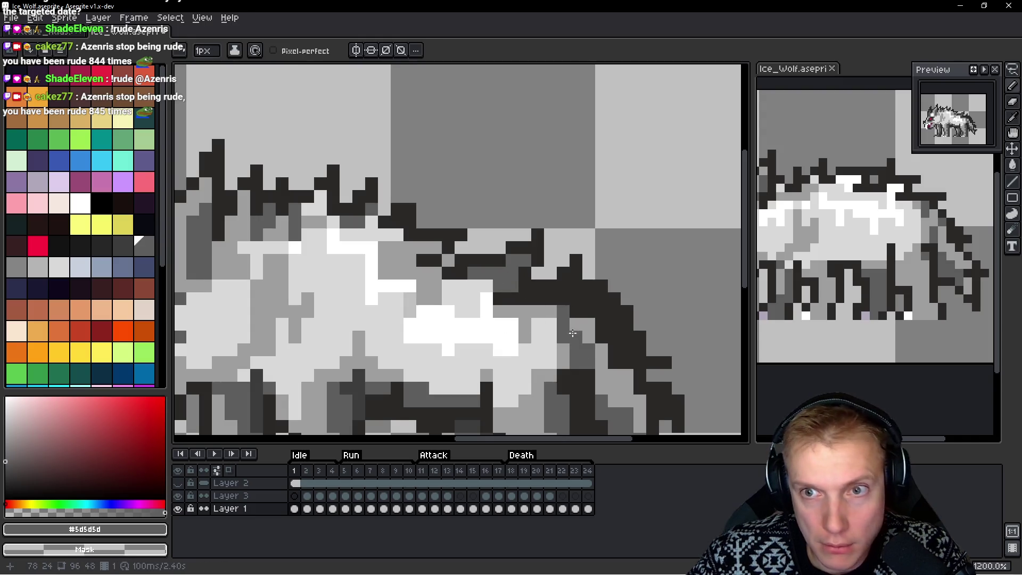
pyautogui.keyDown('alt'); pyautogui.click(517, 290); pyautogui.keyUp('alt')
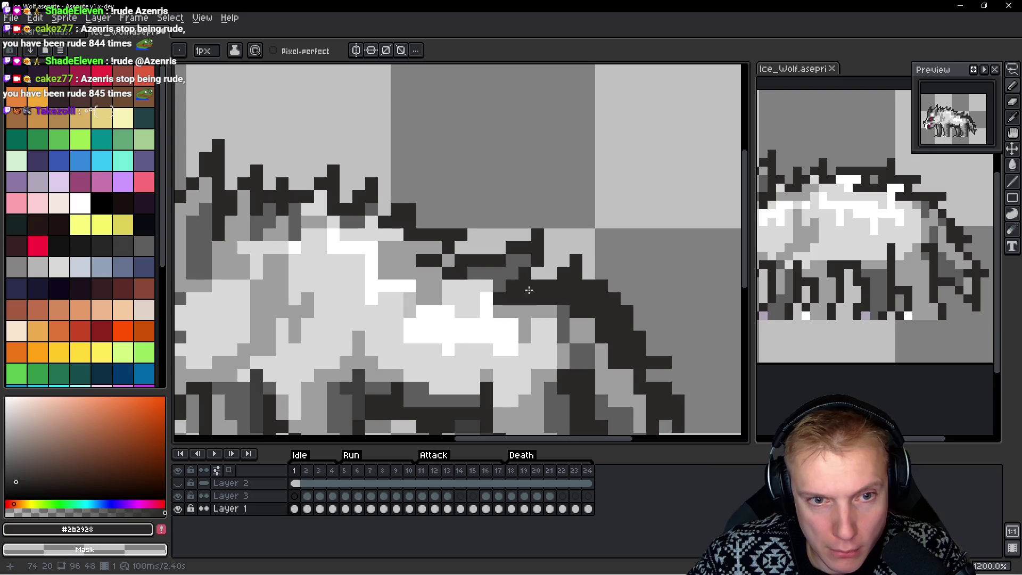
pyautogui.keyDown('alt'); pyautogui.click(532, 318); pyautogui.keyUp('alt')
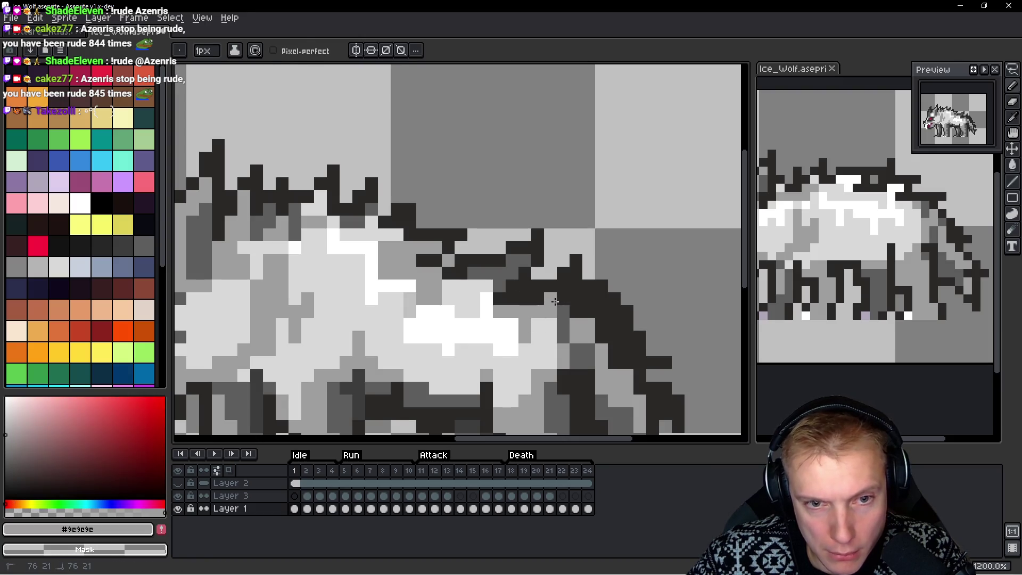
pyautogui.moveTo(566, 291); pyautogui.dragTo(570, 288)
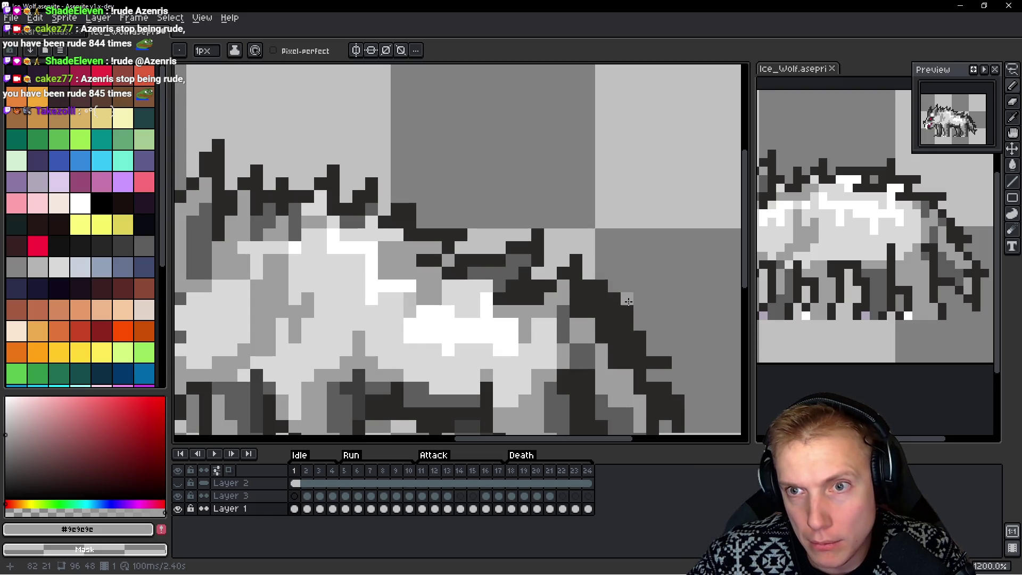
# Paint a row of mid-grey shading across the back, correcting one misplaced pixel
pyautogui.scroll(1, 564, 323)
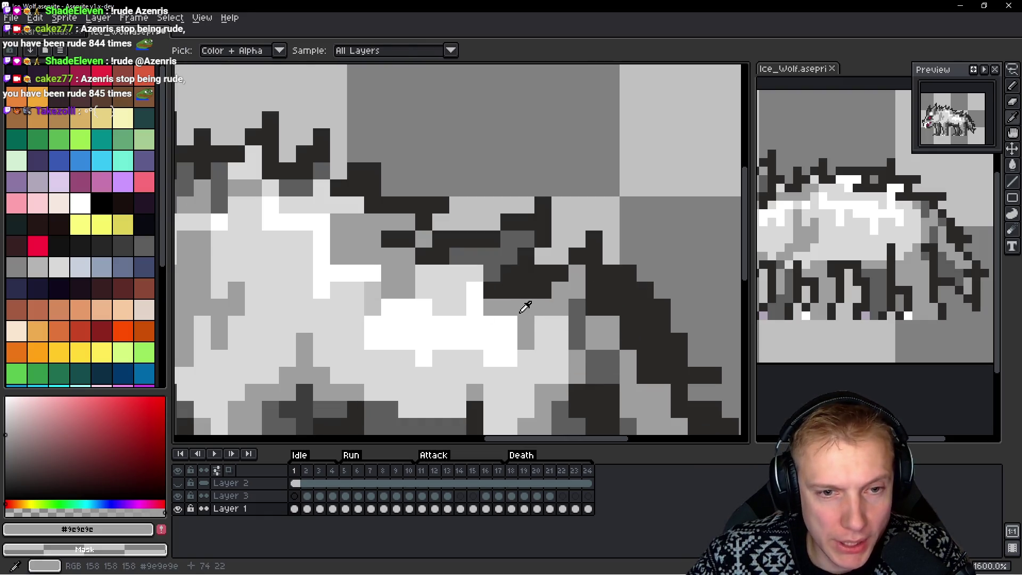
pyautogui.click(473, 271)
pyautogui.hotkey('ctrl', 'z')
pyautogui.click(458, 290)
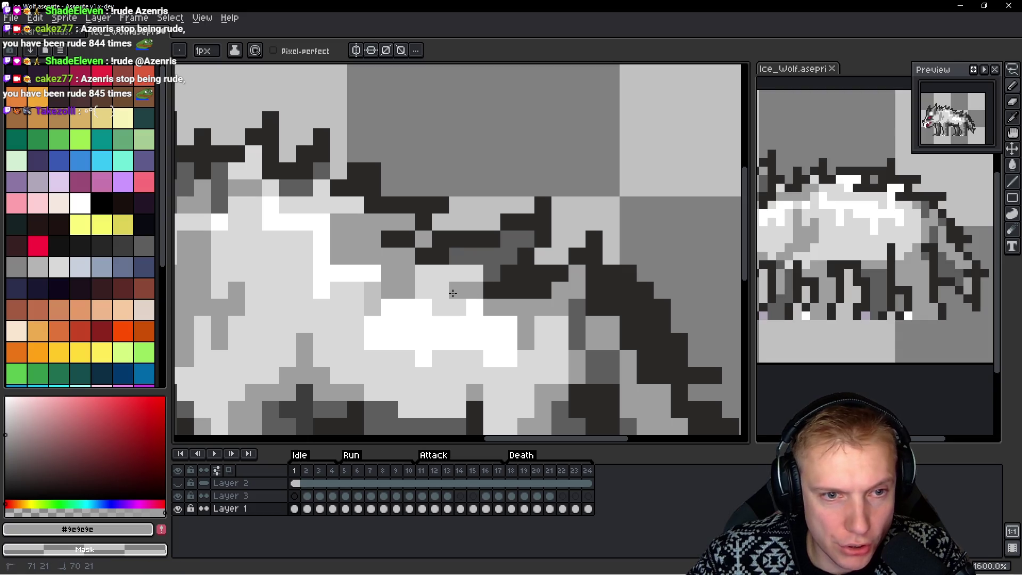
pyautogui.click(424, 273)
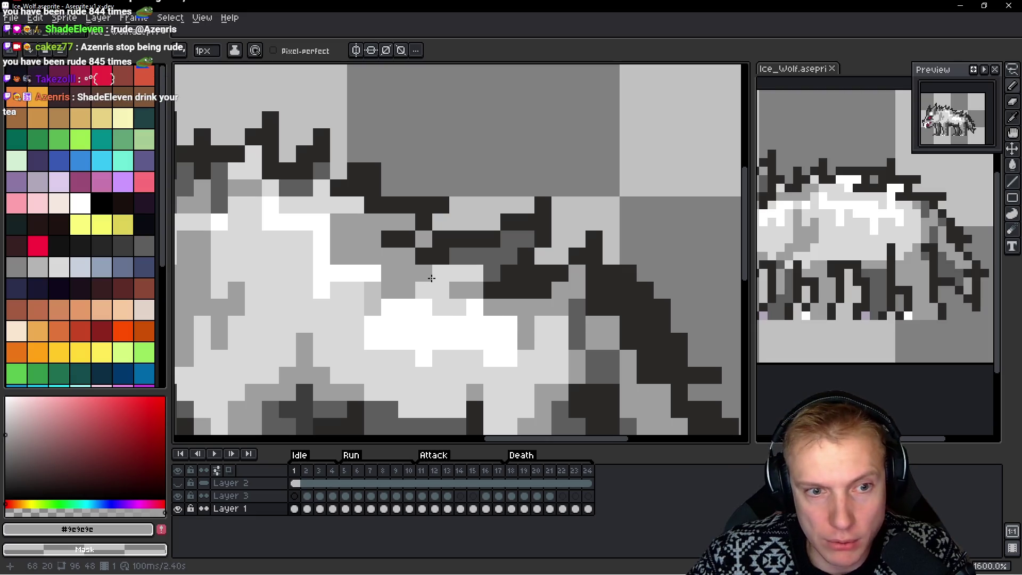
pyautogui.moveTo(440, 273); pyautogui.dragTo(474, 274)
pyautogui.keyDown('alt'); pyautogui.click(446, 286); pyautogui.keyUp('alt')
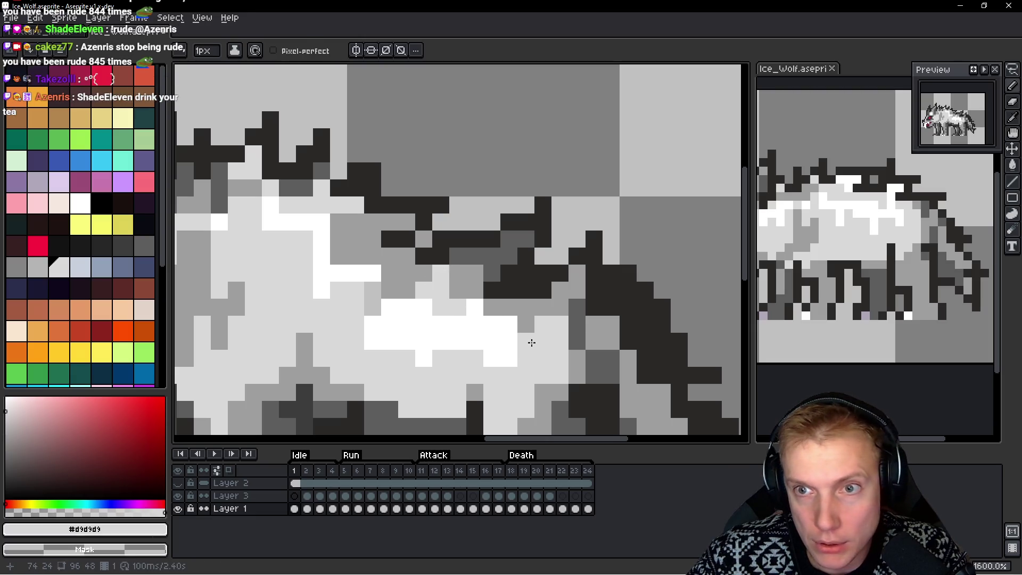
pyautogui.keyDown('alt'); pyautogui.click(471, 256); pyautogui.keyUp('alt')
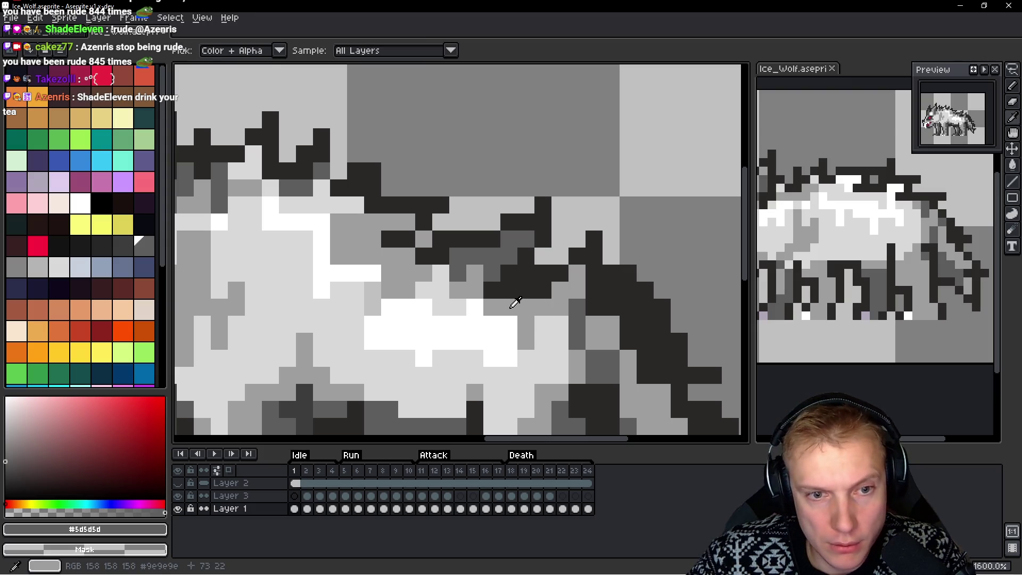
# Darken the hindquarters' rear outline and add a mid-dark grey strip inside the rear
pyautogui.moveTo(433, 406); pyautogui.dragTo(473, 342)
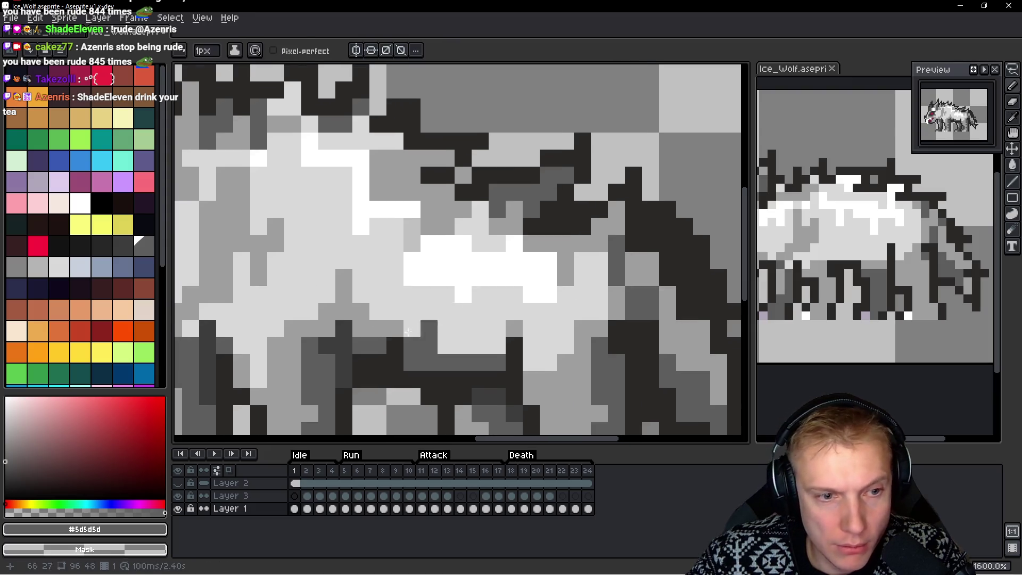
pyautogui.keyDown('alt'); pyautogui.click(338, 342); pyautogui.keyUp('alt')
pyautogui.moveTo(551, 223); pyautogui.dragTo(568, 225)
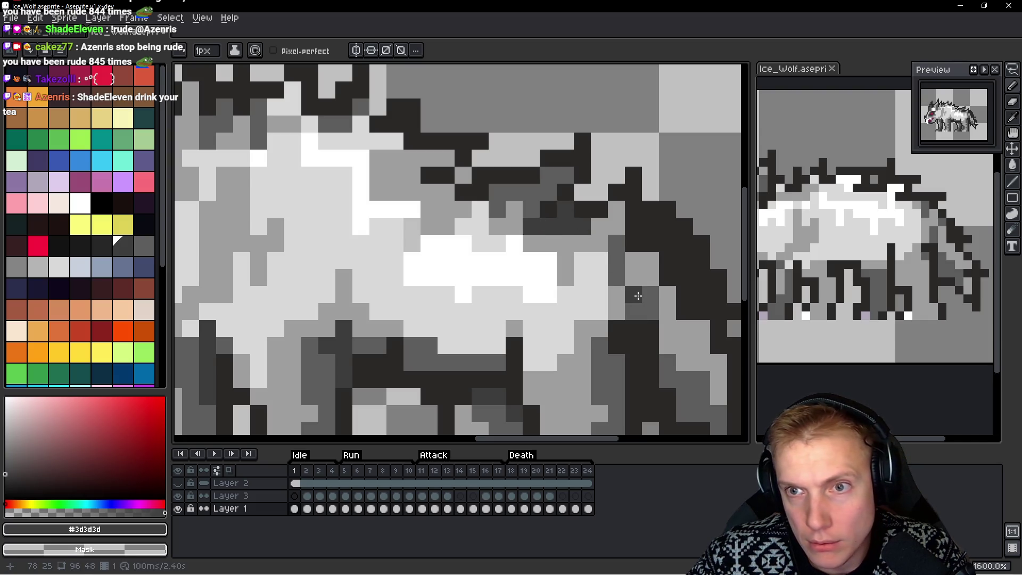
pyautogui.keyDown('alt'); pyautogui.click(536, 207); pyautogui.keyUp('alt')
pyautogui.click(566, 209)
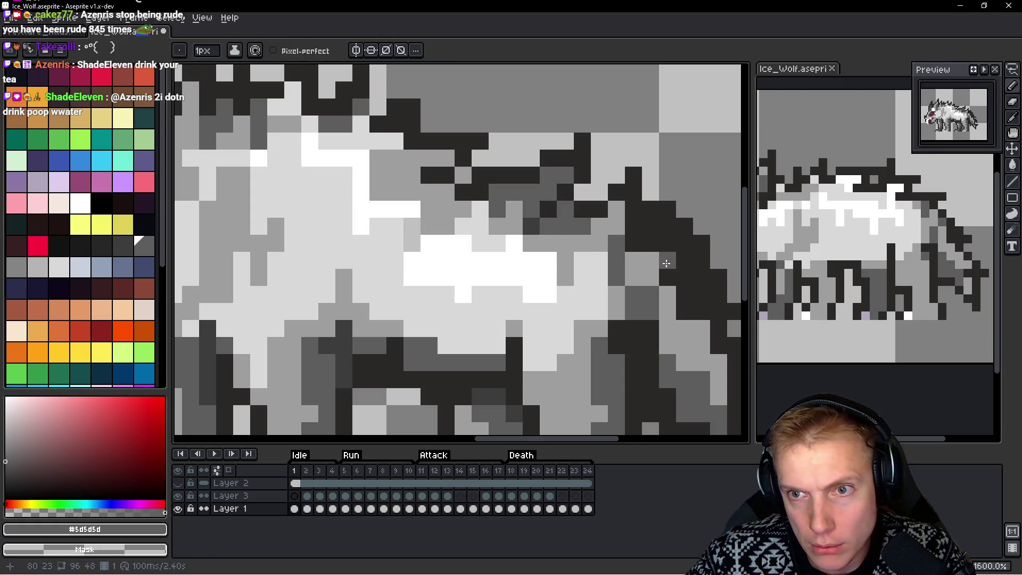
pyautogui.click(616, 208)
pyautogui.click(615, 226)
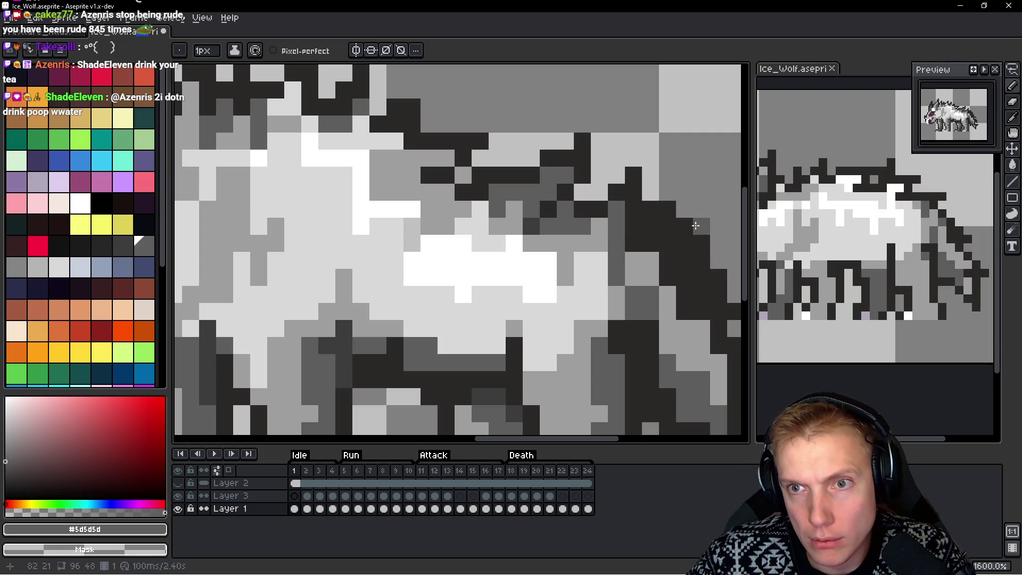
pyautogui.scroll(-2, 692, 227)
pyautogui.scroll(2, 505, 176)
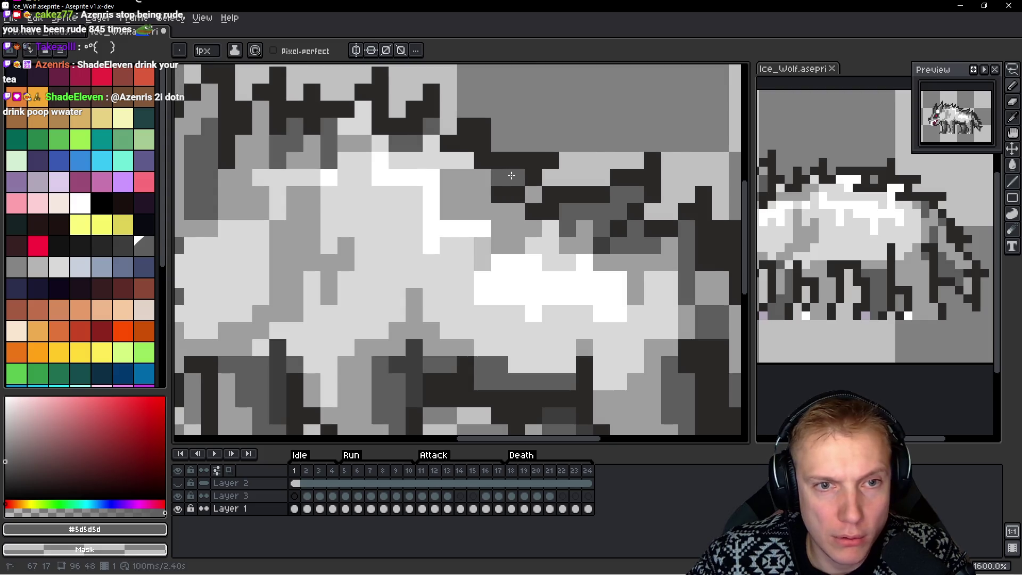
pyautogui.scroll(-5, 506, 175)
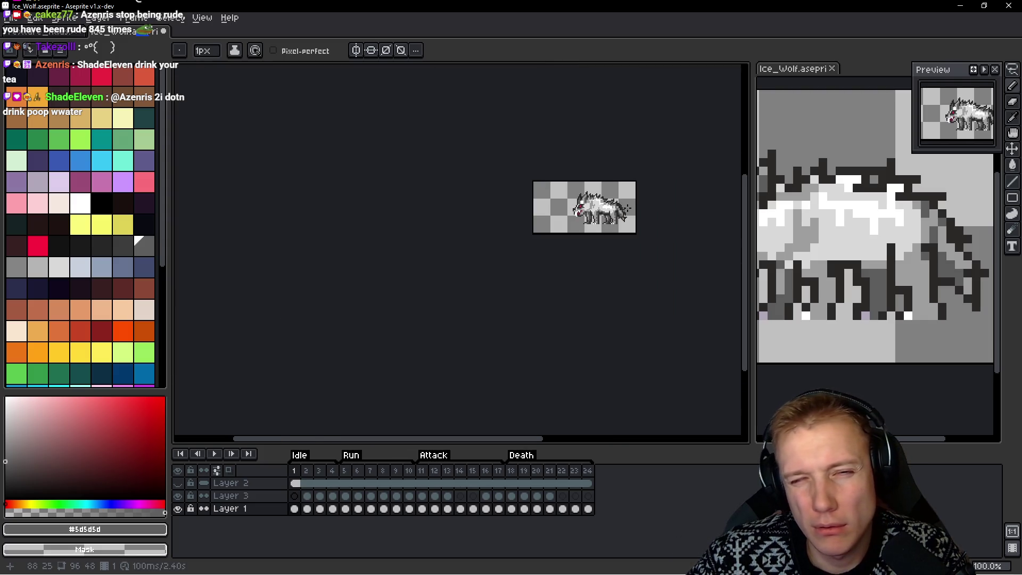
# Lighten the back, shoulders and upper back with light-grey #d9d9d9 pixels
pyautogui.scroll(8, 626, 195)
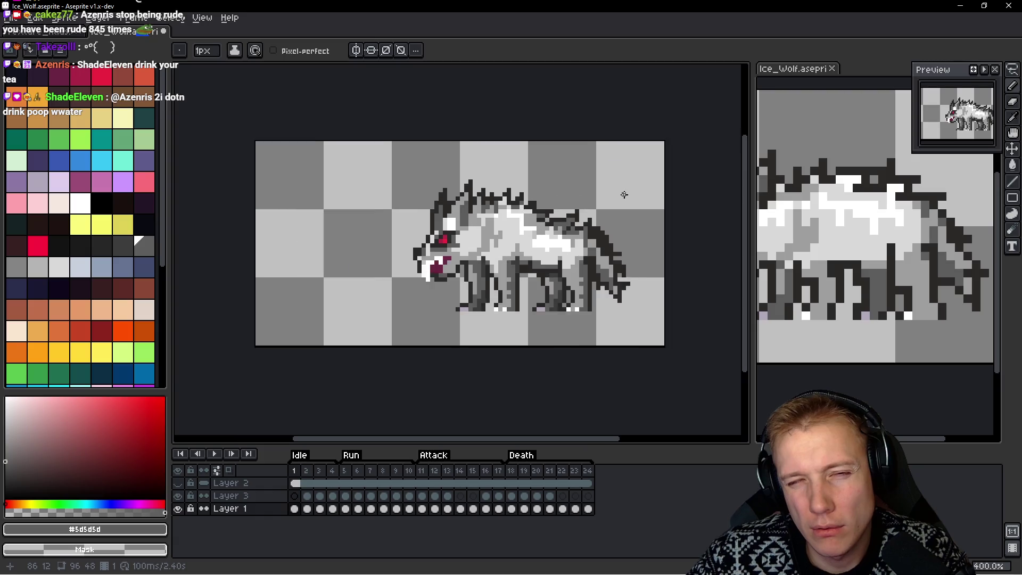
pyautogui.scroll(-3, 607, 197)
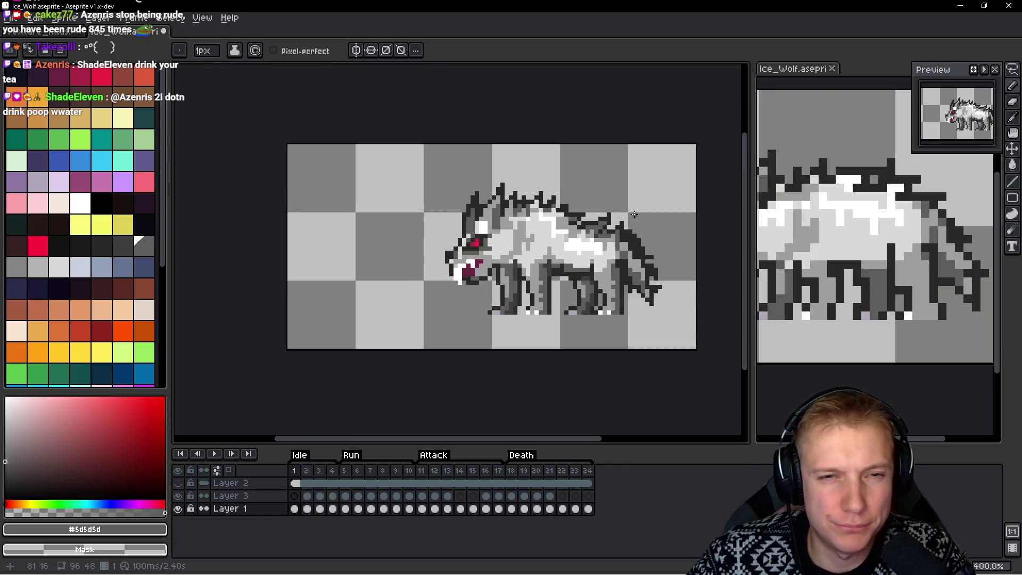
pyautogui.scroll(1, 474, 225)
pyautogui.scroll(2, 474, 224)
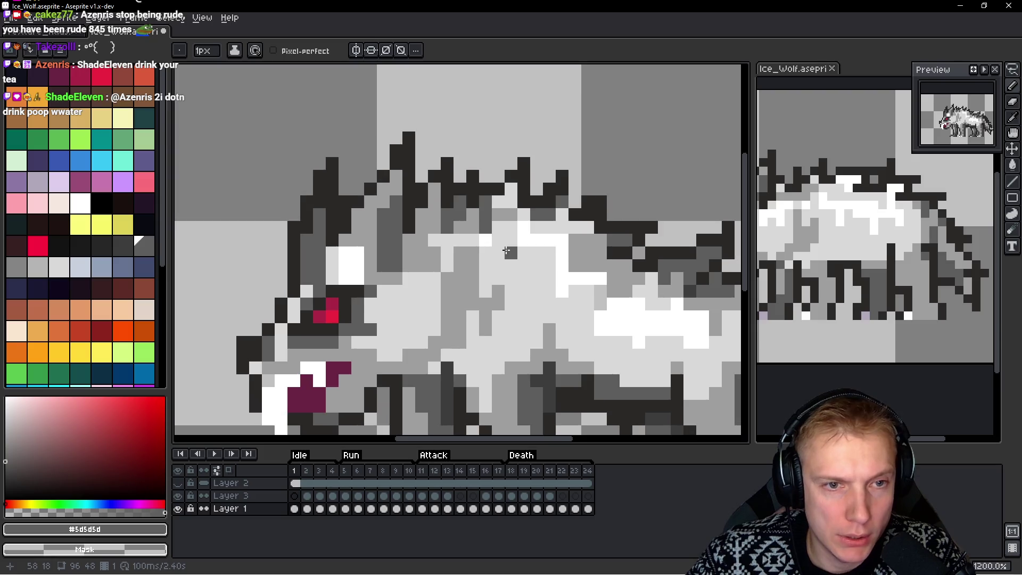
pyautogui.scroll(-3, 481, 240)
pyautogui.scroll(2, 485, 248)
pyautogui.keyDown('alt'); pyautogui.click(486, 248); pyautogui.keyUp('alt')
pyautogui.scroll(3, 433, 202)
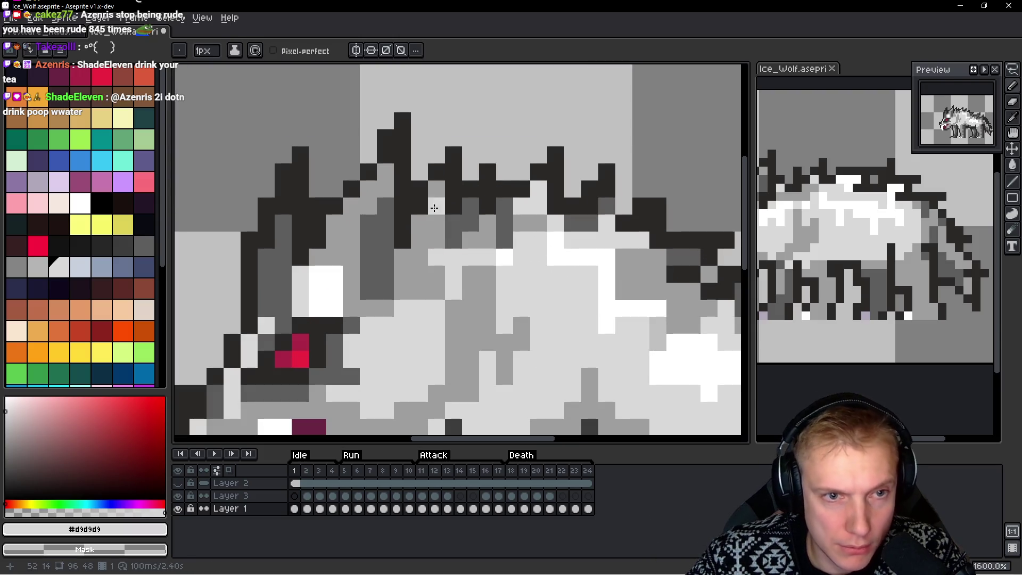
pyautogui.moveTo(433, 201)
pyautogui.mouseDown()
pyautogui.moveTo(433, 232)
pyautogui.moveTo(420, 242)
pyautogui.moveTo(436, 287)
pyautogui.mouseUp()
pyautogui.moveTo(486, 244); pyautogui.dragTo(470, 240)
pyautogui.moveTo(538, 281); pyautogui.dragTo(457, 274)
pyautogui.moveTo(459, 219); pyautogui.dragTo(441, 218)
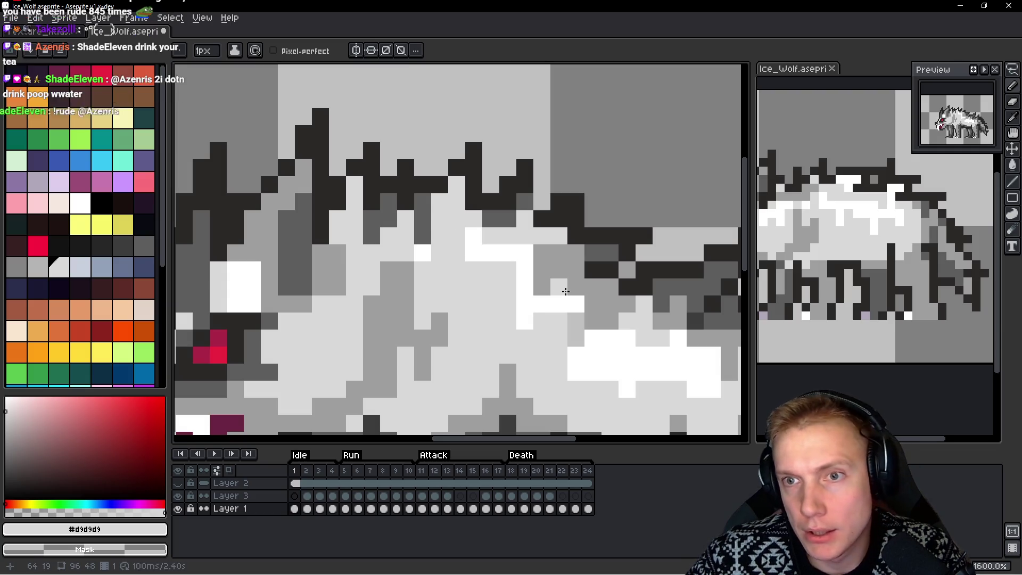
# Tidy the spiky back outline, clearing a stray pixel and adding a dark #2b2928 one beside it
pyautogui.moveTo(575, 279)
pyautogui.mouseDown()
pyautogui.moveTo(511, 266)
pyautogui.moveTo(502, 251)
pyautogui.mouseUp()
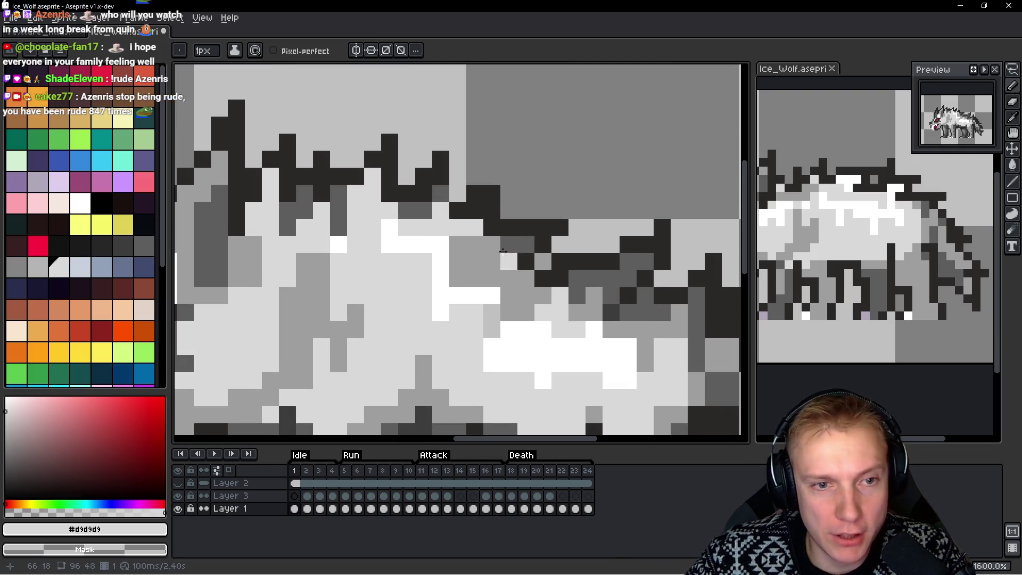
pyautogui.keyDown('alt'); pyautogui.click(451, 192); pyautogui.keyUp('alt')
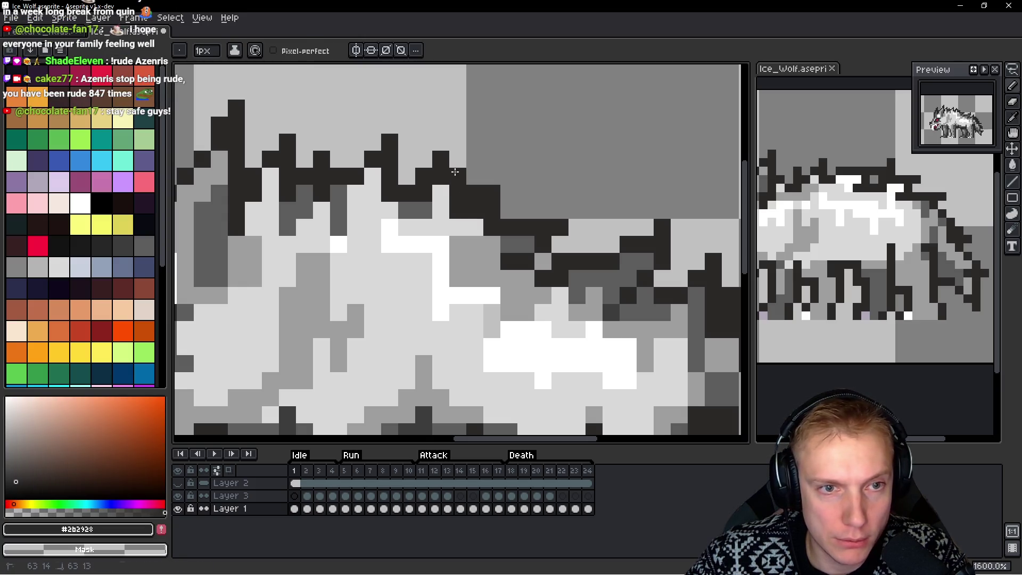
pyautogui.rightClick(441, 159)
pyautogui.click(458, 159)
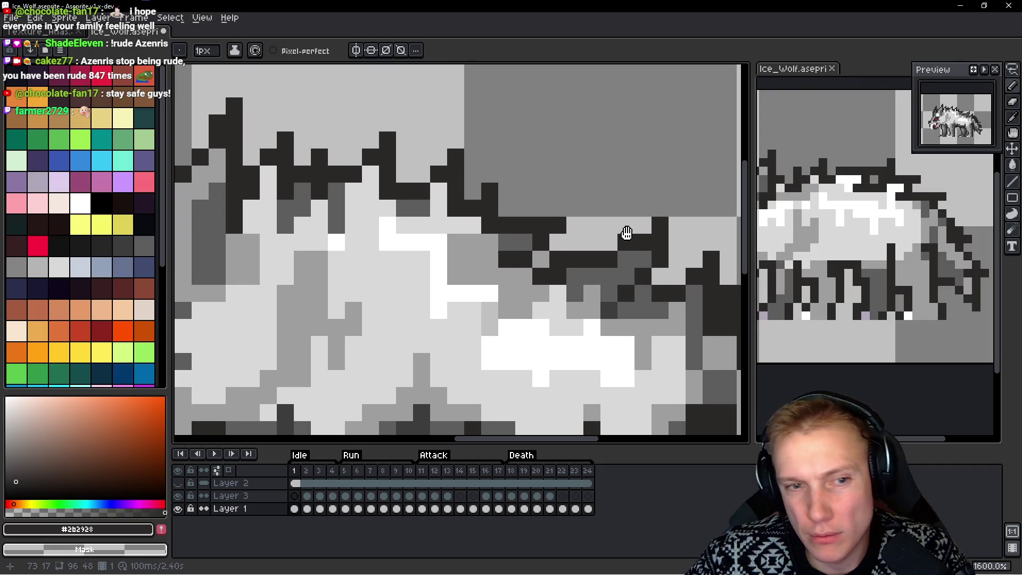
pyautogui.scroll(-3, 627, 233)
pyautogui.scroll(3, 596, 270)
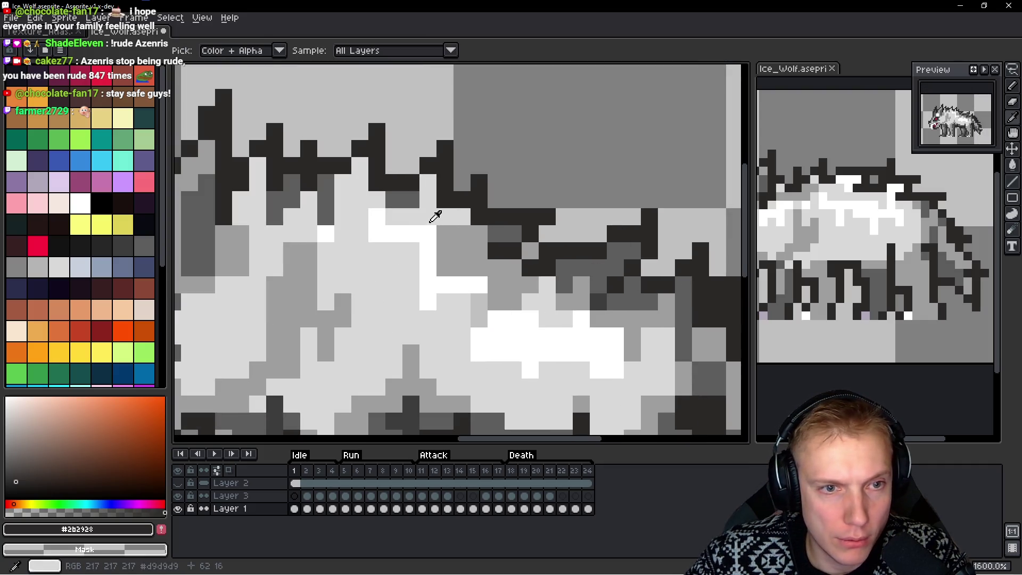
# Add white #FFFFFF highlights on the back and shoulder, toning excess white back to light grey
pyautogui.keyDown('alt'); pyautogui.click(432, 220); pyautogui.keyUp('alt')
pyautogui.click(427, 204)
pyautogui.moveTo(360, 184)
pyautogui.mouseDown()
pyautogui.moveTo(358, 167)
pyautogui.moveTo(356, 200)
pyautogui.moveTo(343, 211)
pyautogui.mouseUp()
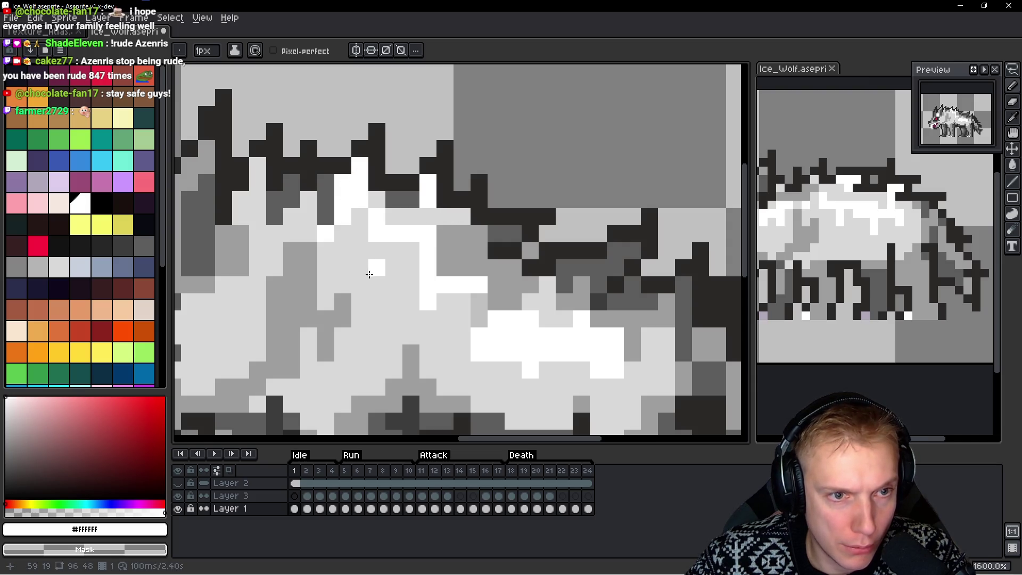
pyautogui.moveTo(393, 268)
pyautogui.mouseDown()
pyautogui.moveTo(445, 258)
pyautogui.moveTo(447, 267)
pyautogui.mouseUp()
pyautogui.click(328, 168)
pyautogui.click(316, 195)
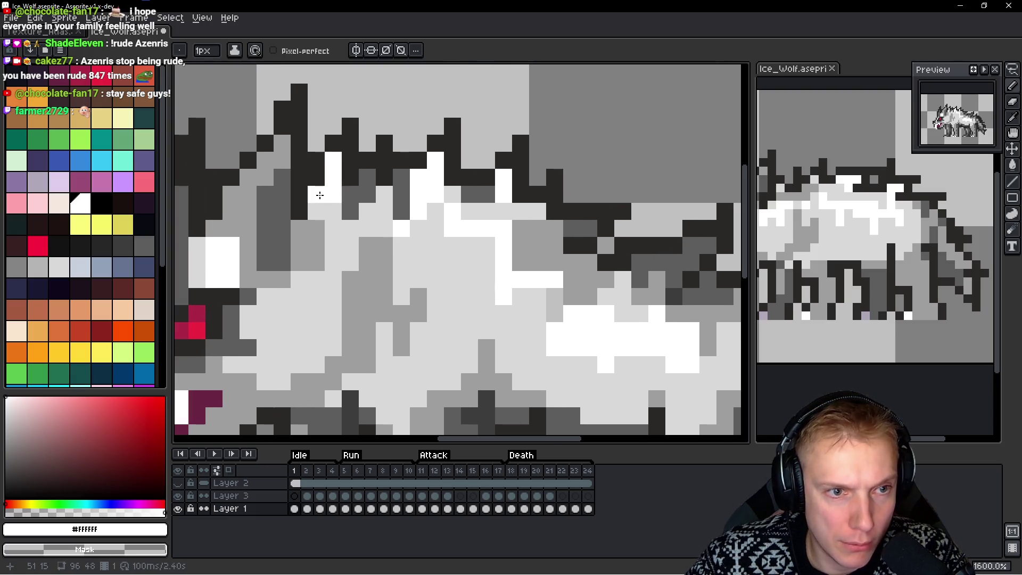
pyautogui.keyDown('alt'); pyautogui.click(330, 194); pyautogui.keyUp('alt')
pyautogui.keyDown('alt'); pyautogui.click(429, 217); pyautogui.keyUp('alt')
pyautogui.click(388, 199)
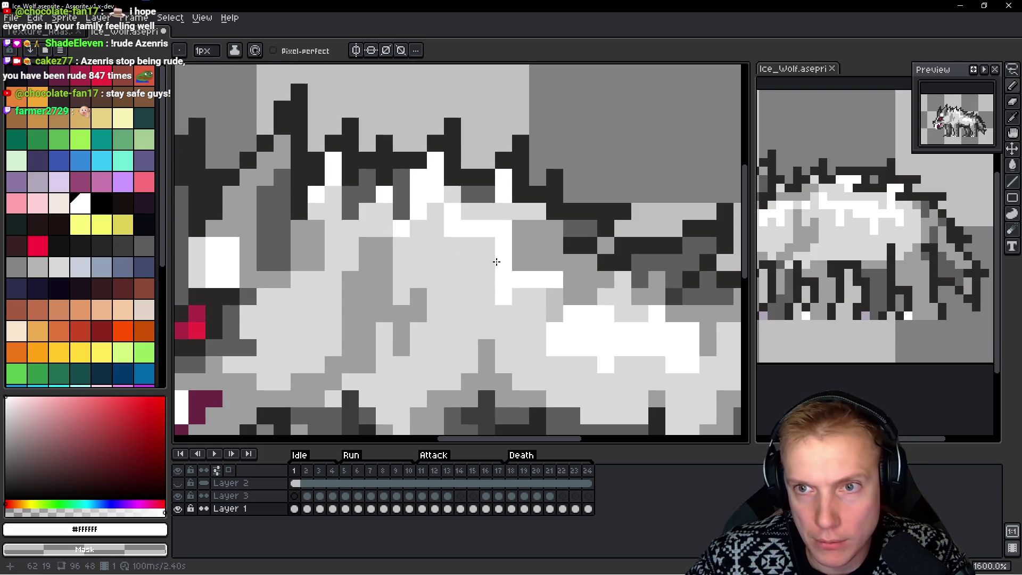
pyautogui.keyDown('alt'); pyautogui.click(438, 263); pyautogui.keyUp('alt')
pyautogui.click(435, 194)
pyautogui.moveTo(453, 210)
pyautogui.mouseDown()
pyautogui.moveTo(454, 230)
pyautogui.moveTo(496, 263)
pyautogui.moveTo(556, 280)
pyautogui.mouseUp()
# Refine white highlight pixels mid-back and lower on the body, adjusting surrounding light-grey pixels
pyautogui.scroll(-3, 497, 273)
pyautogui.scroll(3, 497, 274)
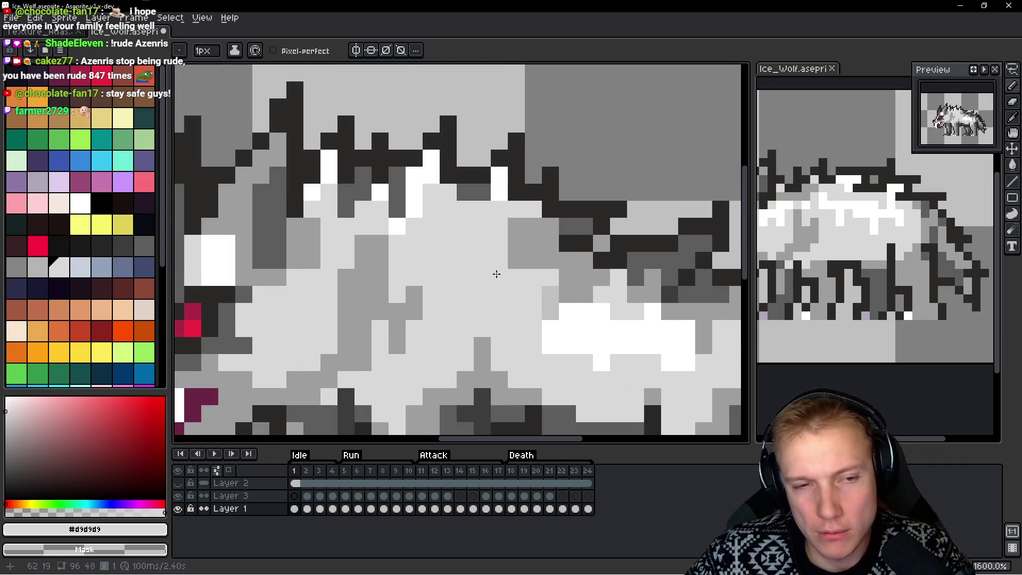
pyautogui.keyDown('alt'); pyautogui.click(424, 174); pyautogui.keyUp('alt')
pyautogui.moveTo(482, 243)
pyautogui.mouseDown()
pyautogui.moveTo(479, 222)
pyautogui.moveTo(464, 219)
pyautogui.moveTo(466, 258)
pyautogui.mouseUp()
pyautogui.keyDown('alt'); pyautogui.click(477, 274); pyautogui.keyUp('alt')
pyautogui.keyDown('alt'); pyautogui.click(470, 226); pyautogui.keyUp('alt')
pyautogui.click(442, 249)
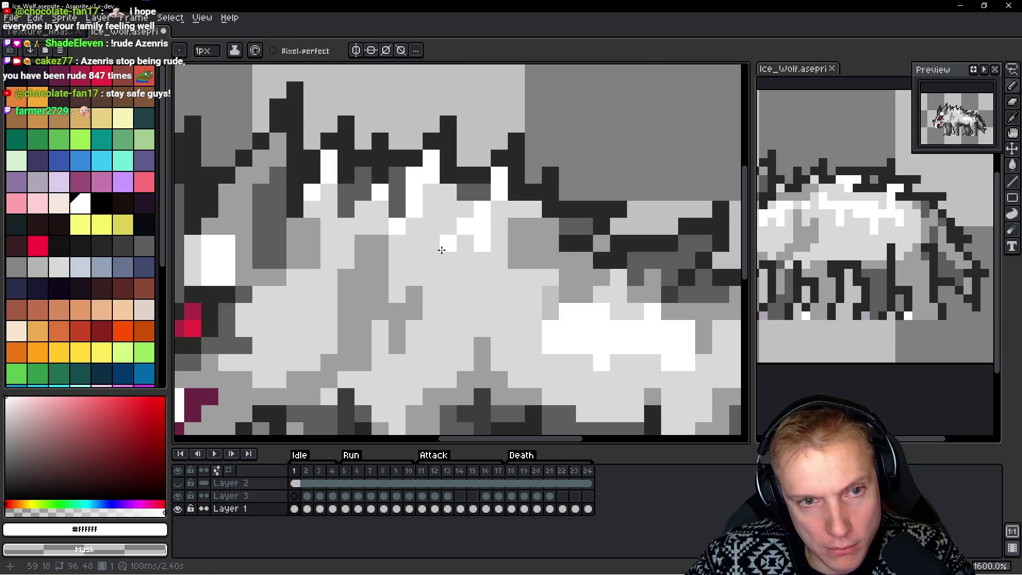
pyautogui.hotkey('ctrl', 'z')
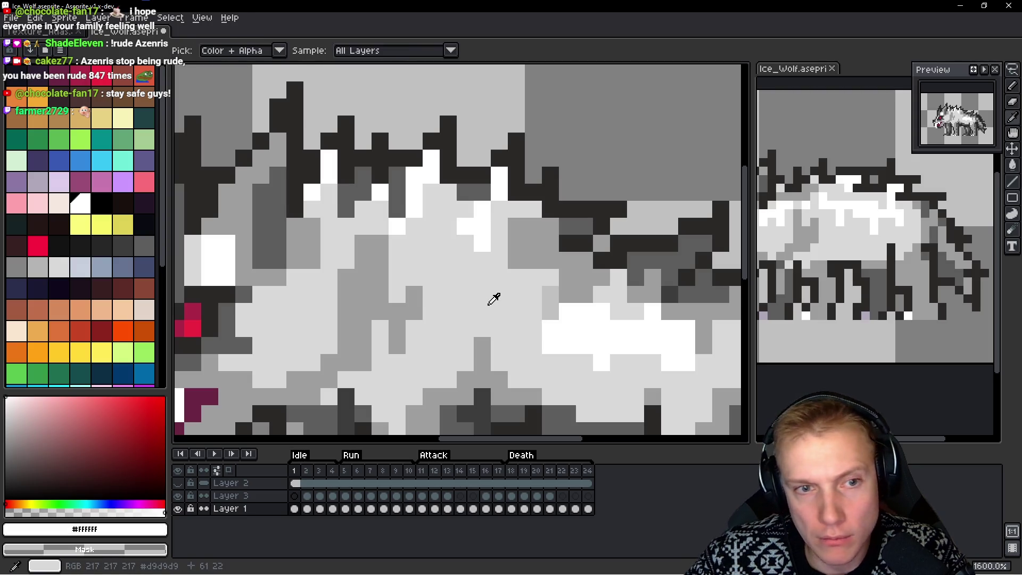
pyautogui.keyDown('alt'); pyautogui.click(490, 297); pyautogui.keyUp('alt')
pyautogui.moveTo(482, 242); pyautogui.dragTo(482, 208)
pyautogui.click(465, 226)
pyautogui.moveTo(465, 209); pyautogui.dragTo(465, 243)
pyautogui.click(448, 226)
pyautogui.click(543, 309)
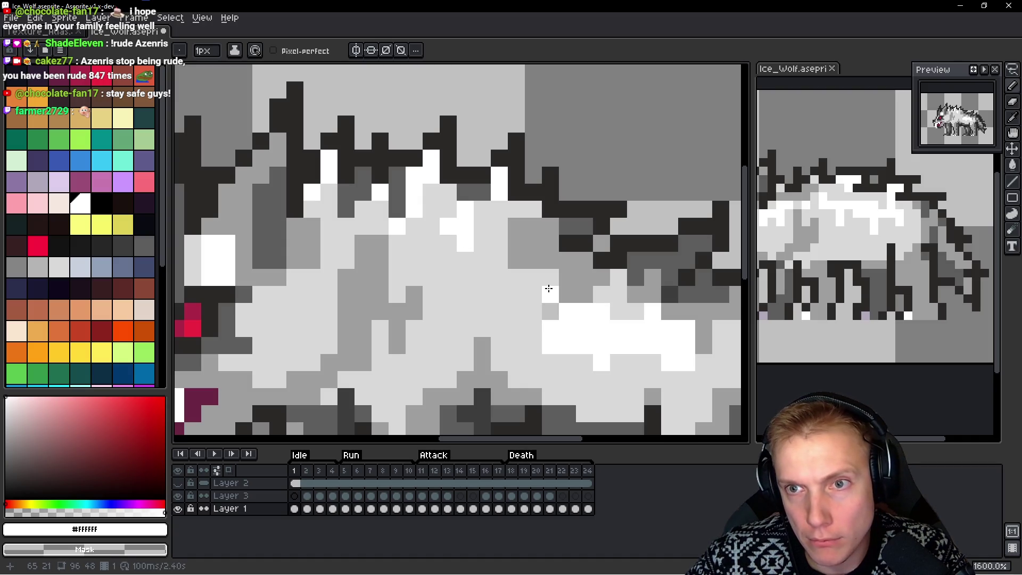
pyautogui.scroll(-7, 564, 261)
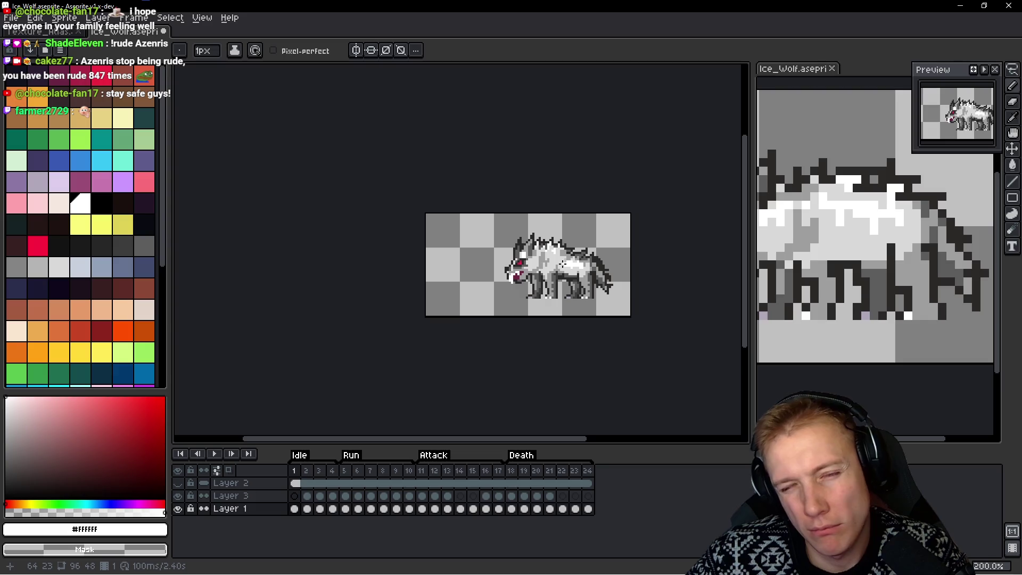
# Zoom in, lasso a patch of the spiky back outline, then drop the selection
pyautogui.scroll(7, 577, 274)
pyautogui.scroll(-6, 549, 220)
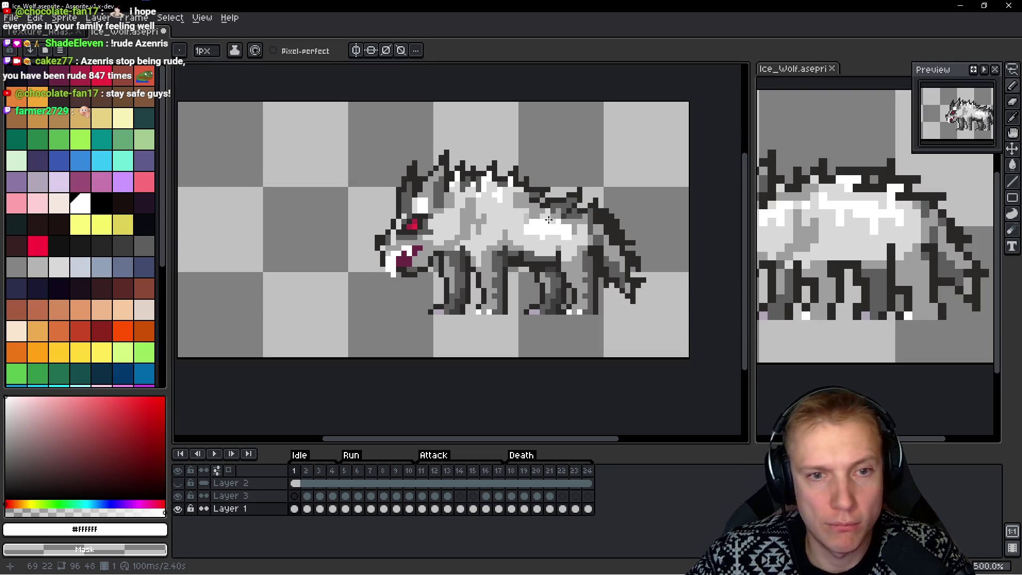
pyautogui.scroll(5, 549, 220)
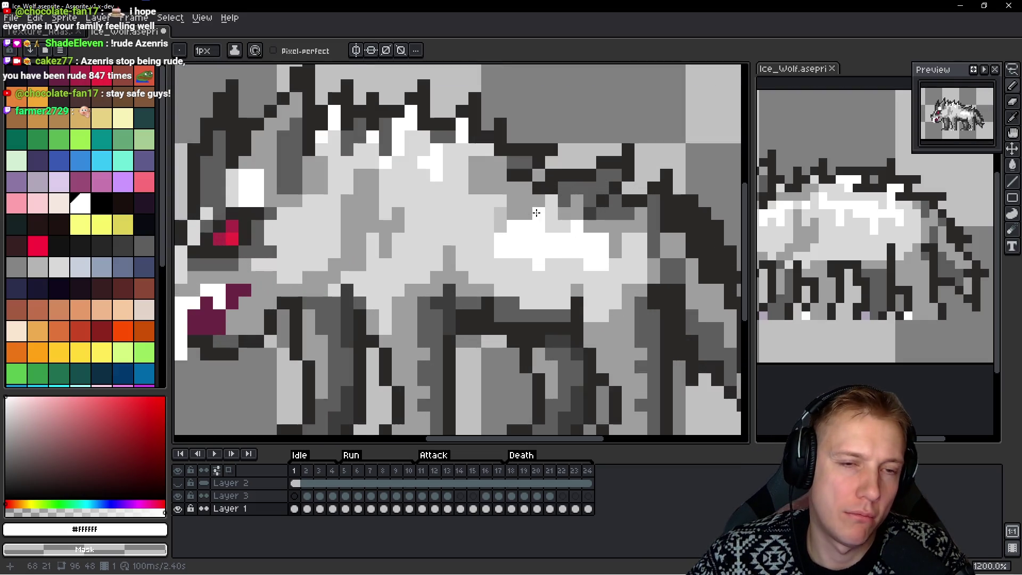
pyautogui.press('m')
pyautogui.moveTo(524, 141)
pyautogui.mouseDown()
pyautogui.moveTo(453, 137)
pyautogui.moveTo(440, 213)
pyautogui.moveTo(519, 175)
pyautogui.moveTo(518, 150)
pyautogui.mouseUp()
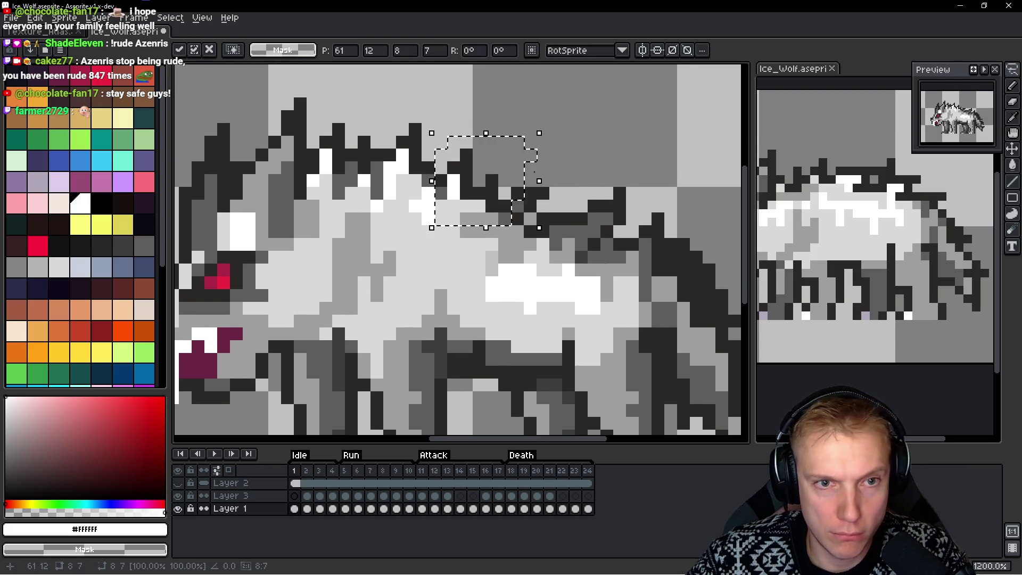
pyautogui.click(568, 166)
# Zoom and pan around to inspect the finished wolf sprite, then bring up the File menu
pyautogui.scroll(-6, 581, 167)
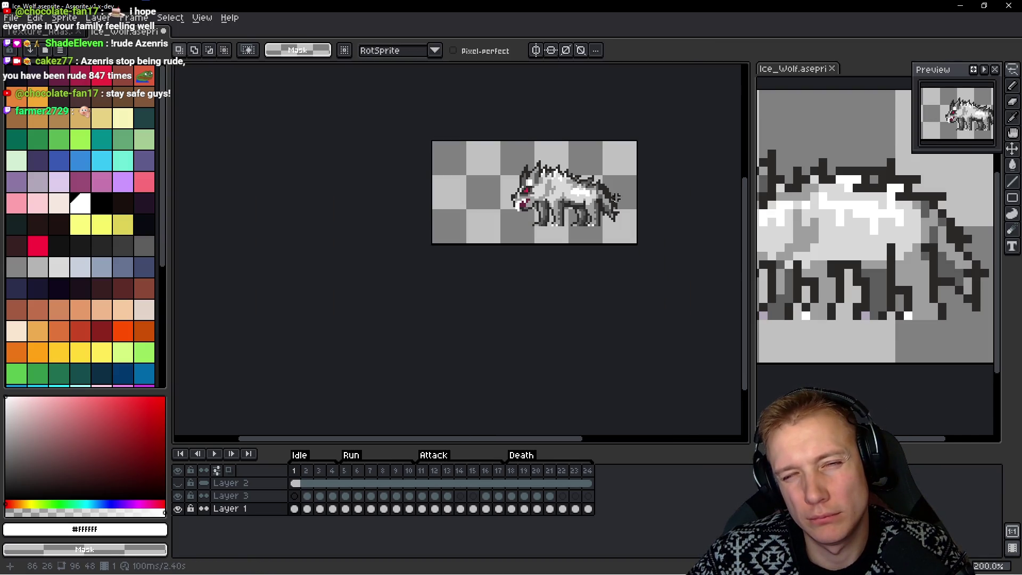
pyautogui.scroll(3, 600, 201)
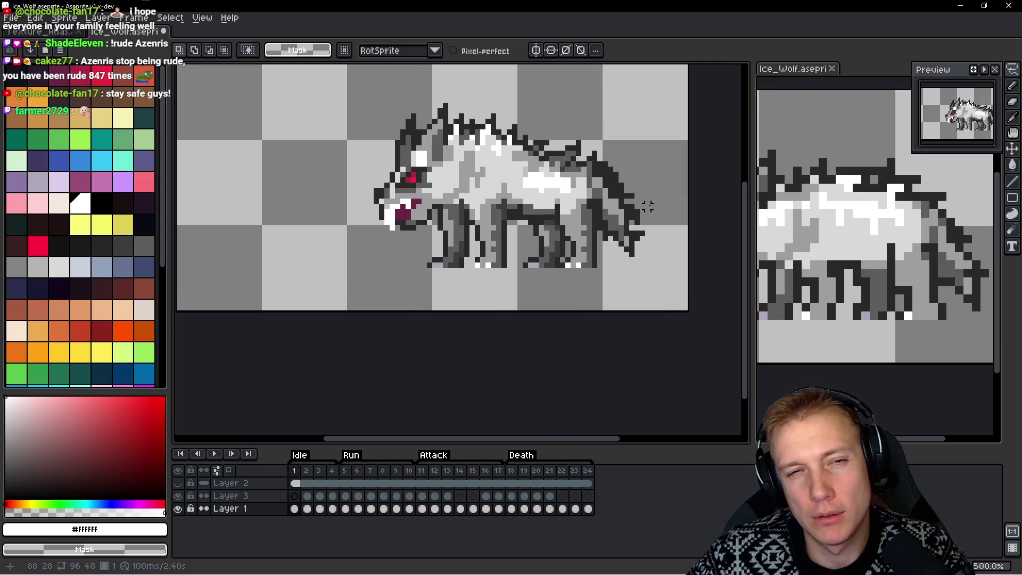
pyautogui.scroll(-3, 647, 206)
pyautogui.scroll(2, 515, 166)
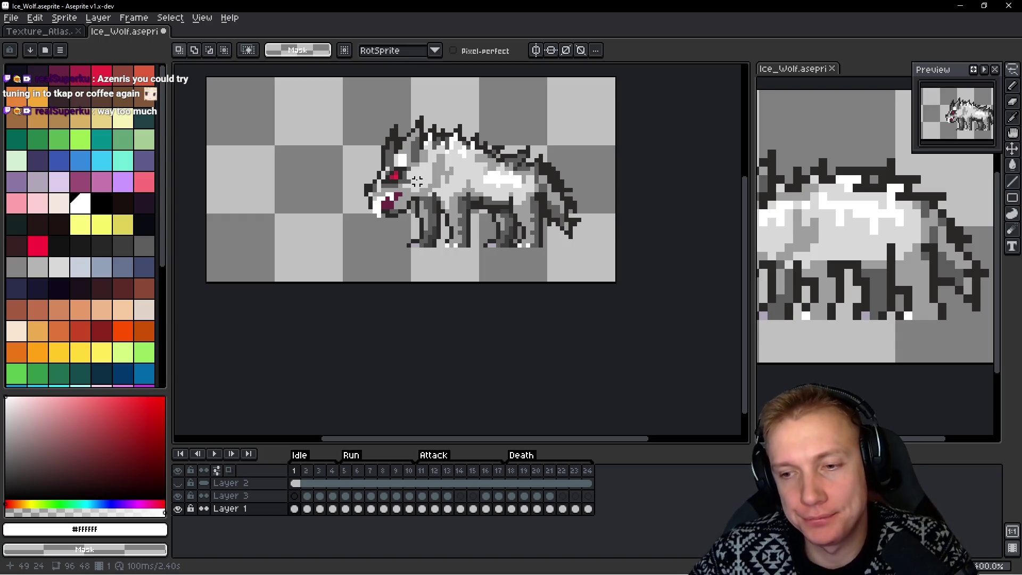
pyautogui.scroll(-1, 489, 143)
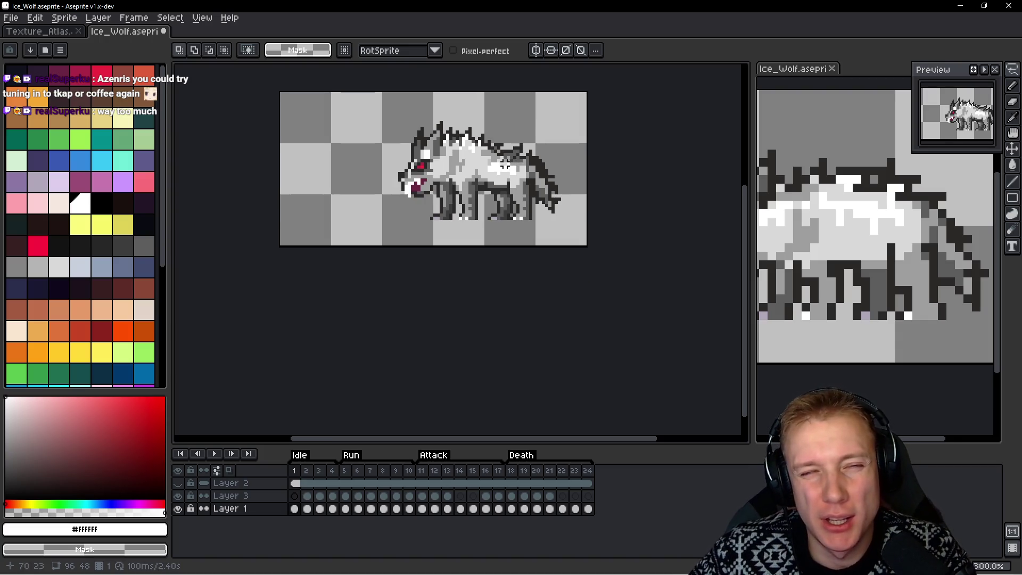
pyautogui.scroll(4, 505, 165)
pyautogui.scroll(-2, 558, 197)
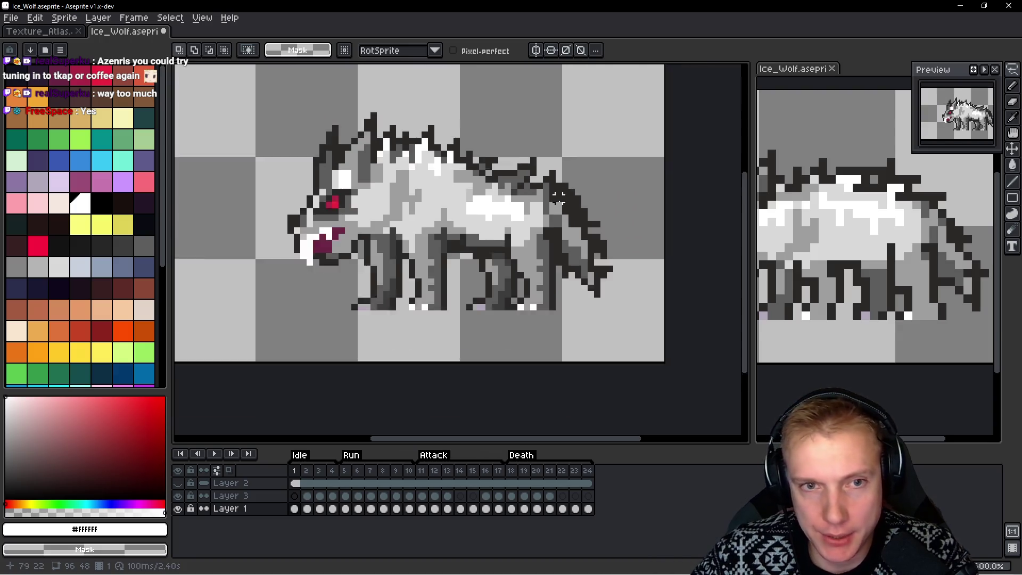
pyautogui.scroll(-1, 558, 197)
pyautogui.scroll(2, 567, 195)
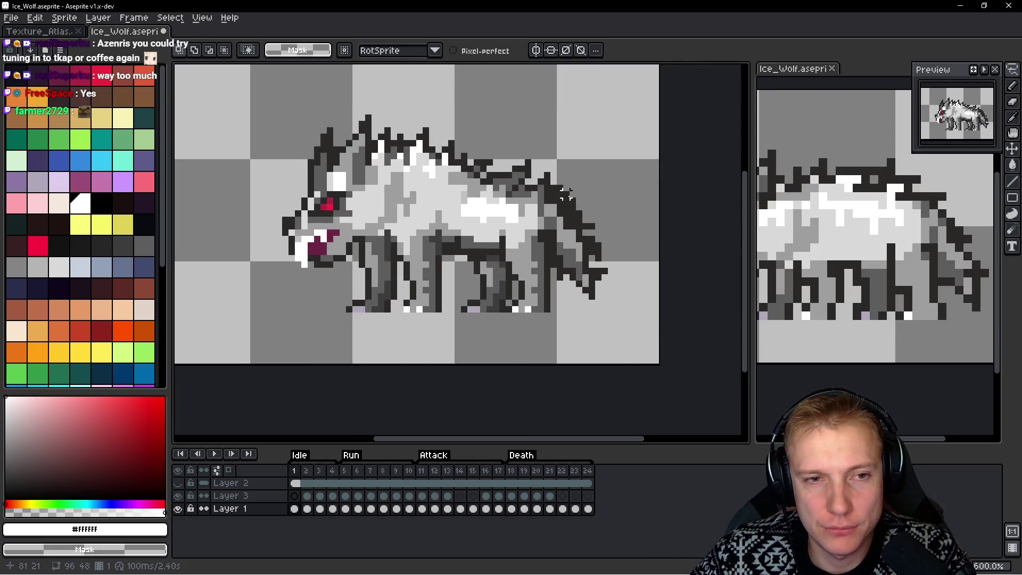
pyautogui.scroll(-1, 566, 195)
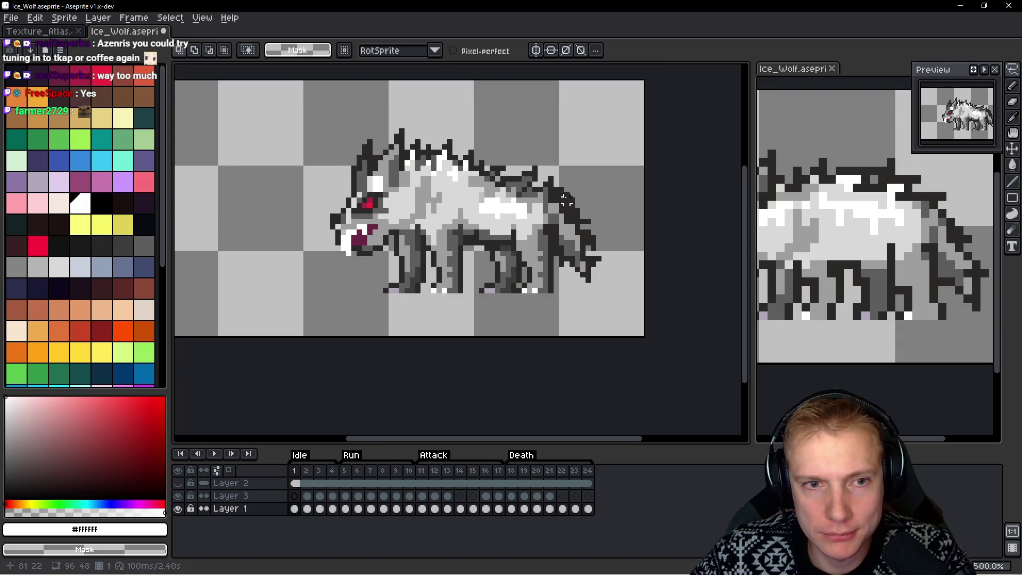
pyautogui.scroll(1, 566, 200)
pyautogui.scroll(-1, 566, 200)
pyautogui.press('space')
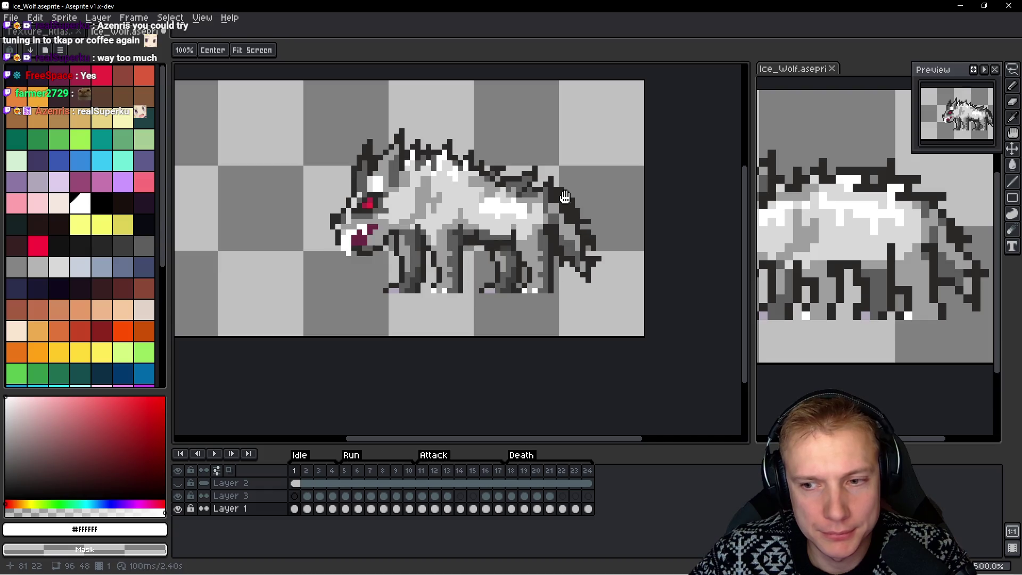
pyautogui.press('m')
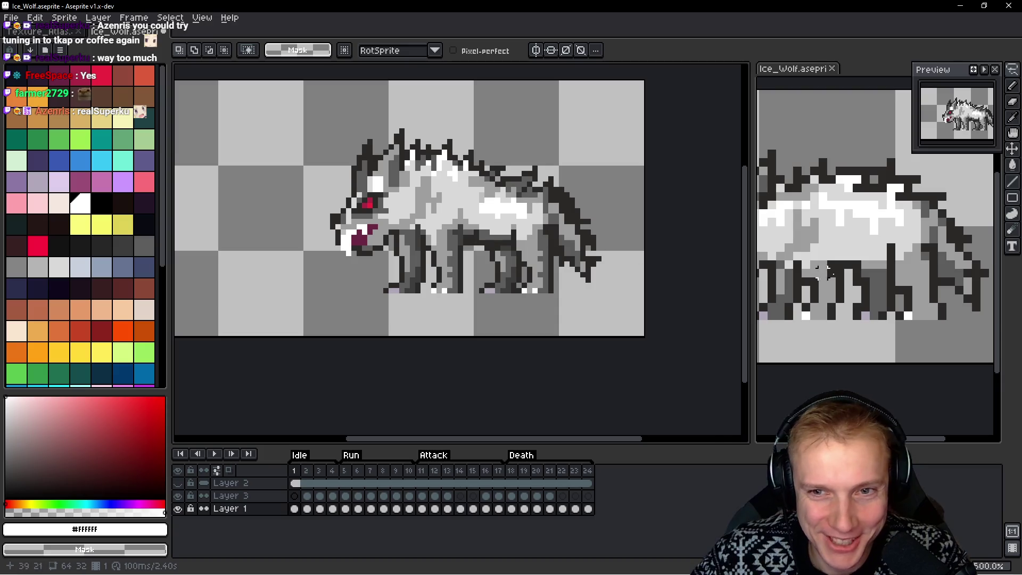
pyautogui.scroll(3, 924, 270)
pyautogui.scroll(3, 921, 266)
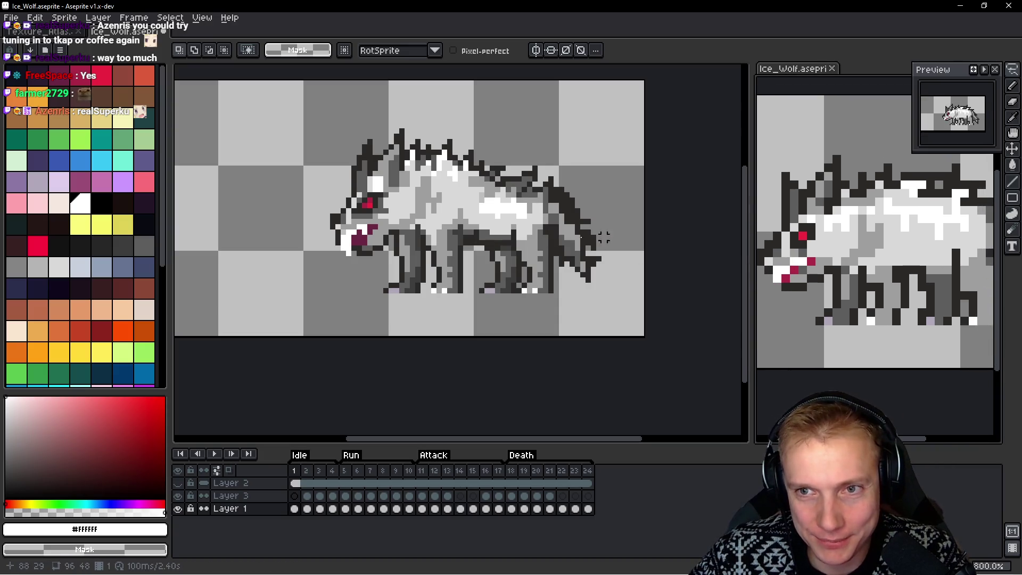
pyautogui.scroll(-2, 480, 219)
pyautogui.scroll(1, 480, 219)
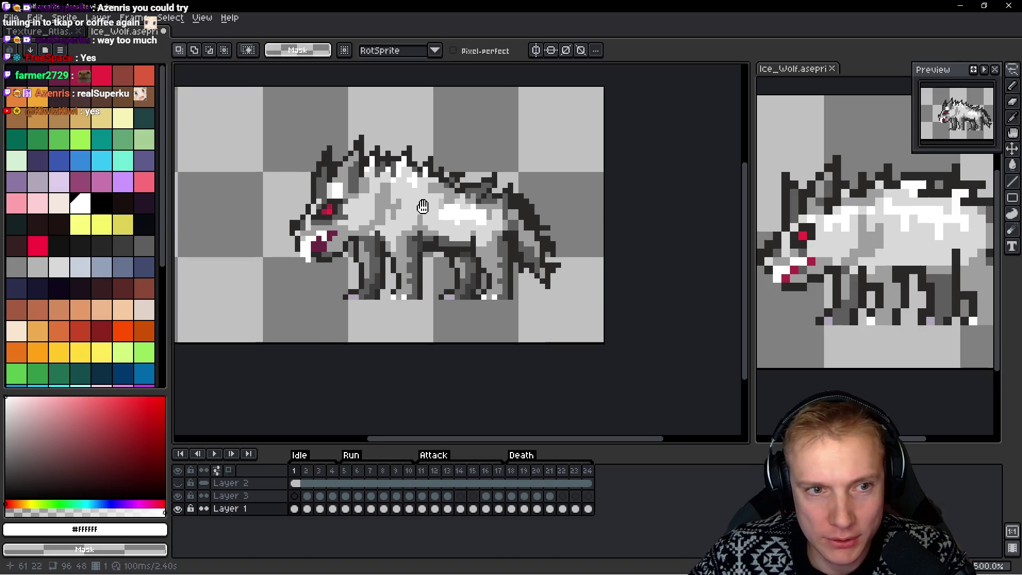
pyautogui.scroll(-3, 481, 220)
pyautogui.scroll(4, 442, 194)
pyautogui.scroll(-4, 460, 201)
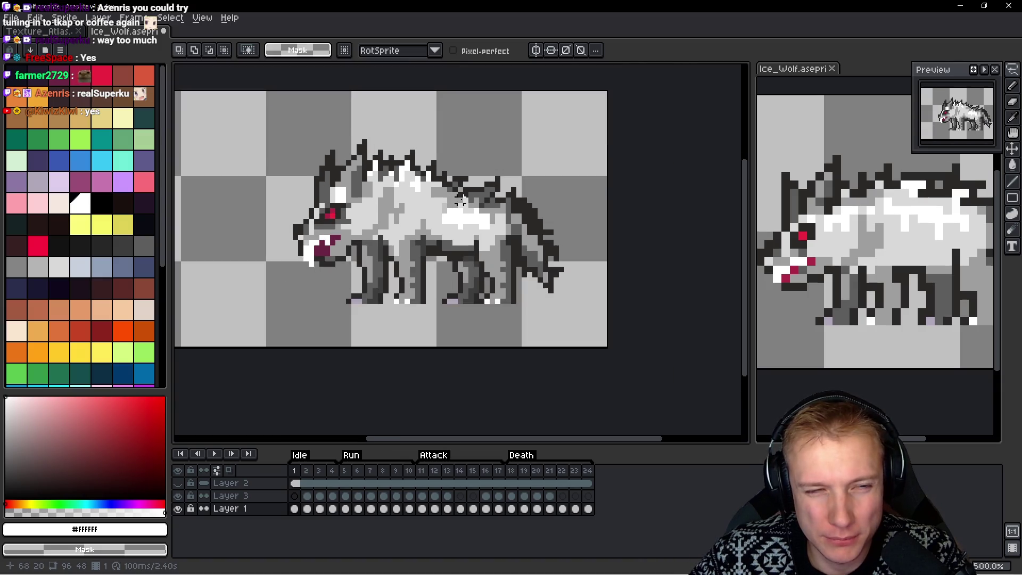
pyautogui.scroll(3, 461, 200)
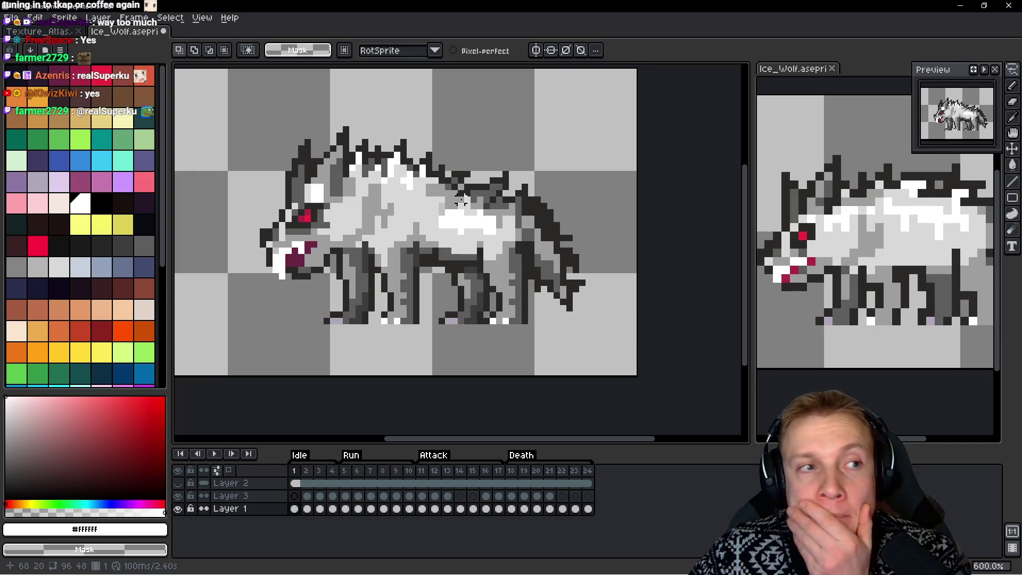
pyautogui.click(11, 17)
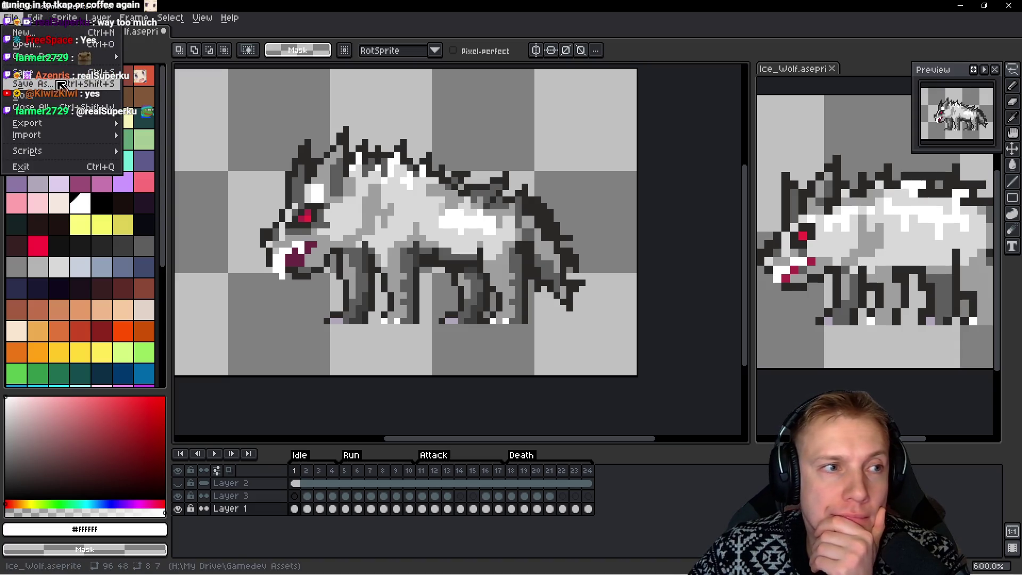
# Save the sprite as a new file named Ice_Wolf_Big
pyautogui.click(55, 85)
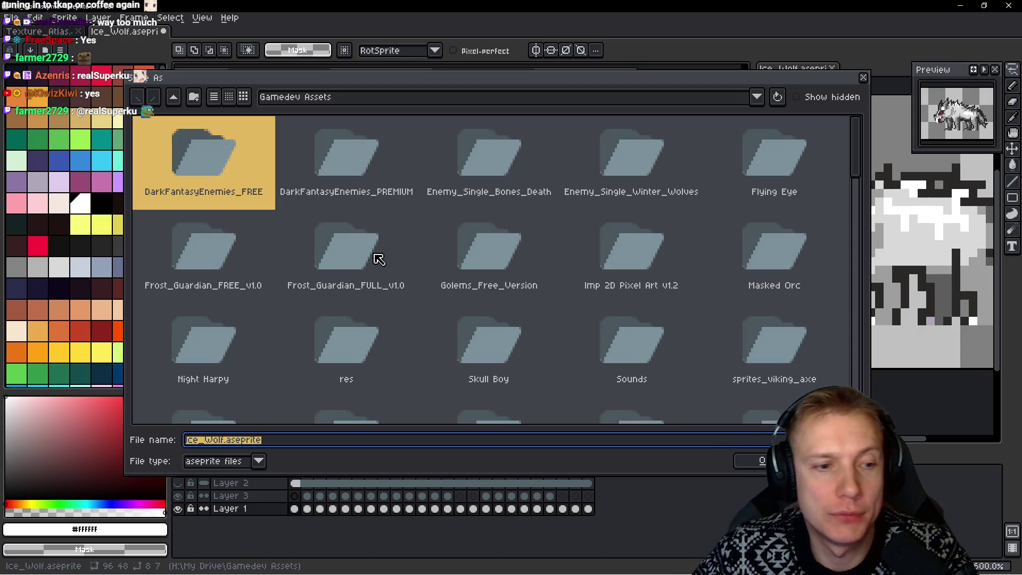
pyautogui.write('Ice_W')
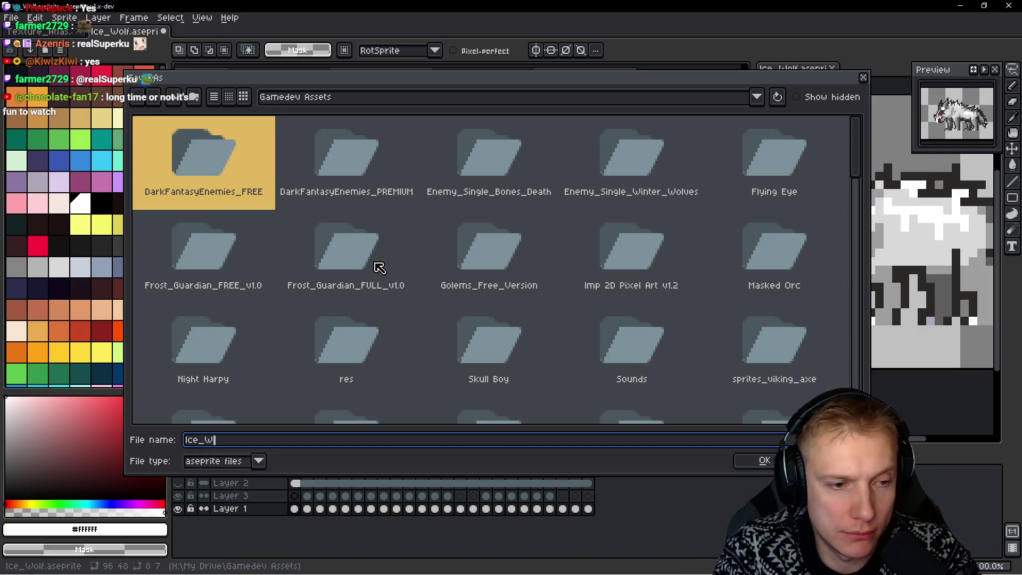
pyautogui.write('olf_g')
pyautogui.press('Return')
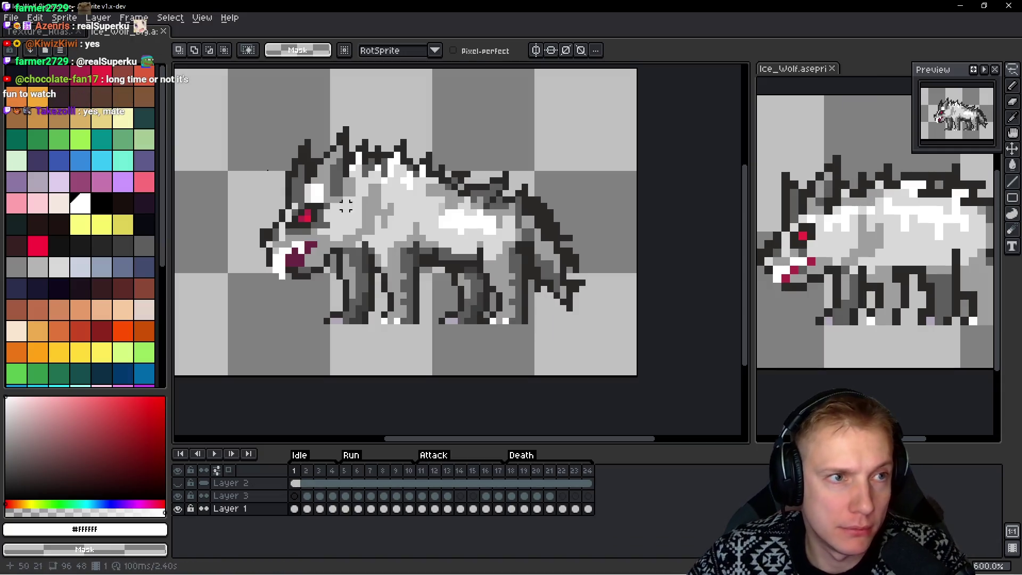
# Close Ice_Wolf_Big, reopen it from recent files, and save it again
pyautogui.middleClick(141, 35)
pyautogui.click(11, 17)
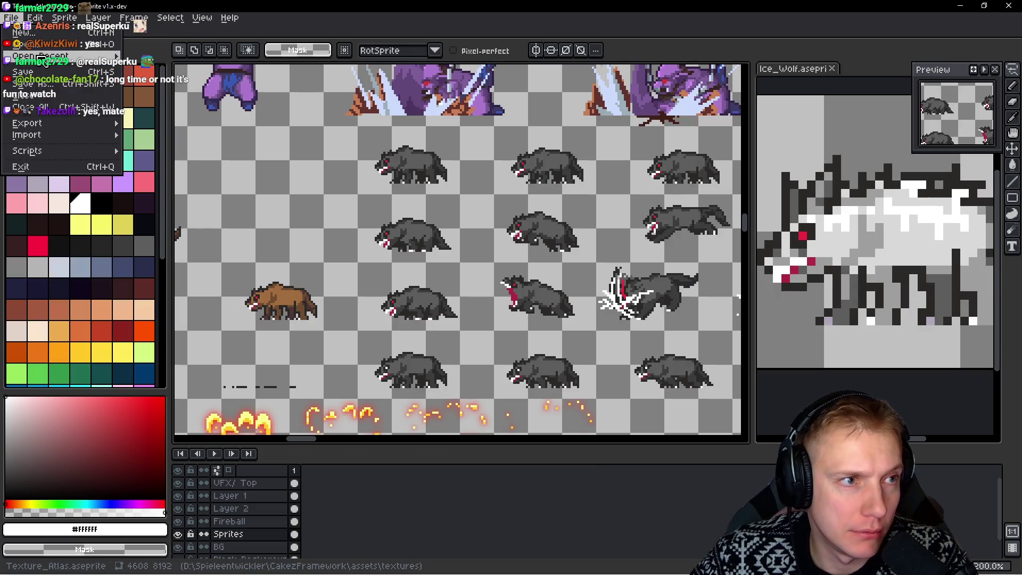
pyautogui.moveTo(40, 56)
pyautogui.click(182, 119)
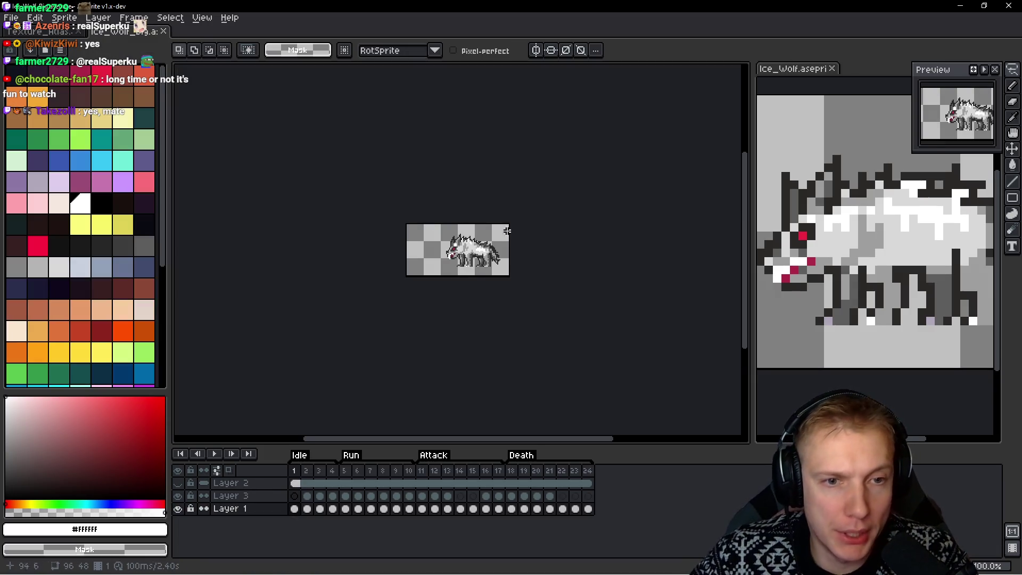
pyautogui.moveTo(888, 248); pyautogui.dragTo(872, 250)
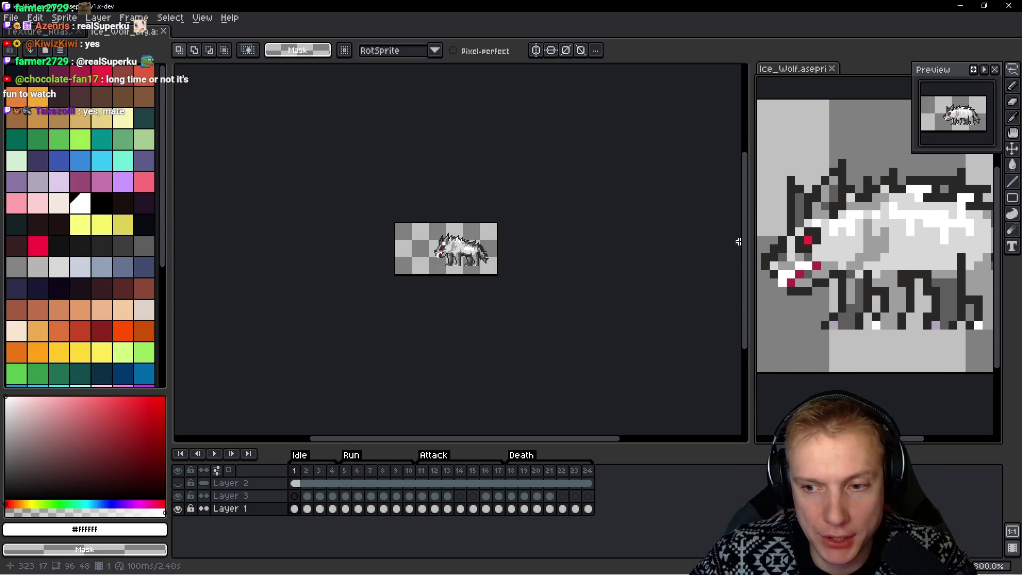
pyautogui.hotkey('ctrl', 's')
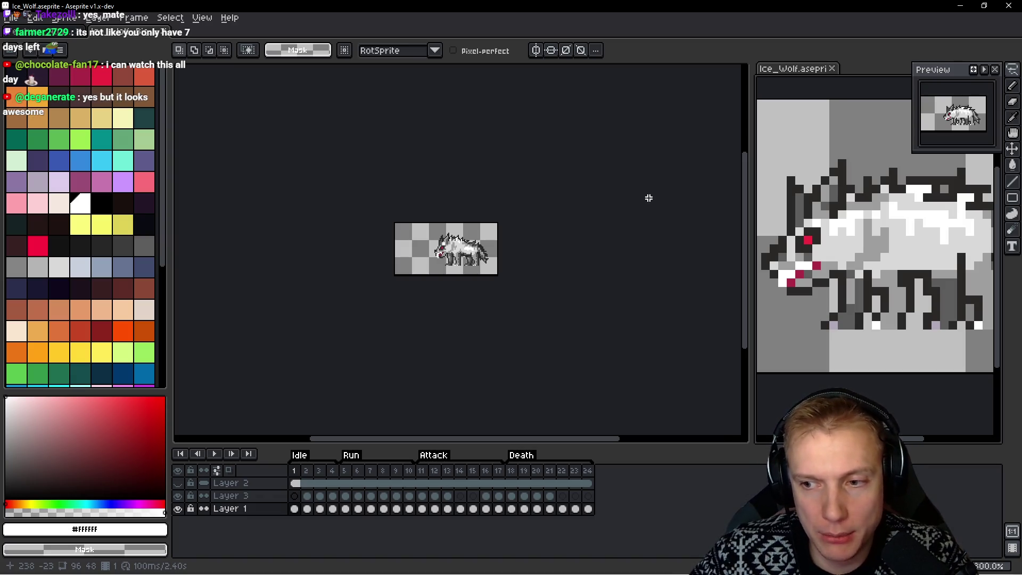
pyautogui.scroll(4, 457, 228)
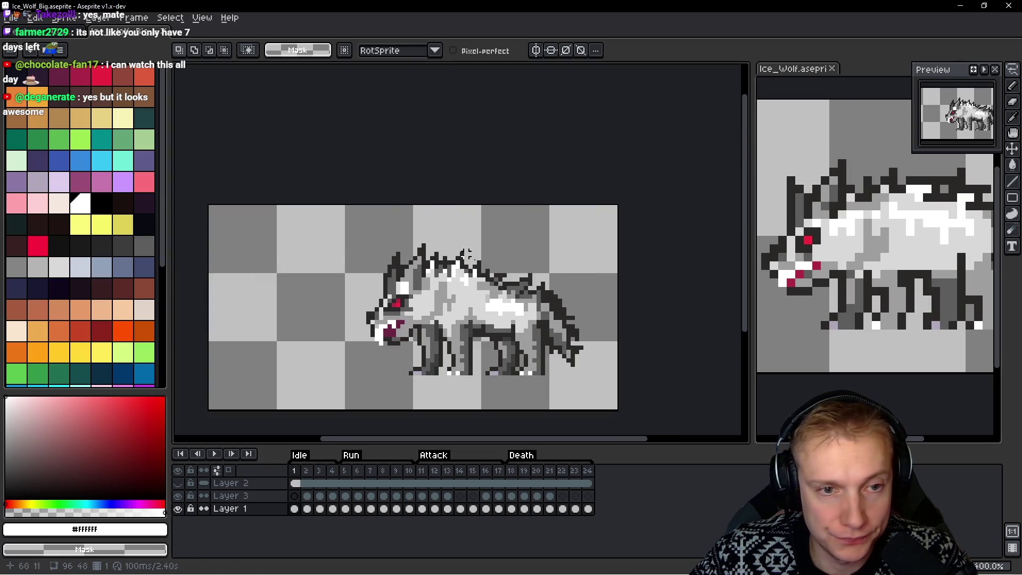
# Zoom in on the rear back and repaint six back pixels light grey #9c9c9c with the Pencil
pyautogui.scroll(1, 539, 248)
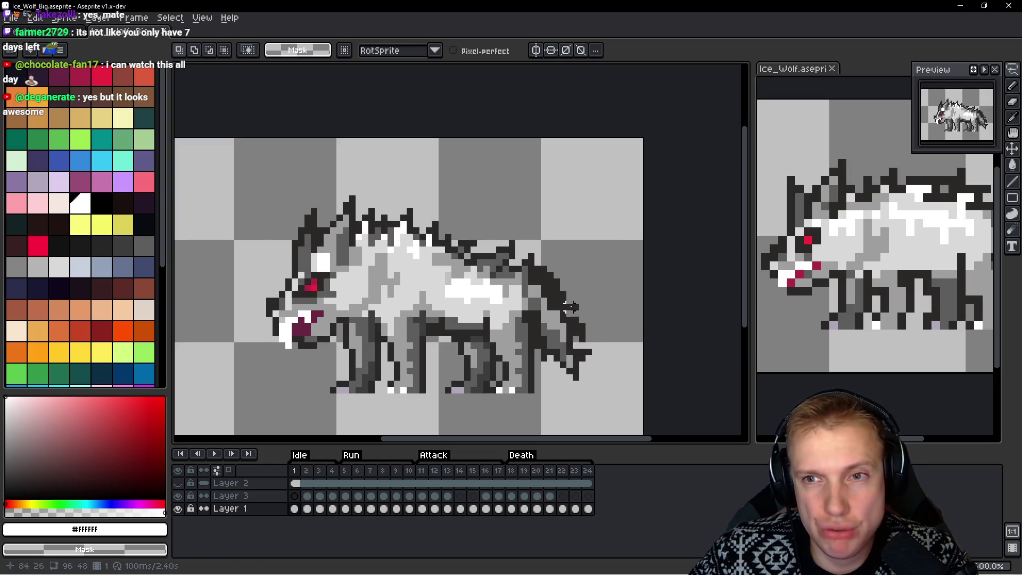
pyautogui.scroll(3, 503, 284)
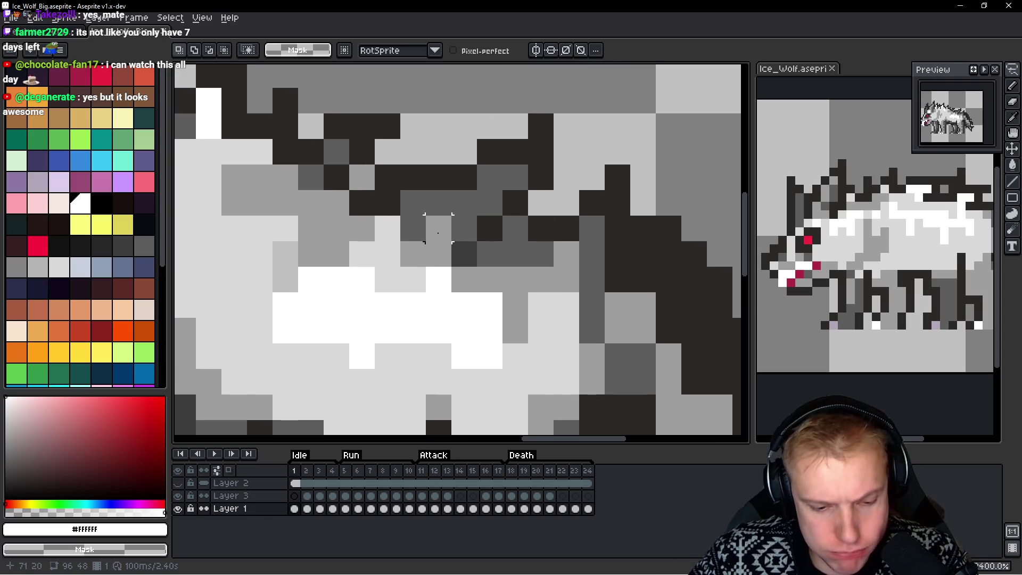
pyautogui.press('b')
pyautogui.keyDown('alt'); pyautogui.click(441, 219); pyautogui.keyUp('alt')
pyautogui.click(515, 177)
pyautogui.click(489, 177)
pyautogui.click(489, 203)
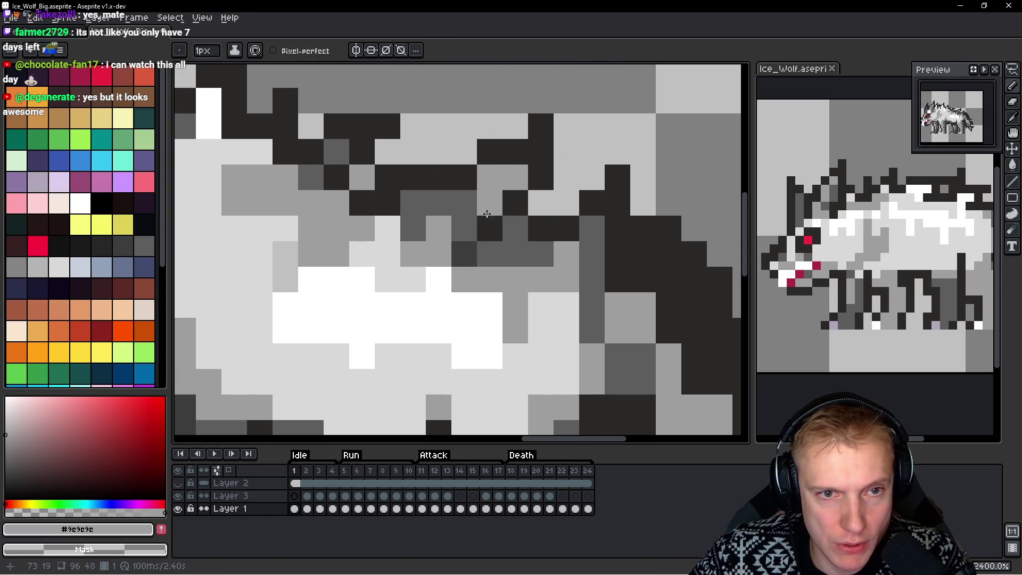
pyautogui.click(461, 203)
pyautogui.click(439, 205)
pyautogui.click(462, 226)
# Paint four back pixels mid-grey #5d5d5d
pyautogui.keyDown('alt'); pyautogui.click(415, 226); pyautogui.keyUp('alt')
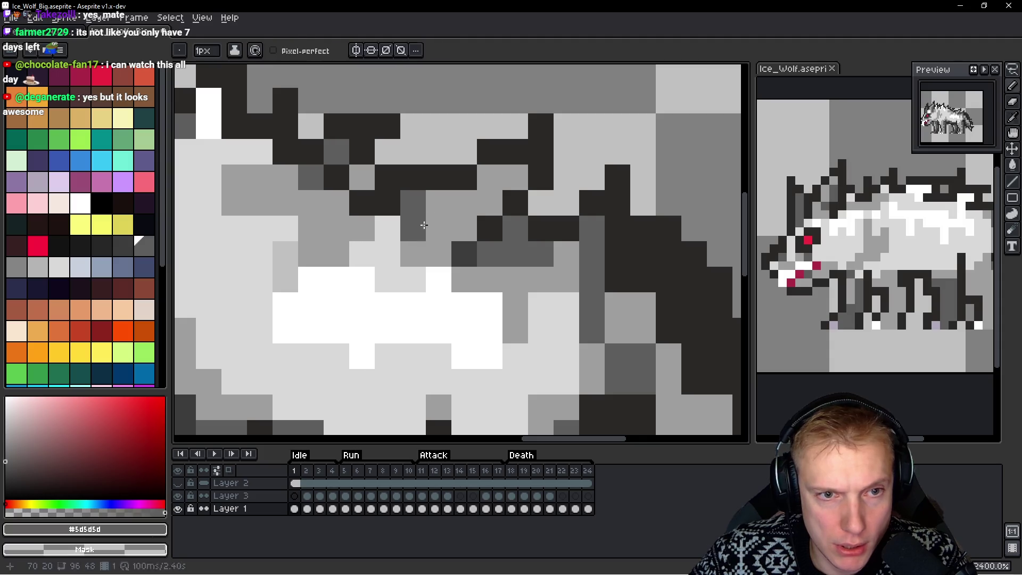
pyautogui.click(439, 219)
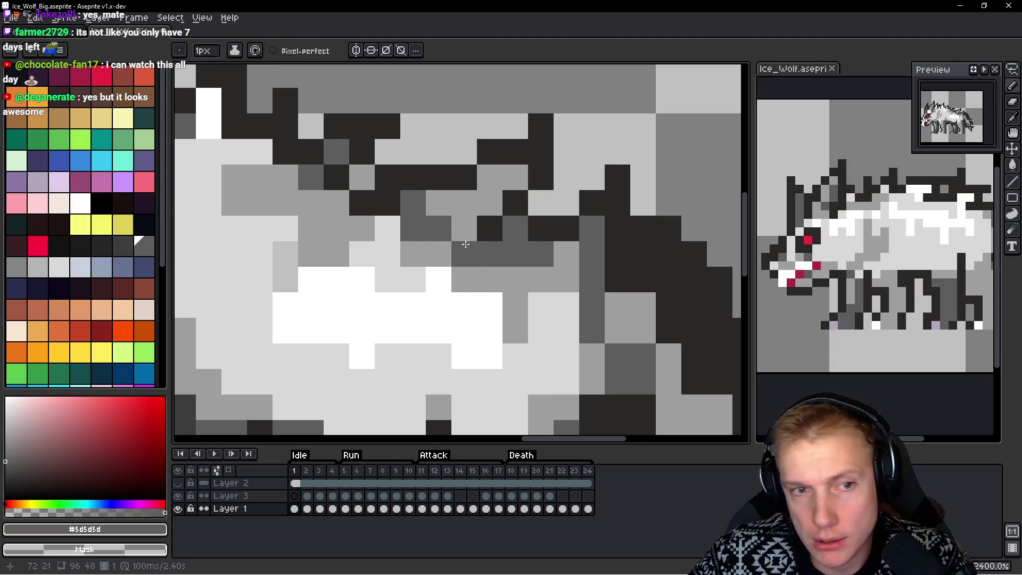
pyautogui.click(490, 203)
pyautogui.click(464, 203)
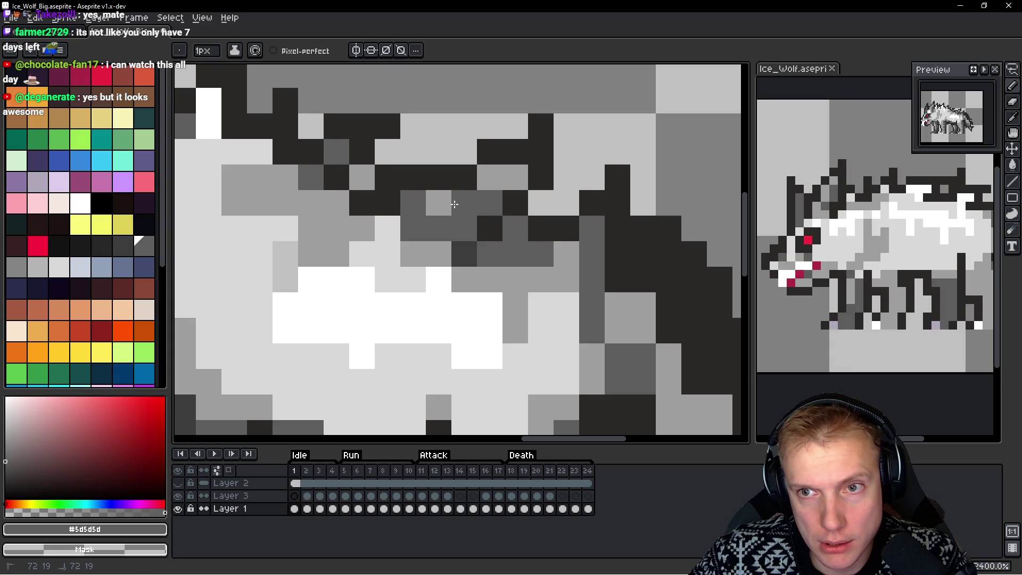
pyautogui.click(445, 206)
# Return three of those back pixels to light grey #9c9c9c
pyautogui.keyDown('alt'); pyautogui.click(492, 179); pyautogui.keyUp('alt')
pyautogui.click(489, 203)
pyautogui.click(464, 203)
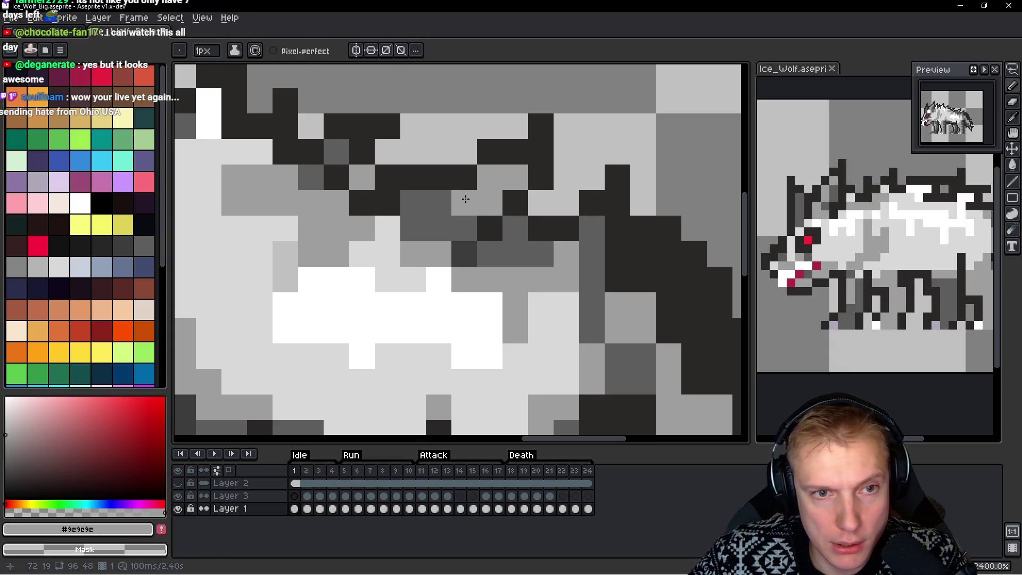
pyautogui.click(439, 202)
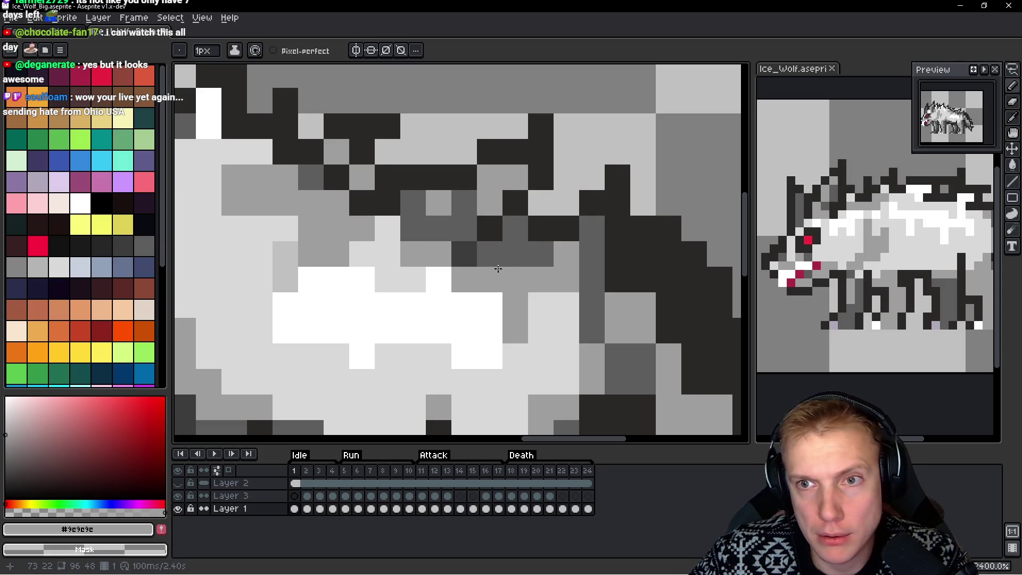
pyautogui.scroll(-8, 570, 268)
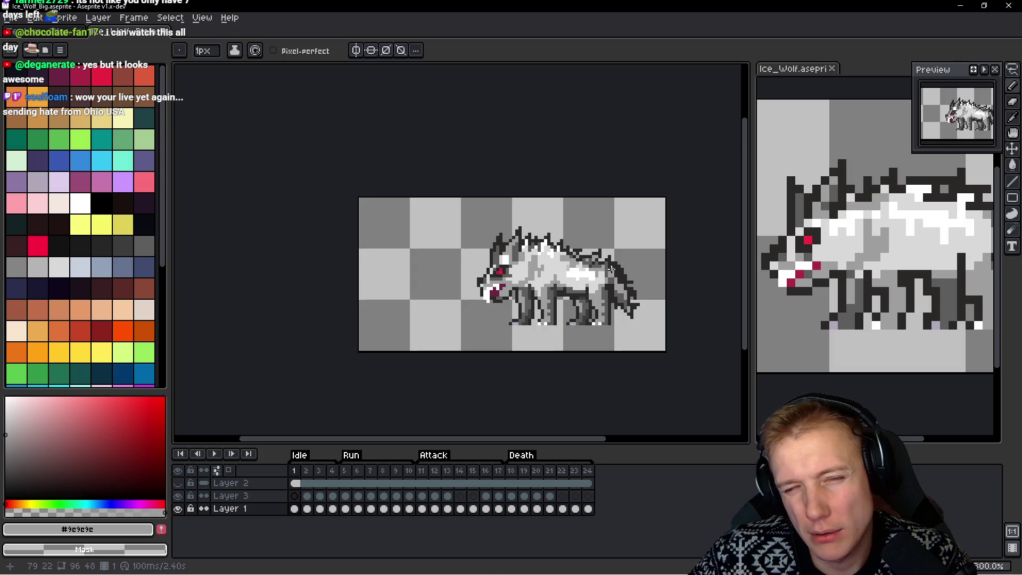
# Sample the mid-grey and the dark outline colour #2b2928 from the wolf's rear
pyautogui.scroll(8, 611, 269)
pyautogui.scroll(-6, 600, 260)
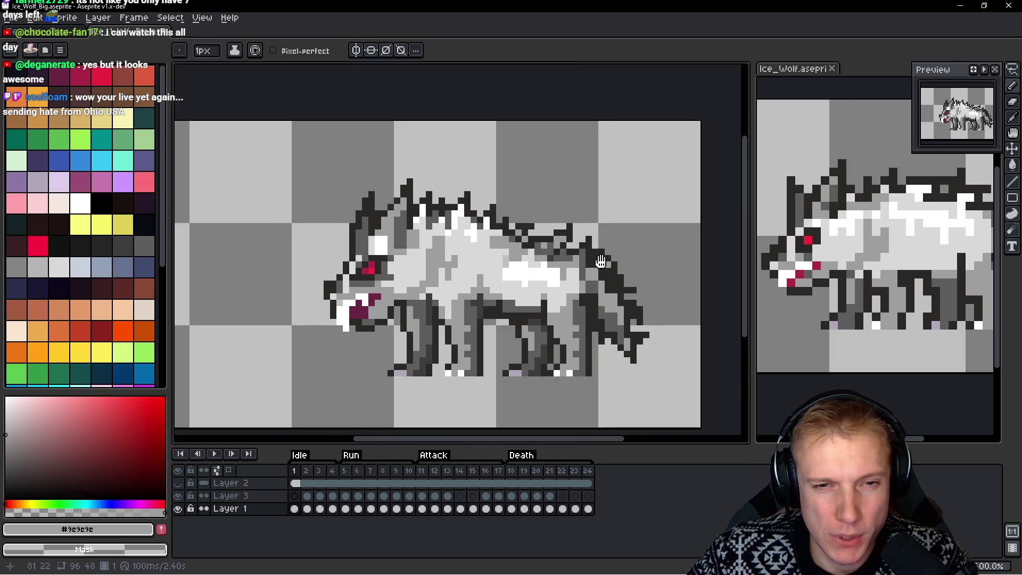
pyautogui.scroll(3, 601, 261)
pyautogui.keyDown('alt'); pyautogui.click(481, 234); pyautogui.keyUp('alt')
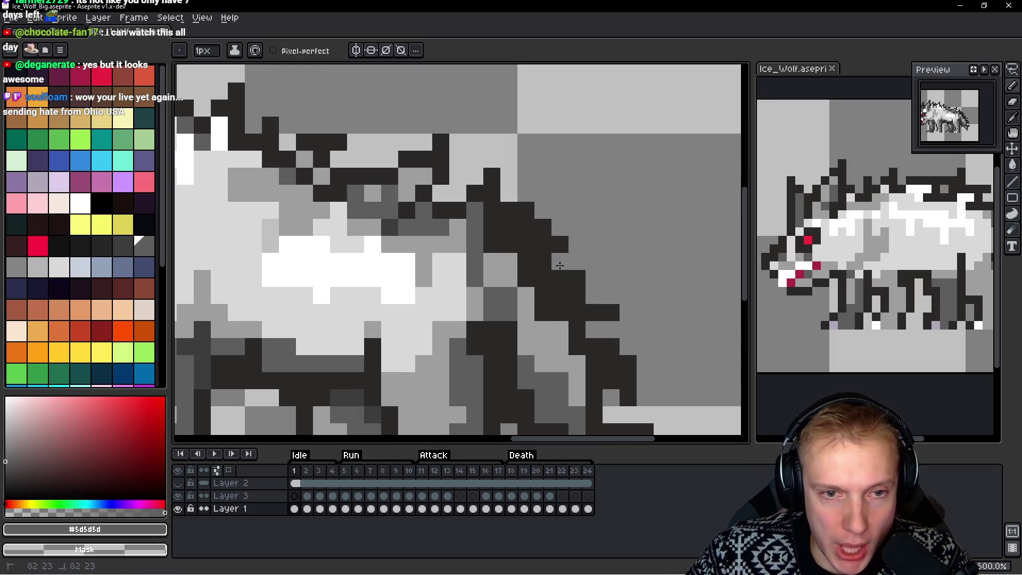
pyautogui.scroll(-6, 557, 264)
pyautogui.scroll(5, 511, 234)
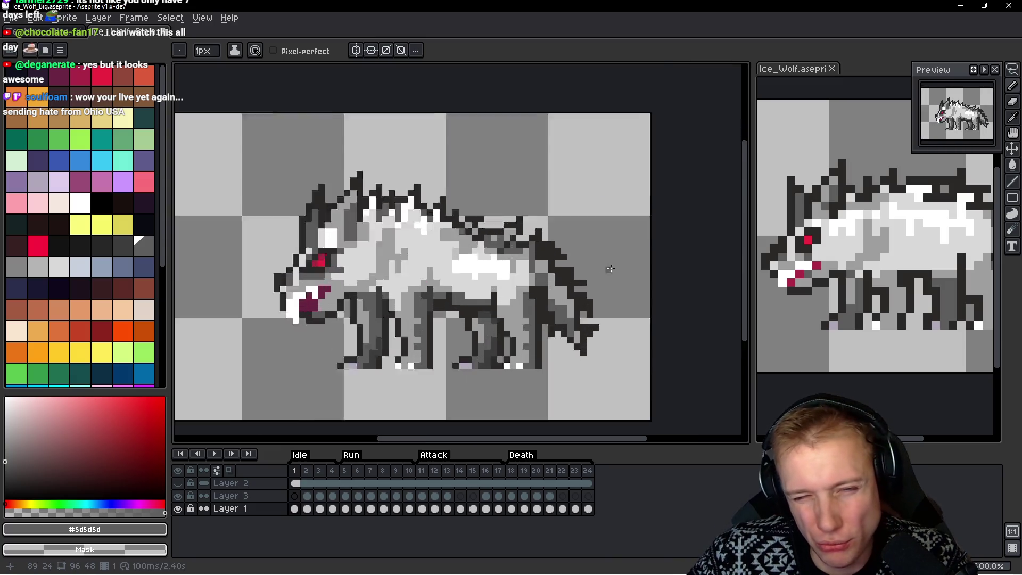
pyautogui.scroll(-5, 554, 256)
pyautogui.scroll(5, 585, 278)
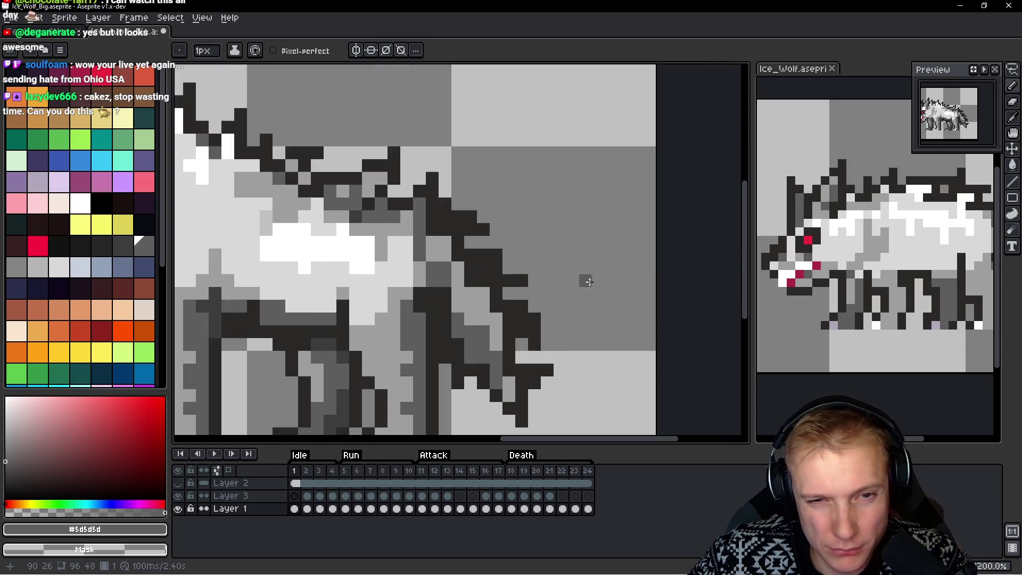
pyautogui.keyDown('alt'); pyautogui.click(489, 260); pyautogui.keyUp('alt')
pyautogui.scroll(-3, 489, 260)
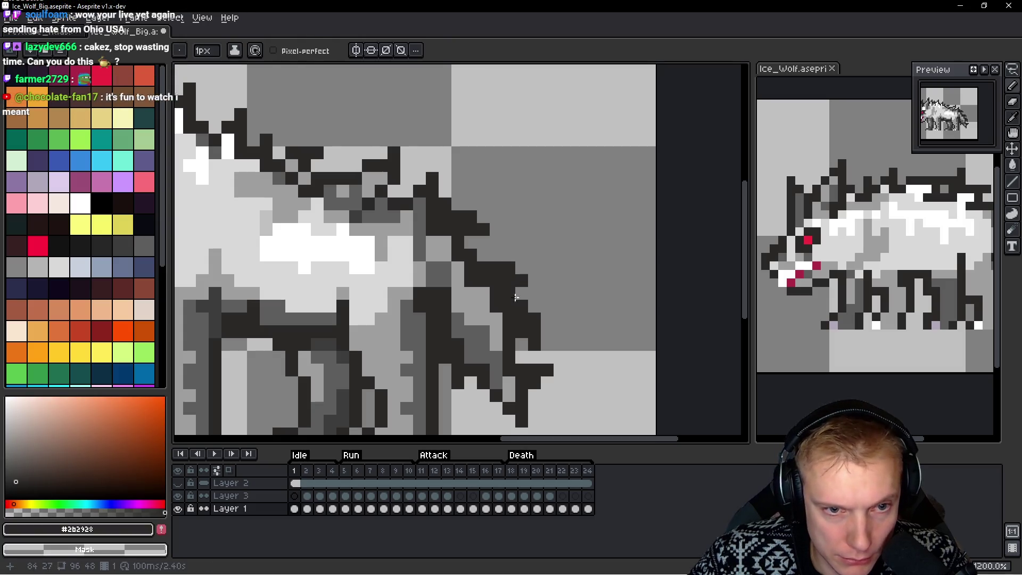
pyautogui.scroll(-2, 554, 295)
pyautogui.scroll(2, 553, 294)
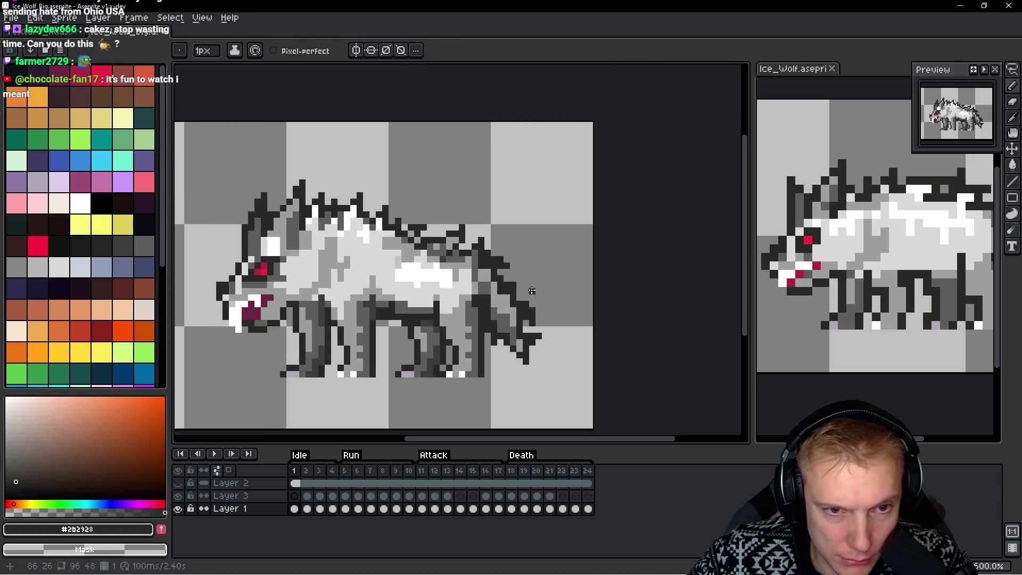
pyautogui.scroll(3, 481, 288)
# Darken three pixels on the wolf's rear outline with the dark outline colour
pyautogui.press('b')
pyautogui.scroll(-3, 503, 291)
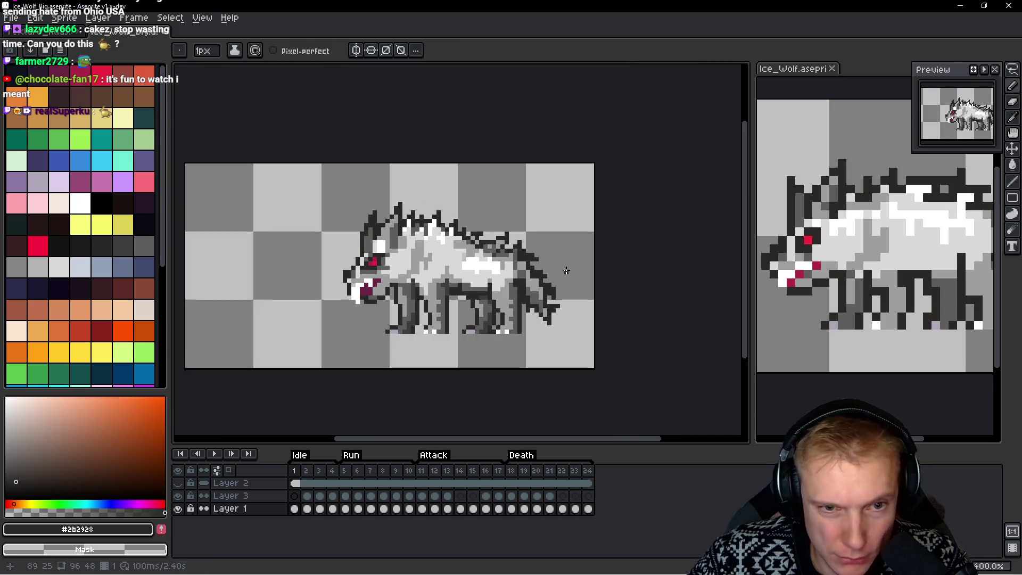
pyautogui.scroll(2, 570, 298)
pyautogui.scroll(-5, 543, 295)
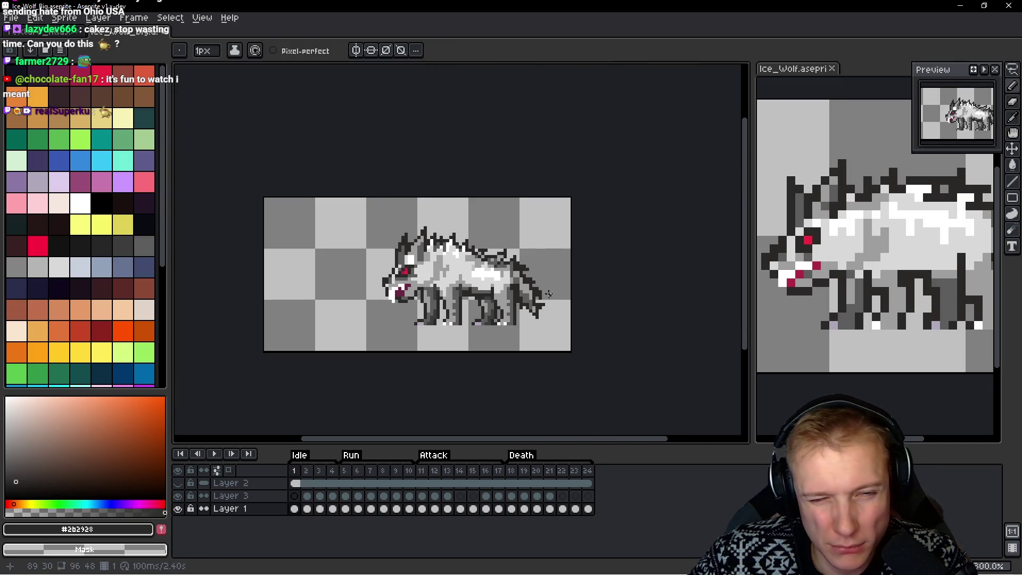
pyautogui.scroll(5, 505, 319)
pyautogui.press('i')
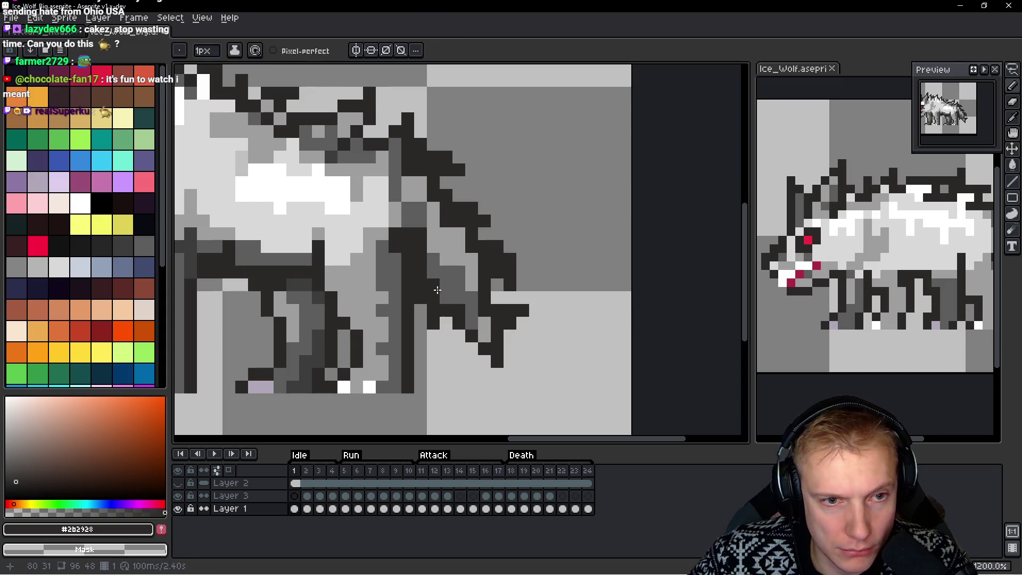
pyautogui.scroll(-3, 435, 289)
pyautogui.scroll(2, 383, 219)
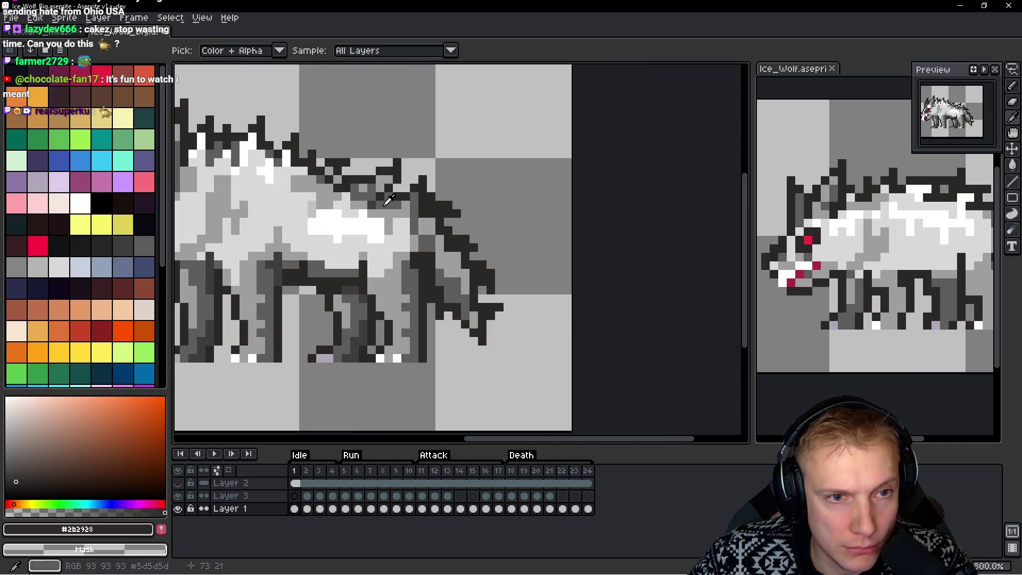
pyautogui.keyDown('alt'); pyautogui.click(389, 199); pyautogui.keyUp('alt')
pyautogui.scroll(3, 389, 199)
pyautogui.keyDown('alt'); pyautogui.click(404, 199); pyautogui.keyUp('alt')
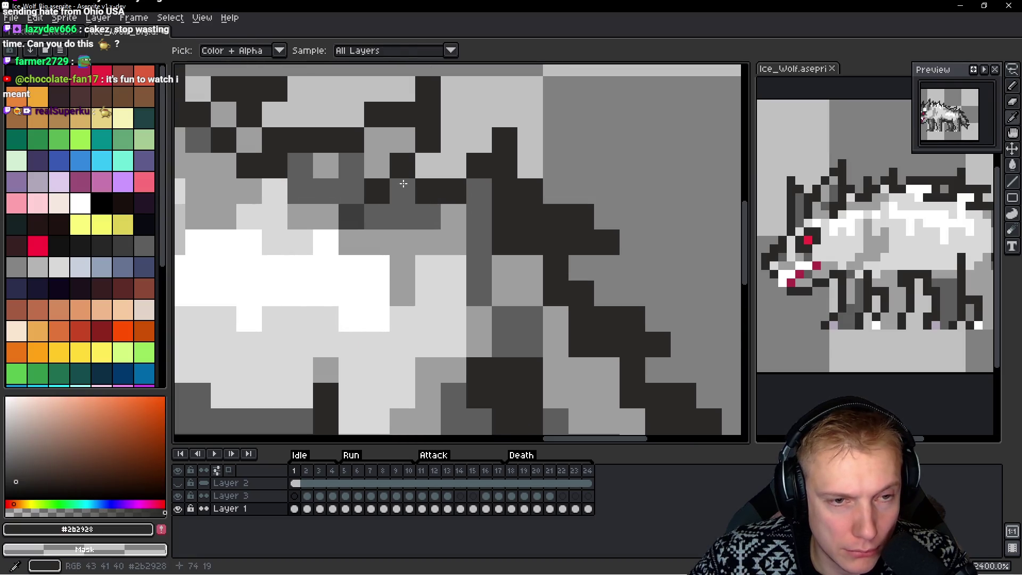
pyautogui.click(404, 216)
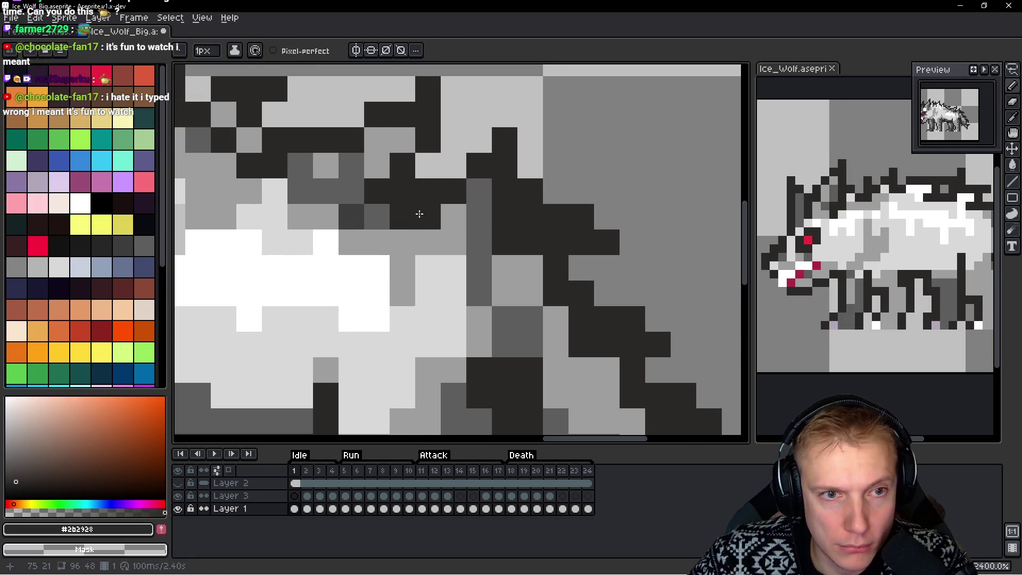
pyautogui.click(374, 212)
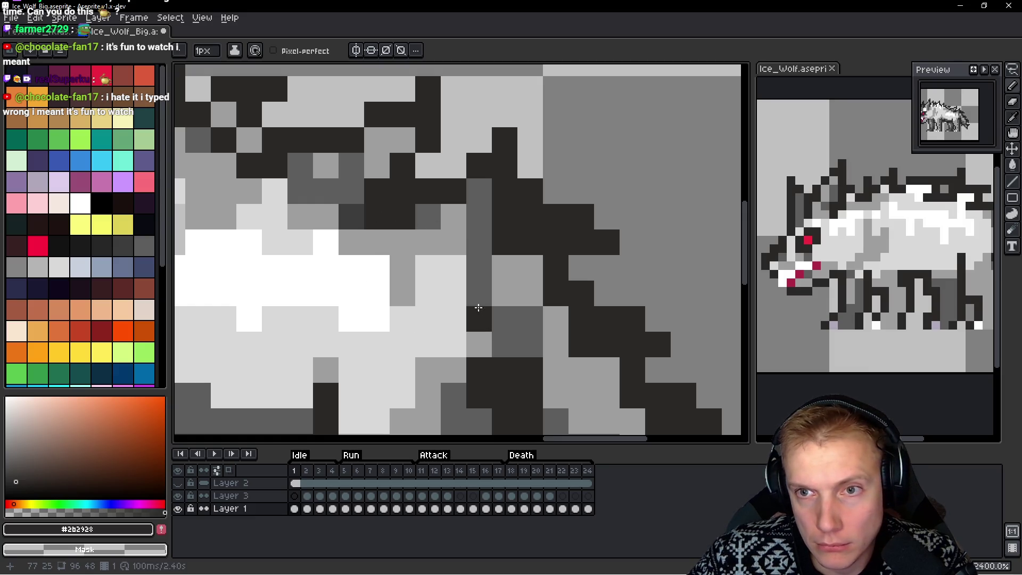
# Repaint a row of dark tail pixels mid-grey #5d5d5d
pyautogui.scroll(-5, 425, 242)
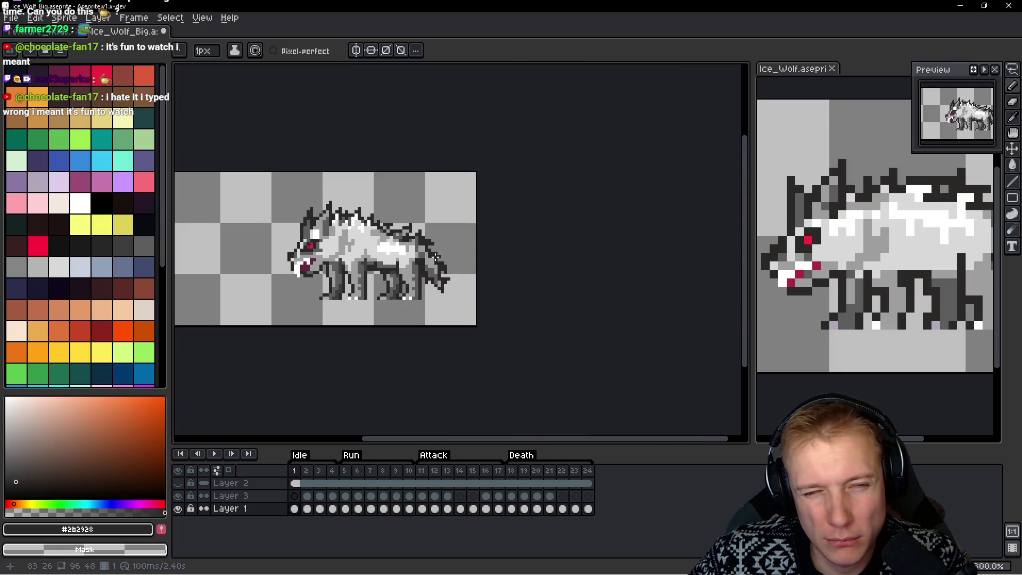
pyautogui.scroll(7, 436, 257)
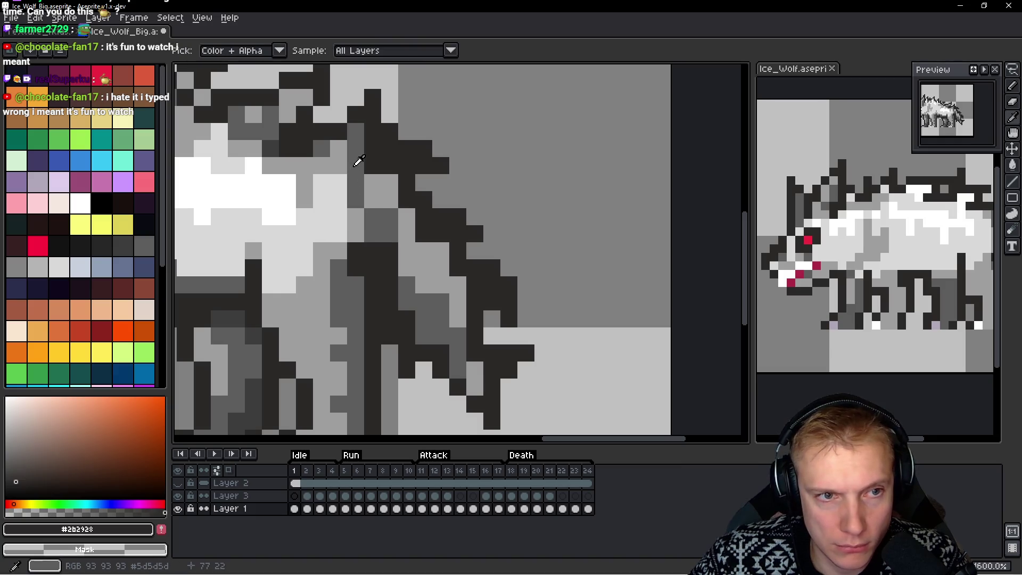
pyautogui.keyDown('alt'); pyautogui.click(416, 248); pyautogui.keyUp('alt')
pyautogui.moveTo(423, 234); pyautogui.dragTo(458, 234)
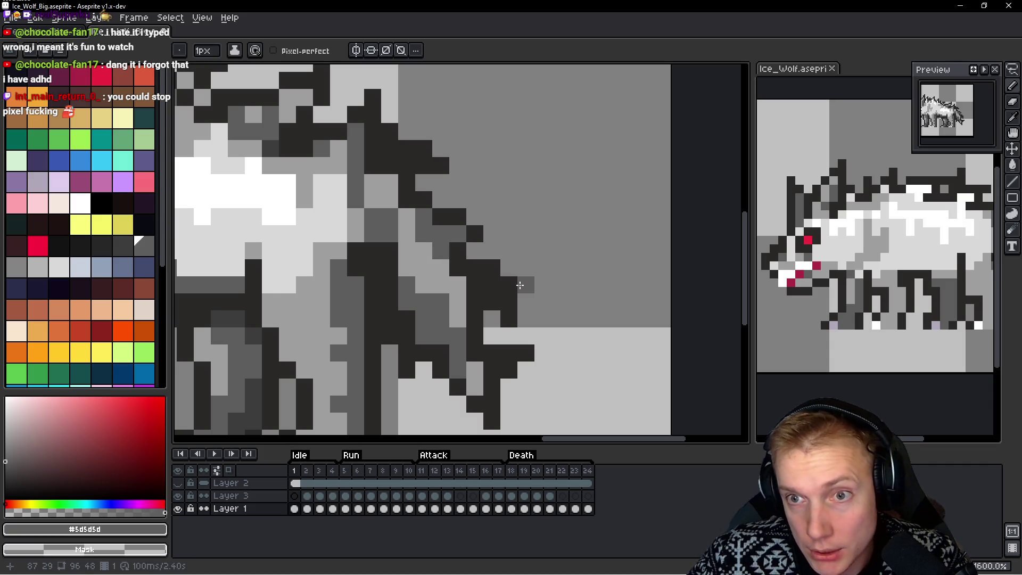
# Paint over the stray dark pixels beside the tail tip in background grey
pyautogui.scroll(-1, 500, 300)
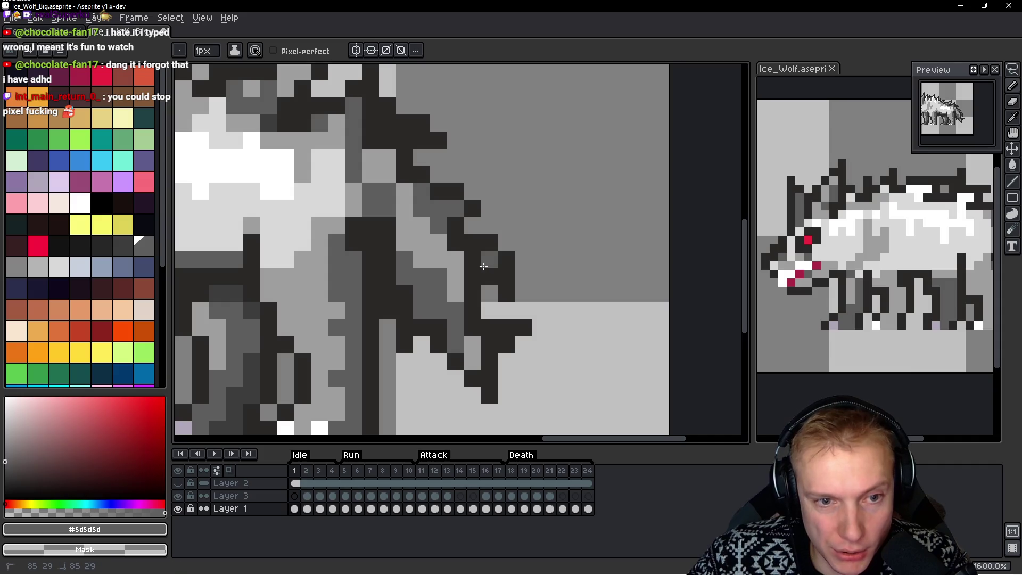
pyautogui.keyDown('alt'); pyautogui.click(504, 269); pyautogui.keyUp('alt')
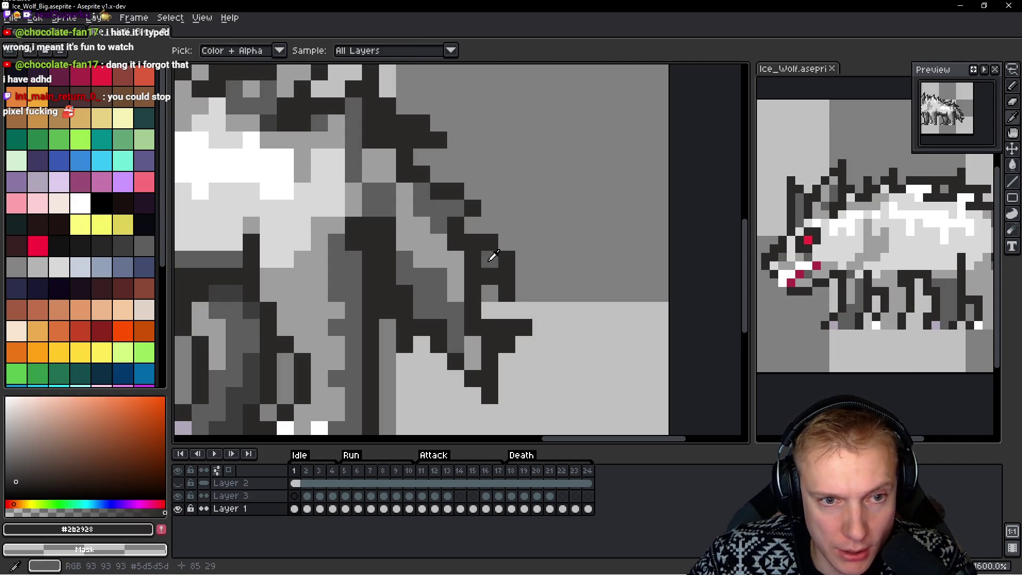
pyautogui.keyDown('alt'); pyautogui.click(493, 257); pyautogui.keyUp('alt')
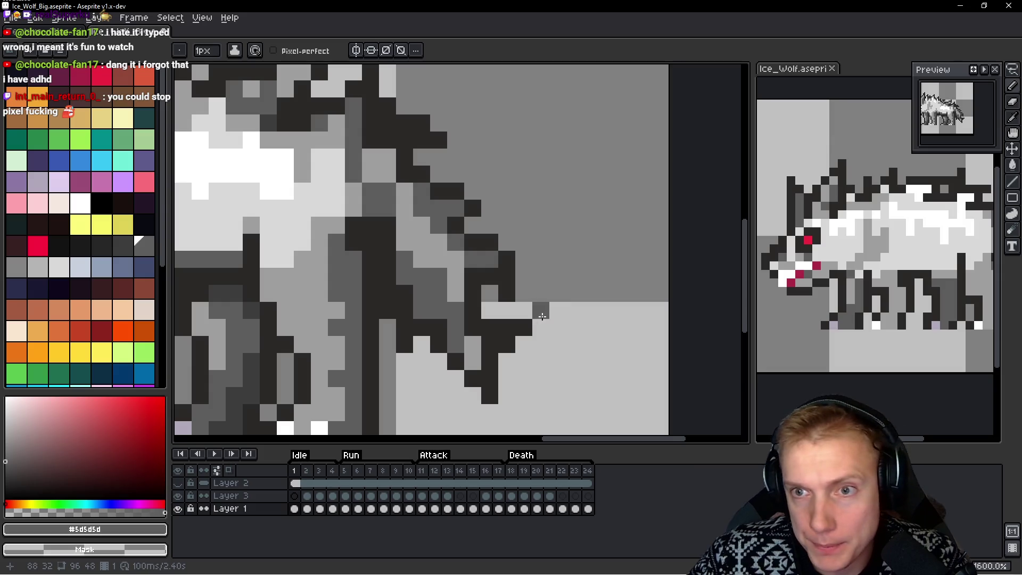
pyautogui.scroll(-4, 543, 323)
pyautogui.scroll(3, 503, 238)
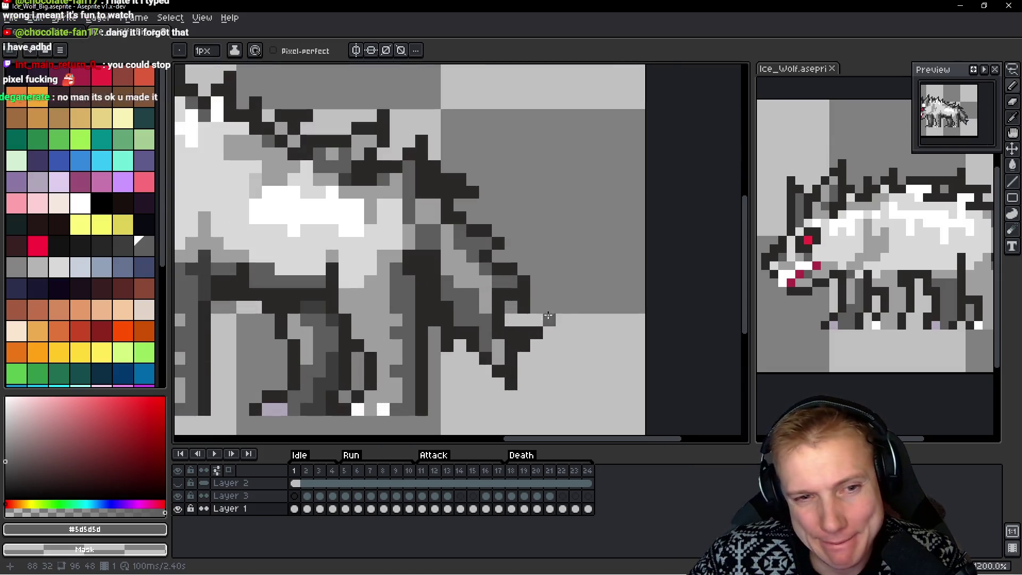
pyautogui.keyDown('alt'); pyautogui.click(502, 238); pyautogui.keyUp('alt')
pyautogui.scroll(-5, 554, 257)
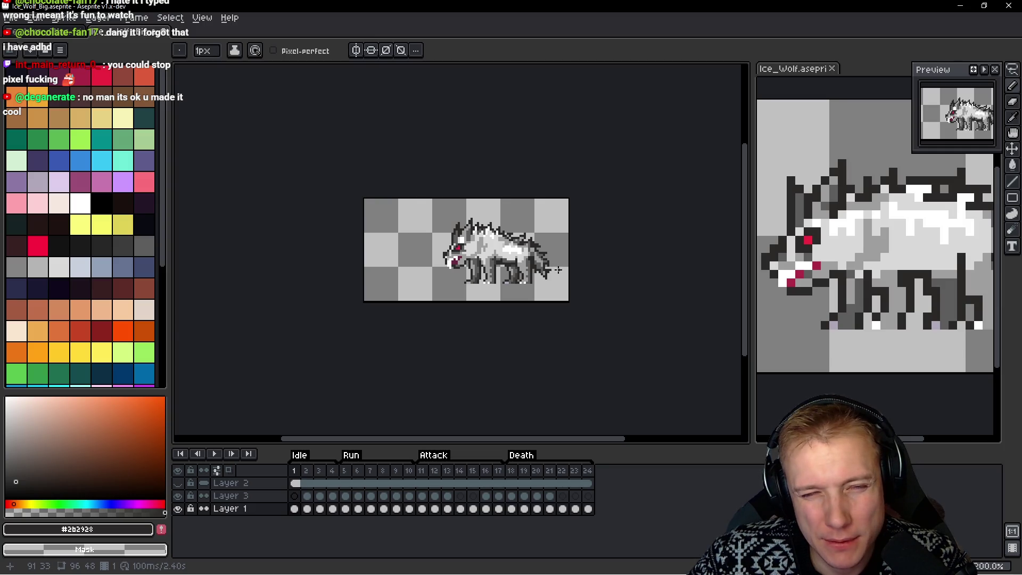
pyautogui.scroll(5, 557, 269)
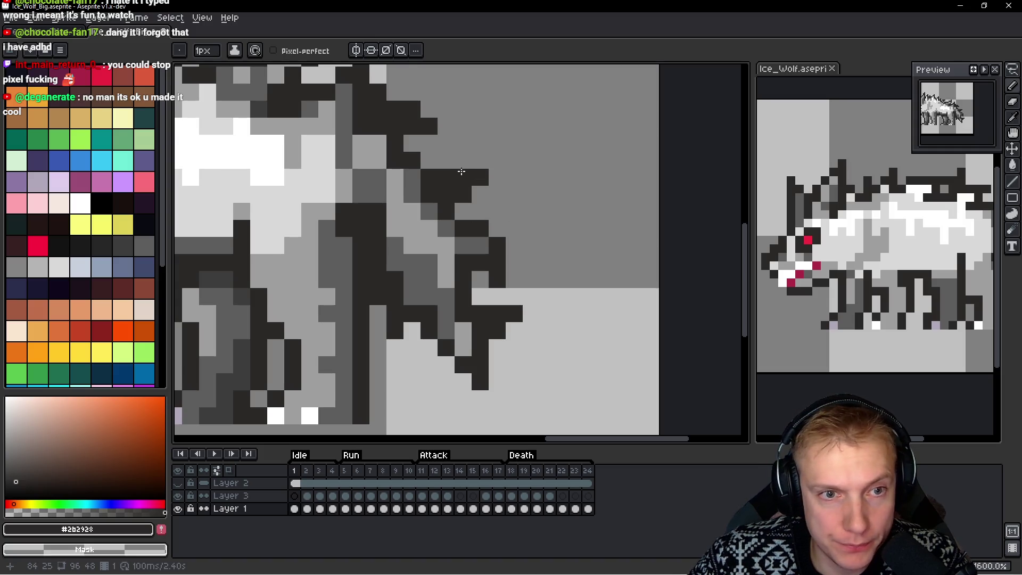
pyautogui.moveTo(460, 172); pyautogui.dragTo(529, 178)
pyautogui.click(456, 196)
# Add two more dark pixels to the rear outline
pyautogui.scroll(-6, 511, 210)
pyautogui.scroll(5, 524, 213)
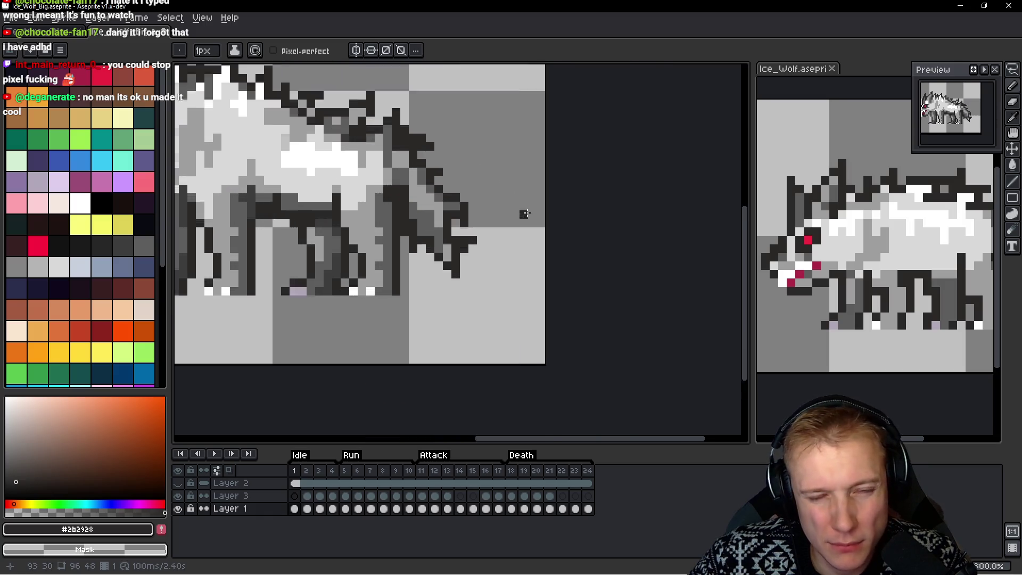
pyautogui.scroll(2, 524, 214)
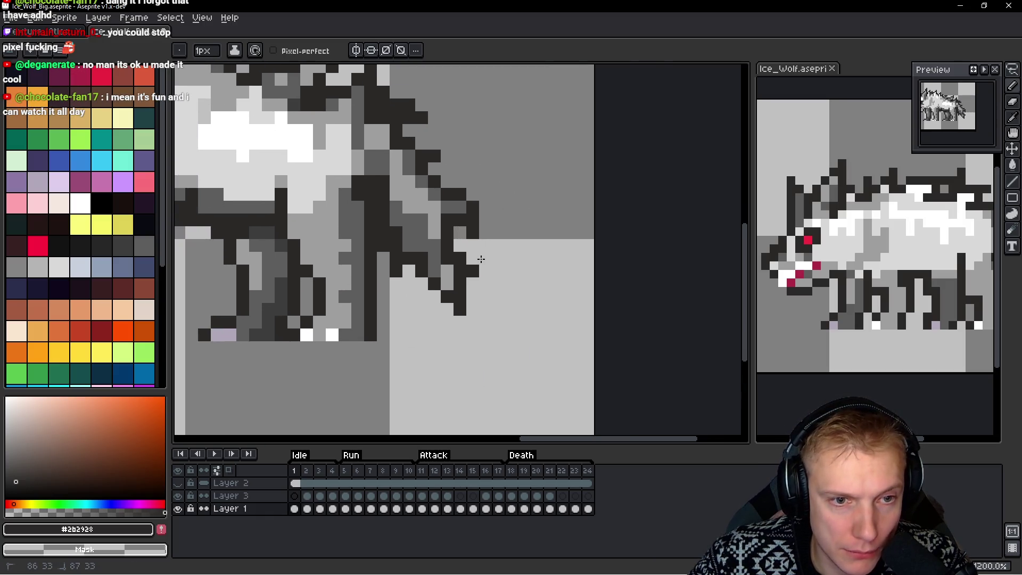
pyautogui.scroll(-7, 512, 259)
pyautogui.scroll(7, 512, 259)
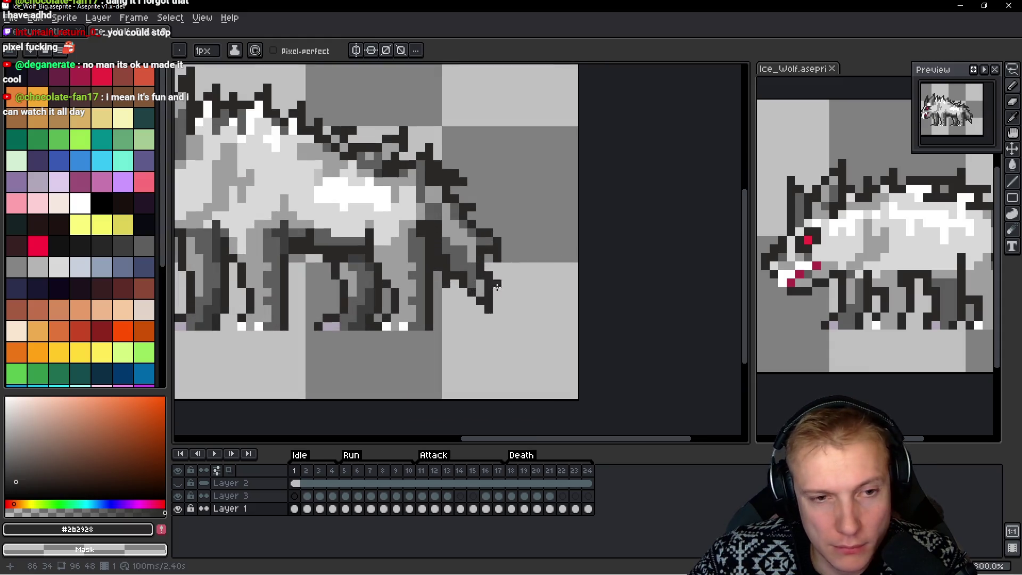
pyautogui.keyDown('alt'); pyautogui.click(459, 220); pyautogui.keyUp('alt')
pyautogui.rightClick(446, 223)
pyautogui.keyDown('alt'); pyautogui.click(449, 238); pyautogui.keyUp('alt')
pyautogui.click(452, 236)
pyautogui.keyDown('alt'); pyautogui.click(479, 215); pyautogui.keyUp('alt')
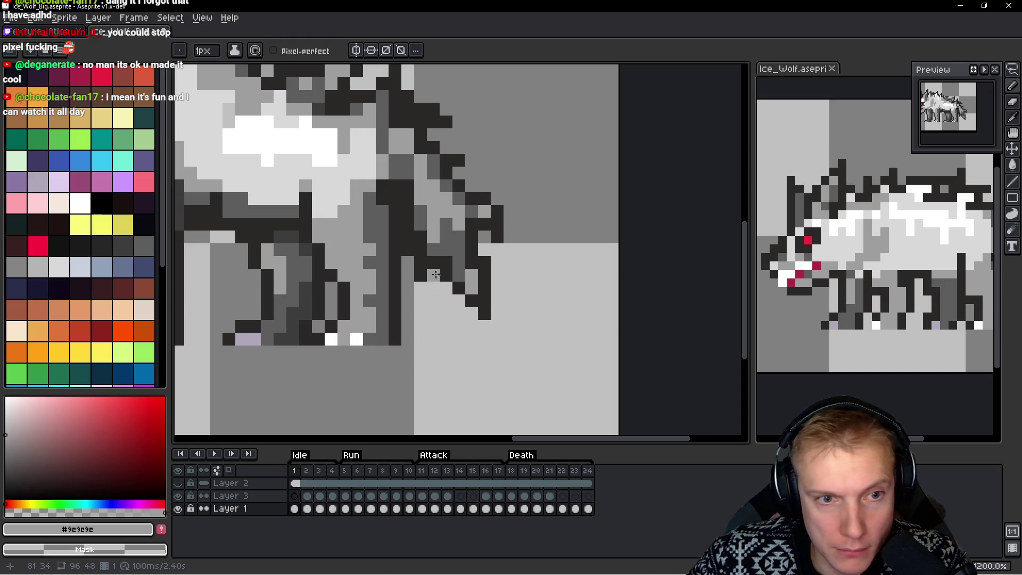
pyautogui.scroll(-5, 434, 239)
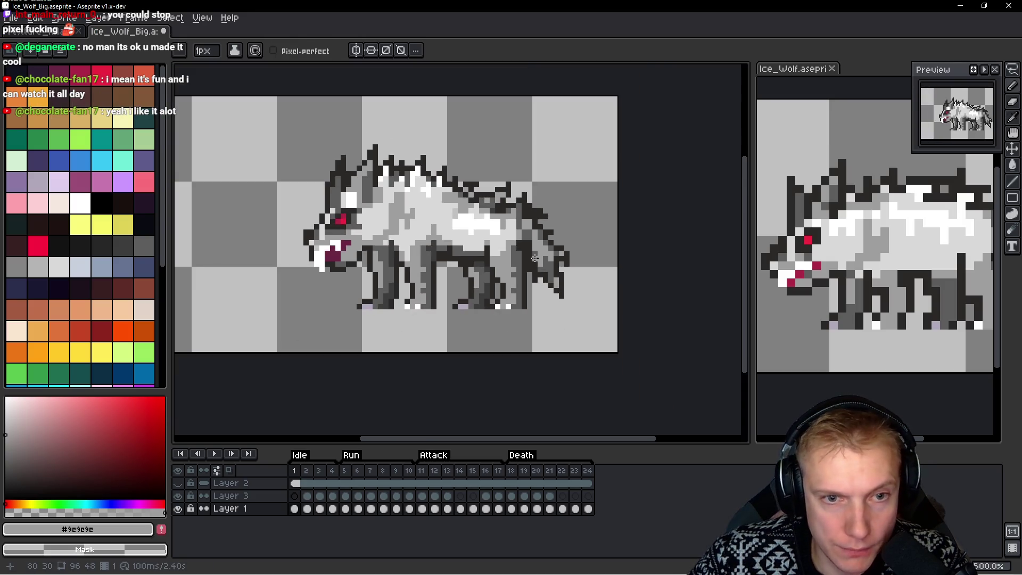
# Draw a dark grey #3d3d3d shading line down the hind leg
pyautogui.scroll(6, 531, 266)
pyautogui.scroll(-4, 500, 262)
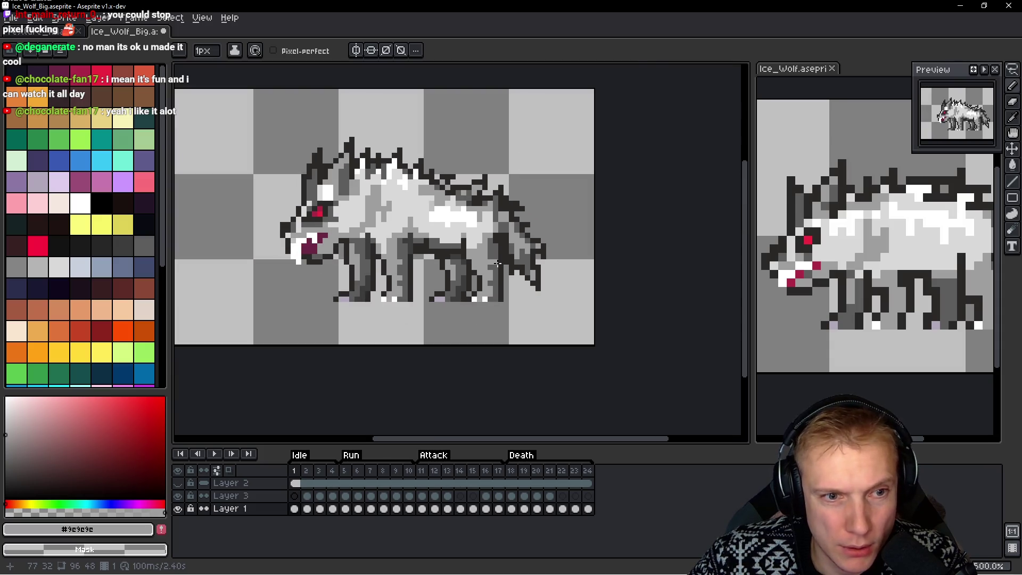
pyautogui.scroll(5, 497, 263)
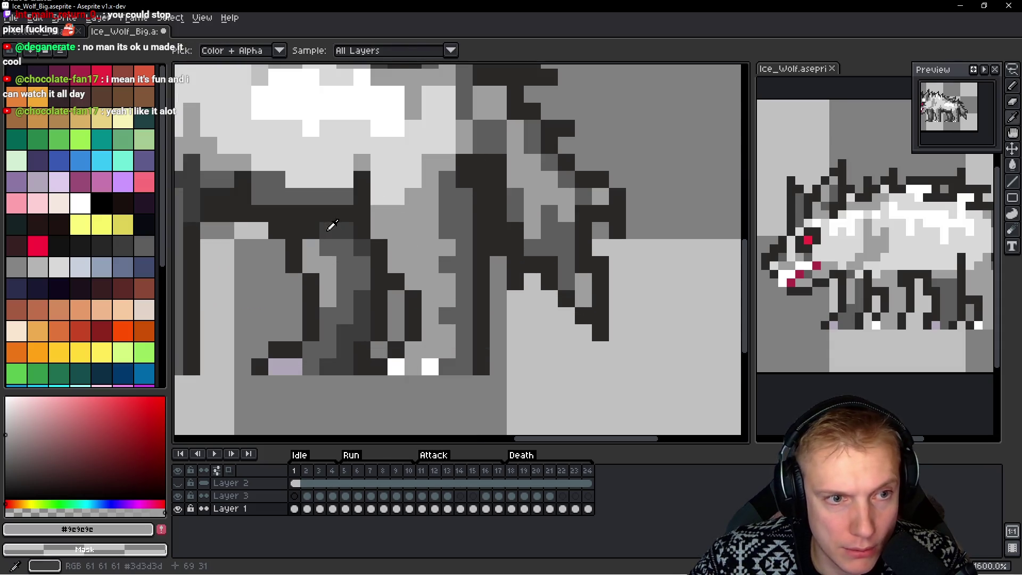
pyautogui.keyDown('alt'); pyautogui.click(331, 226); pyautogui.keyUp('alt')
pyautogui.moveTo(493, 170); pyautogui.dragTo(512, 261)
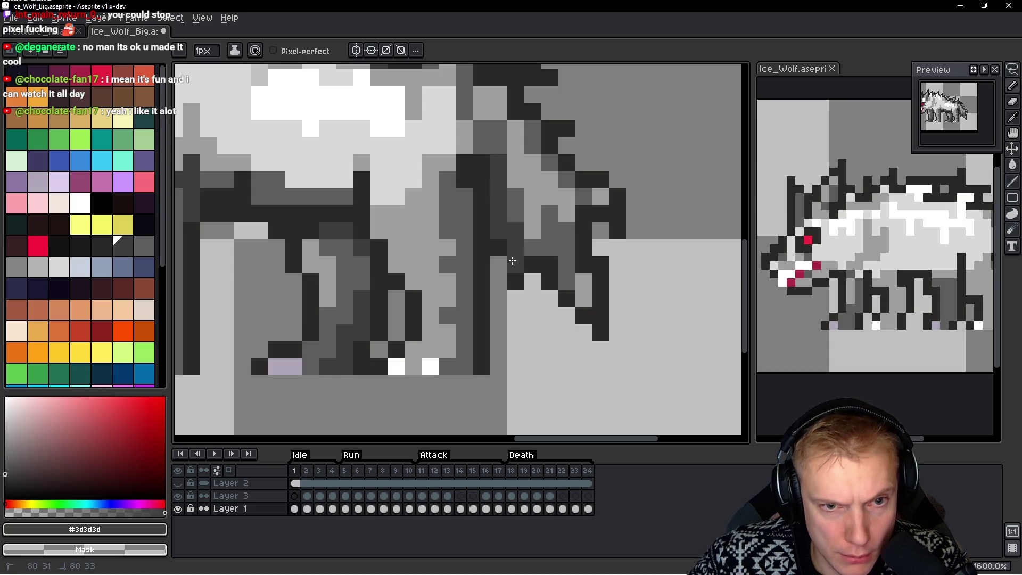
pyautogui.keyDown('alt'); pyautogui.click(505, 268); pyautogui.keyUp('alt')
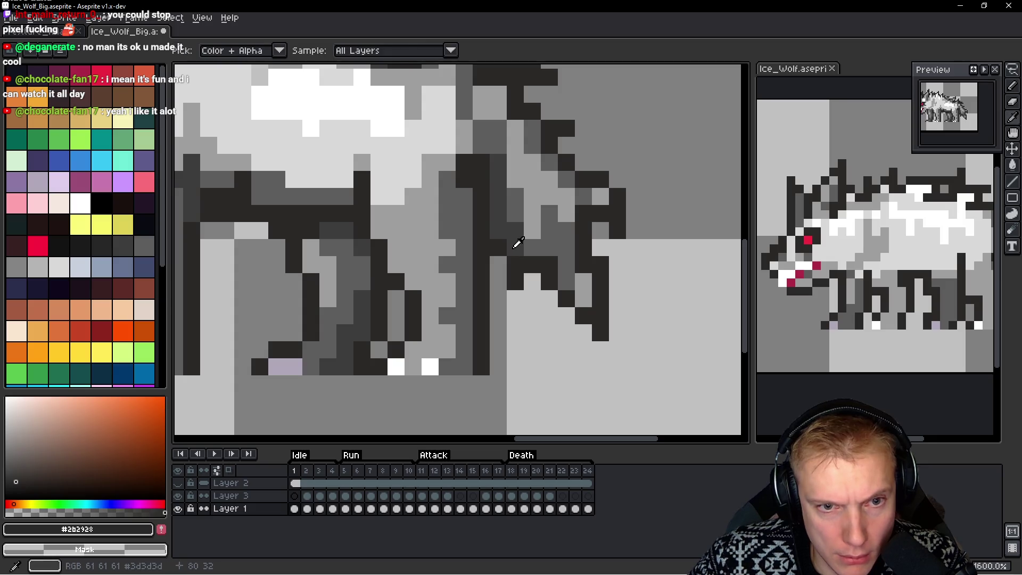
pyautogui.keyDown('alt'); pyautogui.click(514, 243); pyautogui.keyUp('alt')
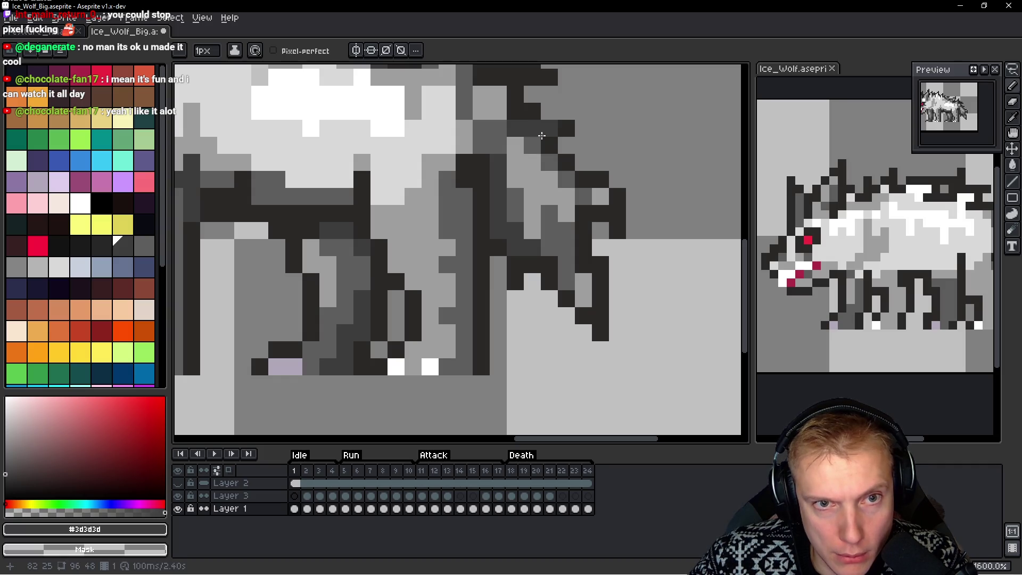
pyautogui.keyDown('alt'); pyautogui.click(543, 115); pyautogui.keyUp('alt')
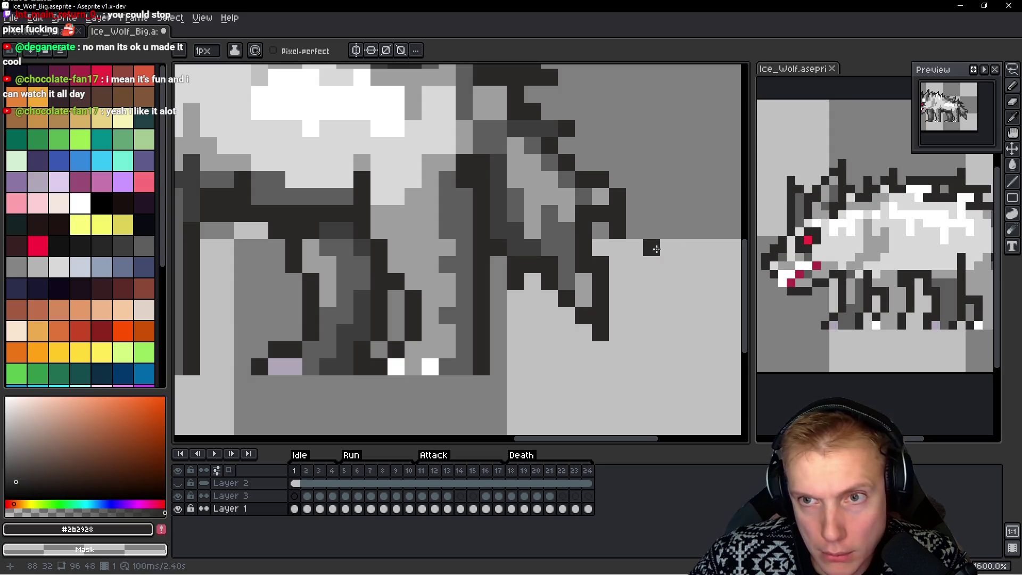
pyautogui.scroll(-1, 548, 181)
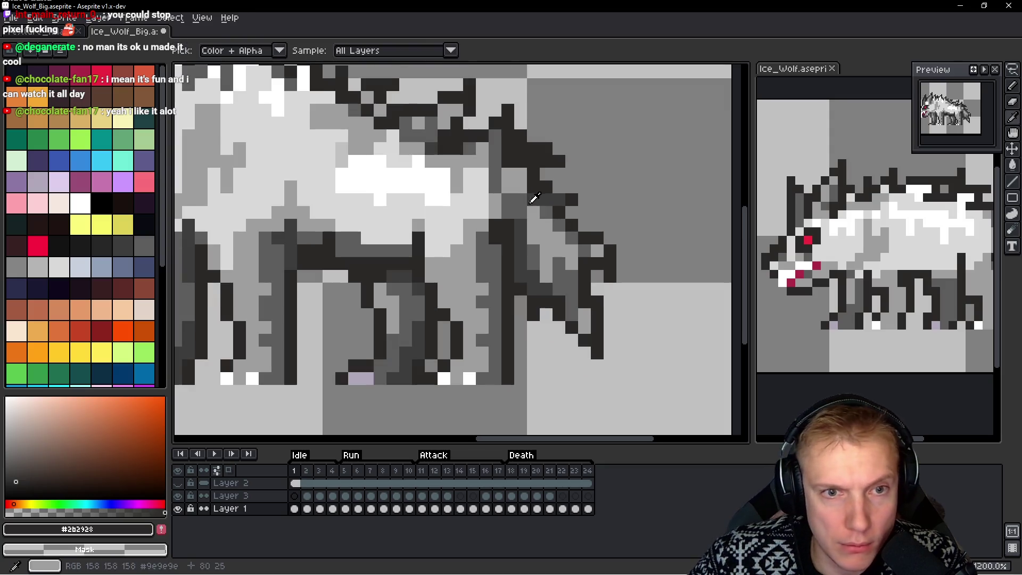
# Repaint rump pixels and a diagonal along the tail edge in dark grey #3d3d3d
pyautogui.keyDown('alt'); pyautogui.click(523, 184); pyautogui.keyUp('alt')
pyautogui.click(517, 174)
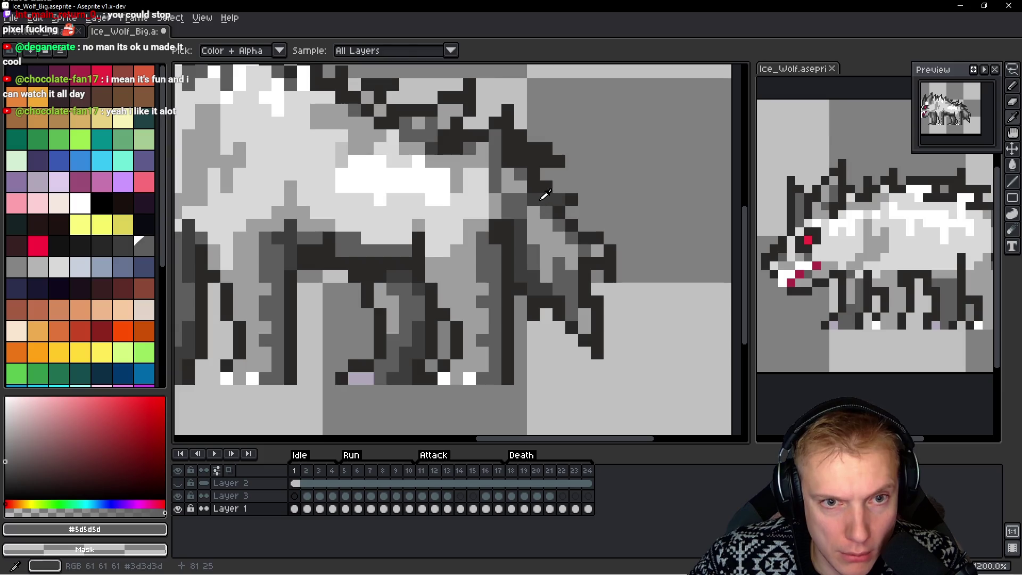
pyautogui.keyDown('alt'); pyautogui.click(539, 198); pyautogui.keyUp('alt')
pyautogui.click(533, 161)
pyautogui.click(507, 165)
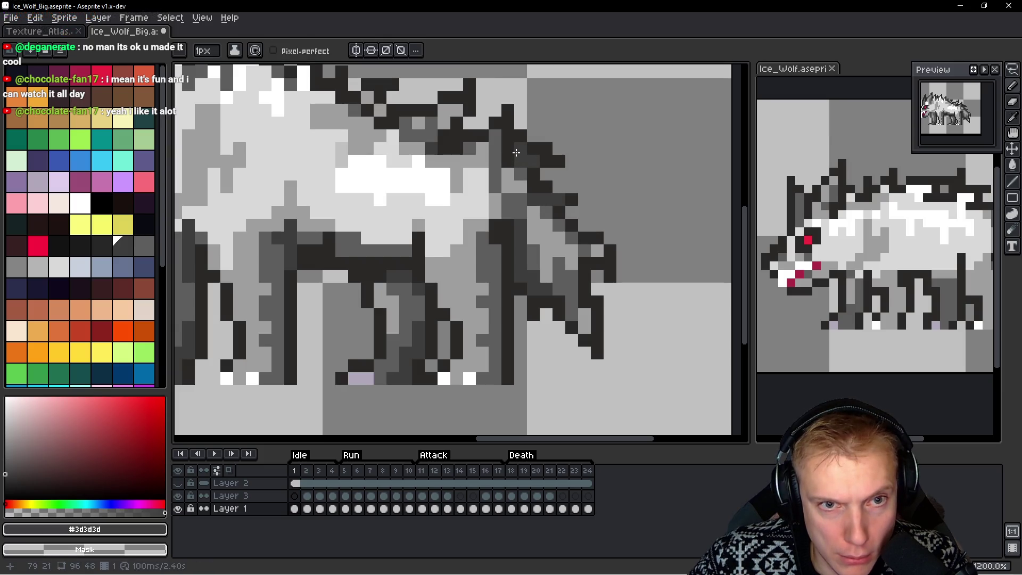
pyautogui.moveTo(564, 200); pyautogui.dragTo(583, 222)
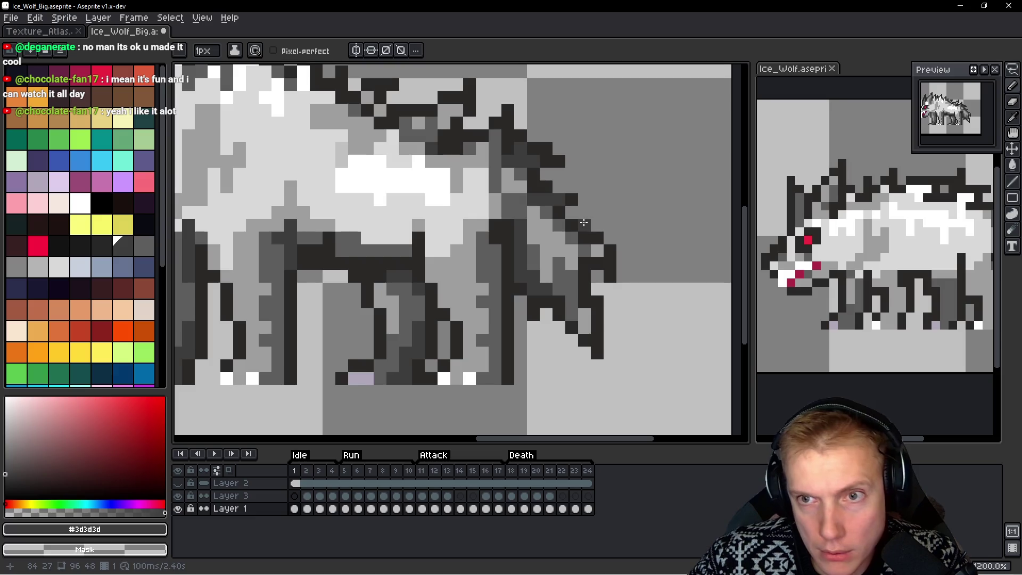
# Paint light grey #9c9c9c onto the rear flank and one back pixel
pyautogui.keyDown('alt'); pyautogui.click(515, 205); pyautogui.keyUp('alt')
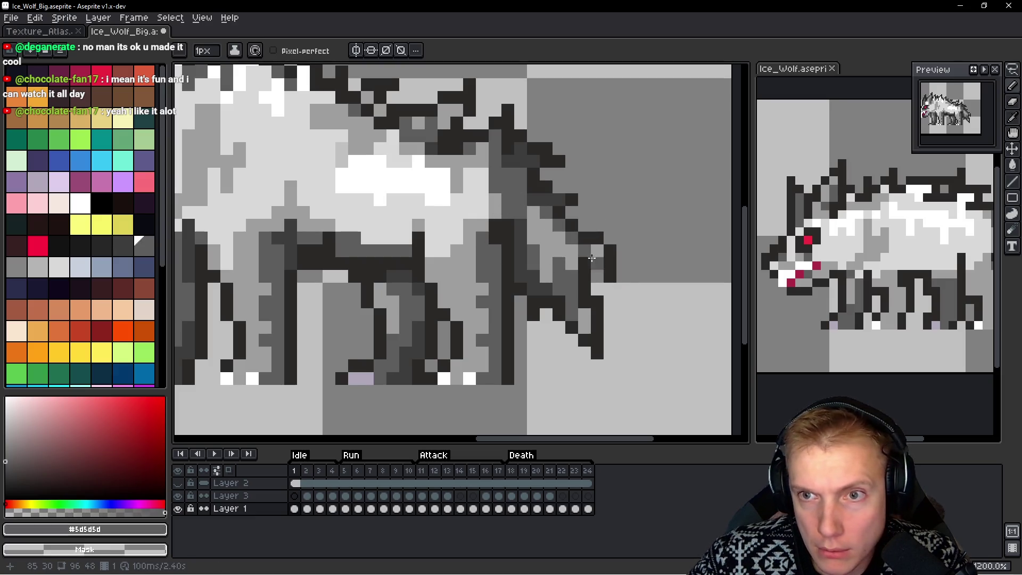
pyautogui.keyDown('alt'); pyautogui.click(495, 204); pyautogui.keyUp('alt')
pyautogui.moveTo(512, 187); pyautogui.dragTo(515, 200)
pyautogui.press('alt')
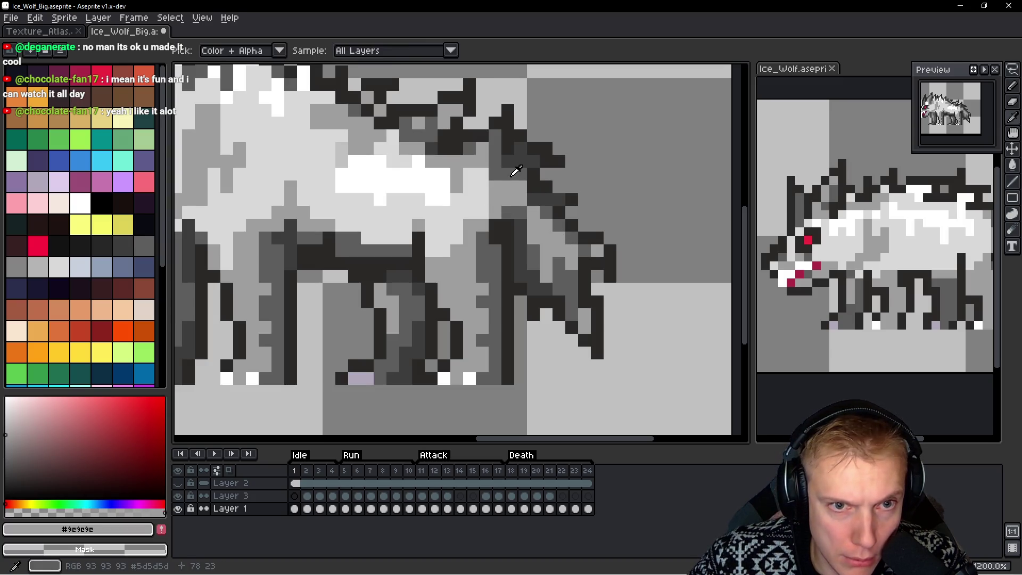
pyautogui.click(495, 178)
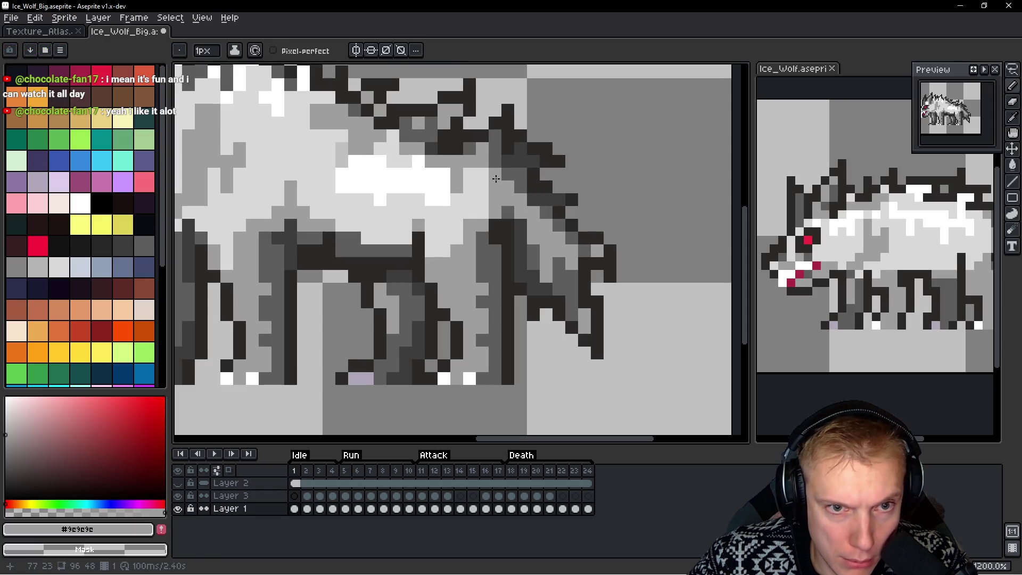
pyautogui.scroll(-2, 621, 212)
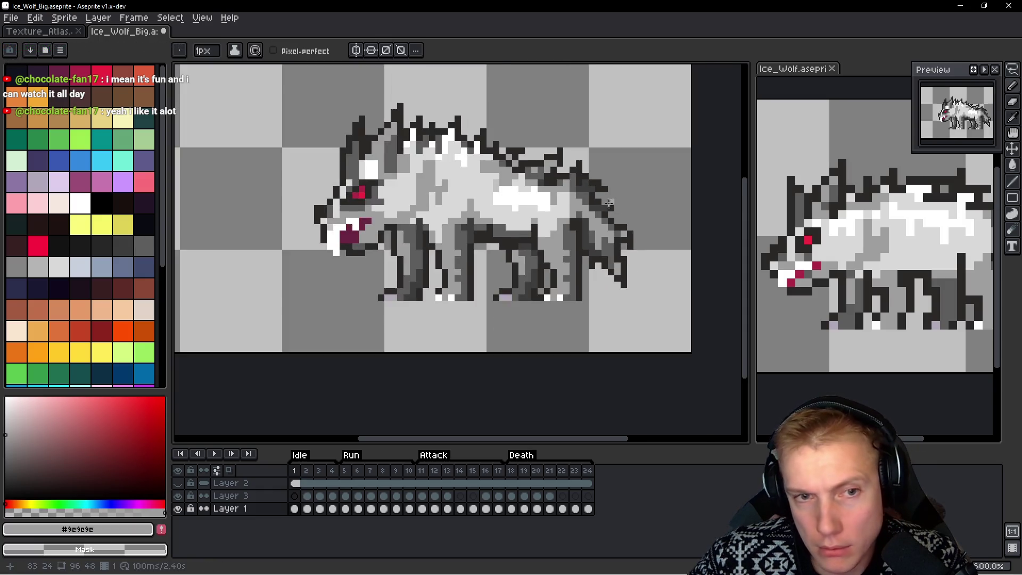
# Tone down white back pixels to light grey #d9d9d9
pyautogui.press('alt')
pyautogui.scroll(2, 536, 193)
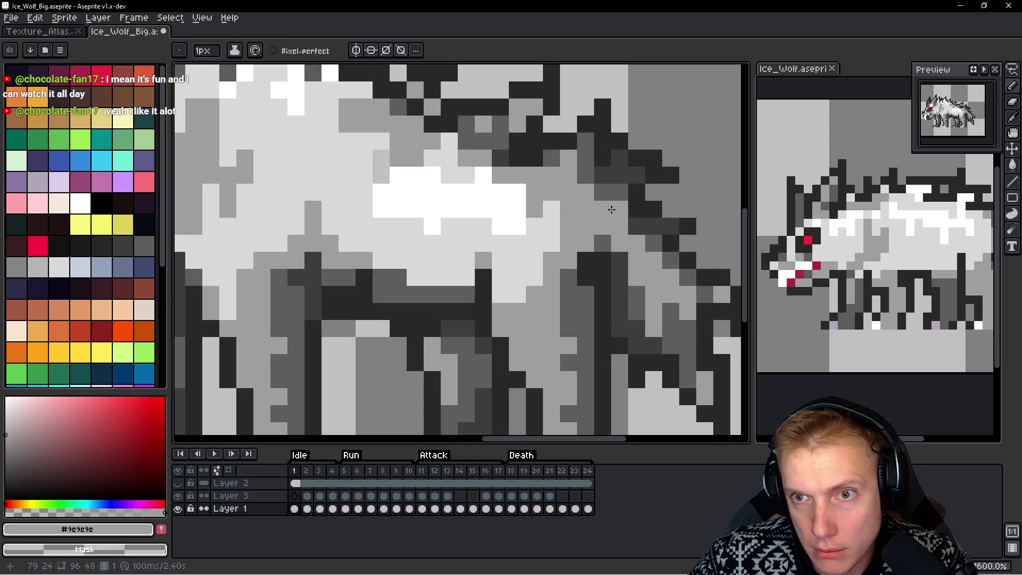
pyautogui.scroll(-1, 608, 211)
pyautogui.keyDown('alt'); pyautogui.click(513, 214); pyautogui.keyUp('alt')
pyautogui.moveTo(513, 213)
pyautogui.mouseDown()
pyautogui.moveTo(539, 202)
pyautogui.moveTo(511, 190)
pyautogui.moveTo(481, 201)
pyautogui.moveTo(448, 195)
pyautogui.moveTo(481, 223)
pyautogui.mouseUp()
# Paint white highlight pixels along the wolf's back
pyautogui.keyDown('alt'); pyautogui.click(369, 125); pyautogui.keyUp('alt')
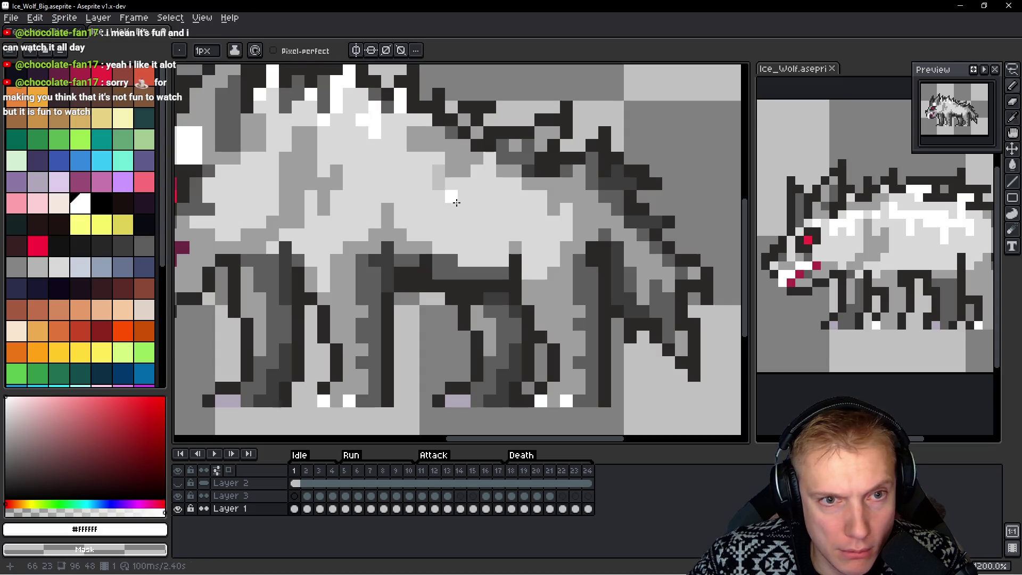
pyautogui.click(487, 187)
pyautogui.moveTo(487, 187); pyautogui.dragTo(488, 209)
pyautogui.click(476, 196)
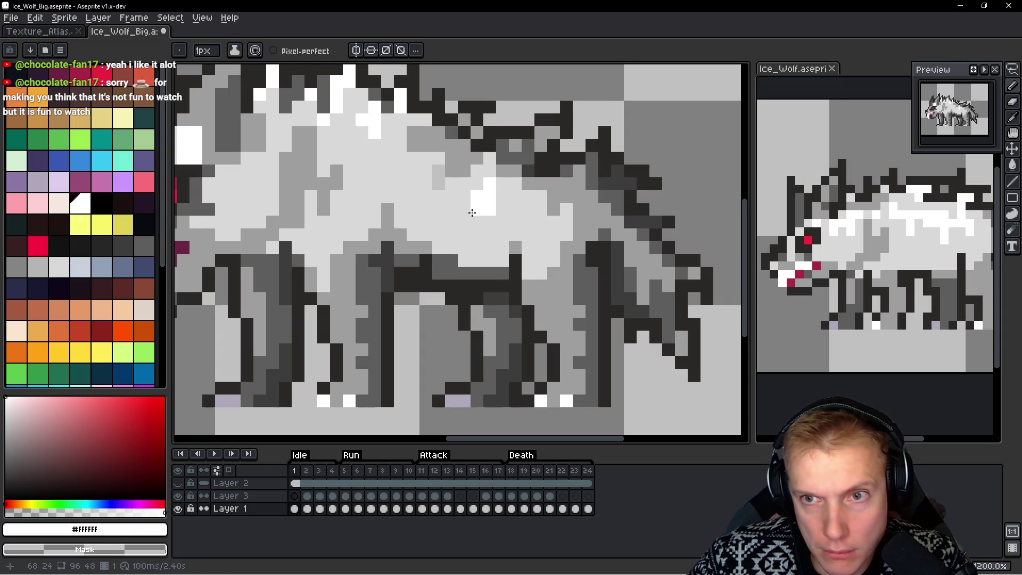
pyautogui.hscroll(-3, 439, 220)
pyautogui.click(453, 216)
pyautogui.moveTo(440, 215); pyautogui.dragTo(440, 228)
pyautogui.scroll(-6, 581, 235)
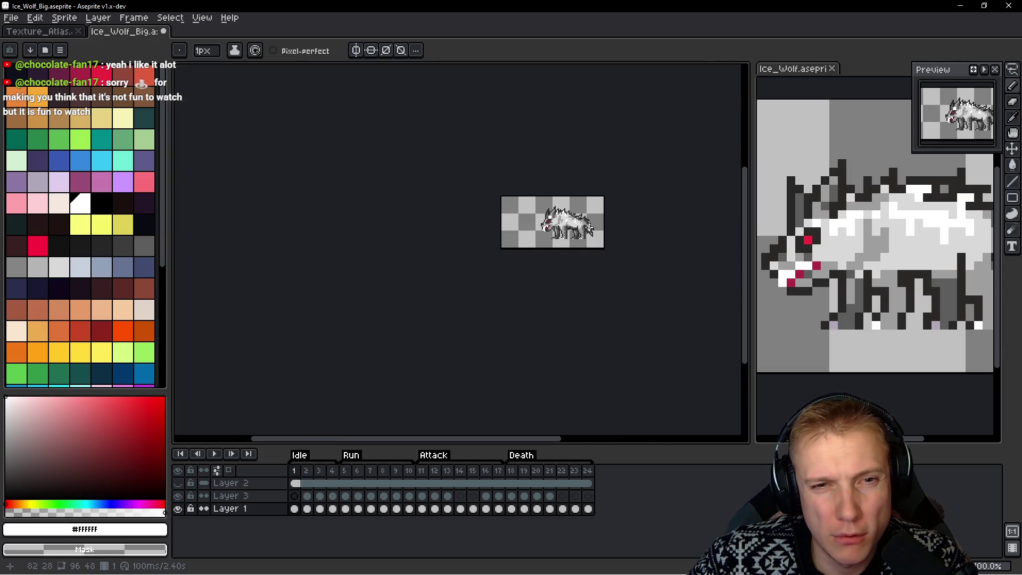
pyautogui.scroll(6, 580, 225)
pyautogui.scroll(2, 602, 278)
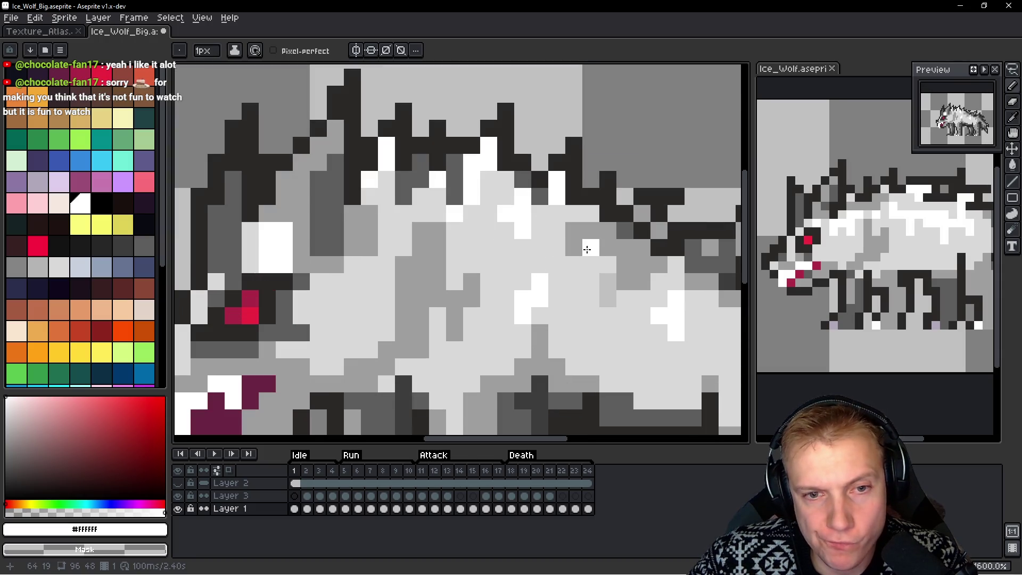
pyautogui.moveTo(591, 265)
pyautogui.mouseDown()
pyautogui.moveTo(589, 249)
pyautogui.moveTo(572, 265)
pyautogui.mouseUp()
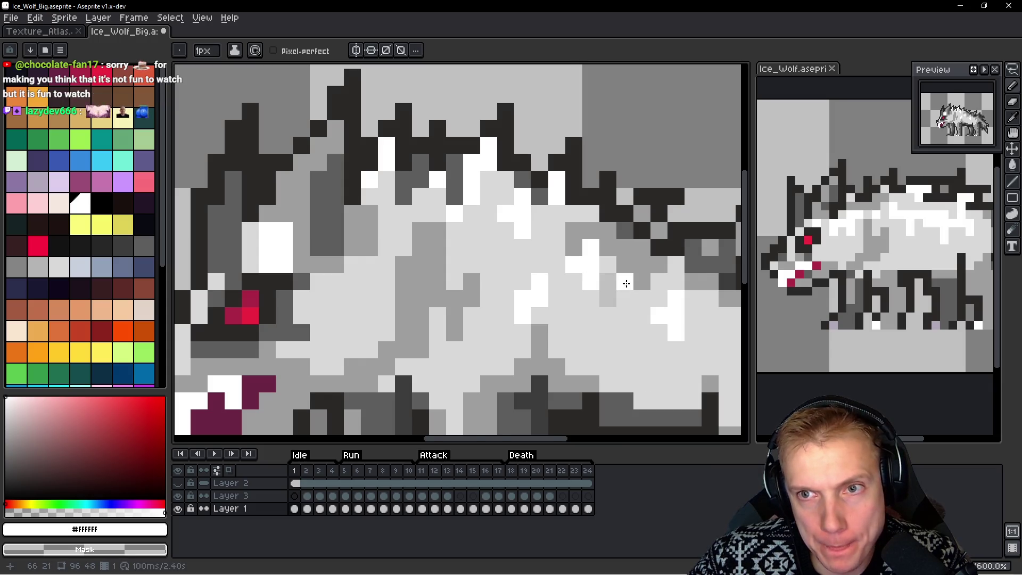
# Soften grey body pixels to #d3d3d3 toward the head and sample #9e9e9e
pyautogui.scroll(-7, 626, 283)
pyautogui.scroll(2, 644, 286)
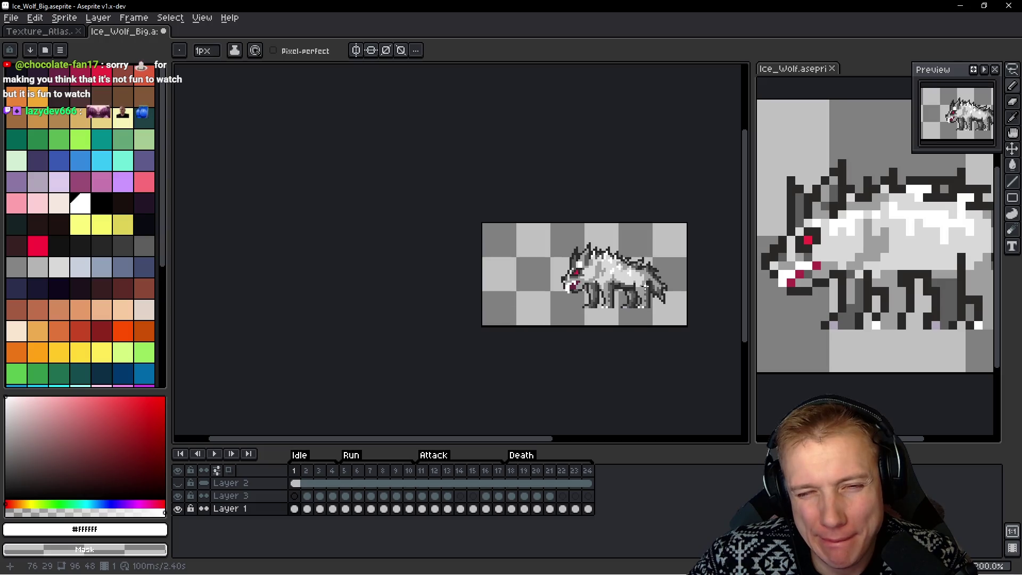
pyautogui.scroll(6, 636, 286)
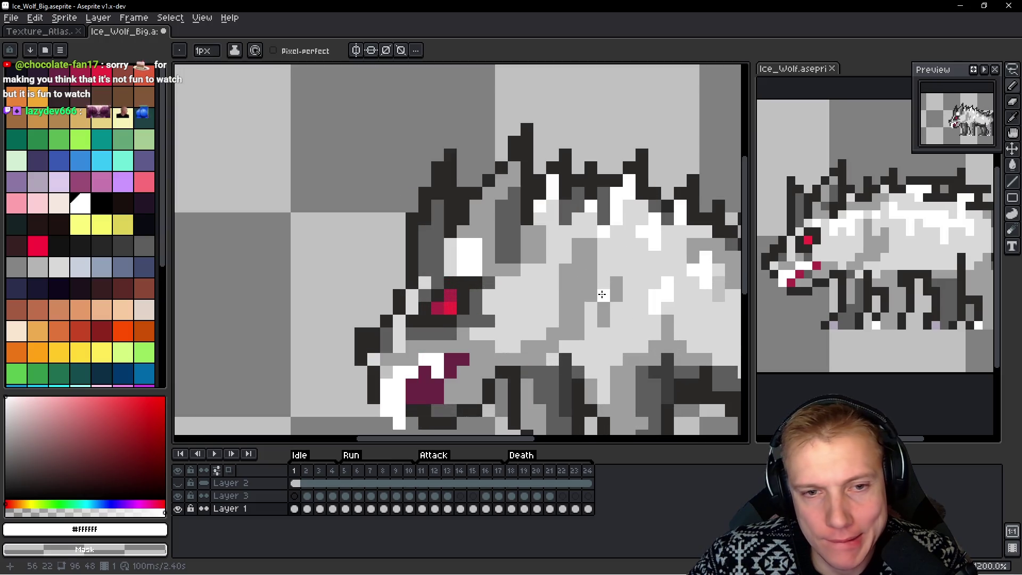
pyautogui.keyDown('alt'); pyautogui.click(554, 267); pyautogui.keyUp('alt')
pyautogui.moveTo(597, 243)
pyautogui.mouseDown()
pyautogui.moveTo(591, 271)
pyautogui.moveTo(616, 298)
pyautogui.mouseUp()
pyautogui.moveTo(572, 328)
pyautogui.mouseDown()
pyautogui.moveTo(561, 259)
pyautogui.moveTo(570, 242)
pyautogui.mouseUp()
pyautogui.press('alt')
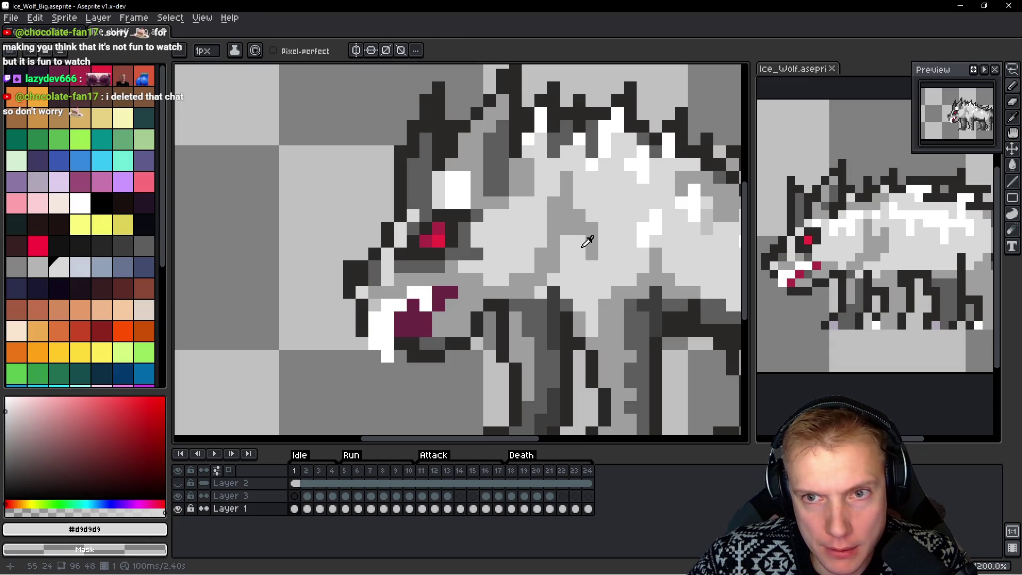
pyautogui.keyDown('alt'); pyautogui.click(583, 246); pyautogui.keyUp('alt')
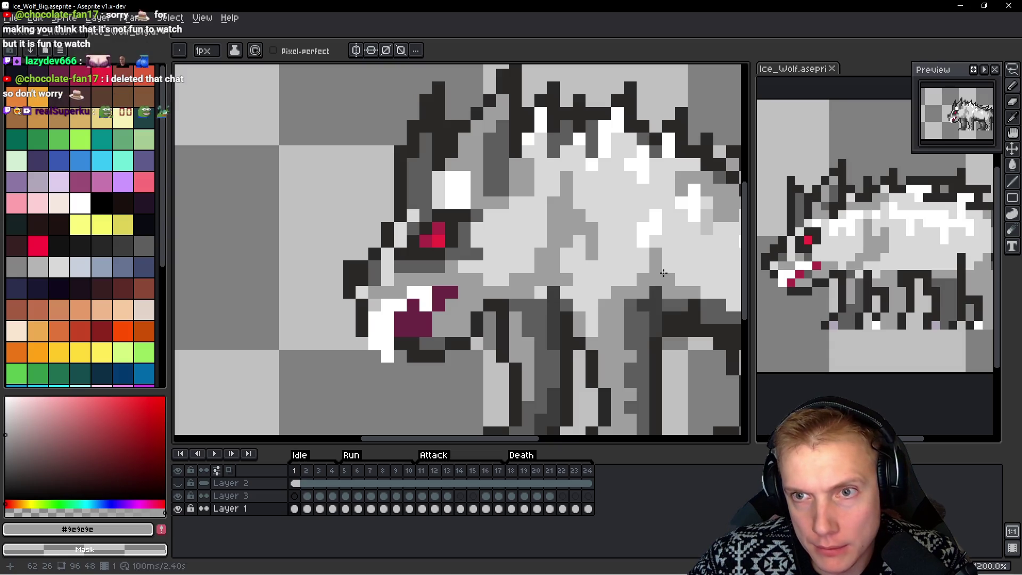
pyautogui.scroll(-5, 671, 263)
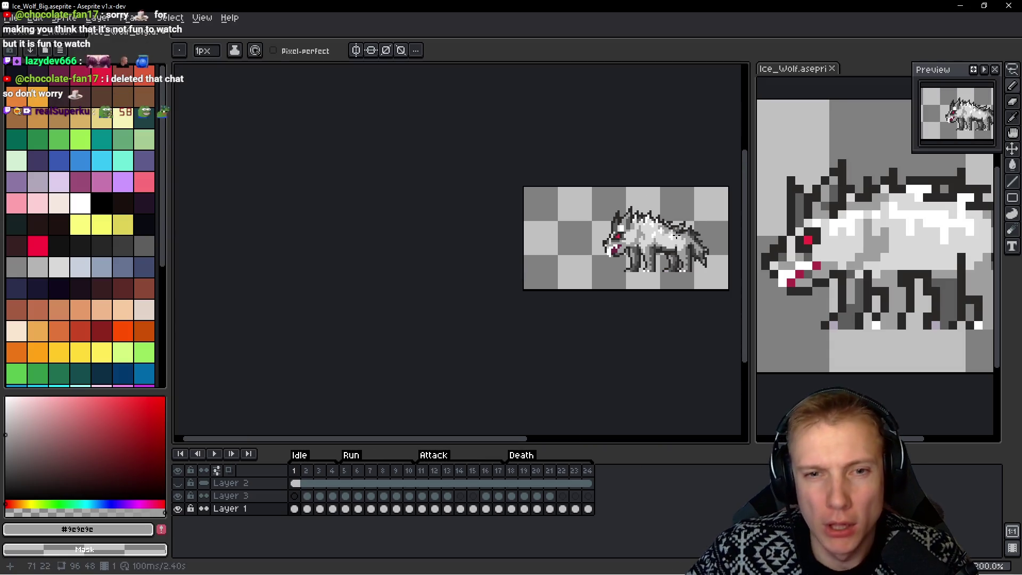
# Re-centre the sprite, check its margins and save Ice_Wolf_Big
pyautogui.scroll(1, 565, 217)
pyautogui.scroll(-1, 531, 211)
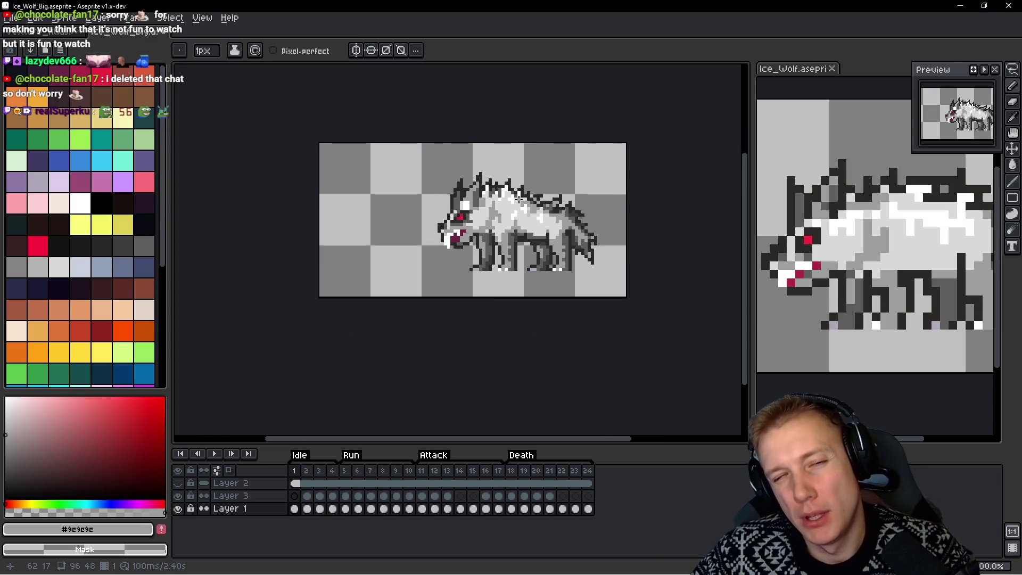
pyautogui.scroll(1, 525, 201)
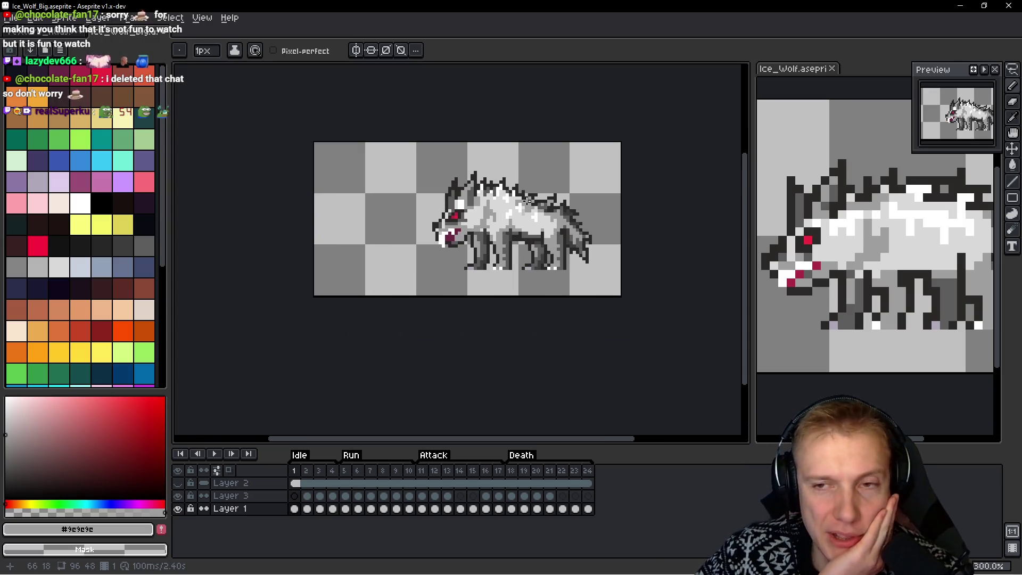
pyautogui.moveTo(526, 198); pyautogui.dragTo(477, 200)
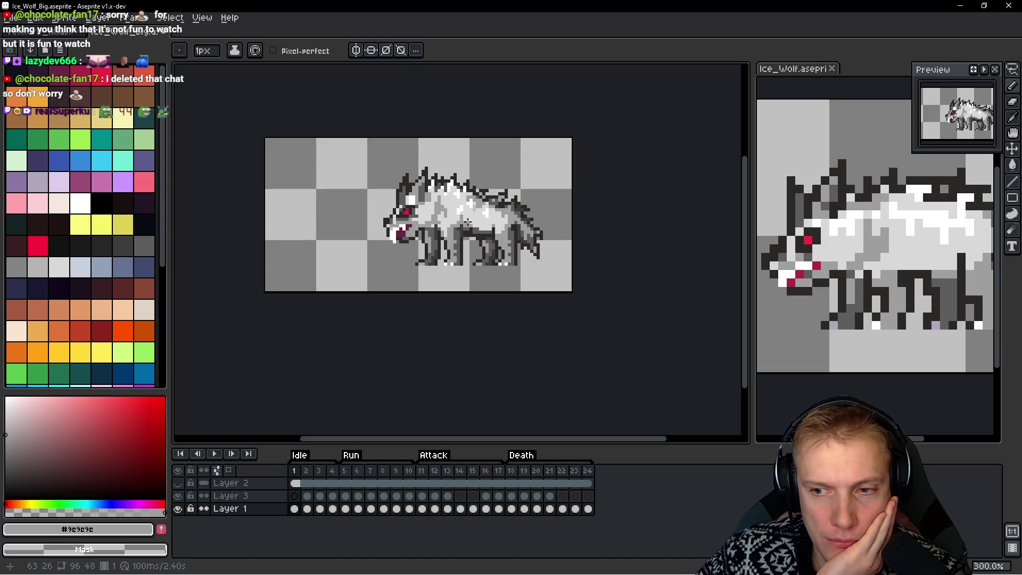
pyautogui.press('v')
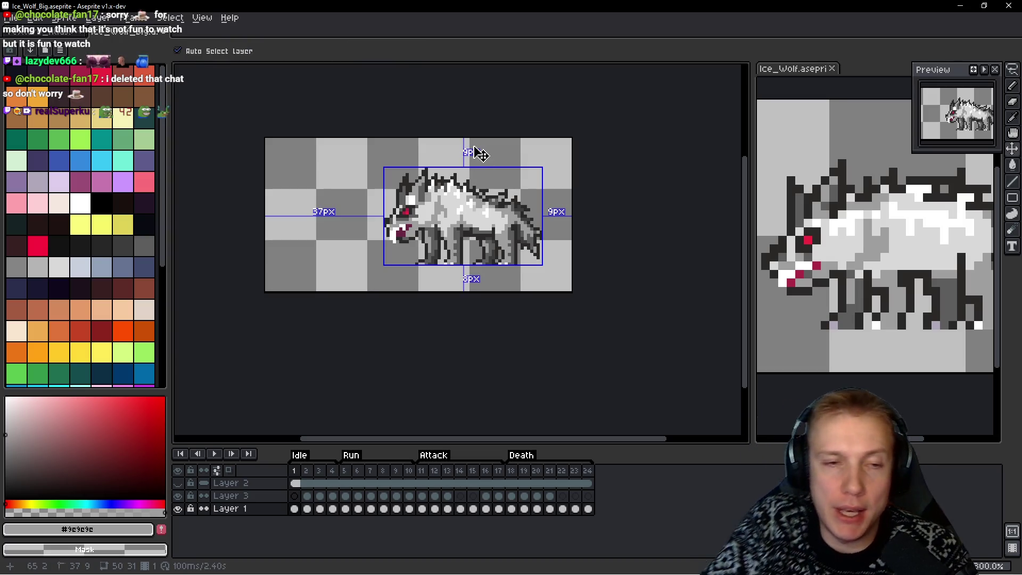
pyautogui.hotkey('ctrl', 's')
pyautogui.press('b')
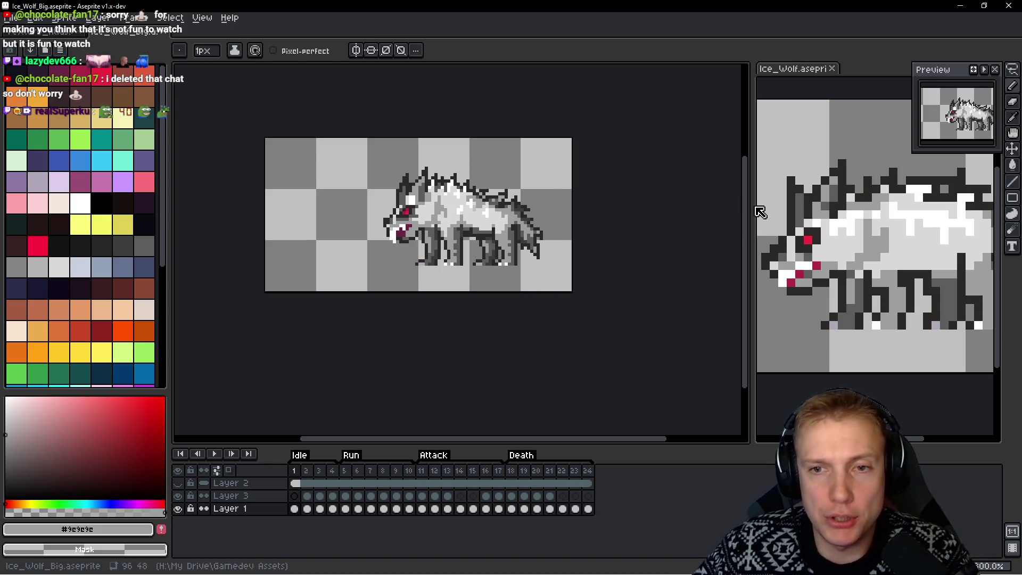
# Copy the wolf's body from Ice_Wolf and paste it into Ice_Wolf_Big
pyautogui.moveTo(559, 192)
pyautogui.mouseDown()
pyautogui.moveTo(650, 217)
pyautogui.moveTo(501, 212)
pyautogui.mouseUp()
pyautogui.scroll(-1, 908, 249)
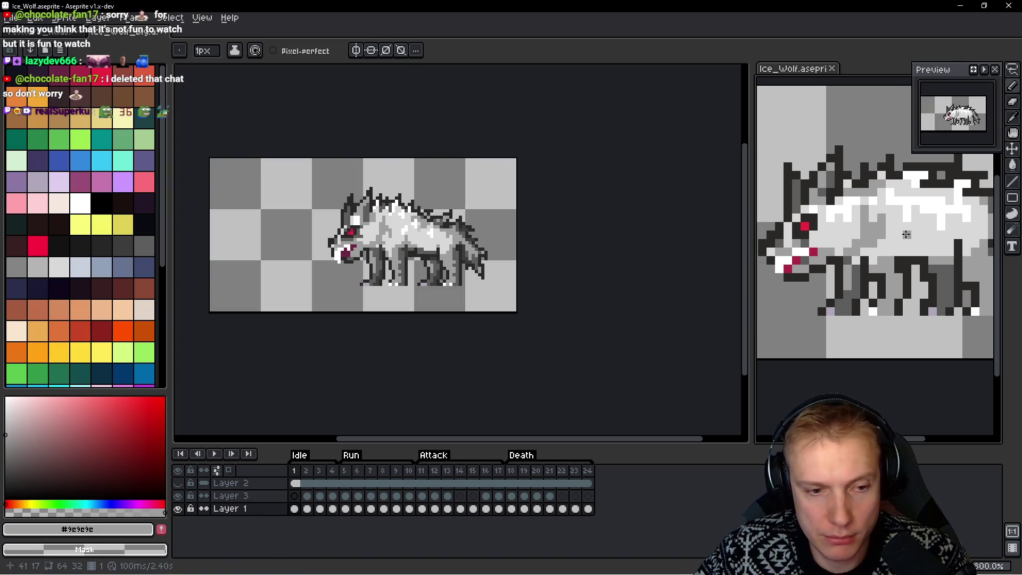
pyautogui.press('m')
pyautogui.moveTo(527, 215); pyautogui.dragTo(623, 224)
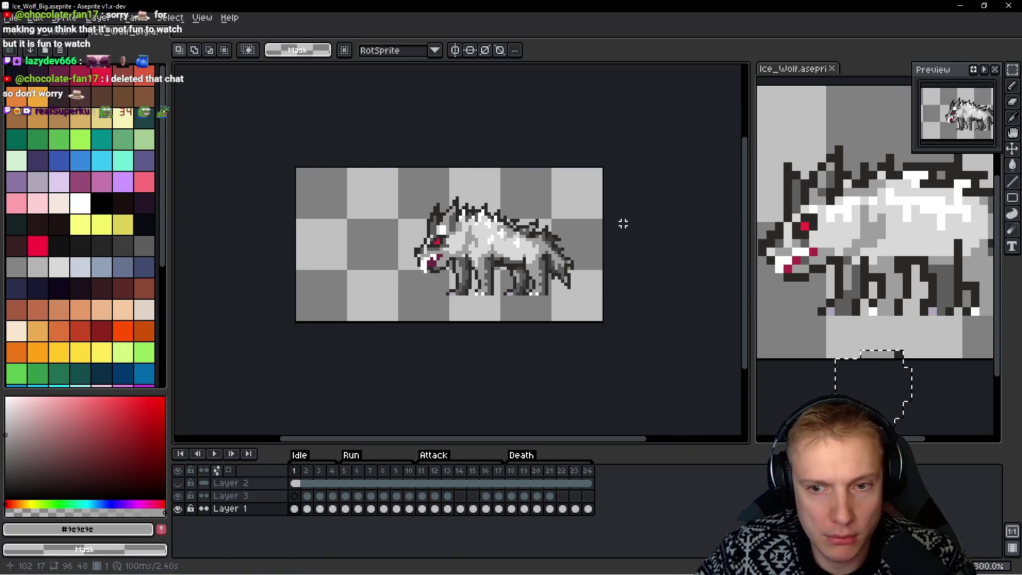
pyautogui.scroll(4, 880, 260)
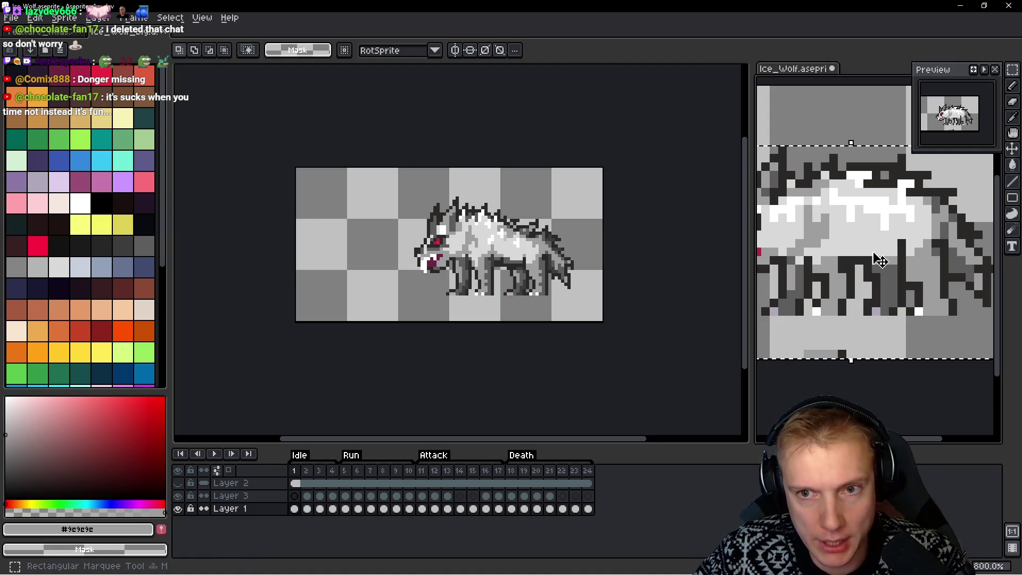
pyautogui.hotkey('ctrl', 'c')
pyautogui.click(582, 272)
pyautogui.hotkey('ctrl', 'v')
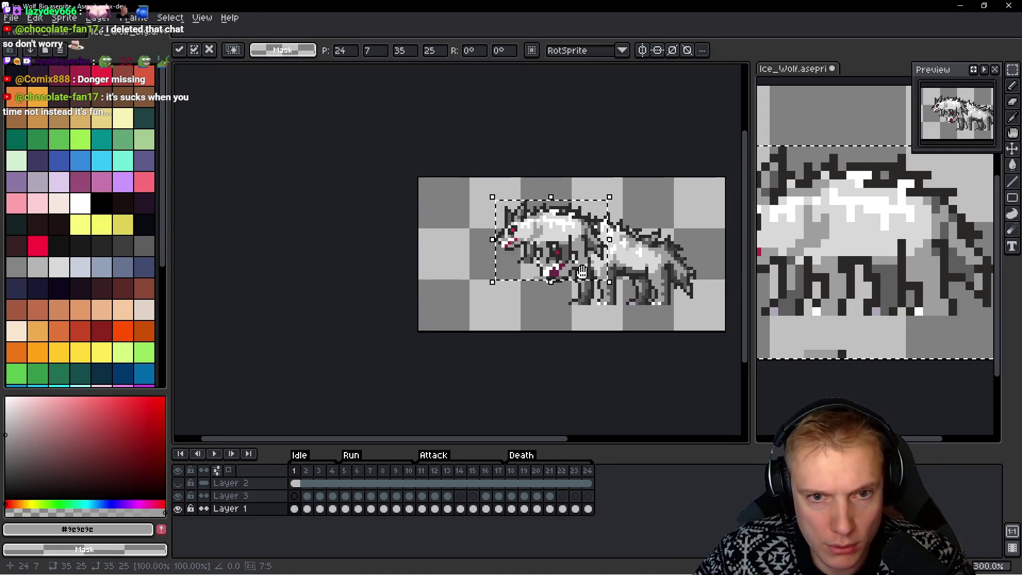